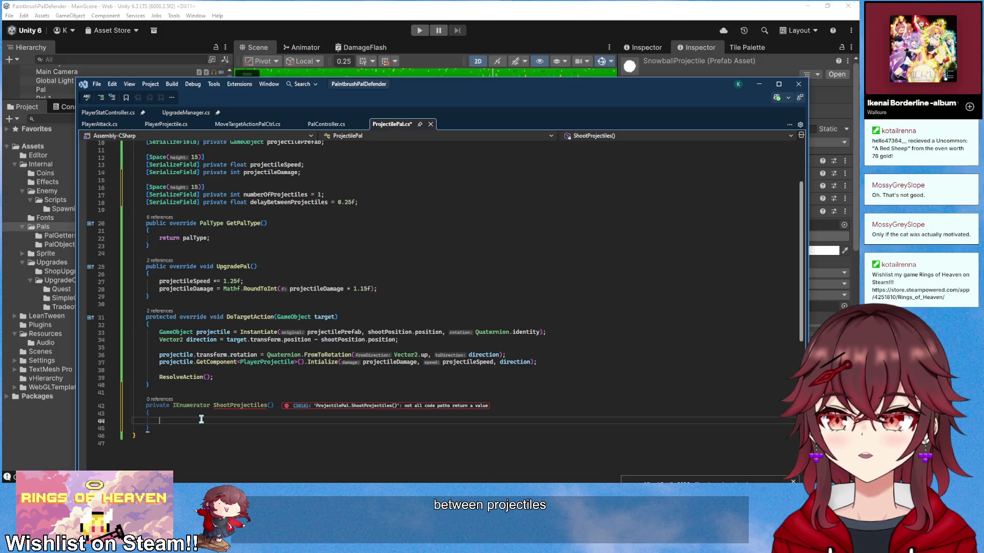
# - Add a for loop over numberOfProjectiles with the spawn code inside, then call ResolveAction() after it
pyautogui.write('for (int')
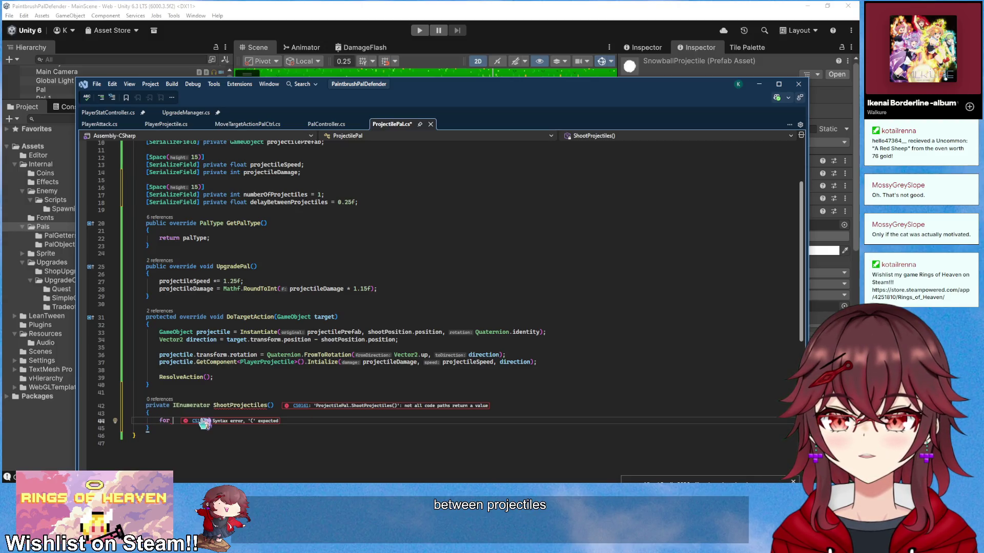
pyautogui.press('Tab')
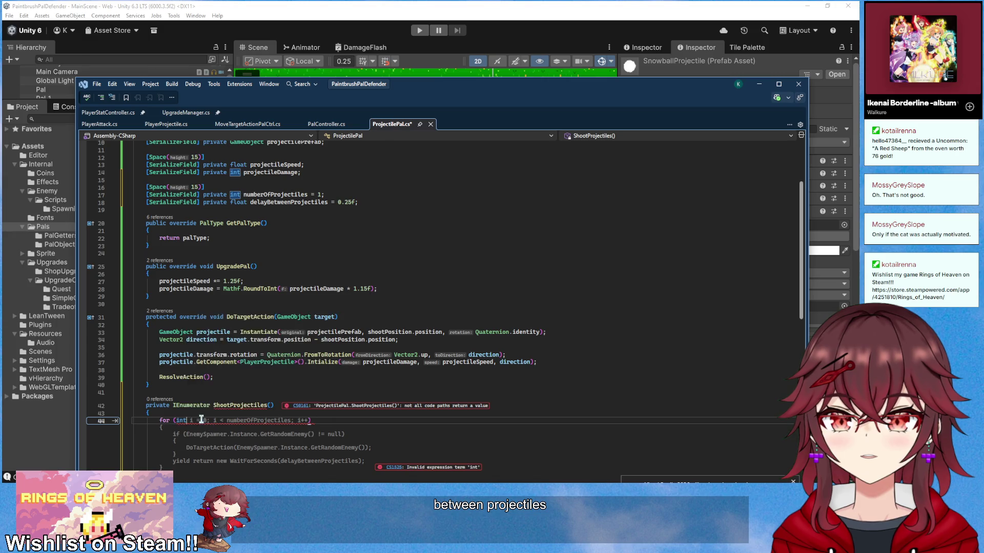
pyautogui.scroll(-2, 359, 428)
pyautogui.moveTo(404, 431)
pyautogui.mouseDown()
pyautogui.moveTo(134, 410)
pyautogui.moveTo(173, 401)
pyautogui.mouseUp()
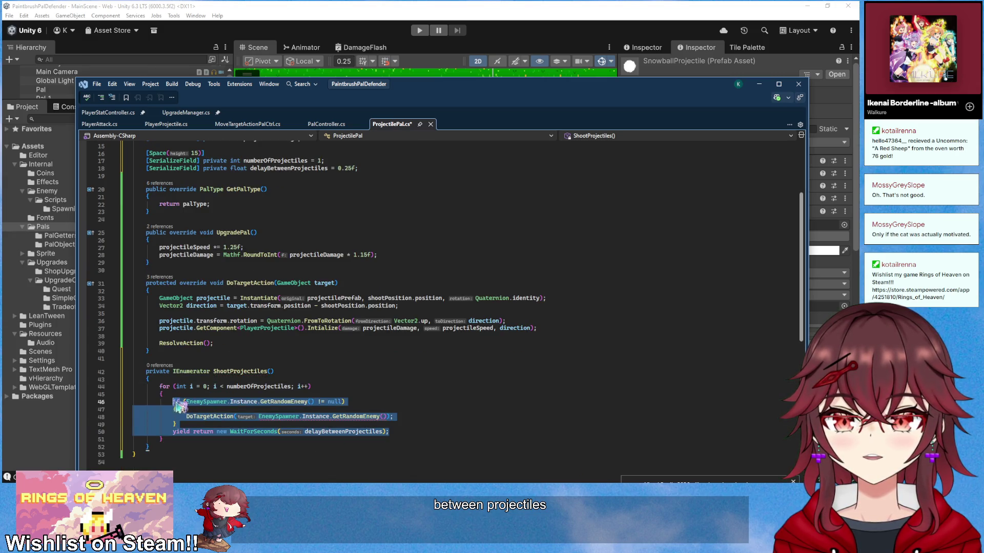
pyautogui.press('BackSpace')
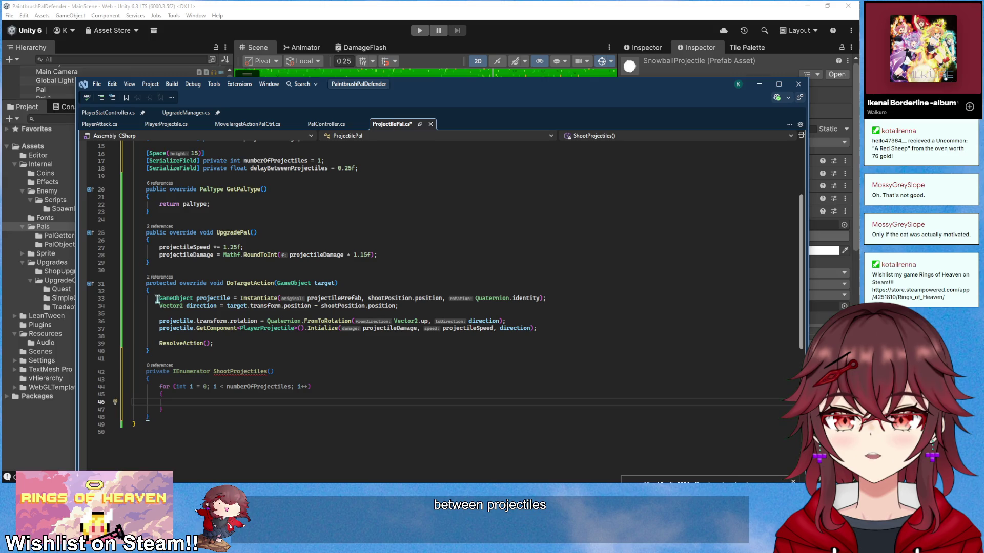
pyautogui.moveTo(156, 299); pyautogui.dragTo(237, 340)
pyautogui.hotkey('ctrl', 'c')
pyautogui.press('BackSpace')
pyautogui.click(223, 356)
pyautogui.hotkey('ctrl', 'v')
pyautogui.click(186, 409)
pyautogui.press('Return')
pyautogui.press('Return')
pyautogui.write('ResolveAction();')
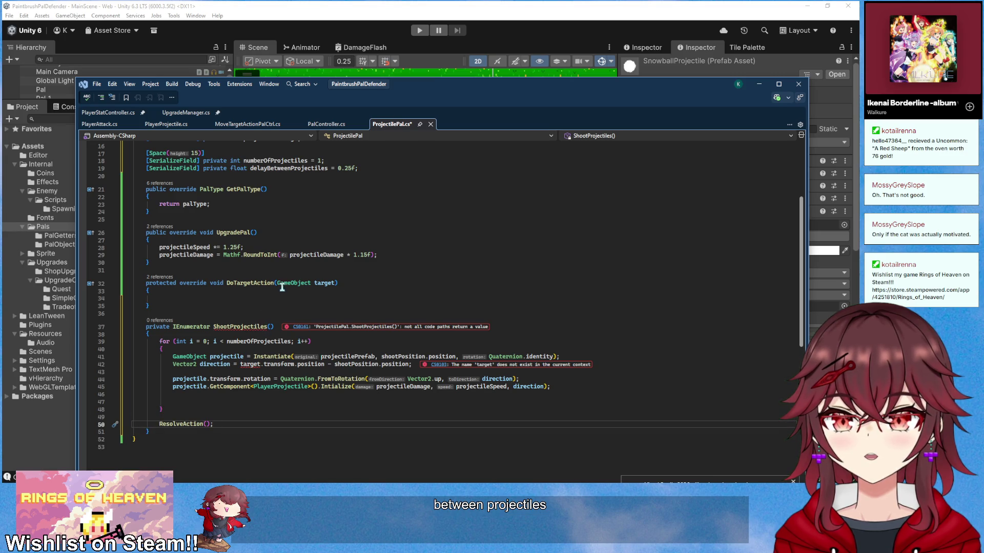
# - Give ShootProjectiles a GameObject target parameter and a yield WaitForSeconds delay per shot
pyautogui.click(281, 285)
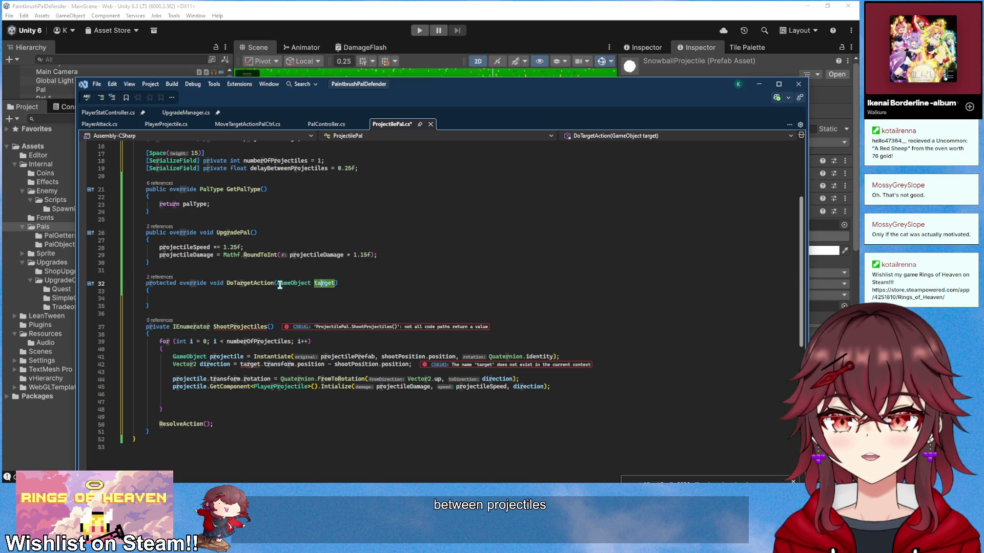
pyautogui.moveTo(281, 285); pyautogui.dragTo(334, 285)
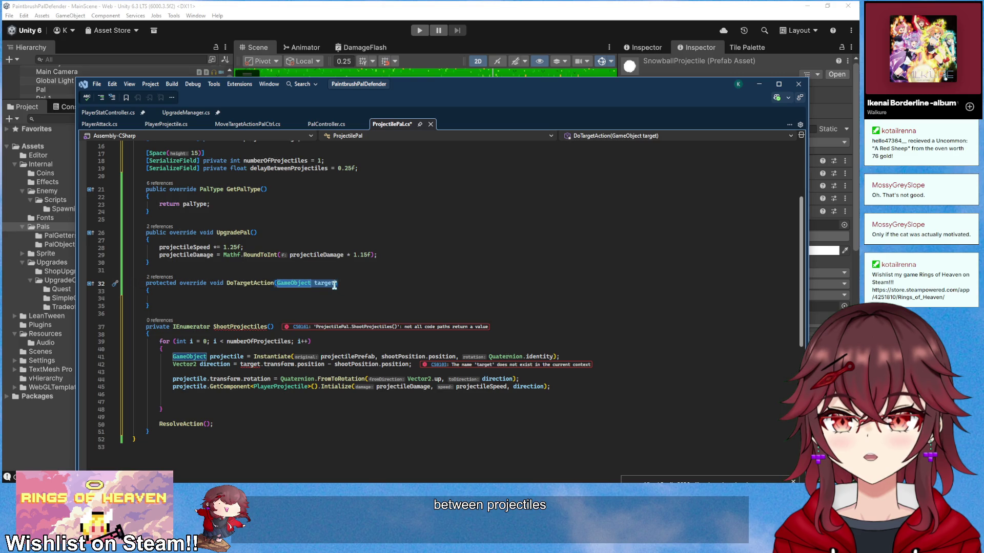
pyautogui.hotkey('ctrl', 'c')
pyautogui.click(271, 328)
pyautogui.hotkey('ctrl', 'v')
pyautogui.click(271, 399)
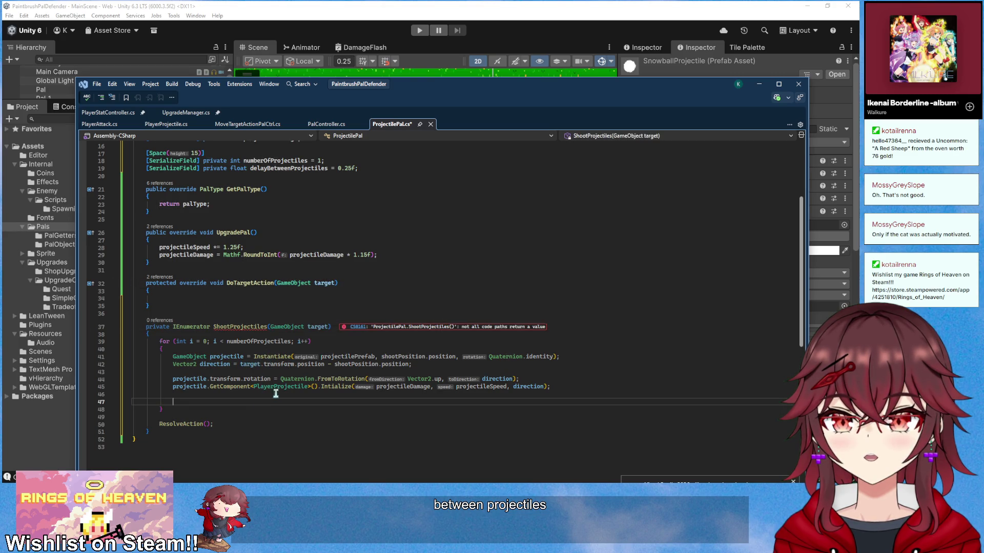
pyautogui.write('yield return')
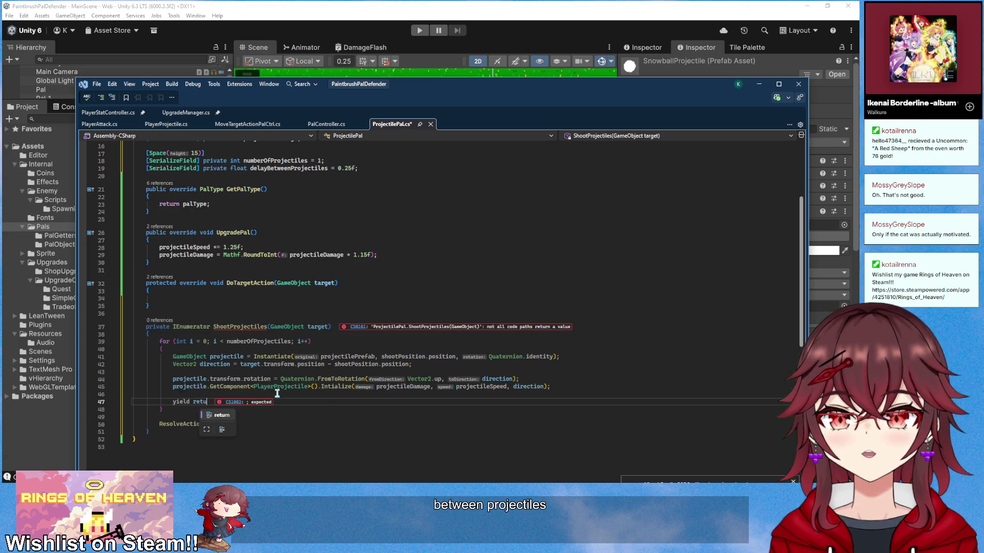
pyautogui.press('Tab')
pyautogui.press('Tab')
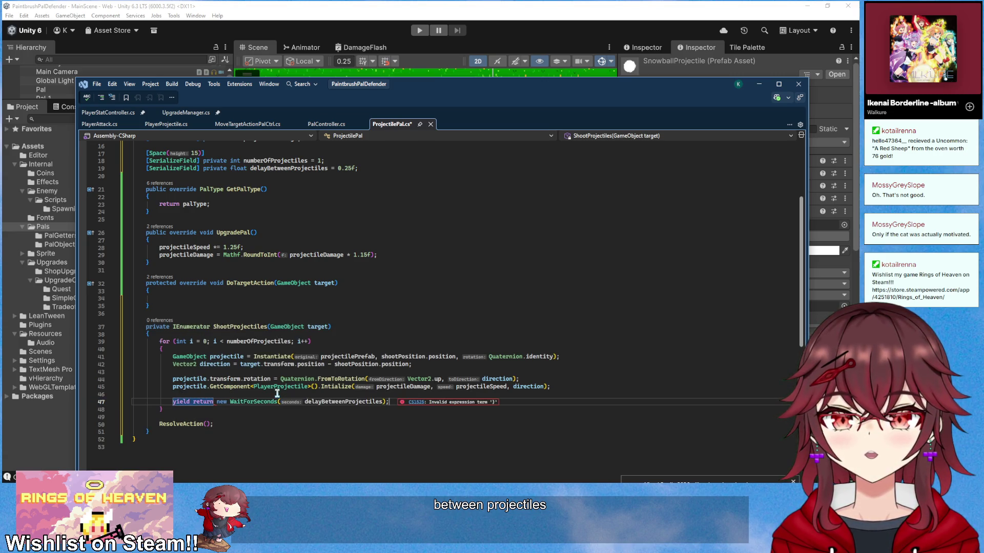
# - Call StartCoroutine(ShootProjectiles) from DoTargetAction and save ProjectilePal.cs
pyautogui.click(243, 299)
pyautogui.write('StartC')
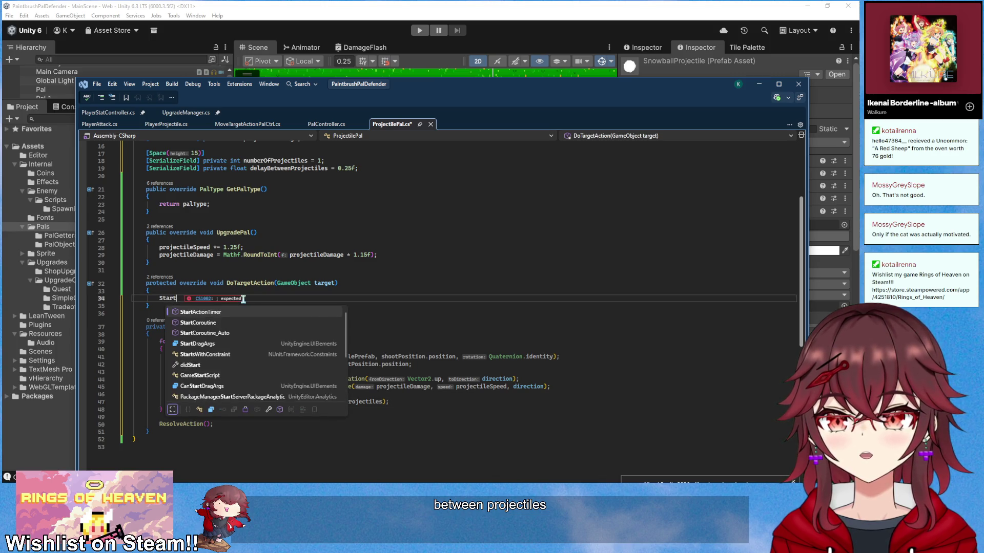
pyautogui.press('Tab')
pyautogui.press('Tab')
pyautogui.hotkey('ctrl', 's')
pyautogui.scroll(2, 390, 299)
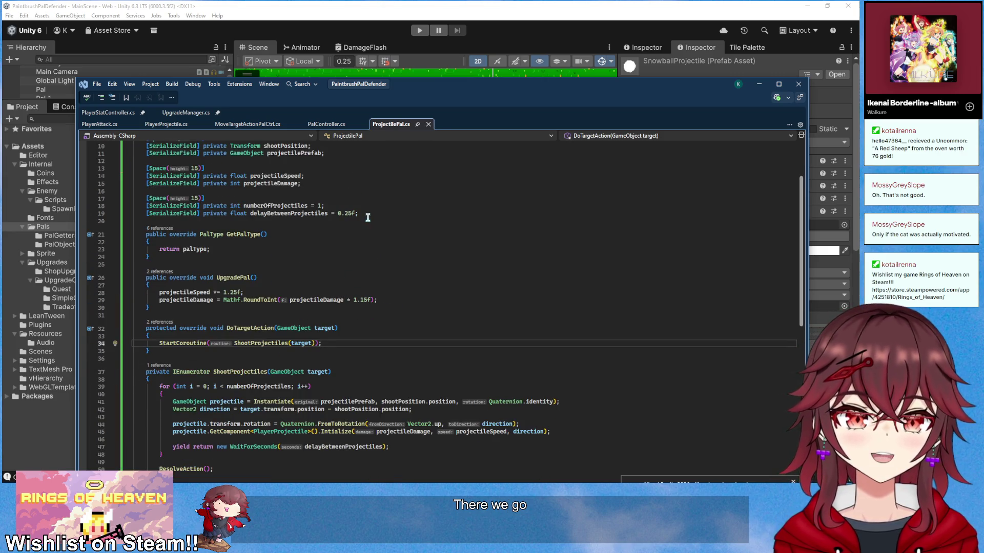
pyautogui.click(760, 84)
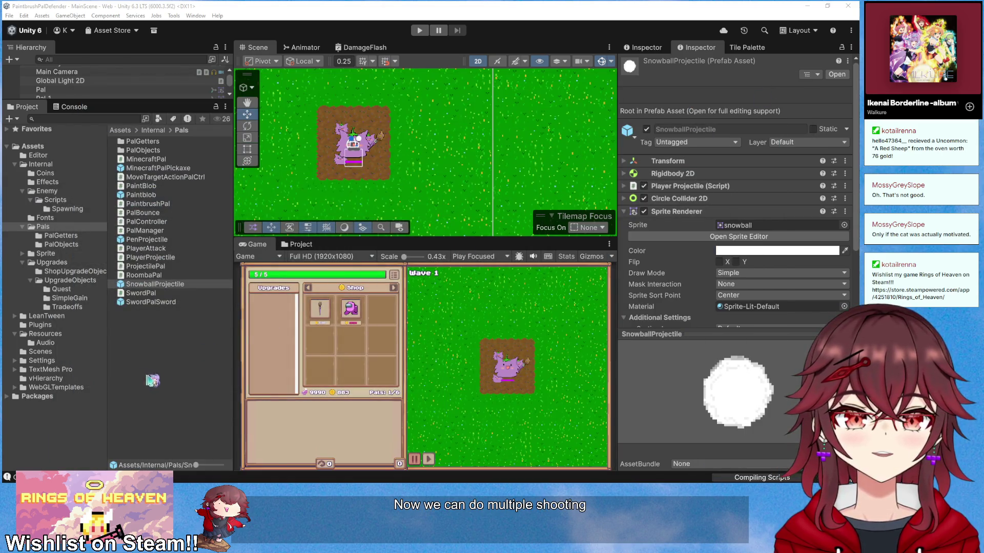
# - Open the PenProjectile prefab in Prefab Mode
pyautogui.click(185, 325)
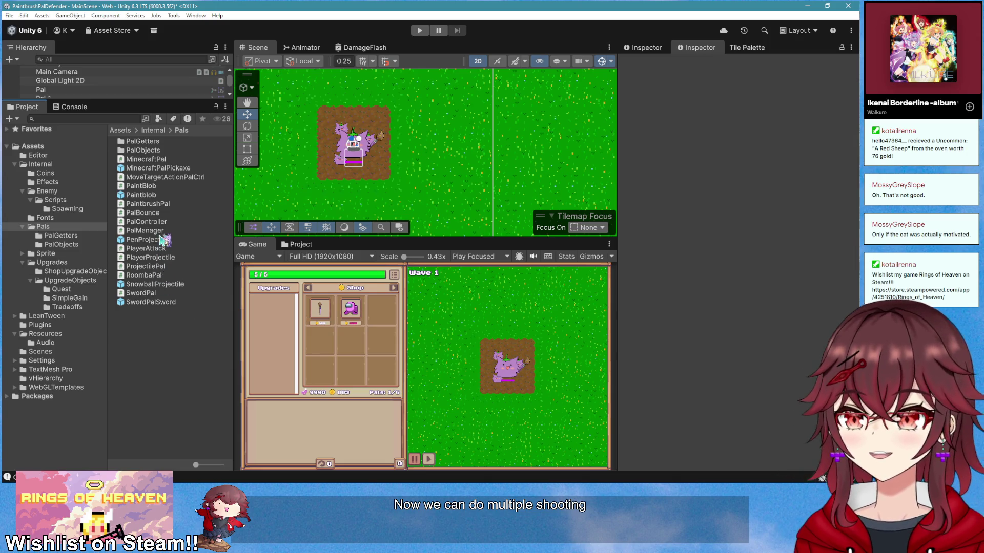
pyautogui.click(162, 239)
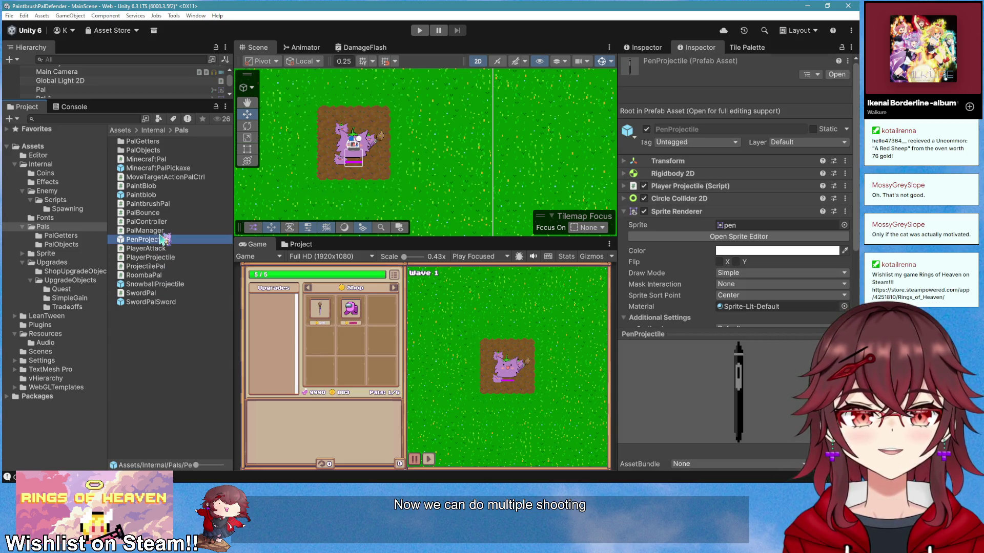
pyautogui.doubleClick(163, 239)
pyautogui.moveTo(74, 101); pyautogui.dragTo(74, 228)
# - Replace the Circle Collider 2D with a trigger Box Collider 2D, then return to MainScene
pyautogui.rightClick(716, 135)
pyautogui.click(728, 143)
pyautogui.click(731, 329)
pyautogui.write('box')
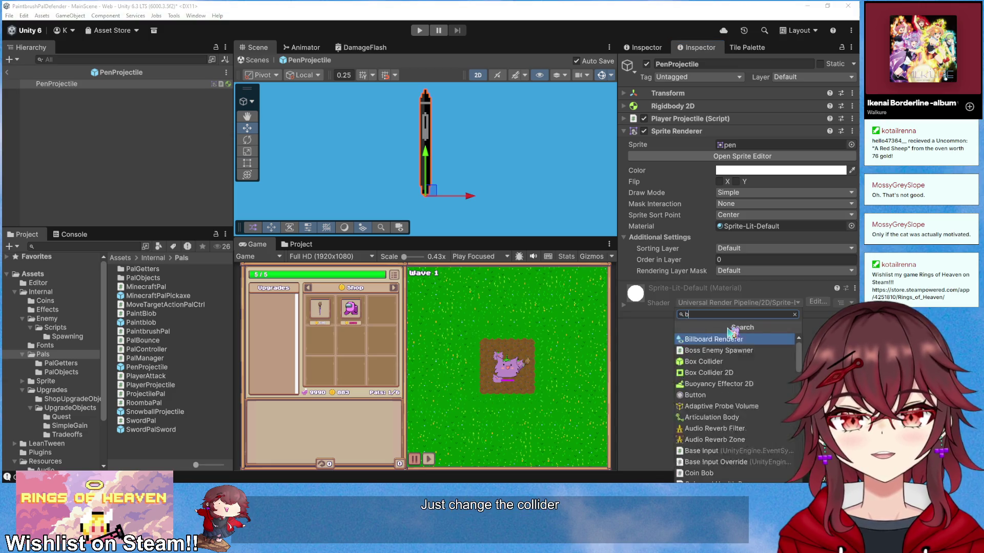
pyautogui.click(732, 350)
pyautogui.click(720, 327)
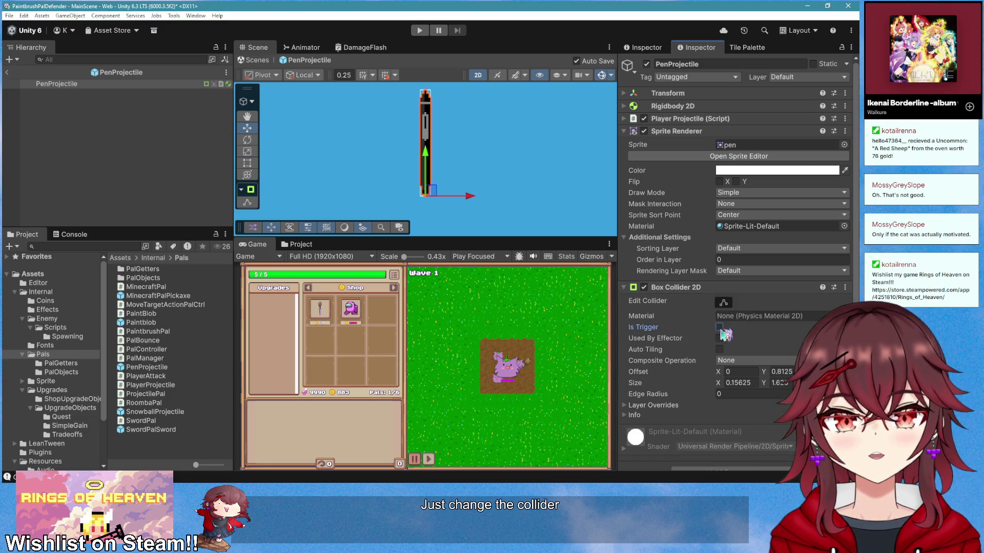
pyautogui.press('w')
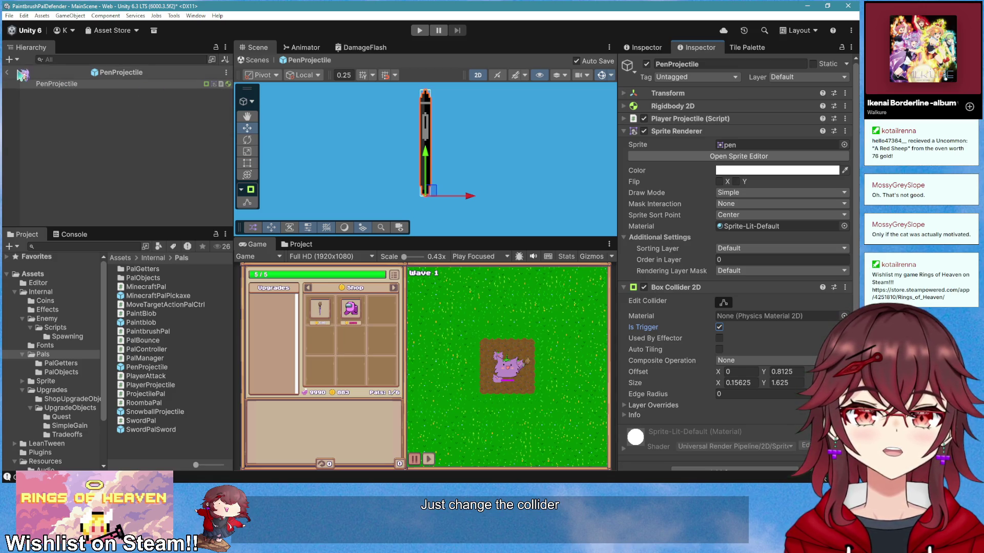
pyautogui.click(11, 76)
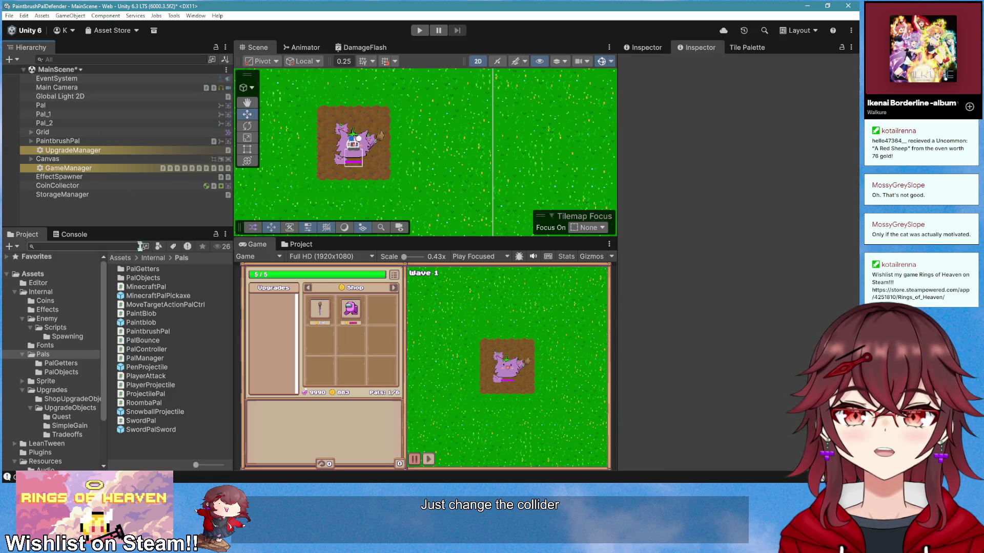
# - Duplicate SantaPal in PalObjects as PenPal and open it for editing
pyautogui.doubleClick(159, 279)
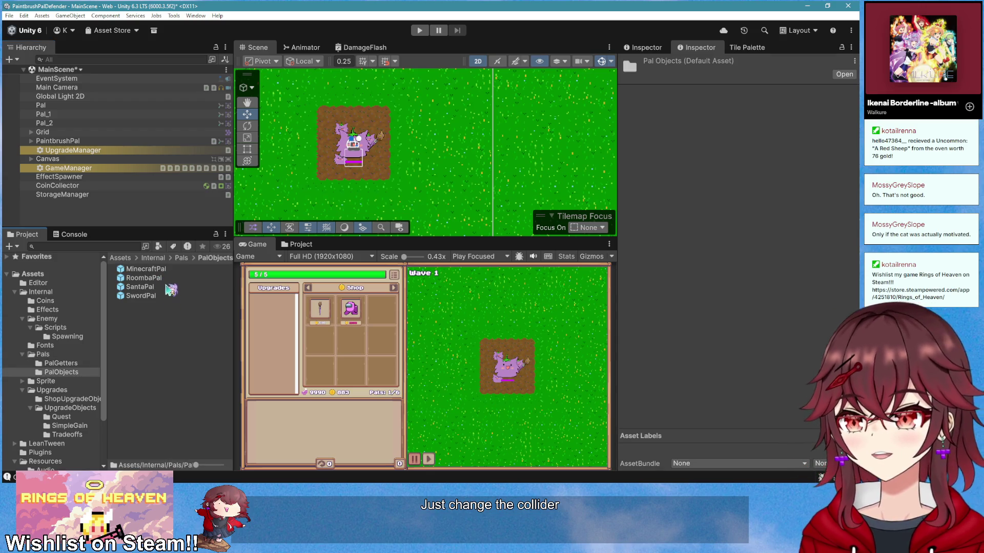
pyautogui.click(141, 287)
pyautogui.hotkey('ctrl', 'd')
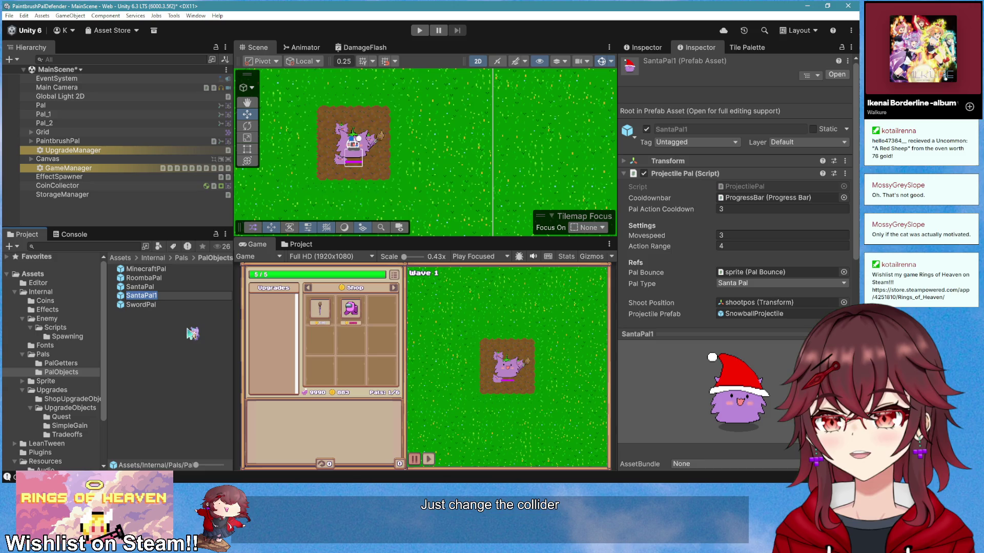
pyautogui.write('PenPal')
pyautogui.press('Return')
pyautogui.doubleClick(188, 278)
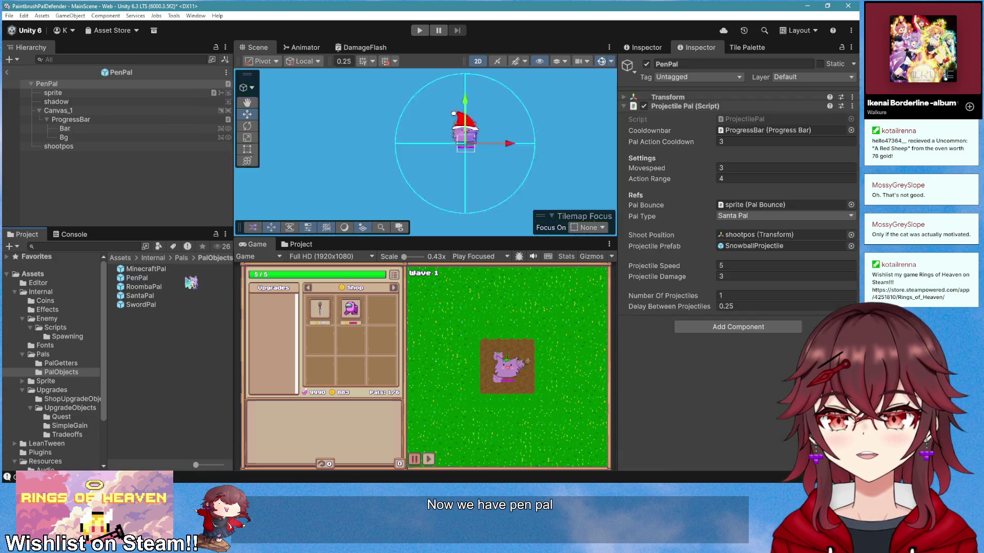
# - Set the sprite child's Sprite to the purple Frame_1 and its controller to neggpal
pyautogui.doubleClick(53, 93)
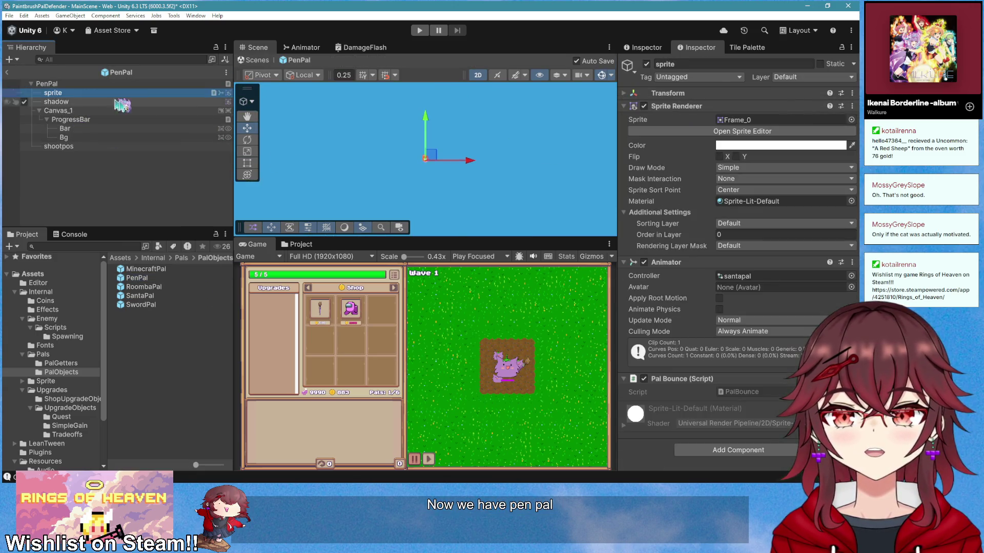
pyautogui.click(851, 119)
pyautogui.scroll(-10, 669, 259)
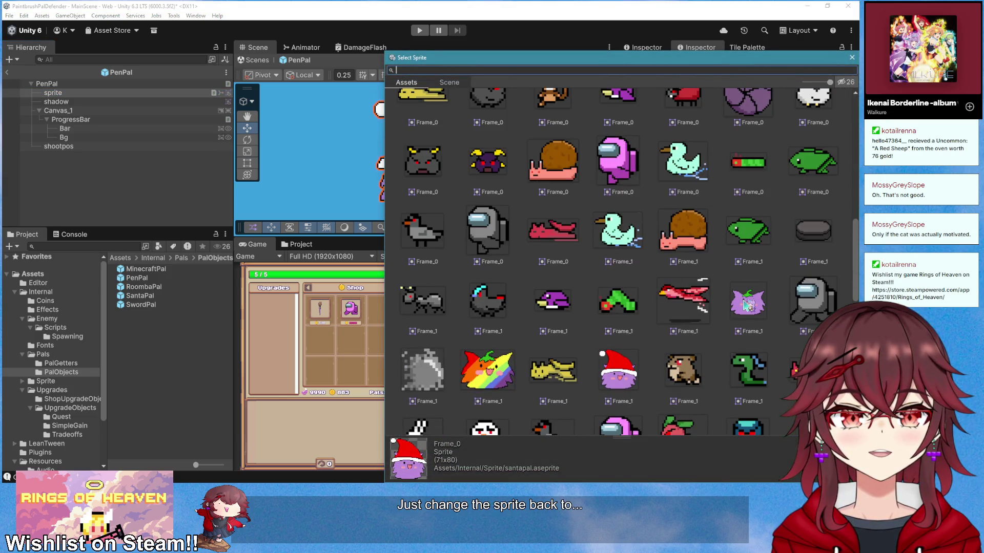
pyautogui.doubleClick(746, 305)
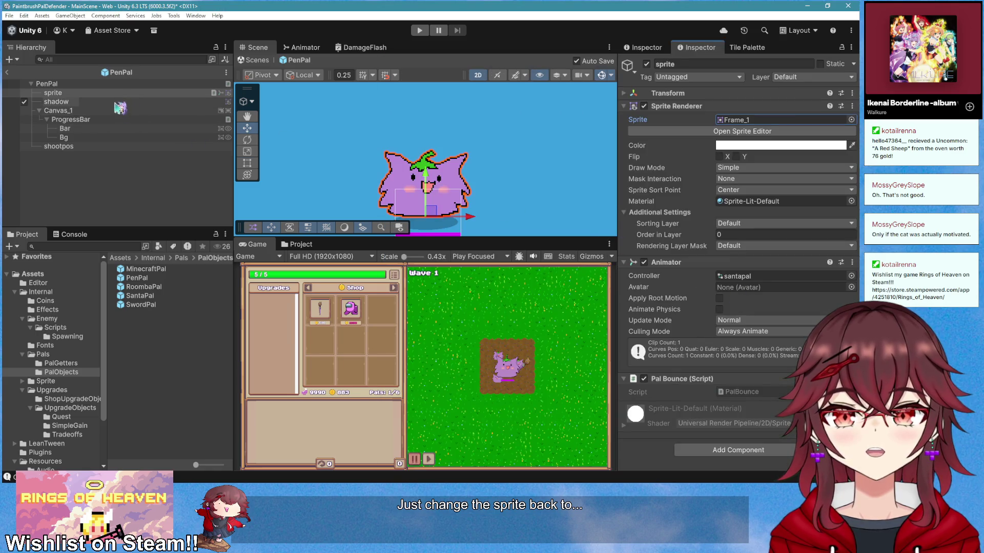
pyautogui.click(851, 276)
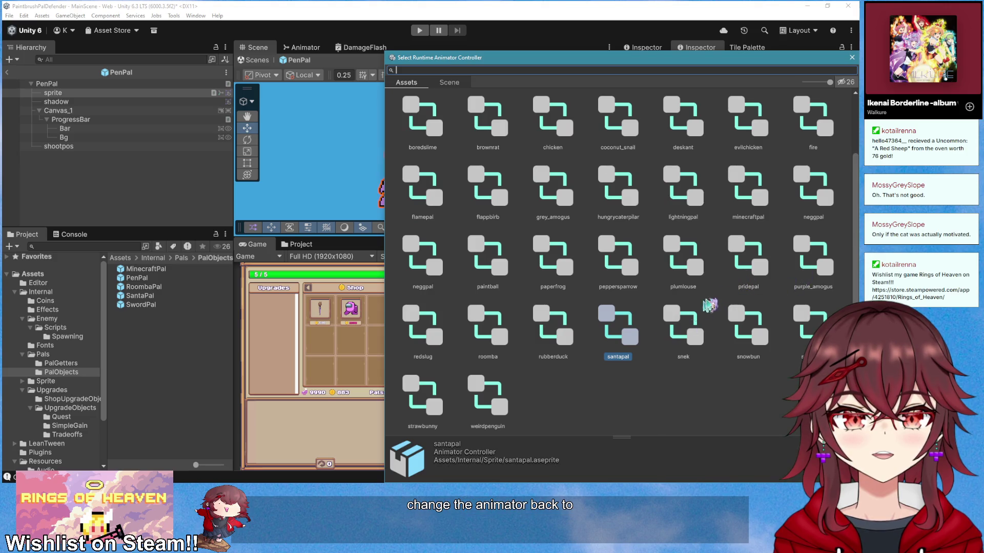
pyautogui.click(821, 197)
pyautogui.doubleClick(821, 197)
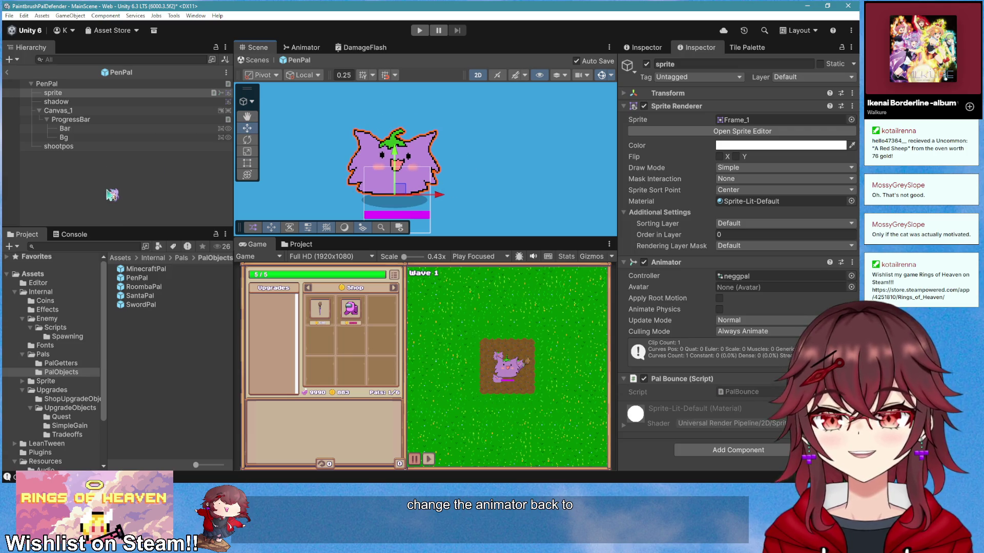
# - Move shootpos up beside the stem and nest it under the sprite object
pyautogui.click(87, 146)
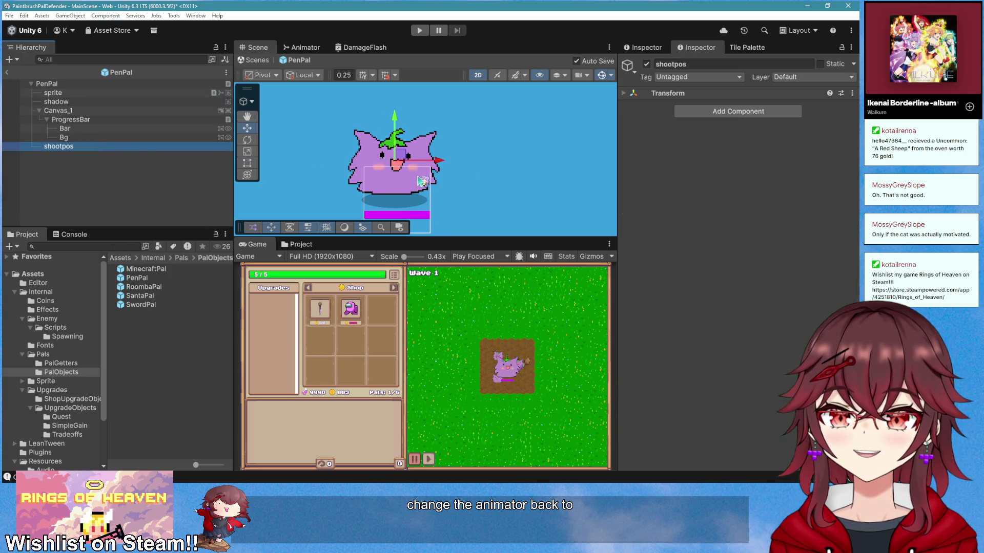
pyautogui.moveTo(395, 138); pyautogui.dragTo(403, 116)
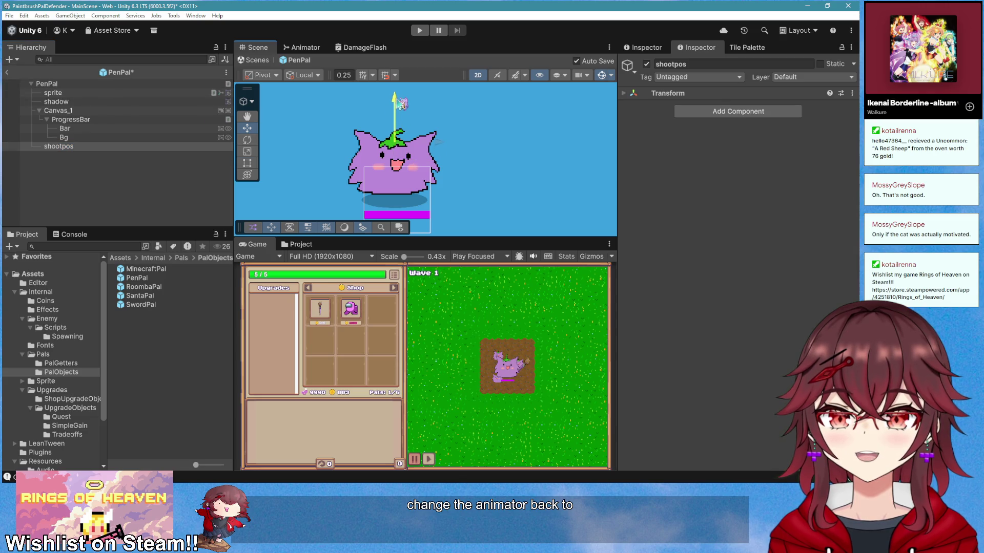
pyautogui.moveTo(402, 101)
pyautogui.mouseDown()
pyautogui.moveTo(446, 144)
pyautogui.moveTo(464, 93)
pyautogui.moveTo(477, 146)
pyautogui.moveTo(433, 131)
pyautogui.mouseUp()
pyautogui.moveTo(84, 148); pyautogui.dragTo(86, 94)
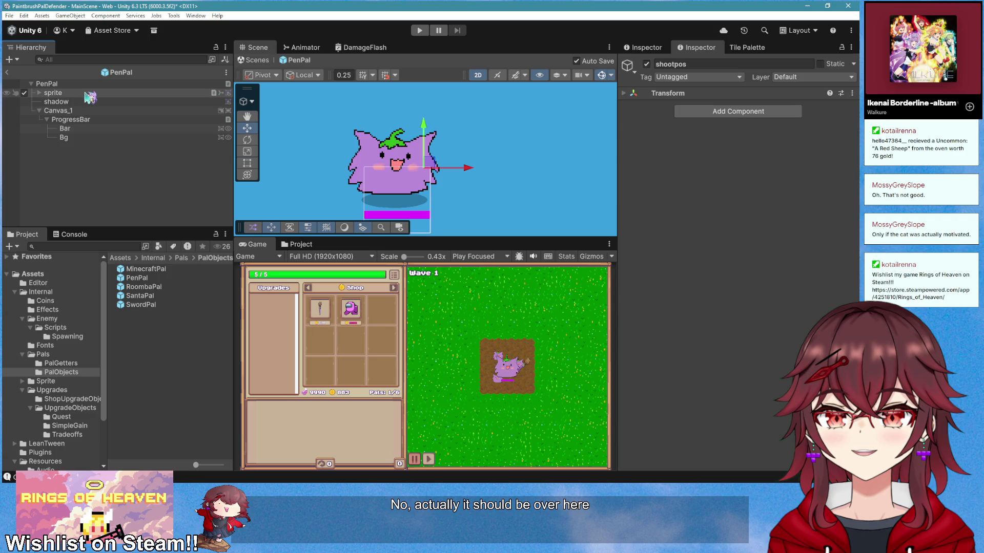
pyautogui.click(40, 94)
# - Set PenPal's Pal Type to Pen Pal and its Projectile Prefab to PenProjectile
pyautogui.click(46, 84)
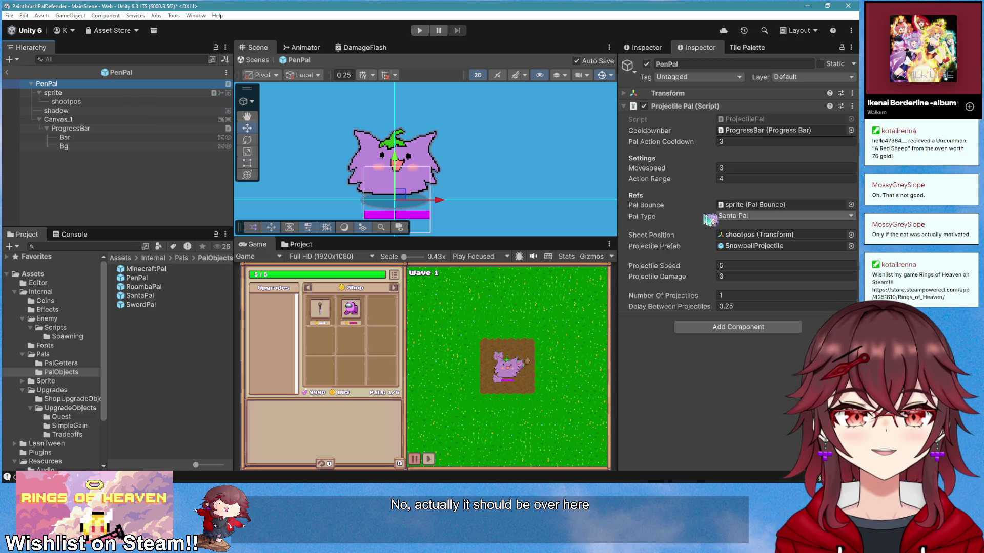
pyautogui.click(830, 215)
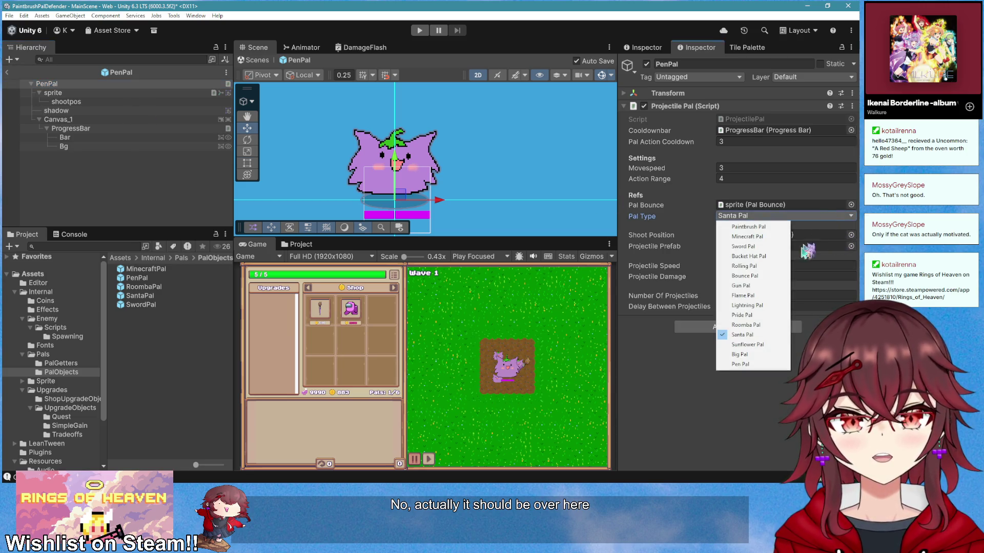
pyautogui.click(742, 364)
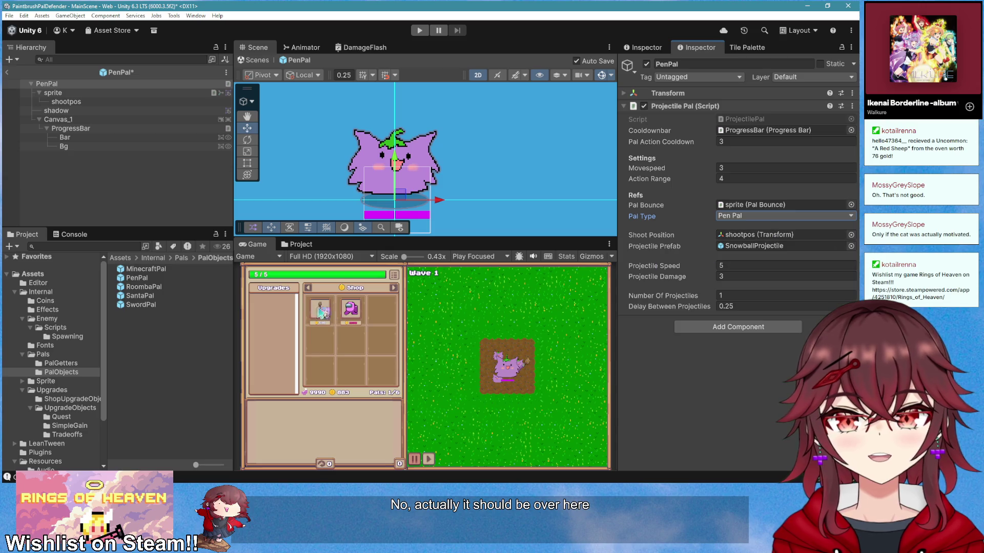
pyautogui.click(850, 205)
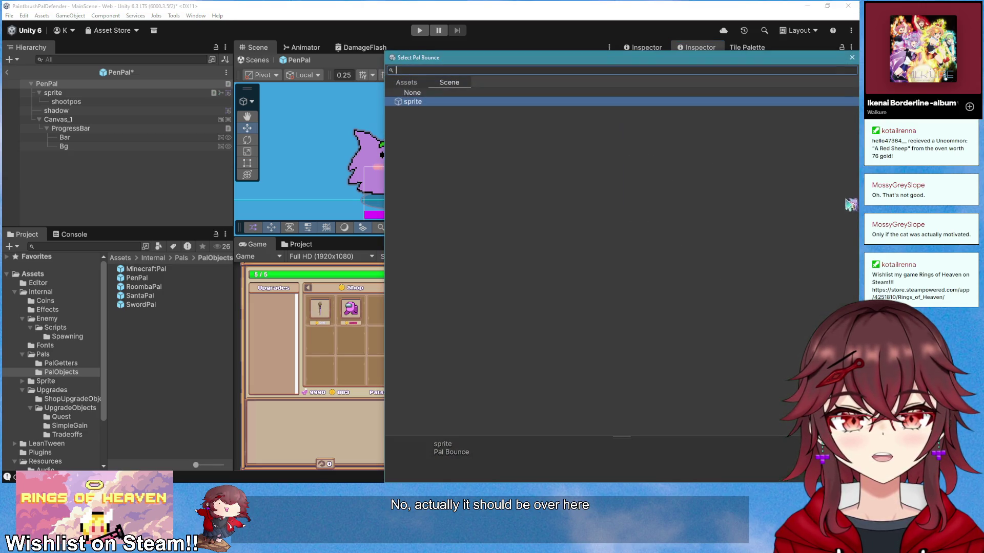
pyautogui.press('Escape')
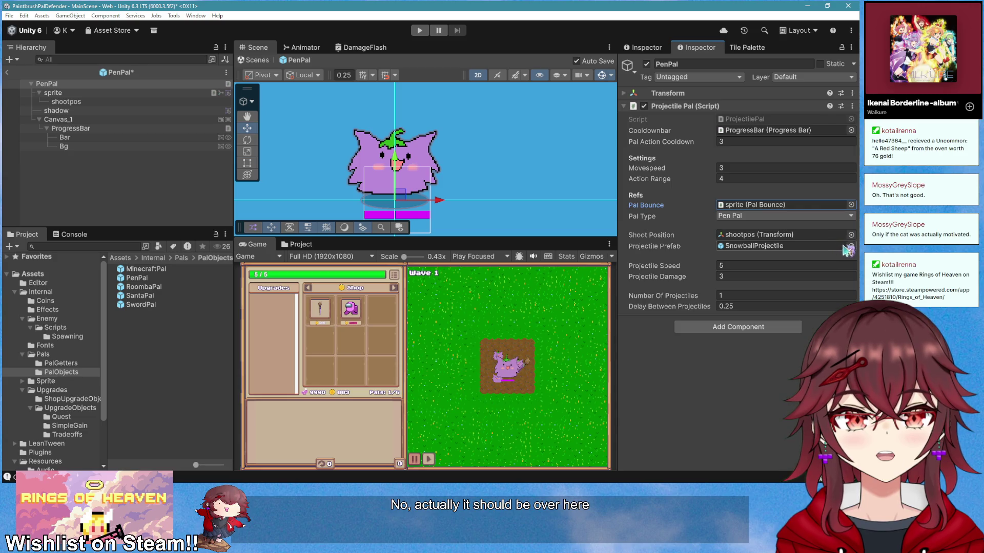
pyautogui.click(846, 250)
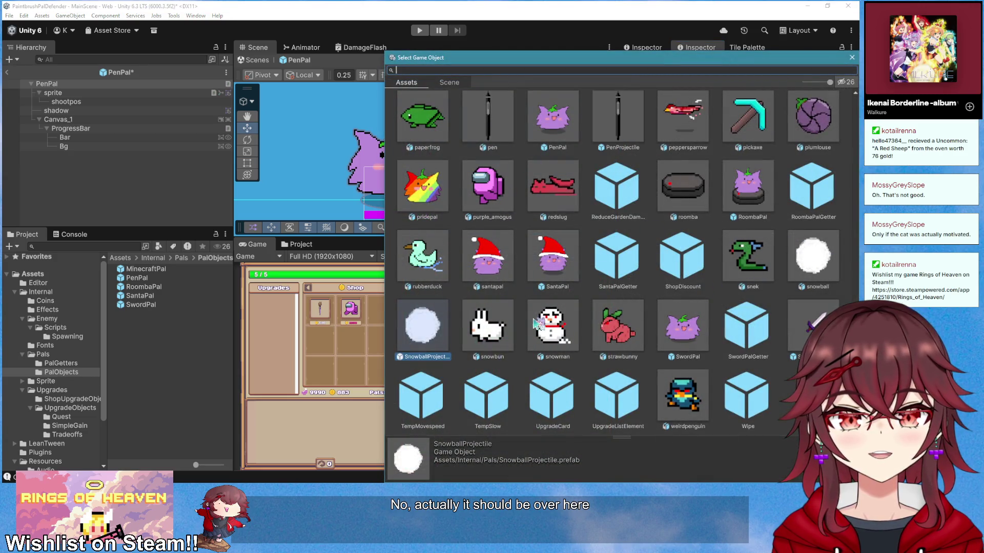
pyautogui.scroll(5, 719, 281)
pyautogui.doubleClick(626, 286)
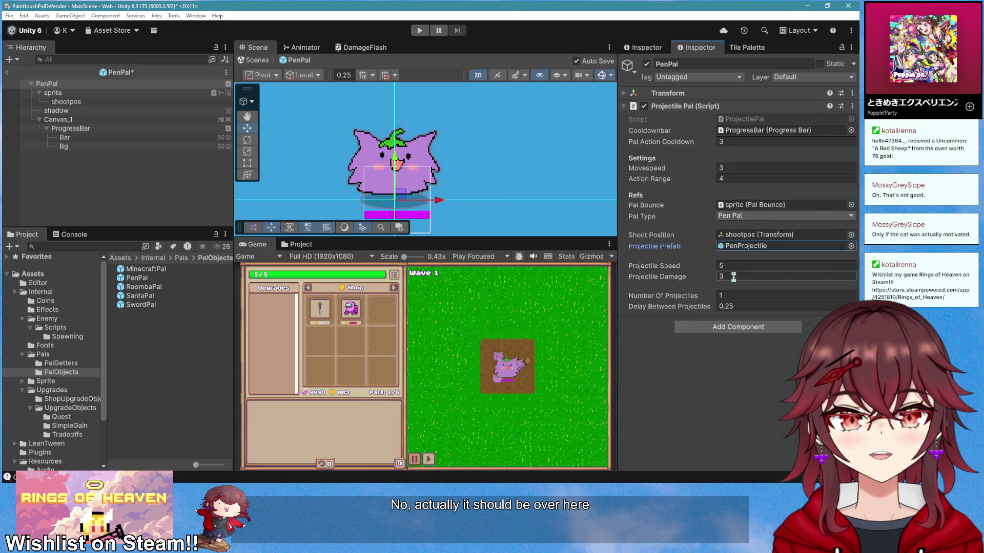
# - Set Number Of Projectiles to 2 and projectile speed to 10
pyautogui.doubleClick(734, 295)
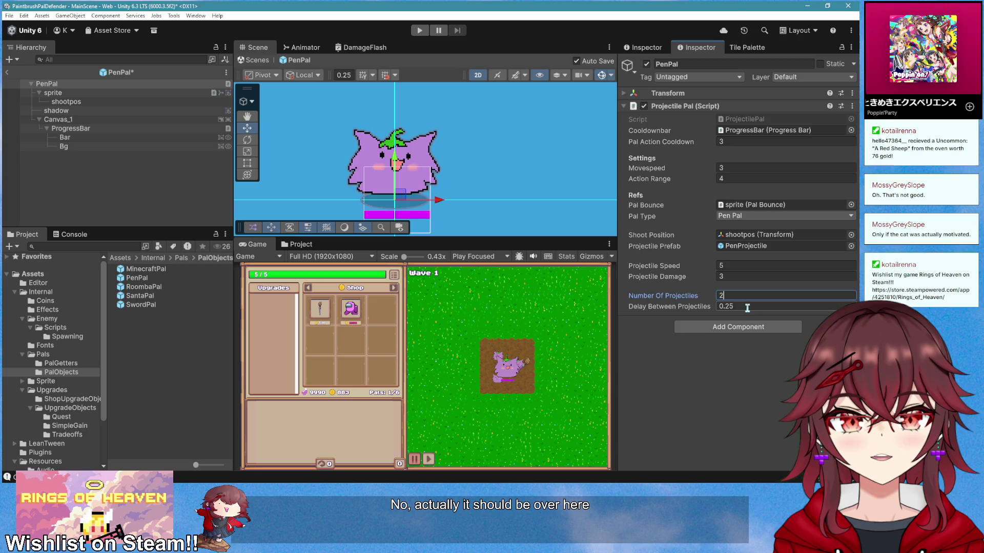
pyautogui.write('2')
pyautogui.doubleClick(747, 266)
pyautogui.write('10')
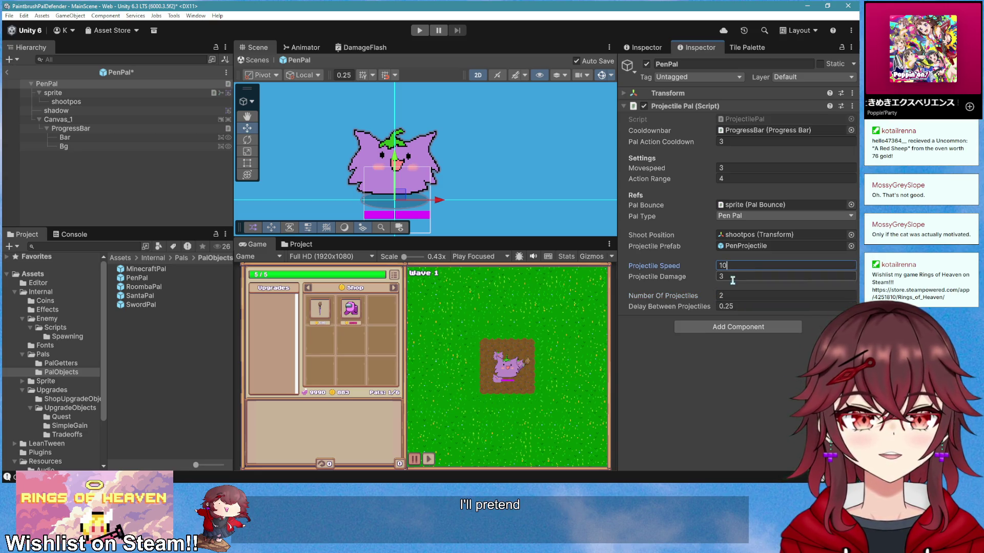
pyautogui.press('Return')
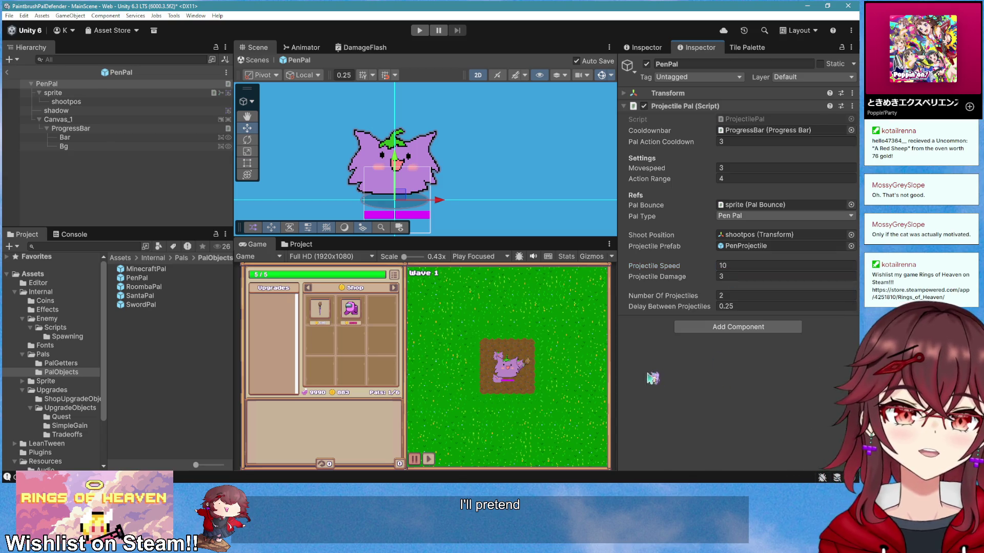
# - Set the pal action cooldown to 4.5
pyautogui.moveTo(197, 132); pyautogui.dragTo(13, 79)
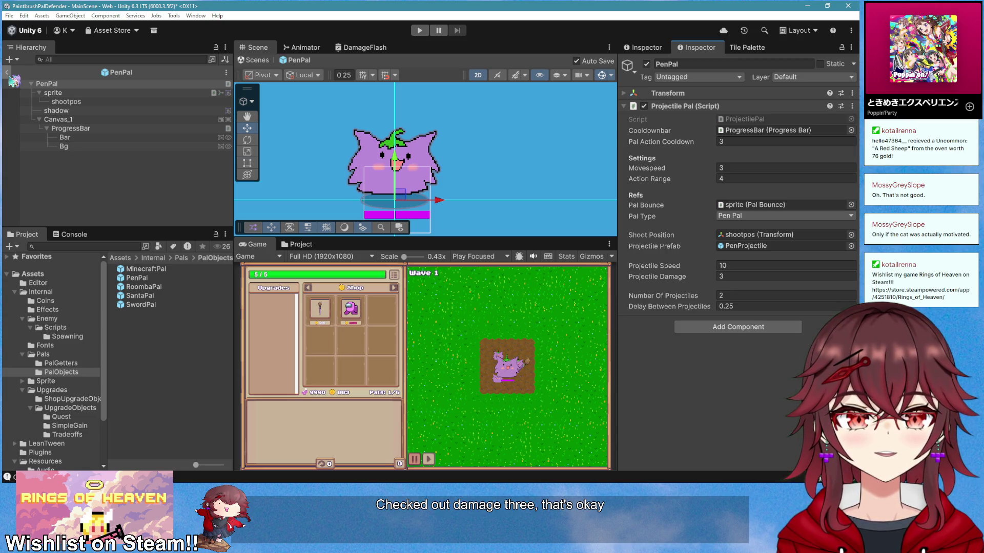
pyautogui.moveTo(13, 79); pyautogui.dragTo(13, 80)
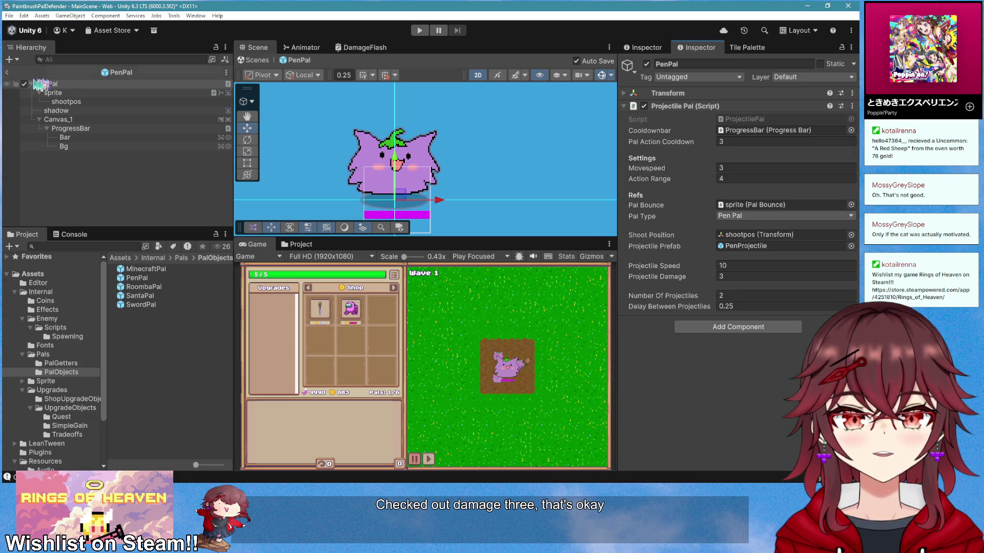
pyautogui.scroll(-3, 520, 141)
pyautogui.moveTo(690, 185); pyautogui.dragTo(484, 169)
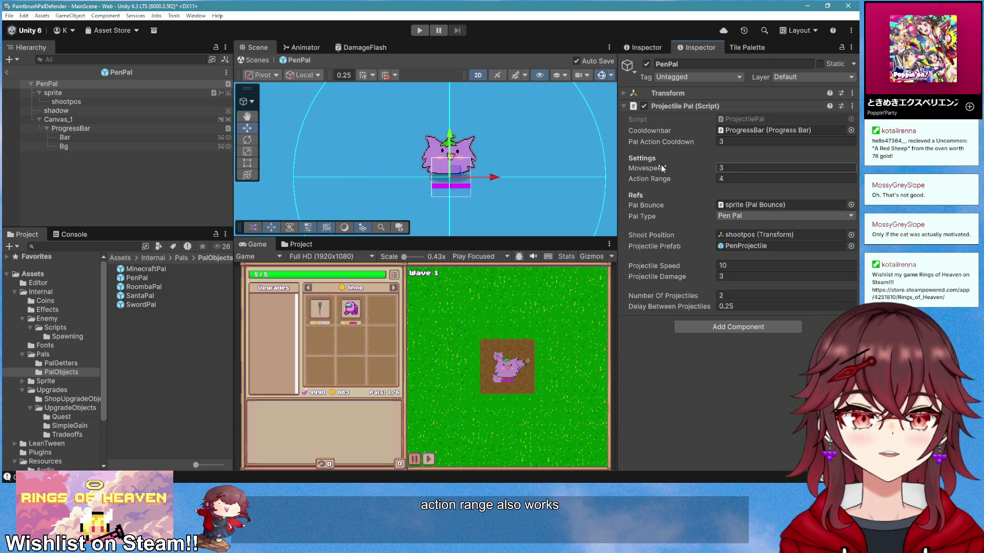
pyautogui.click(732, 144)
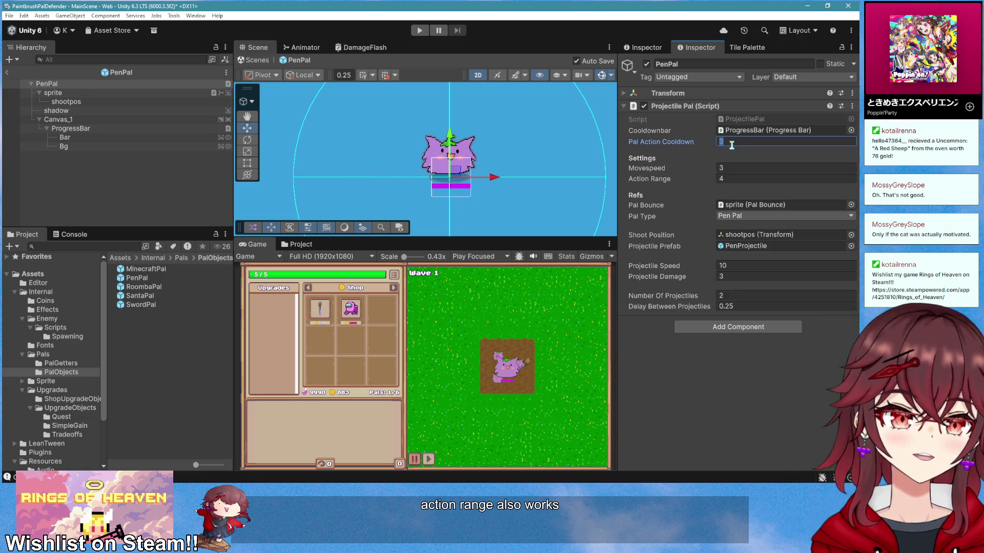
pyautogui.write('4.5')
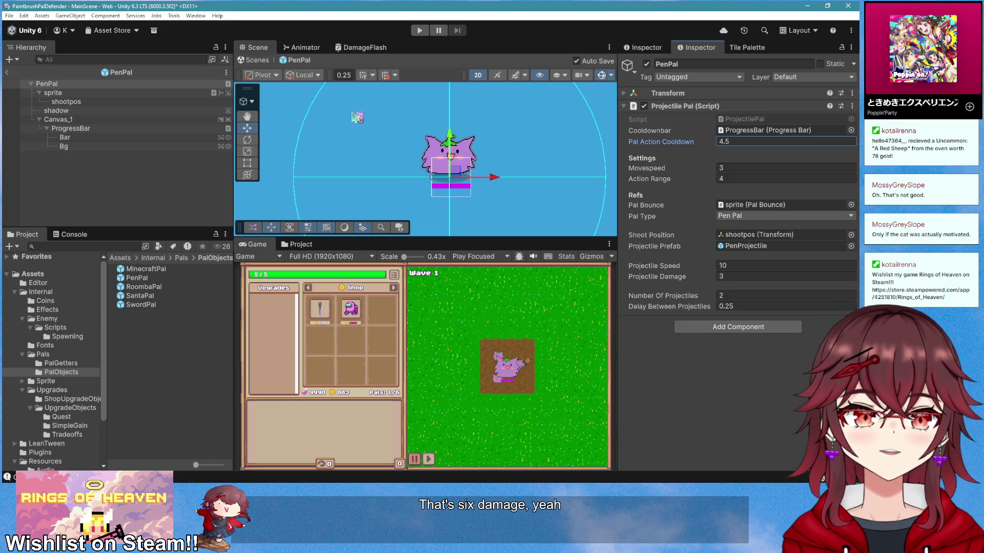
pyautogui.click(745, 165)
pyautogui.write('2.5')
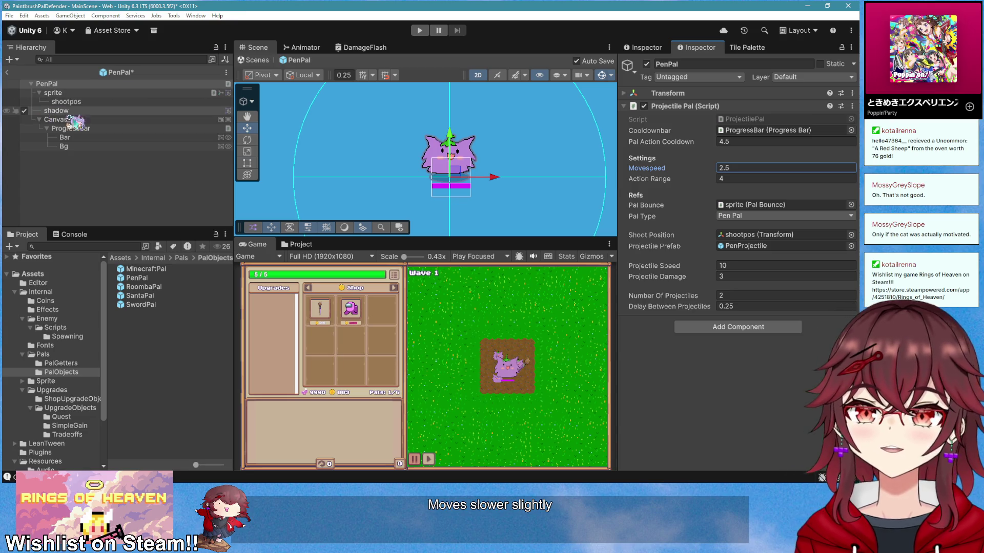
# - Duplicate the SwordPalGetter upgrade asset and prefab in the PalGetters folder
pyautogui.click(6, 72)
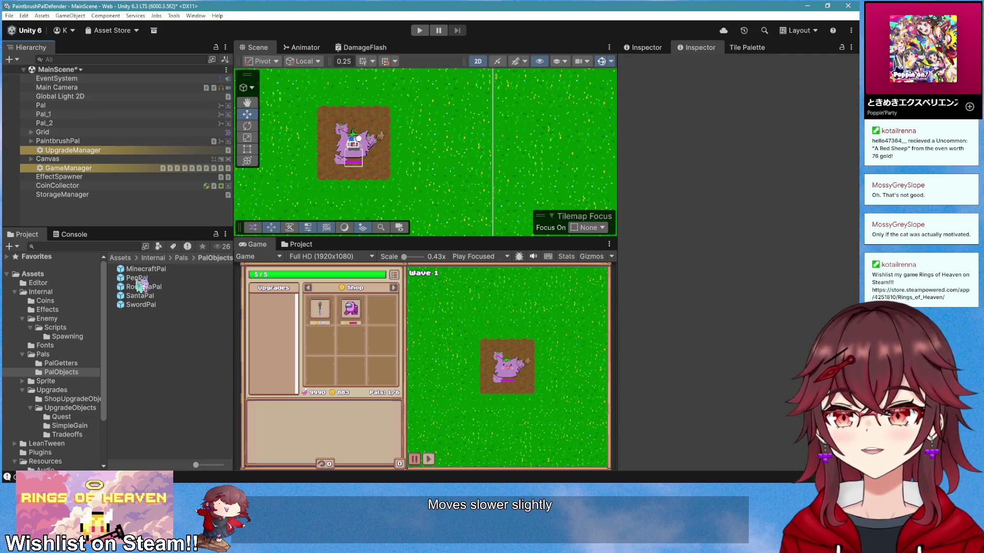
pyautogui.click(60, 363)
pyautogui.click(158, 332)
pyautogui.hotkey('shift', 'Up')
pyautogui.hotkey('ctrl', 'd')
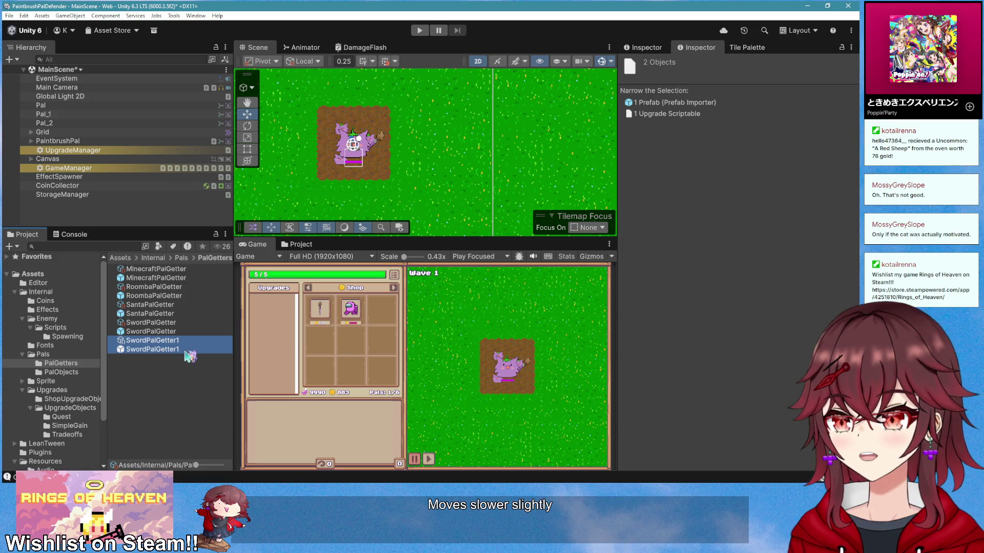
# - Rename both duplicated assets to PenPalGetter
pyautogui.click(185, 341)
pyautogui.click(149, 341)
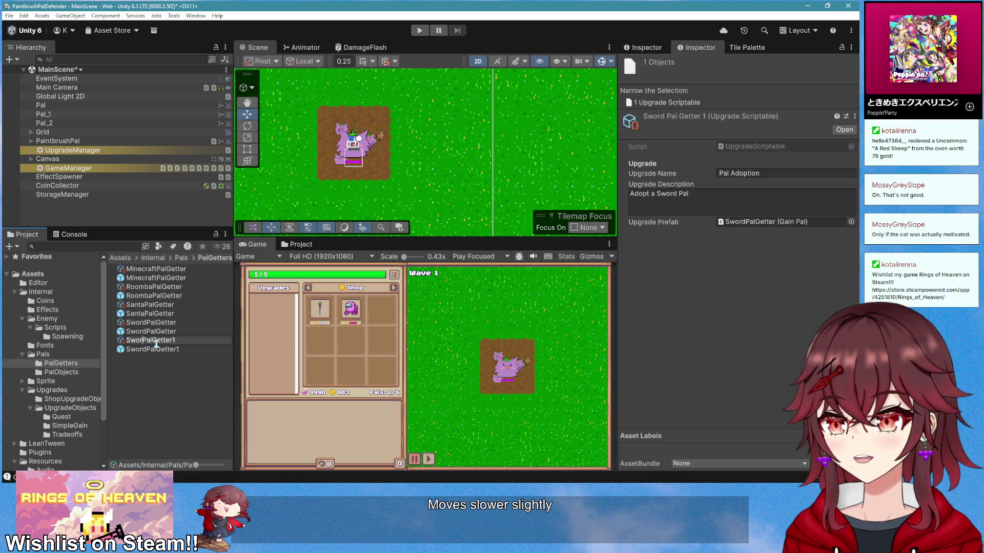
pyautogui.write('Pen')
pyautogui.press('End')
pyautogui.press('BackSpace')
pyautogui.press('Return')
pyautogui.click(154, 349)
pyautogui.press('F2')
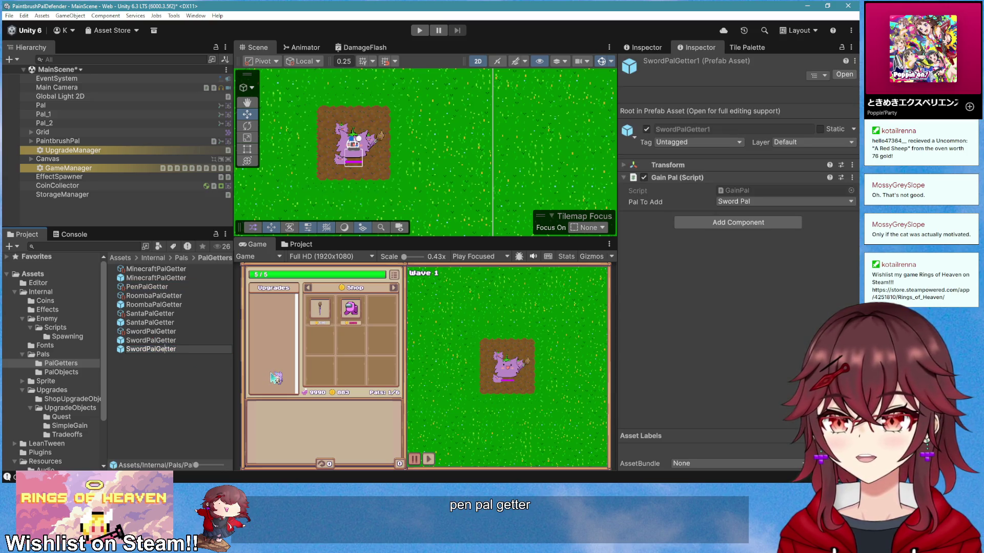
pyautogui.write('n')
pyautogui.press('Return')
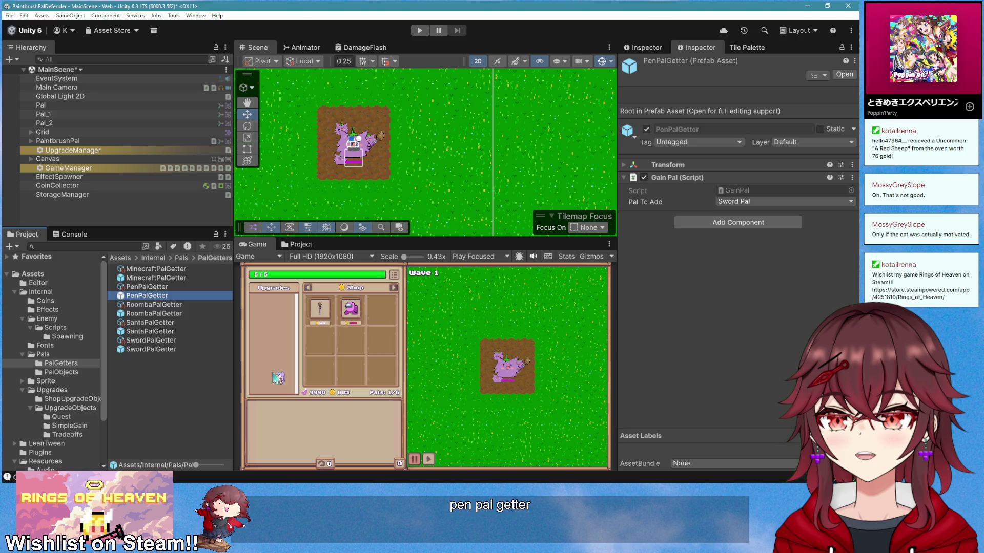
# - Set the getter's Pal To Add to Pen Pal and link the PenPalGetter prefab as Upgrade Prefab
pyautogui.click(784, 201)
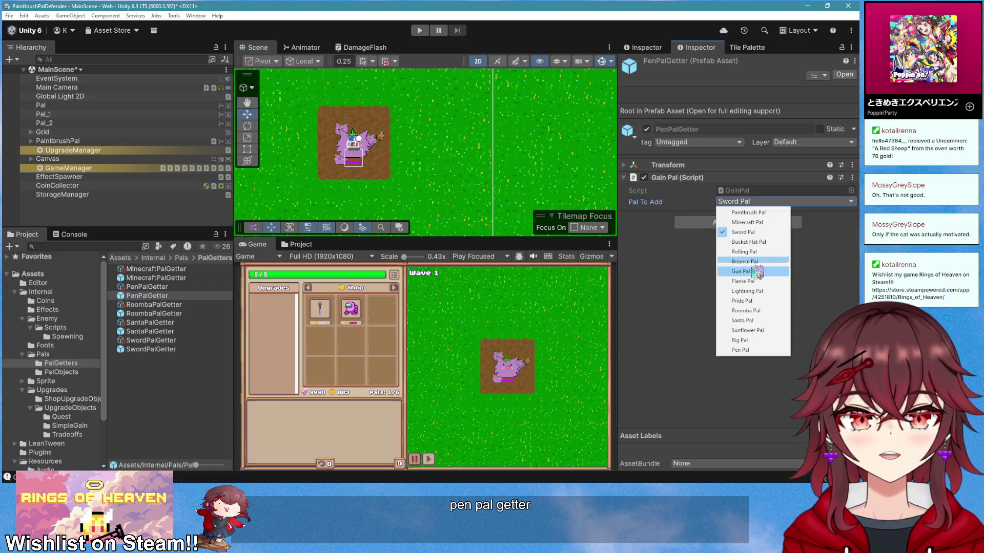
pyautogui.click(738, 352)
pyautogui.click(172, 287)
pyautogui.moveTo(169, 296)
pyautogui.mouseDown()
pyautogui.moveTo(641, 221)
pyautogui.moveTo(789, 172)
pyautogui.mouseUp()
pyautogui.click(72, 169)
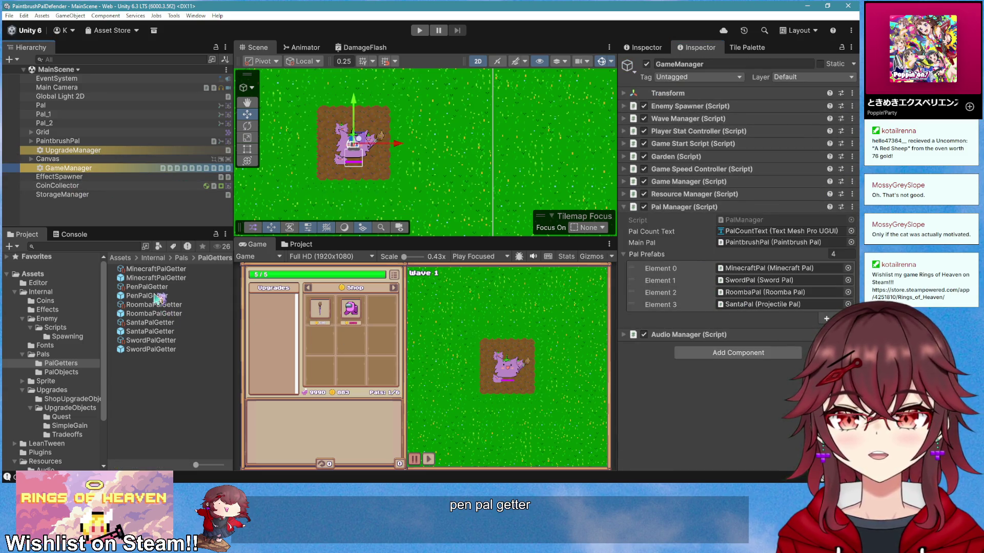
# - Add PenPal as a new element in GameManager's Pal Prefabs list
pyautogui.click(826, 319)
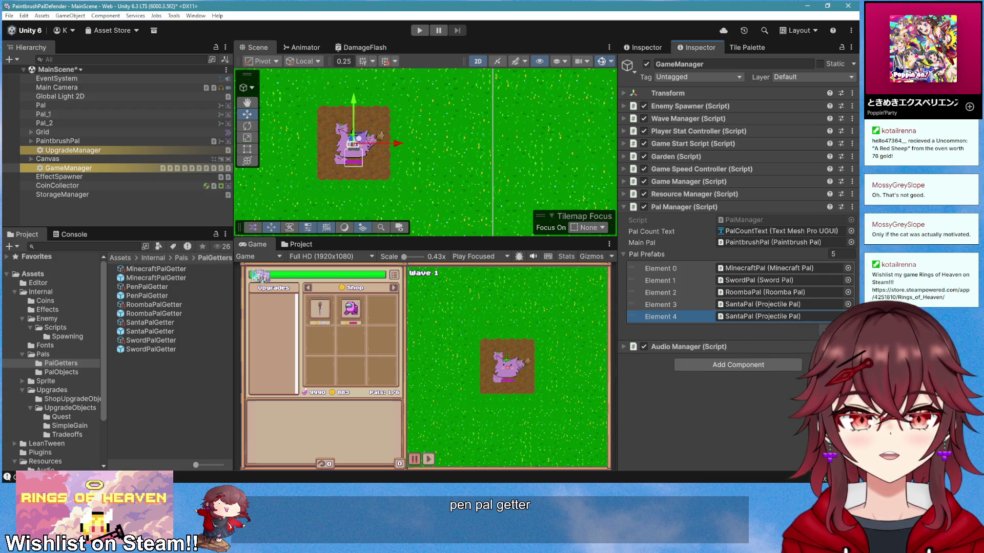
pyautogui.click(62, 372)
pyautogui.moveTo(149, 282); pyautogui.dragTo(758, 317)
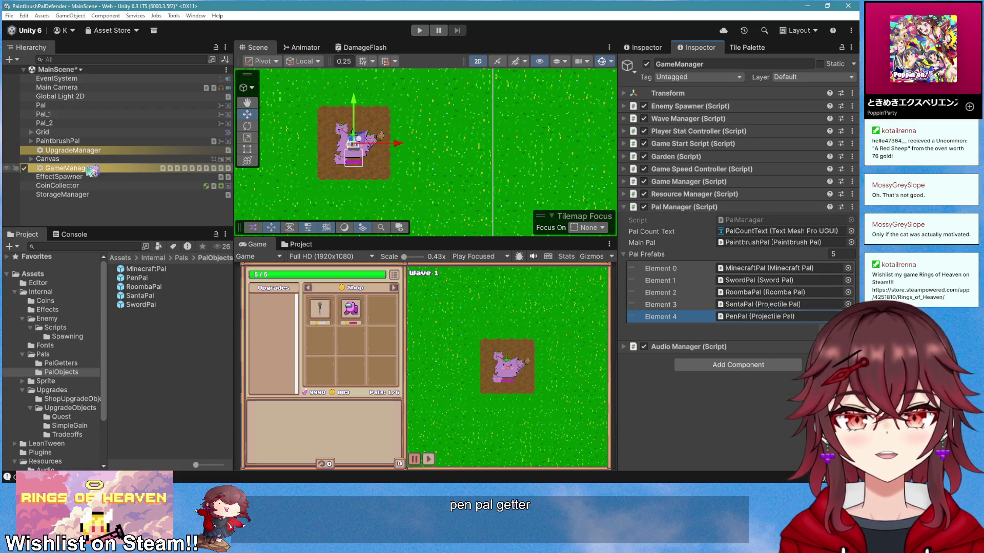
# - Make PenPalGetter the UpgradeManager's Debug Upgrade and enter Play mode
pyautogui.click(71, 150)
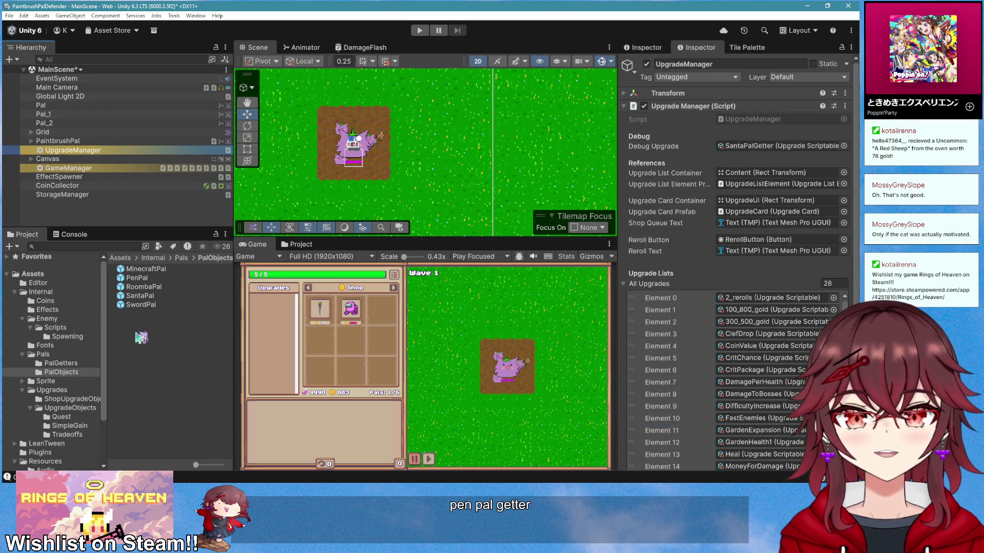
pyautogui.click(72, 364)
pyautogui.moveTo(147, 287); pyautogui.dragTo(755, 154)
pyautogui.click(419, 30)
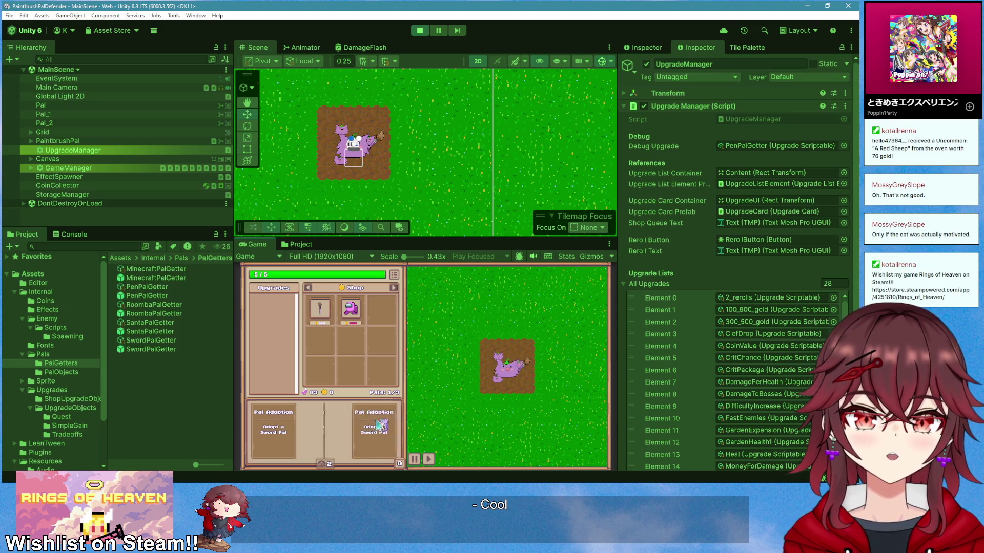
# - Adopt the pal from the Pal Adoption card, watch it fire pens, then stop playing
pyautogui.click(347, 401)
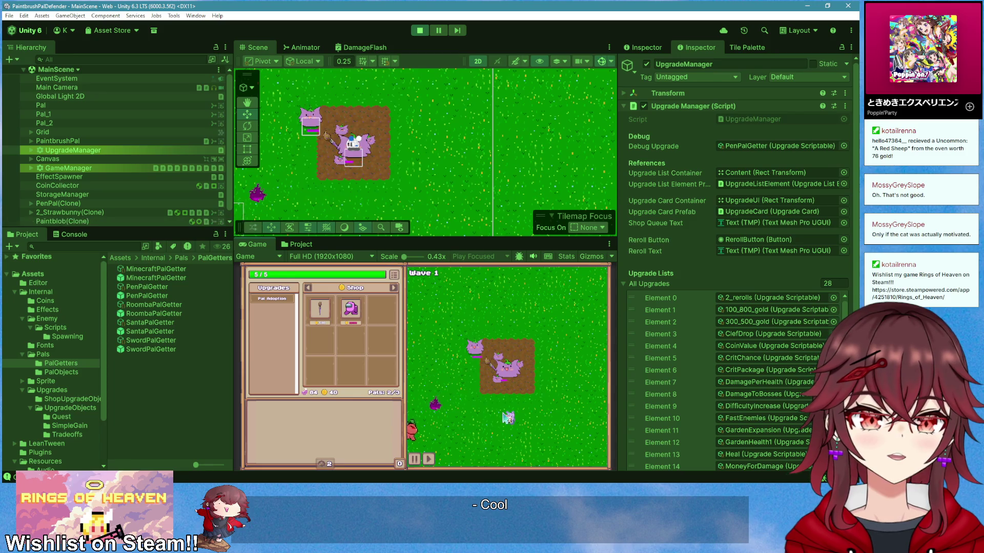
pyautogui.scroll(-1, 149, 156)
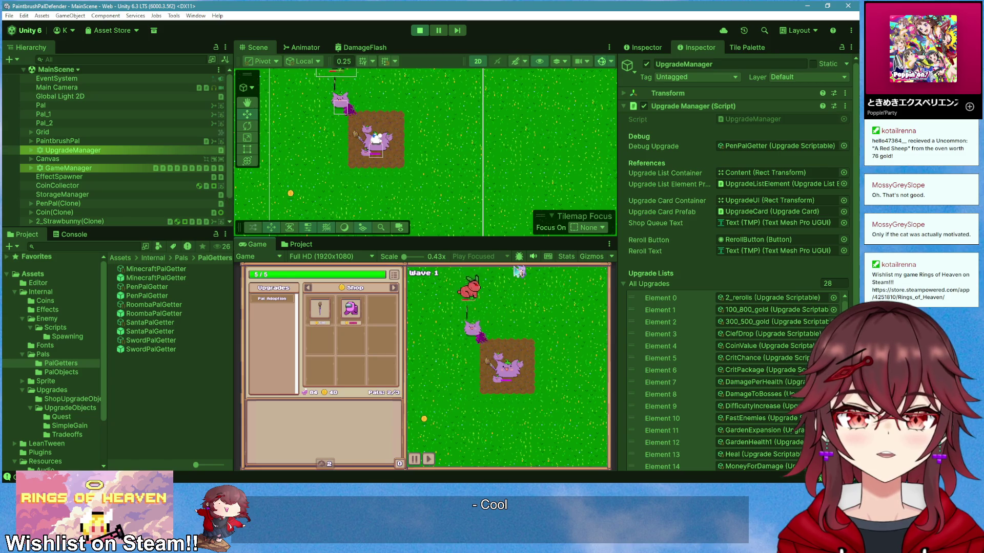
pyautogui.hotkey('ctrl', 'p')
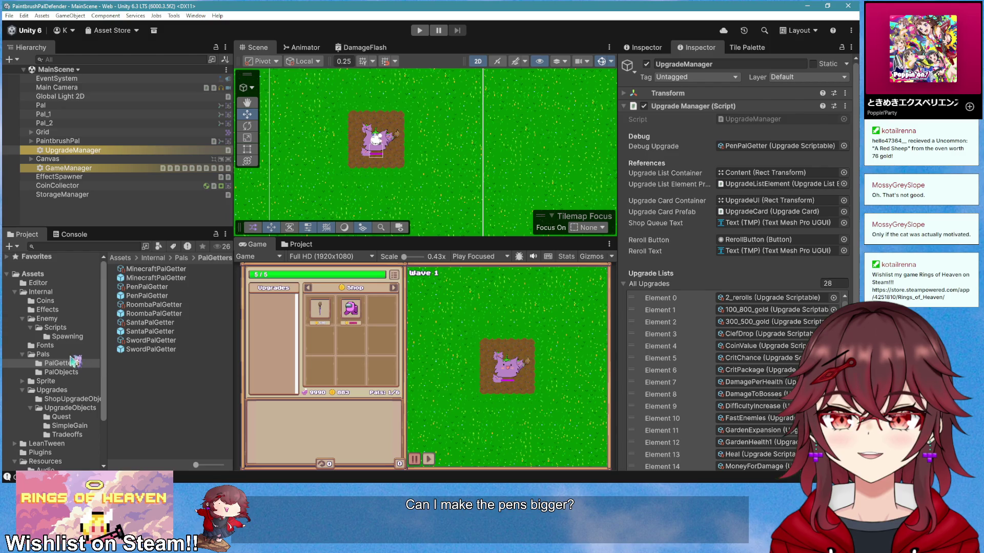
# - Open the PenProjectile prefab and try enlarging the pen with the Rect and Scale tools
pyautogui.click(43, 354)
pyautogui.doubleClick(147, 367)
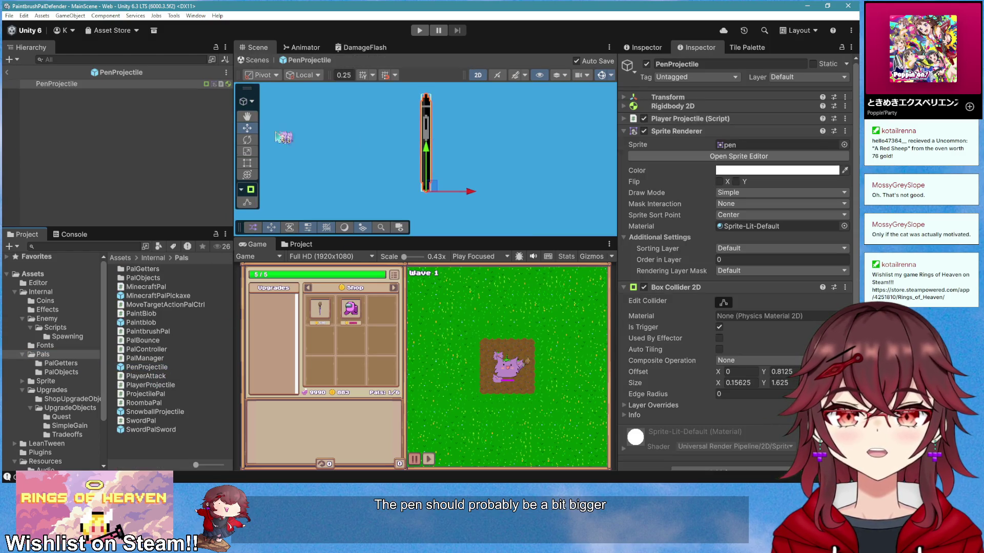
pyautogui.click(247, 163)
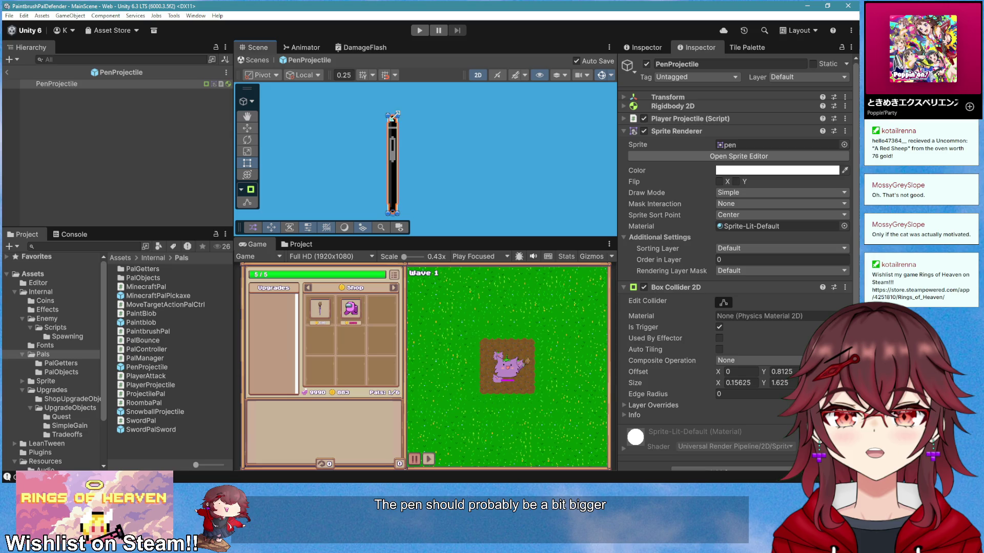
pyautogui.moveTo(394, 116); pyautogui.dragTo(399, 143)
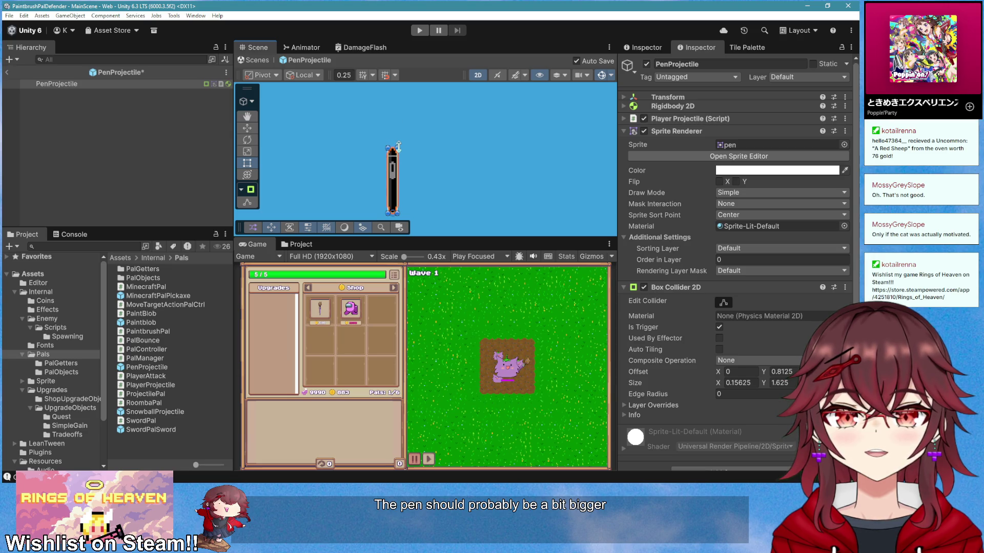
pyautogui.hotkey('ctrl', 'z')
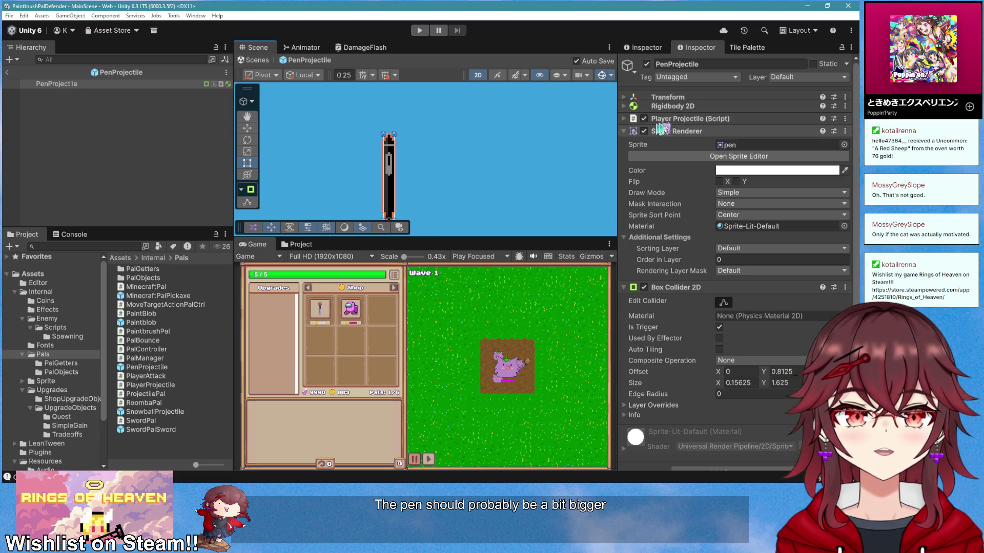
pyautogui.click(246, 153)
pyautogui.moveTo(439, 226); pyautogui.dragTo(442, 184)
pyautogui.click(687, 96)
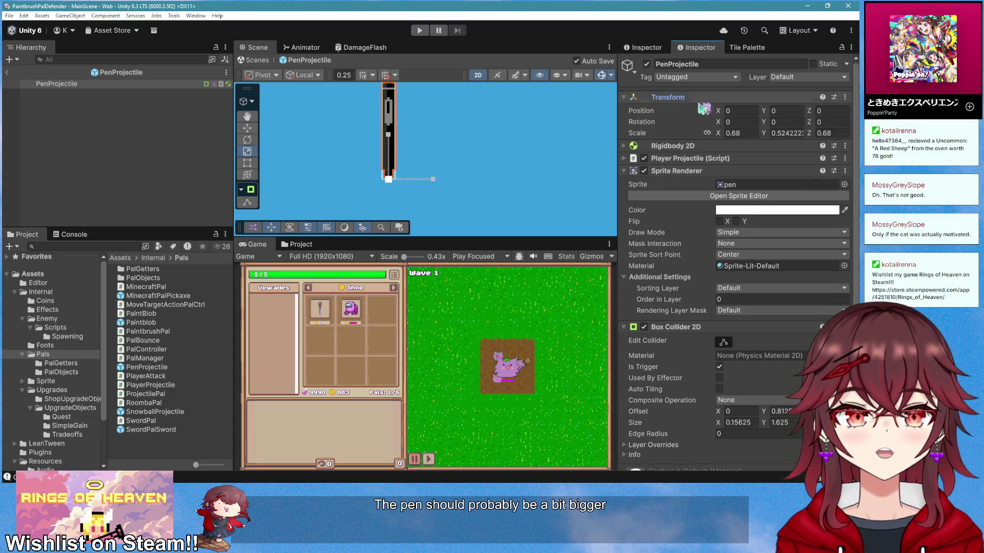
pyautogui.moveTo(435, 185)
pyautogui.mouseDown()
pyautogui.moveTo(468, 193)
pyautogui.moveTo(395, 205)
pyautogui.moveTo(390, 161)
pyautogui.mouseUp()
pyautogui.moveTo(399, 203)
pyautogui.mouseDown()
pyautogui.moveTo(391, 204)
pyautogui.moveTo(406, 208)
pyautogui.mouseUp()
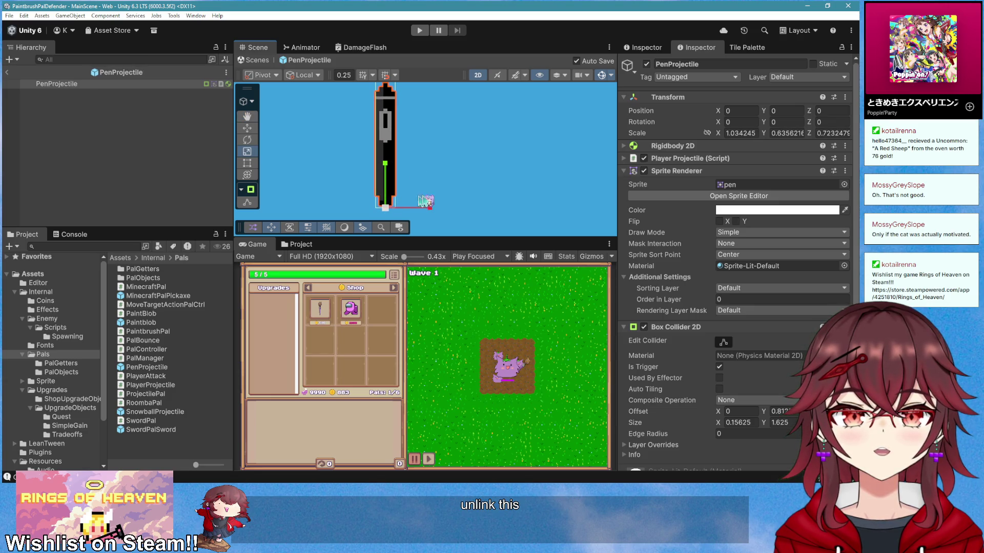
# - Reset the pen's scale to 1,1,1, then enlarge it to about 1.75 with height trimmed
pyautogui.click(738, 135)
pyautogui.write('1')
pyautogui.press('Tab')
pyautogui.write('1')
pyautogui.press('Tab')
pyautogui.write('1')
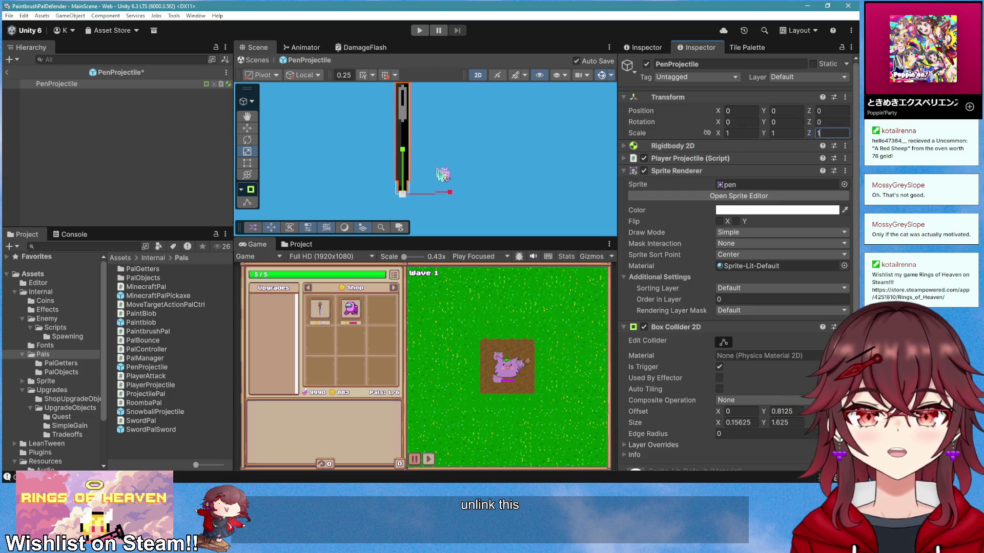
pyautogui.moveTo(420, 204)
pyautogui.mouseDown()
pyautogui.moveTo(478, 153)
pyautogui.moveTo(485, 178)
pyautogui.mouseUp()
pyautogui.press('q')
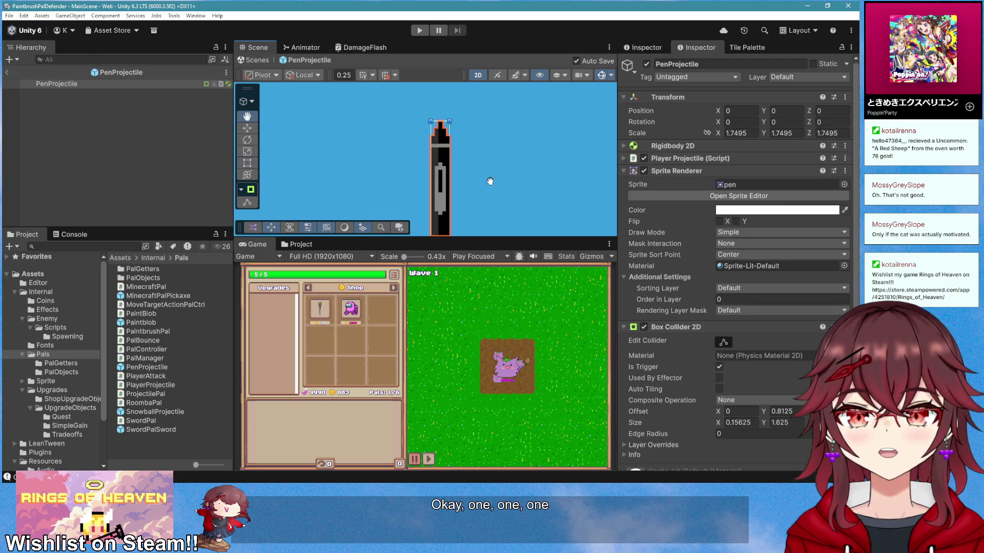
pyautogui.moveTo(476, 142); pyautogui.dragTo(500, 131)
# - Back in MainScene, play-test, adopt a PenPal from the third card, then stop
pyautogui.press('t')
pyautogui.click(6, 72)
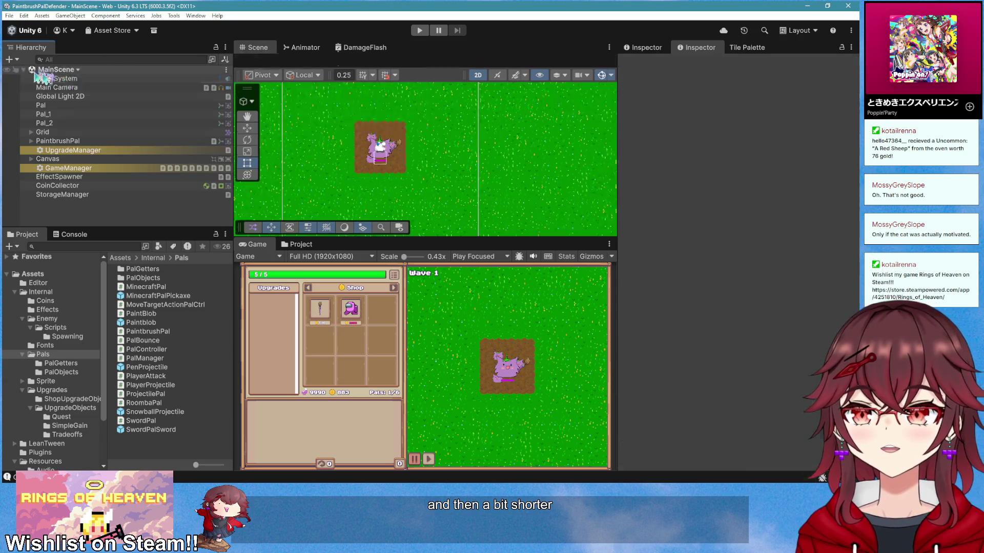
pyautogui.click(420, 31)
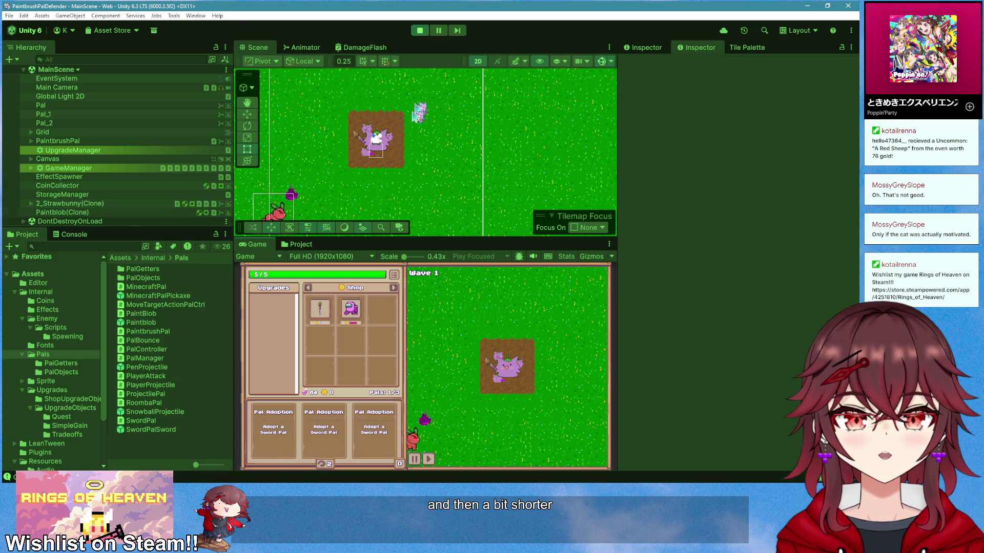
pyautogui.click(379, 418)
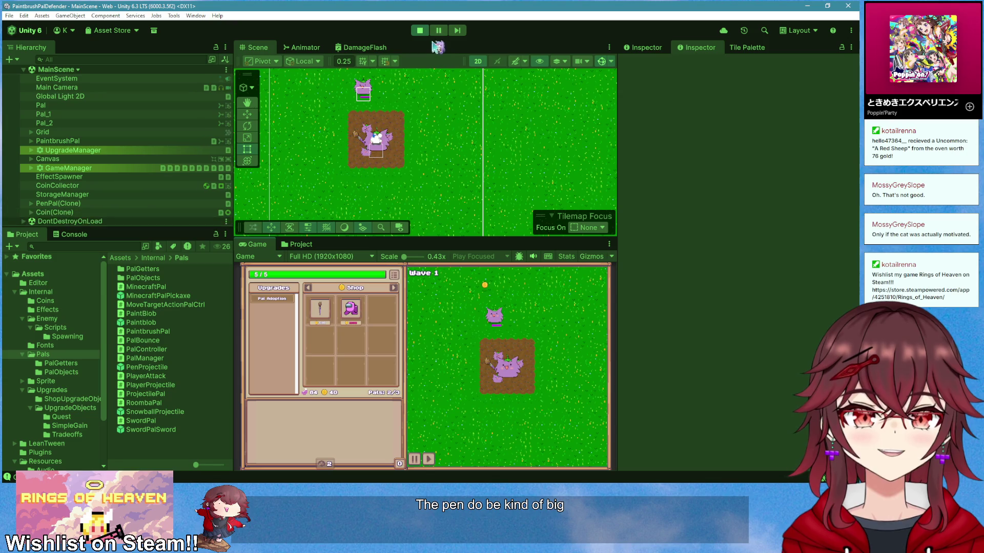
pyautogui.hotkey('ctrl', 'p')
# - Shrink PenProjectile's scale to 1.25 × 0.90 × 1.1, then start playing to test the pens
pyautogui.doubleClick(182, 369)
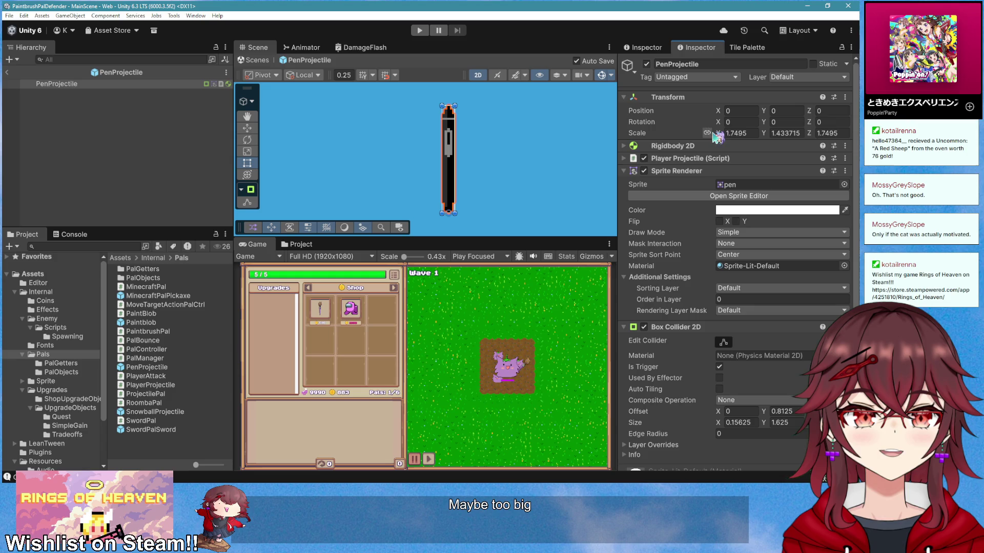
pyautogui.moveTo(717, 135); pyautogui.dragTo(709, 136)
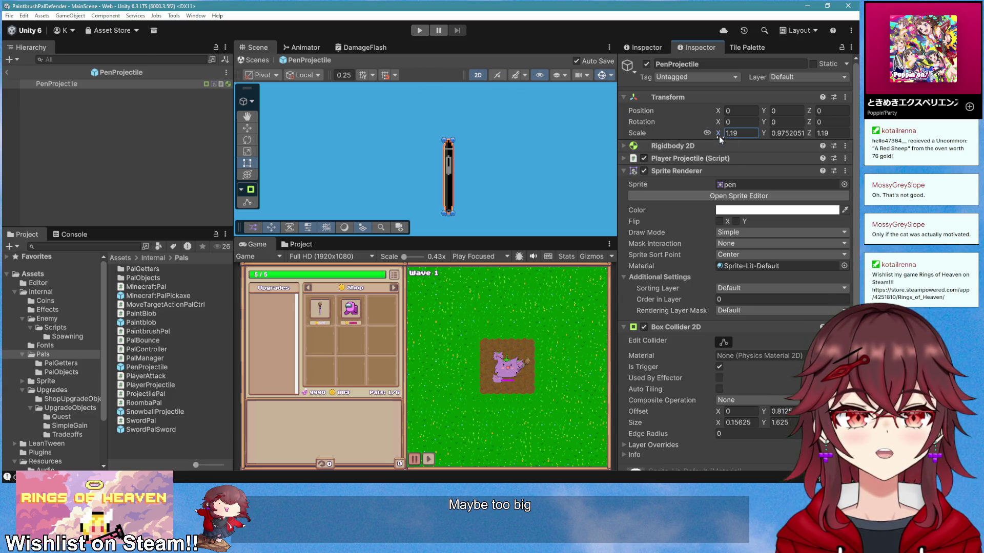
pyautogui.press('BackSpace')
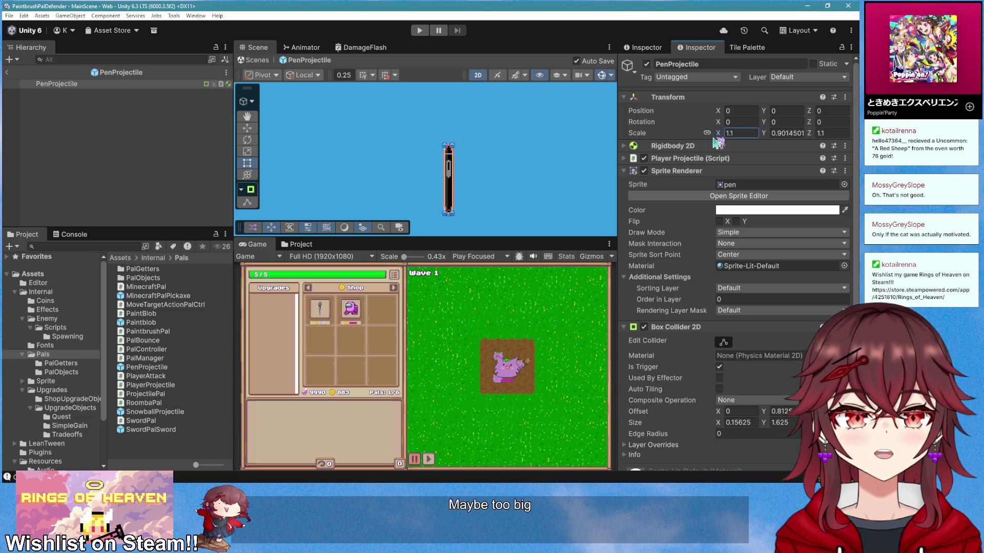
pyautogui.press('BackSpace')
pyautogui.write('25')
pyautogui.click(427, 31)
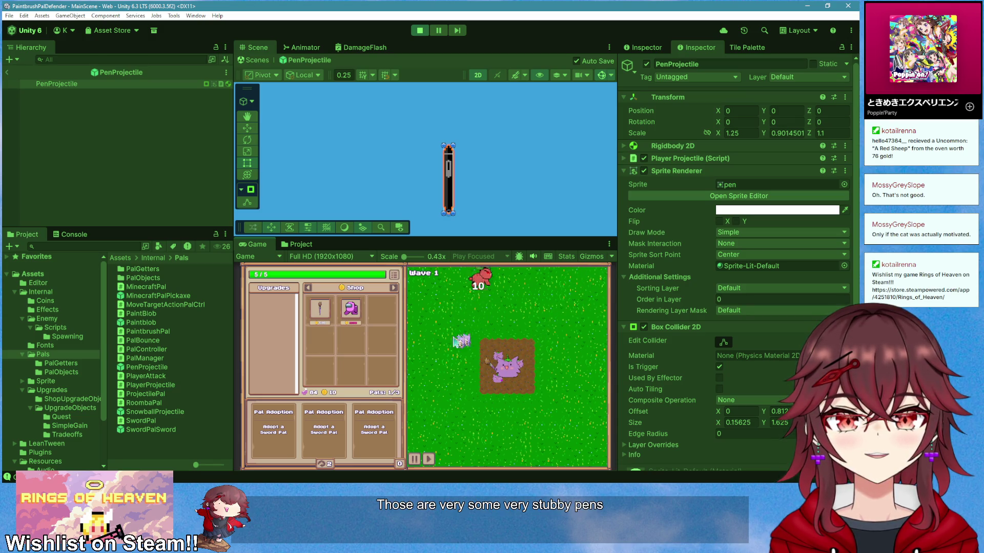
# - Adopt a pal from the offered cards and collect a coin, then stop the game and return to MainScene
pyautogui.click(374, 430)
pyautogui.click(479, 278)
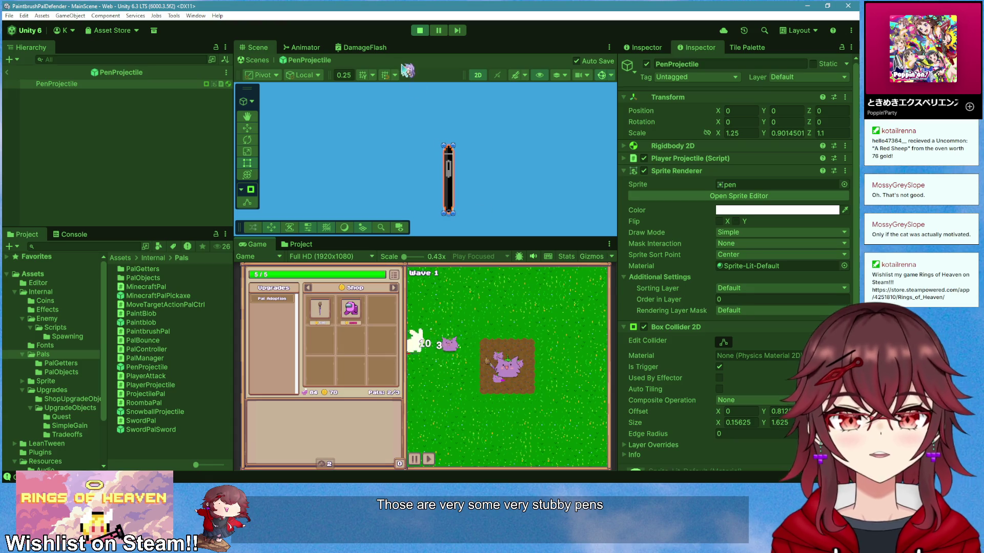
pyautogui.click(420, 30)
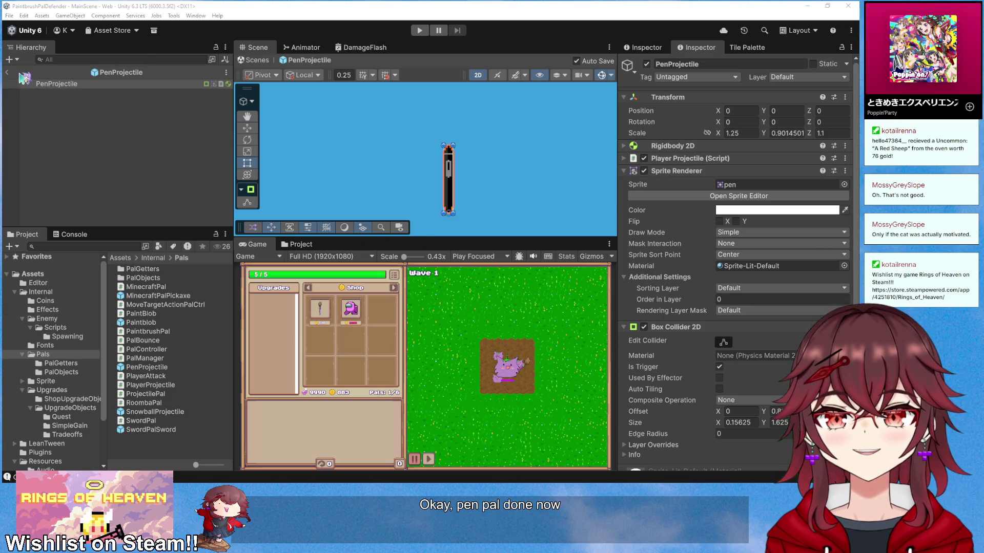
pyautogui.click(7, 72)
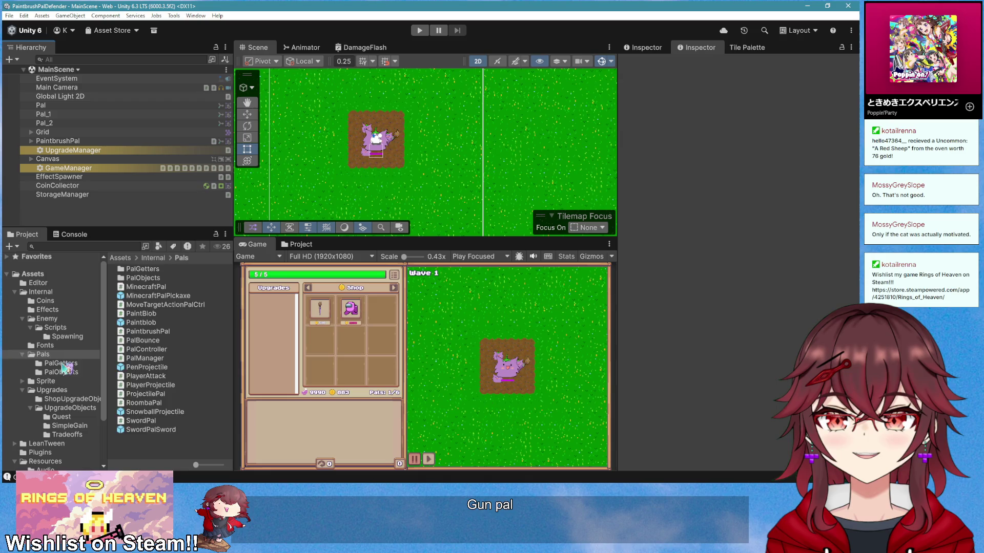
# - In the PenPal prefab, add a circle sprite child under sprite that shows the pen sprite
pyautogui.click(61, 372)
pyautogui.doubleClick(146, 279)
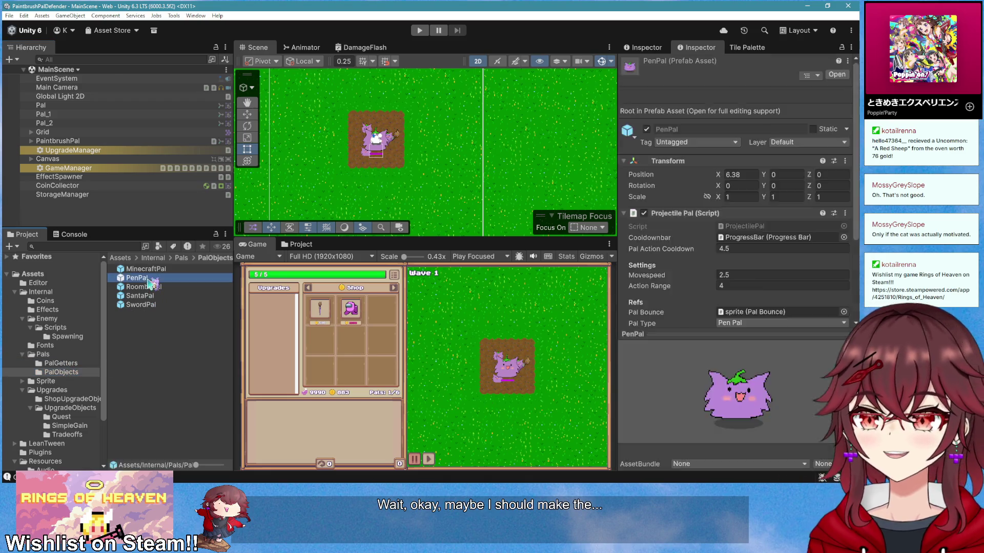
pyautogui.click(93, 93)
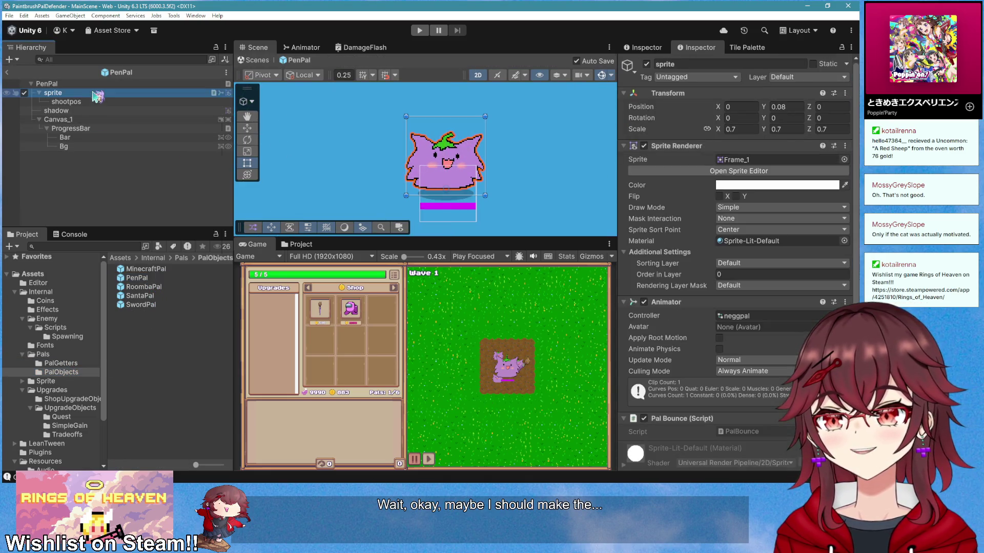
pyautogui.rightClick(93, 93)
pyautogui.moveTo(190, 272)
pyautogui.moveTo(273, 271)
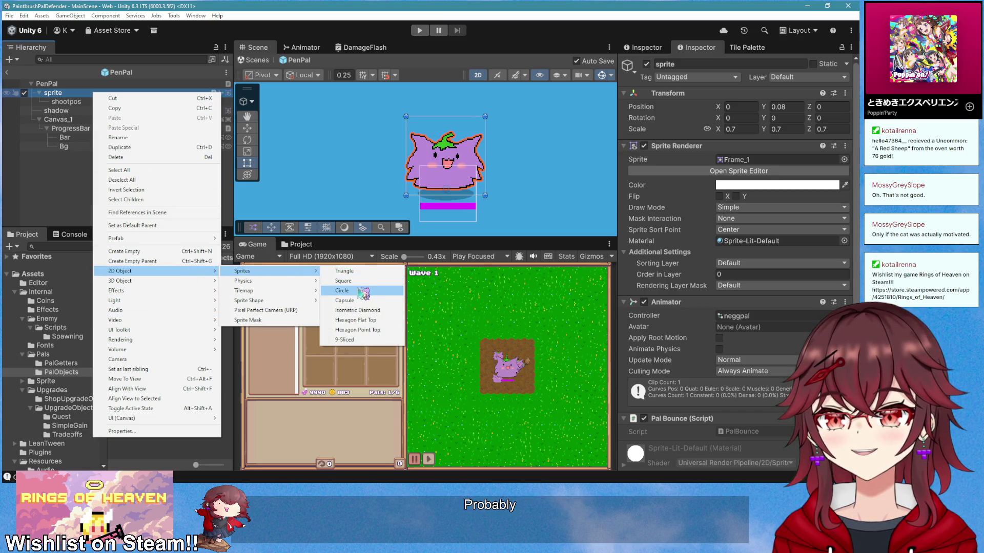
pyautogui.click(342, 290)
pyautogui.click(852, 159)
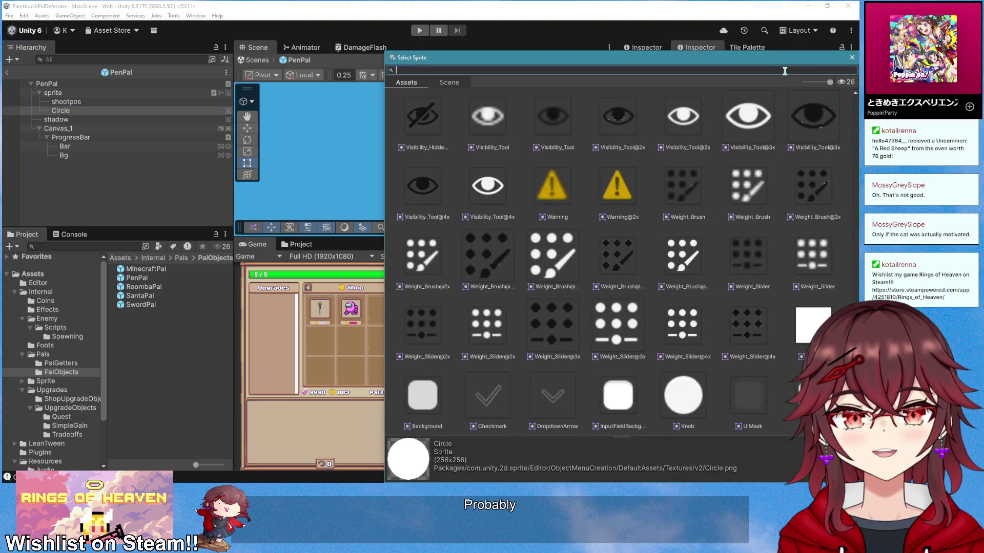
pyautogui.write('pen')
pyautogui.doubleClick(479, 148)
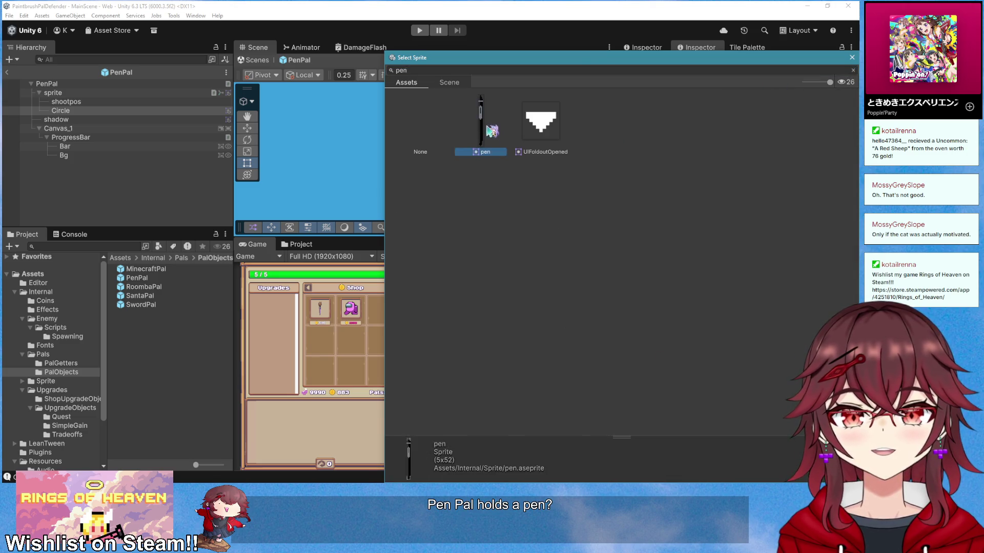
# - Tilt the pen about 52 degrees and place it beside the pal's body
pyautogui.moveTo(502, 142); pyautogui.dragTo(322, 149)
pyautogui.click(247, 128)
pyautogui.moveTo(379, 169)
pyautogui.mouseDown()
pyautogui.moveTo(430, 169)
pyautogui.moveTo(380, 184)
pyautogui.moveTo(370, 178)
pyautogui.mouseUp()
pyautogui.click(247, 140)
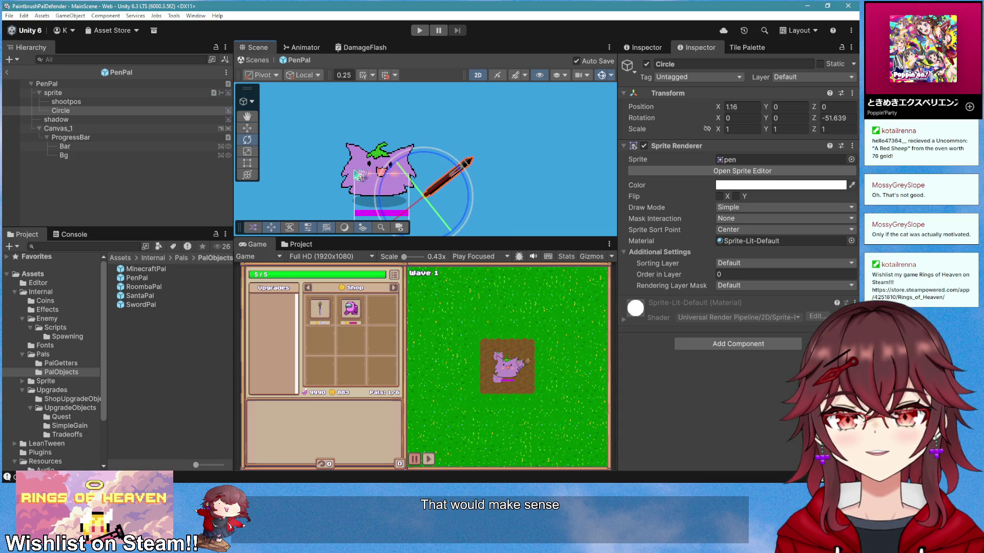
pyautogui.click(247, 128)
pyautogui.moveTo(451, 231); pyautogui.dragTo(426, 196)
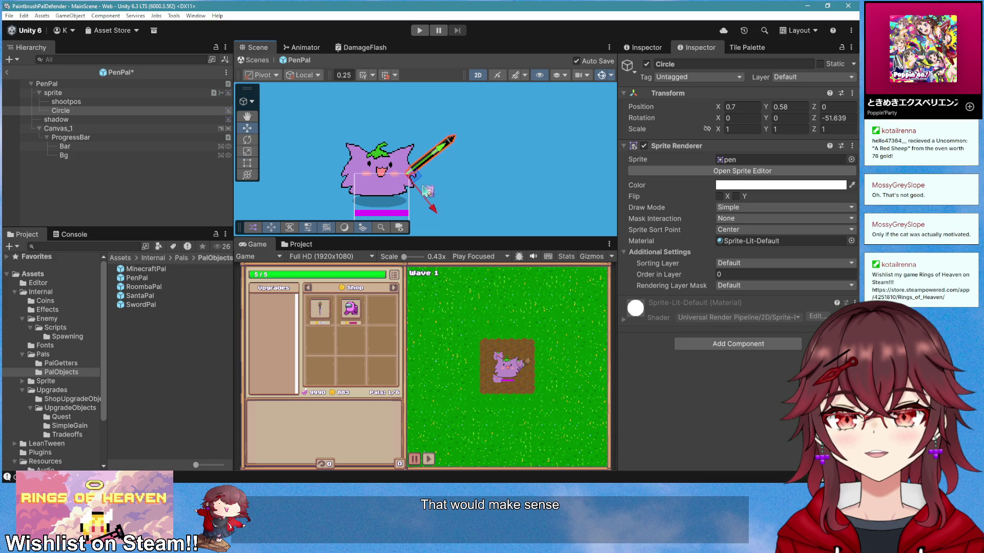
pyautogui.moveTo(435, 160); pyautogui.dragTo(425, 172)
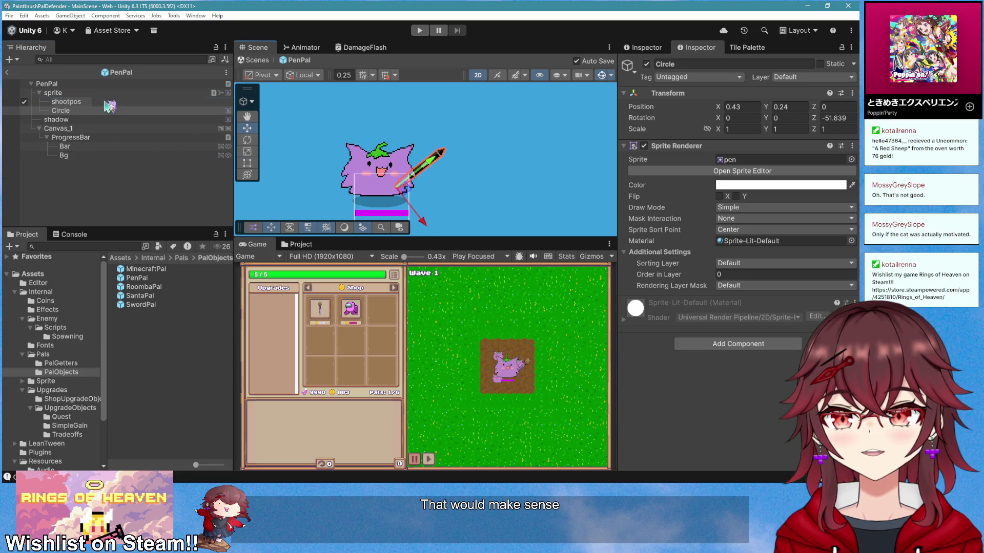
# - Move shootpos to the pen tip and nest it under the pen object
pyautogui.click(66, 101)
pyautogui.moveTo(479, 173); pyautogui.dragTo(482, 173)
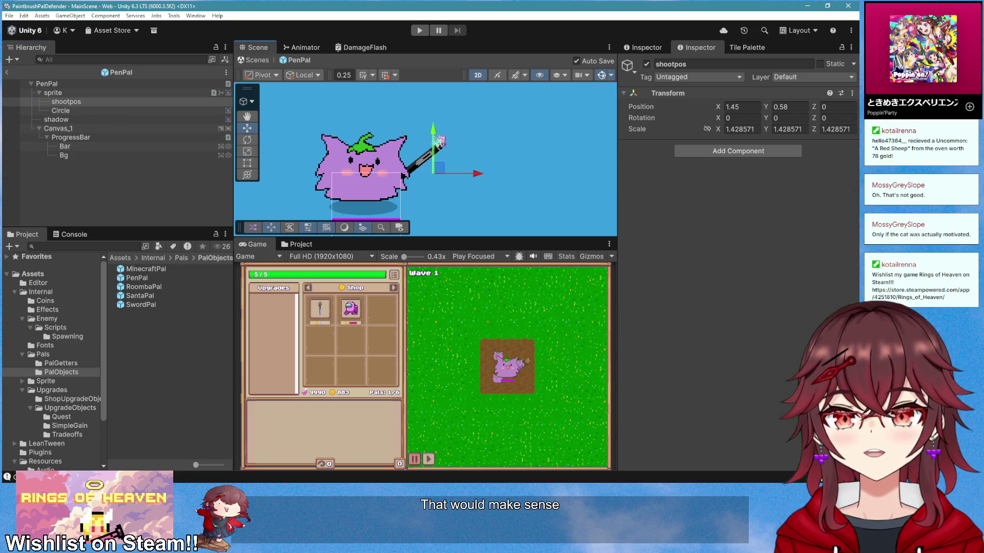
pyautogui.moveTo(439, 117); pyautogui.dragTo(438, 110)
pyautogui.moveTo(468, 148); pyautogui.dragTo(475, 149)
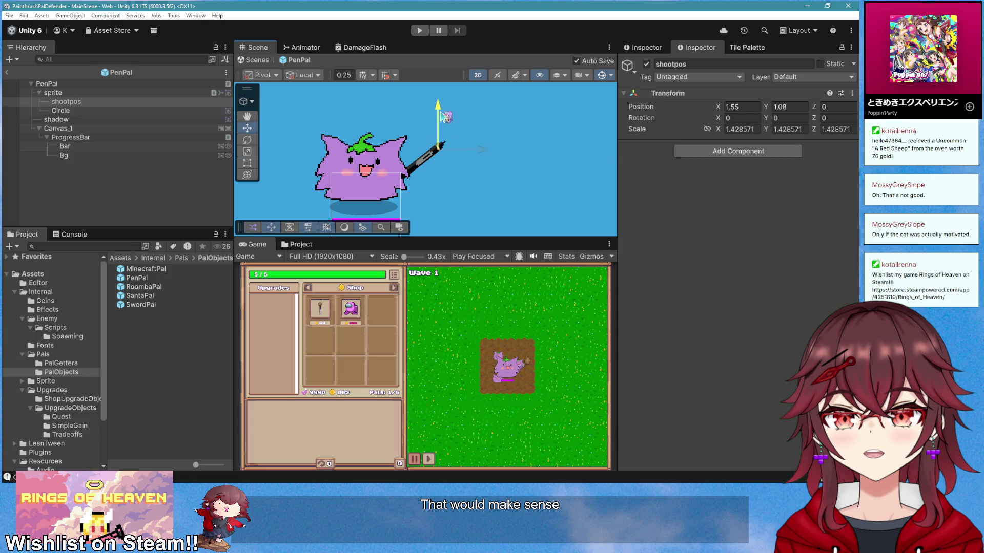
pyautogui.moveTo(66, 101); pyautogui.dragTo(76, 110)
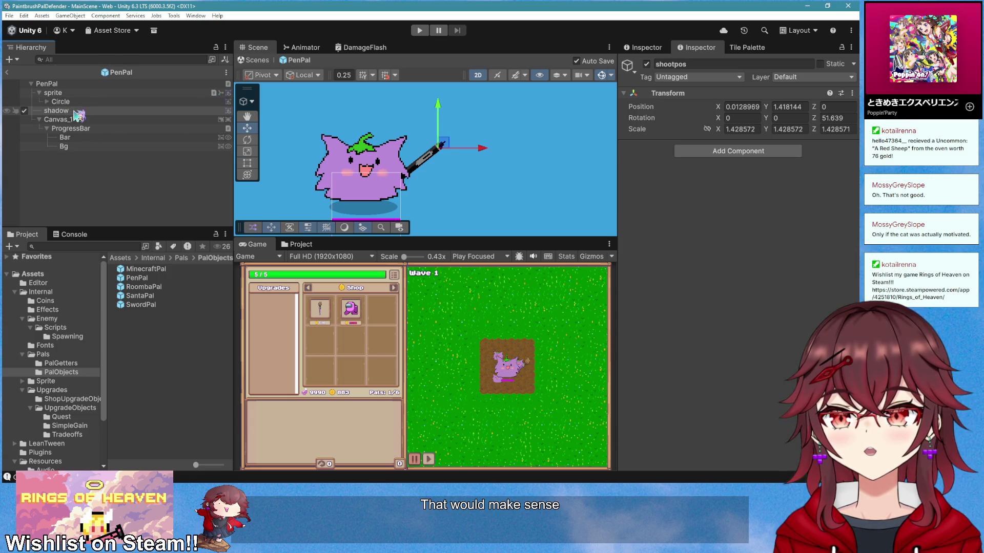
# - Rename the Circle object to Pen and shift it down-left onto the pal
pyautogui.click(81, 103)
pyautogui.press('F2')
pyautogui.write('Pen')
pyautogui.press('Return')
pyautogui.scroll(-1, 481, 192)
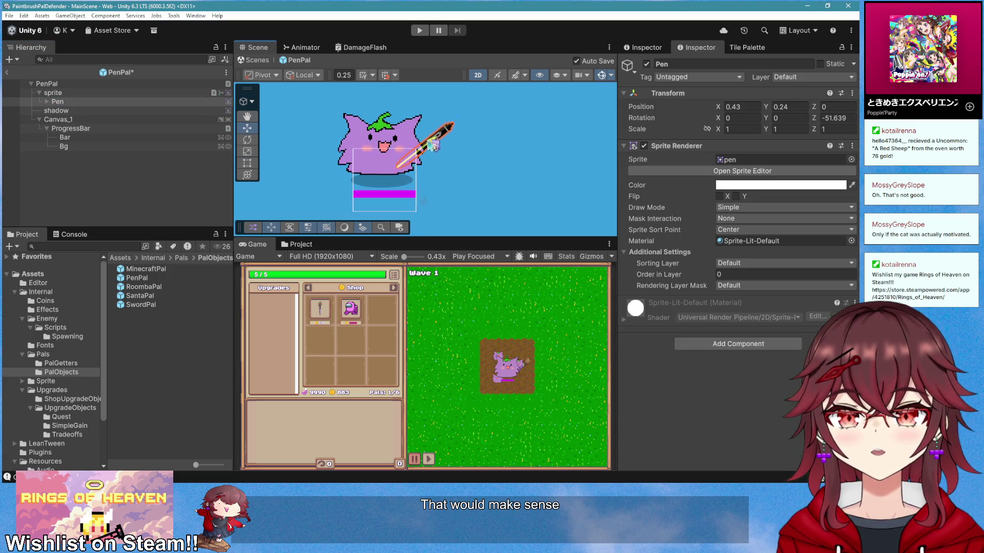
pyautogui.moveTo(425, 149)
pyautogui.mouseDown()
pyautogui.moveTo(421, 203)
pyautogui.moveTo(433, 192)
pyautogui.mouseUp()
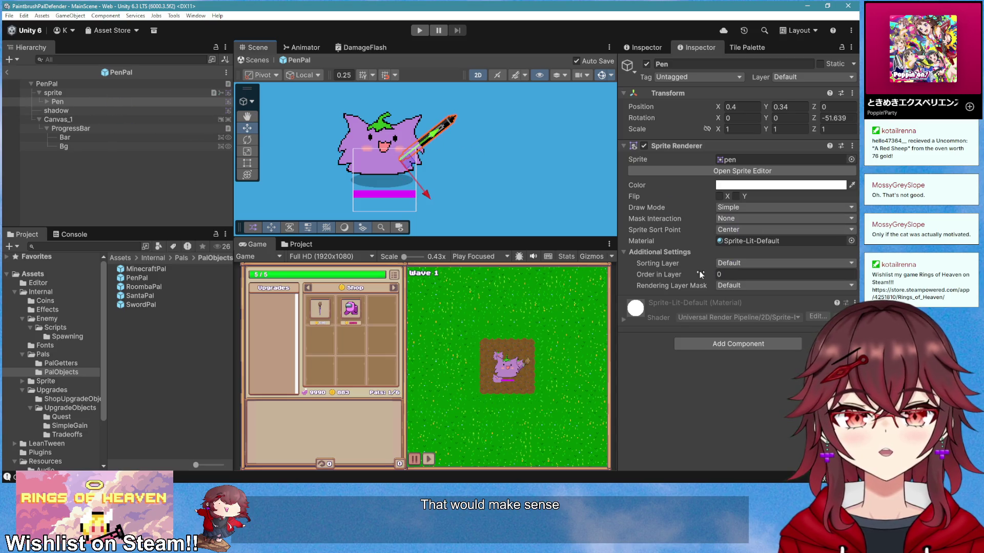
# - Check that shootpos sits under Pen, then return to MainScene
pyautogui.click(97, 94)
pyautogui.click(99, 102)
pyautogui.click(46, 102)
pyautogui.click(101, 112)
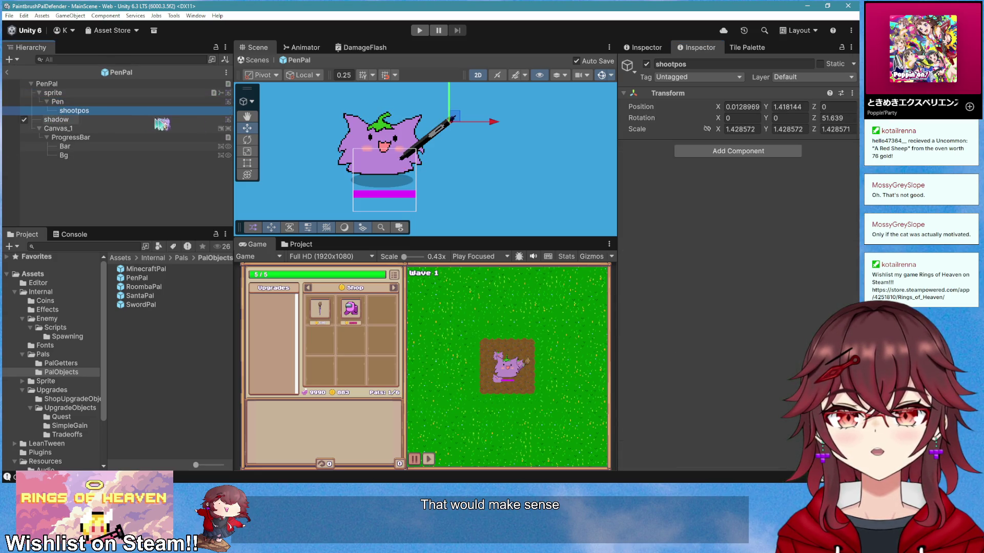
pyautogui.scroll(-2, 465, 186)
pyautogui.scroll(2, 465, 185)
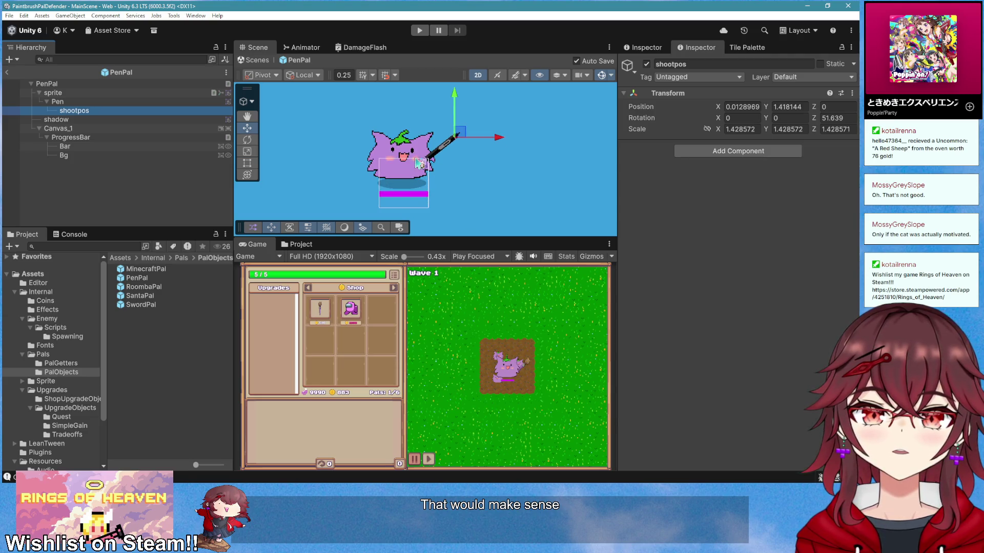
pyautogui.click(7, 73)
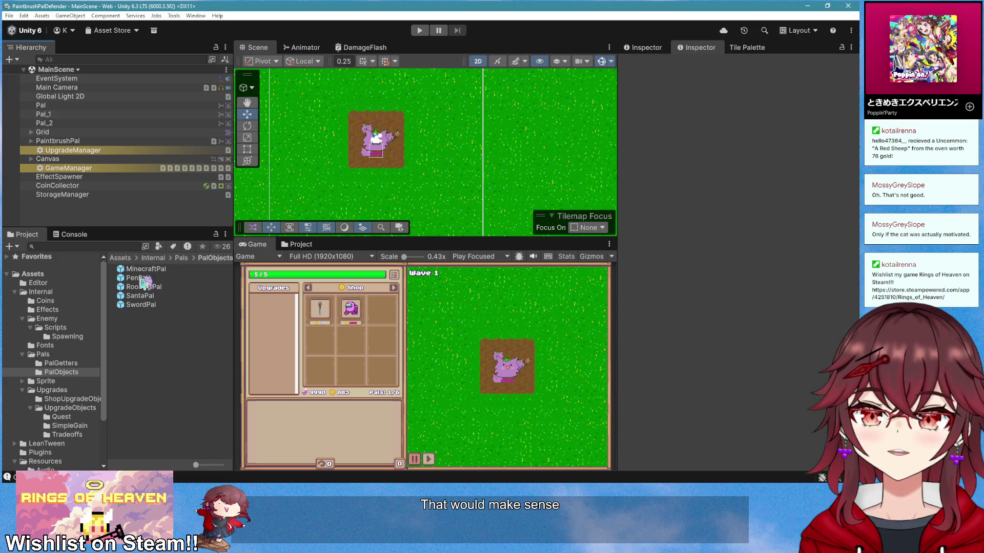
# - Duplicate the PenPal prefab as GunPal and open it for editing
pyautogui.moveTo(158, 282); pyautogui.dragTo(158, 283)
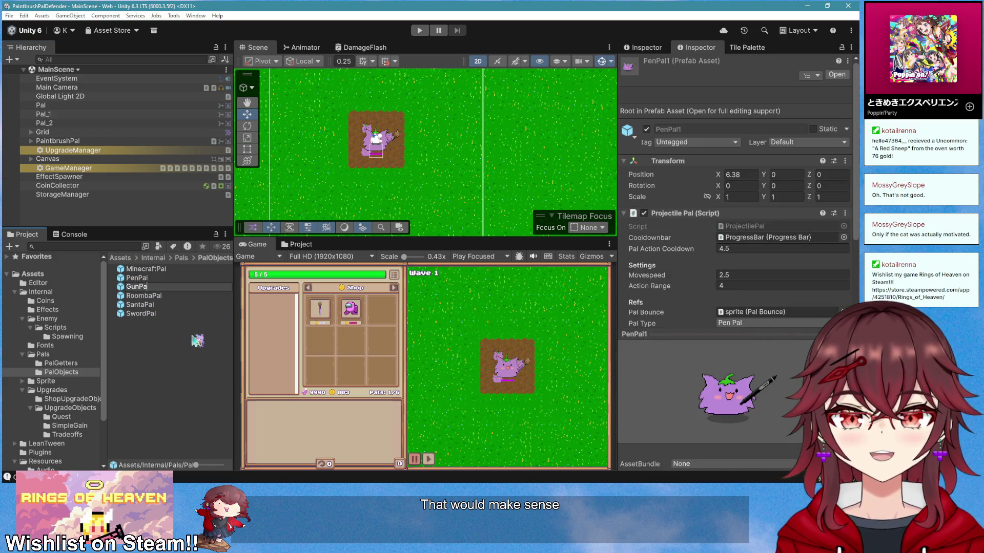
pyautogui.write('l')
pyautogui.press('Return')
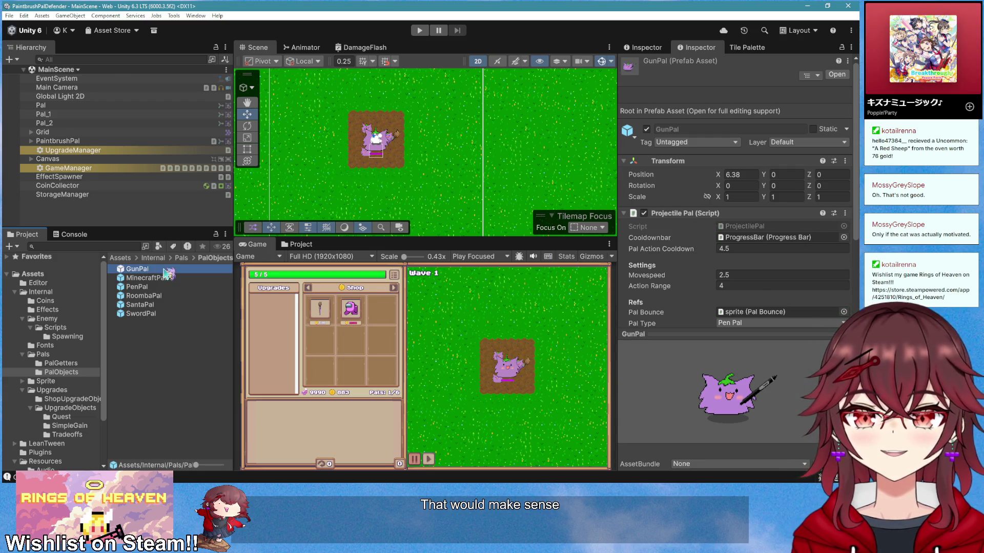
pyautogui.doubleClick(167, 273)
# - Change the Pen child's sprite to the gun sprite
pyautogui.click(88, 102)
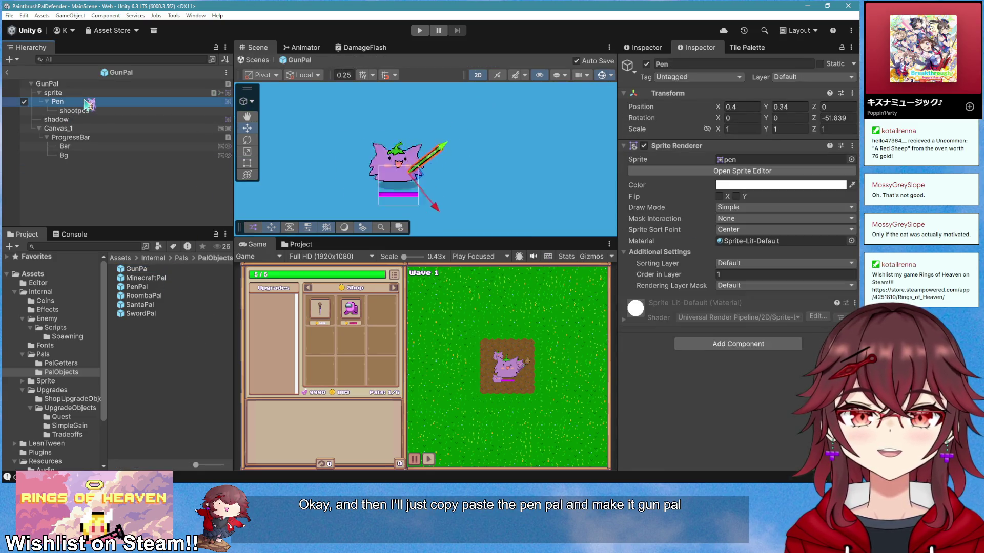
pyautogui.press('f')
pyautogui.click(852, 159)
pyautogui.click(621, 329)
pyautogui.press('Return')
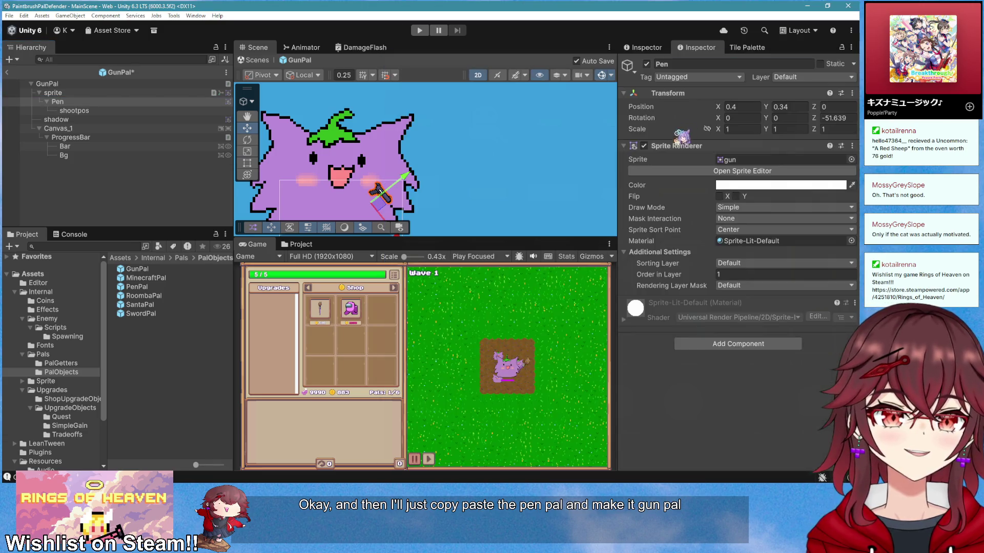
# - Set the gun sprite's import to 32 pixels per unit
pyautogui.click(730, 160)
pyautogui.doubleClick(730, 159)
pyautogui.doubleClick(717, 112)
pyautogui.write('32')
pyautogui.scroll(-8, 828, 293)
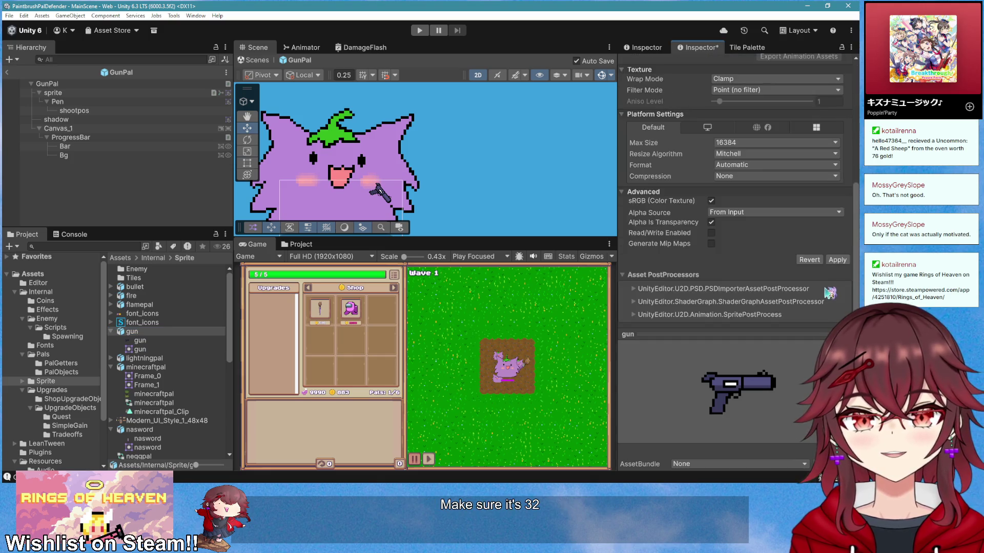
pyautogui.scroll(5, 728, 249)
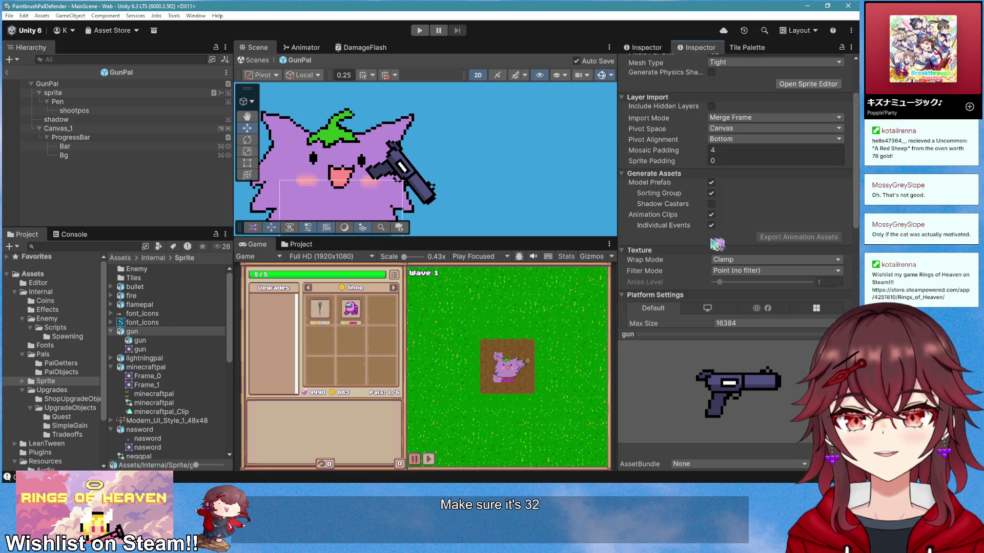
pyautogui.scroll(-3, 342, 183)
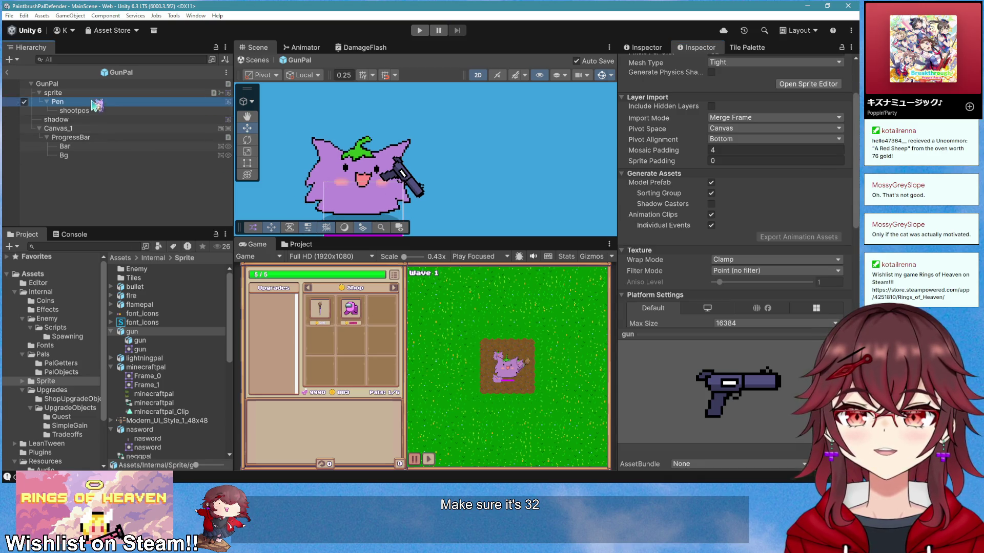
# - Level the gun with Z rotation 0 and move it to the cat's right side
pyautogui.click(57, 101)
pyautogui.click(253, 140)
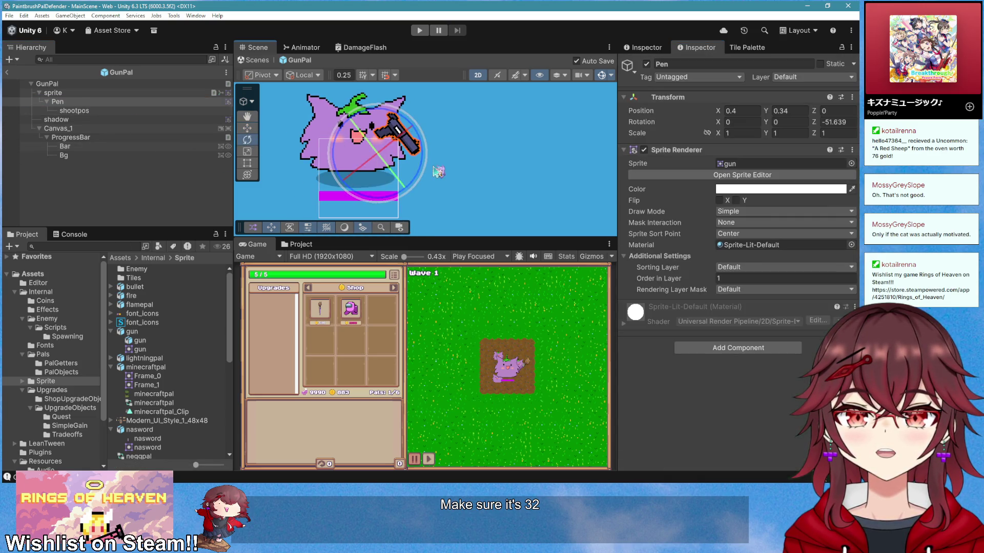
pyautogui.click(839, 123)
pyautogui.write('0')
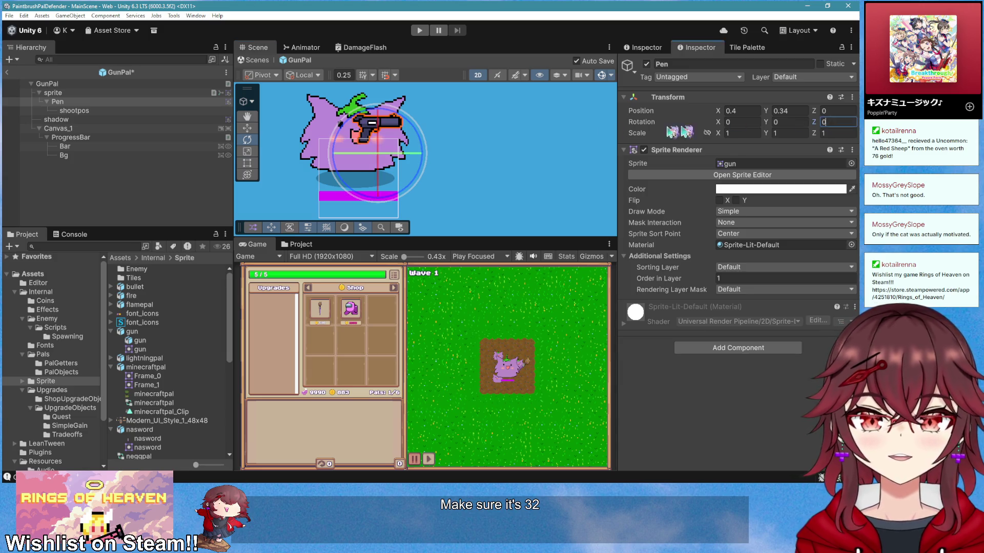
pyautogui.press('Return')
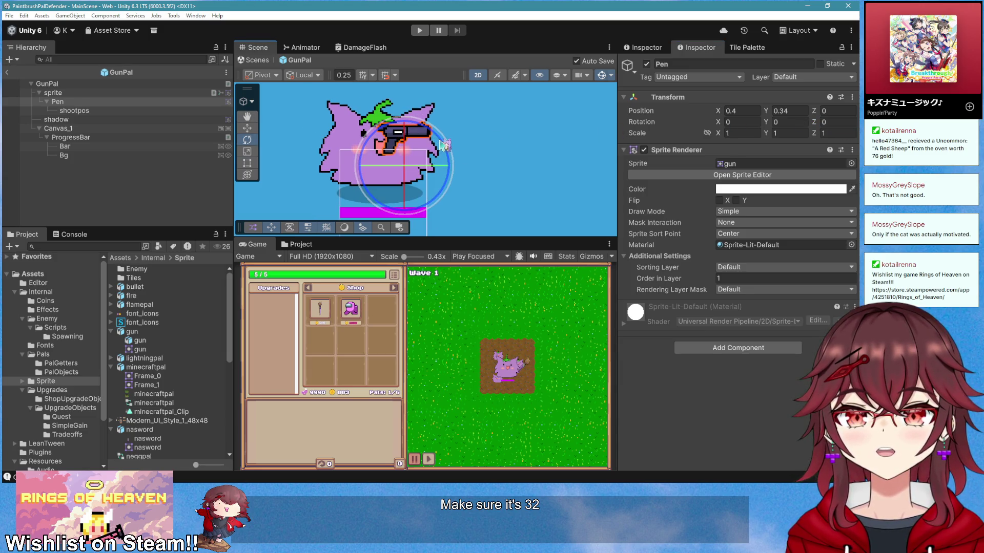
pyautogui.click(255, 129)
pyautogui.moveTo(417, 141)
pyautogui.mouseDown()
pyautogui.moveTo(462, 154)
pyautogui.moveTo(453, 133)
pyautogui.mouseUp()
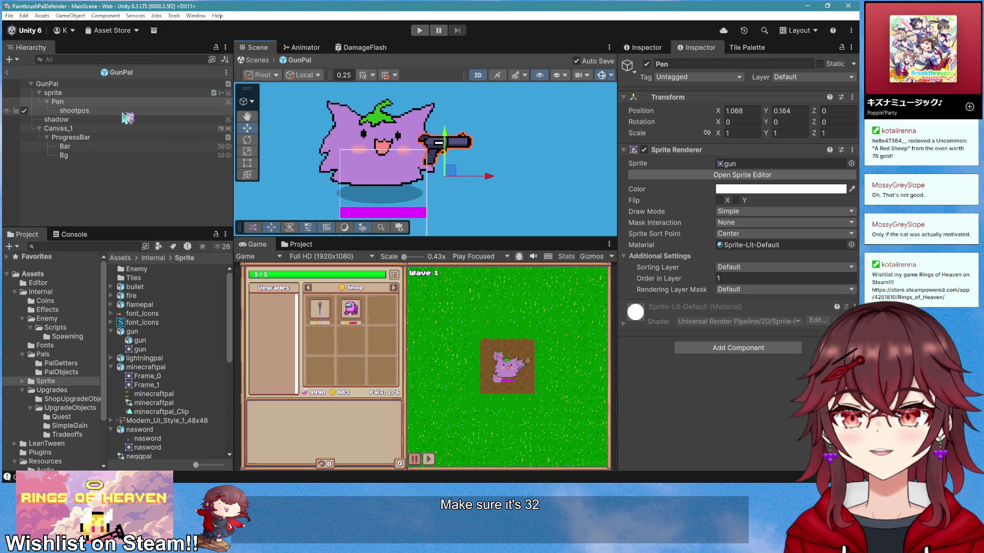
# - Reset shootpos's transform and move it out to the gun's muzzle
pyautogui.click(74, 111)
pyautogui.press('f')
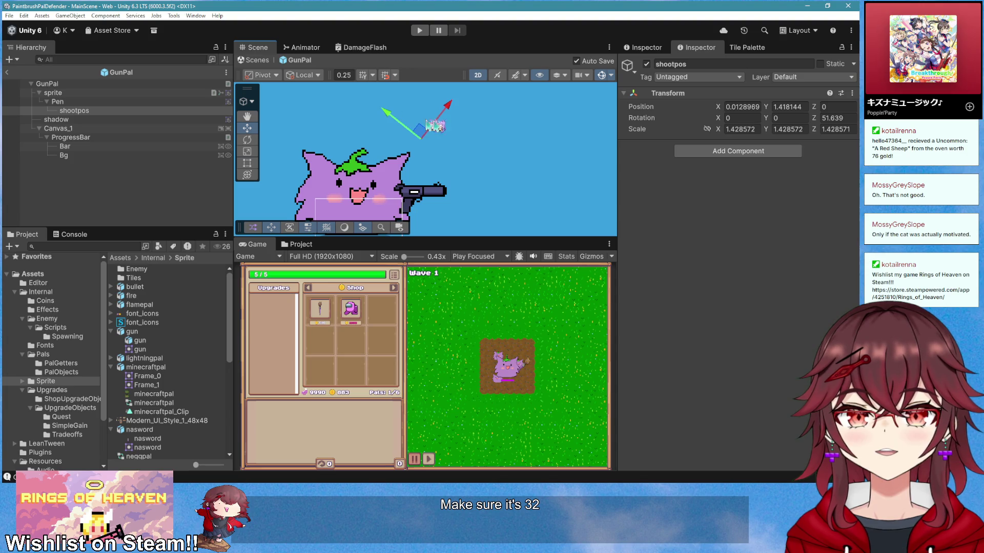
pyautogui.rightClick(696, 97)
pyautogui.click(710, 103)
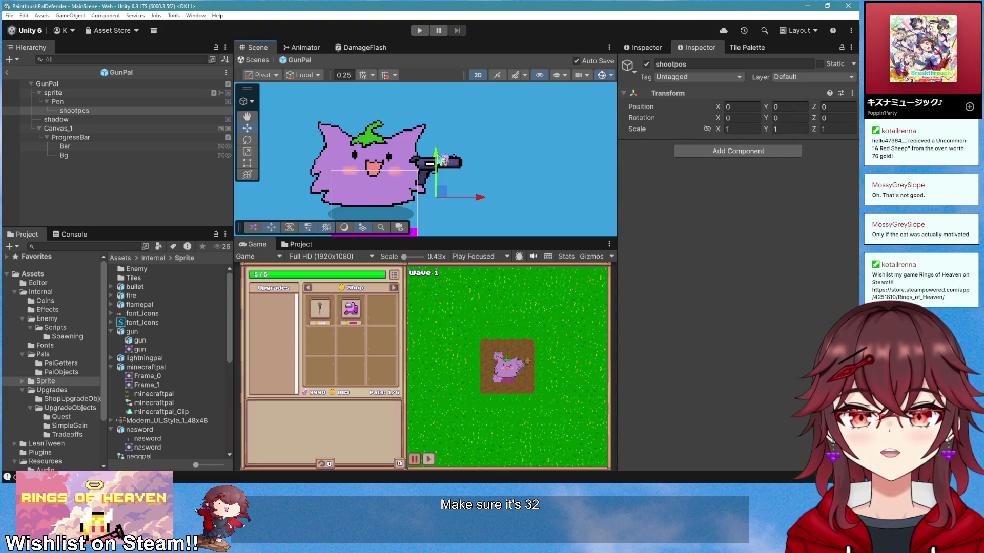
pyautogui.moveTo(484, 165); pyautogui.dragTo(494, 166)
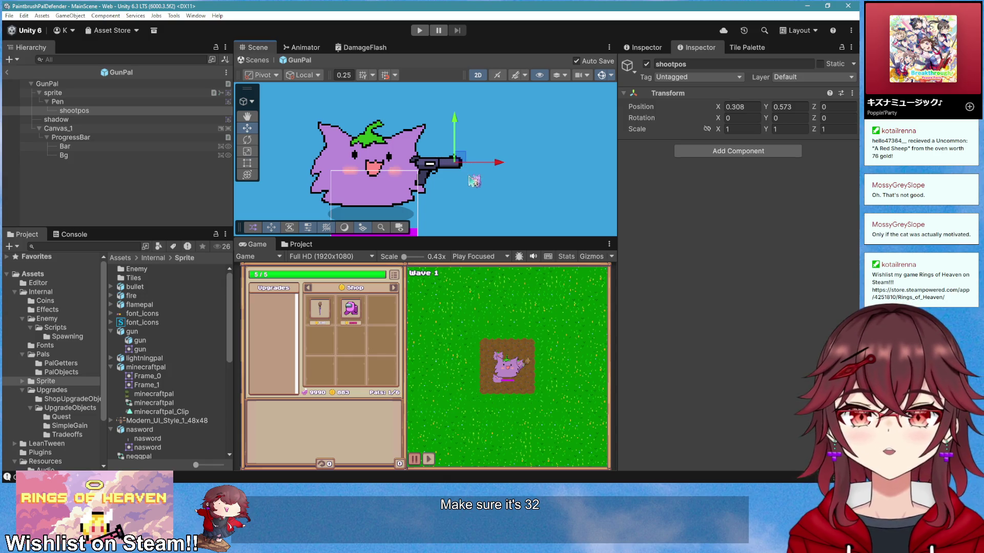
pyautogui.scroll(-3, 474, 181)
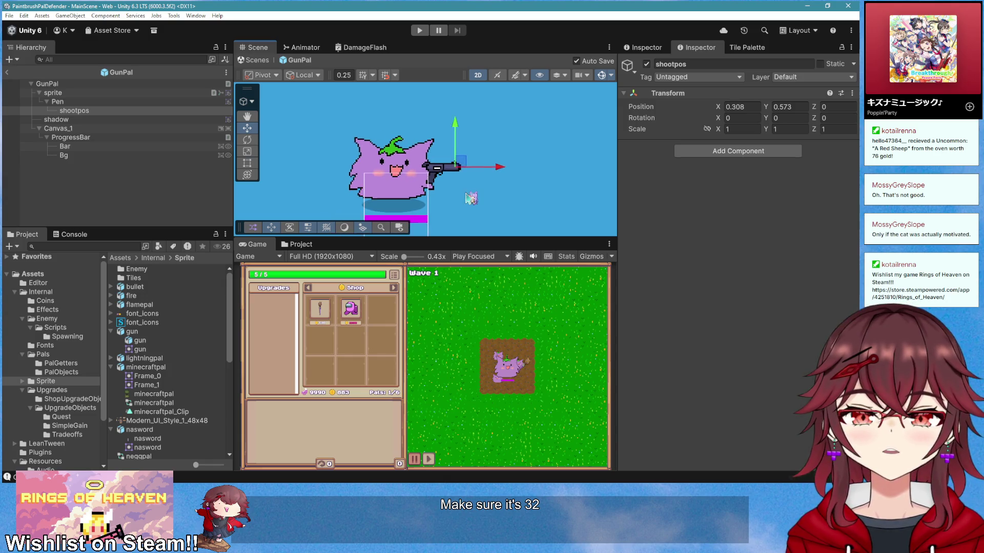
# - Raise the gun slightly on the cat and rename the Pen child to Gun
pyautogui.click(117, 102)
pyautogui.scroll(1, 440, 169)
pyautogui.moveTo(443, 169); pyautogui.dragTo(448, 153)
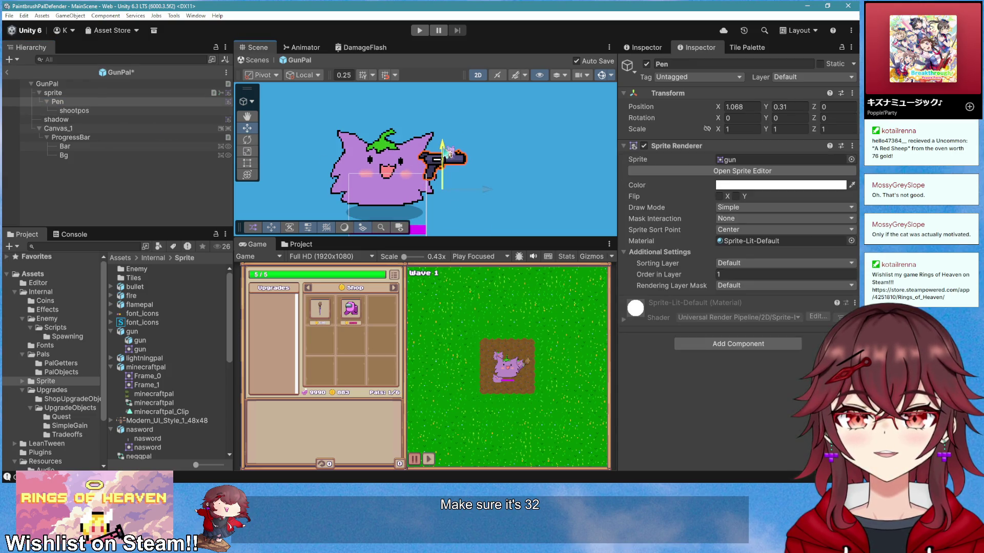
pyautogui.click(101, 101)
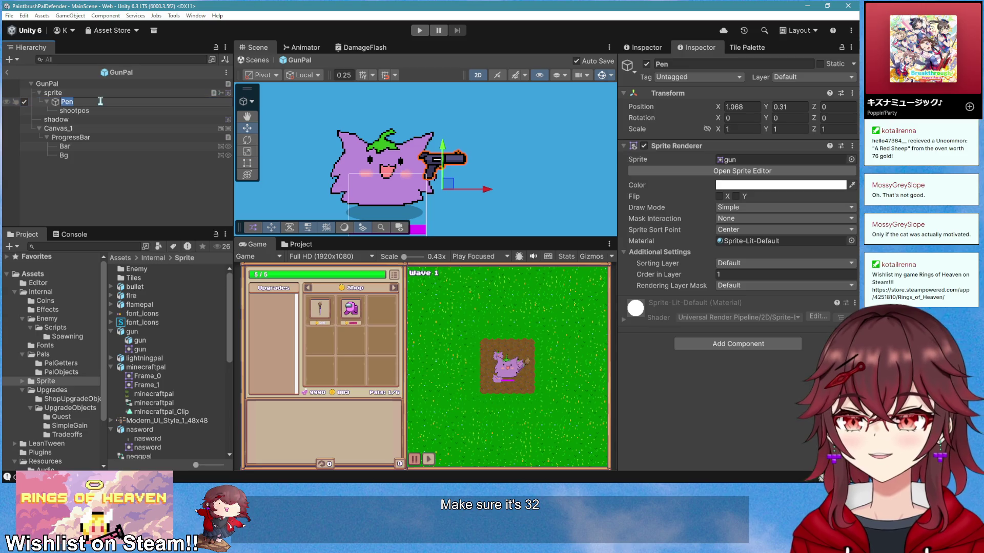
pyautogui.write('Gun')
pyautogui.press('Return')
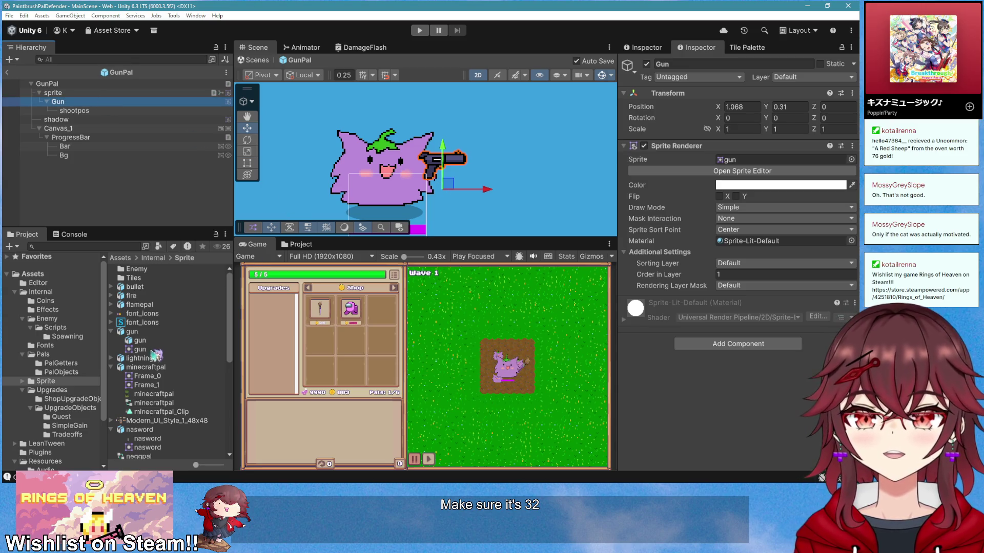
pyautogui.click(60, 356)
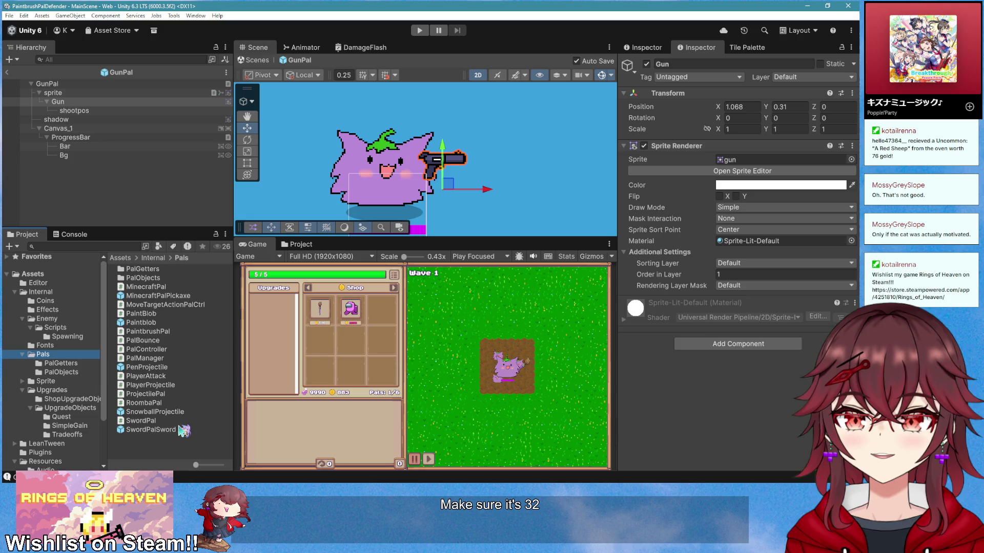
pyautogui.click(173, 368)
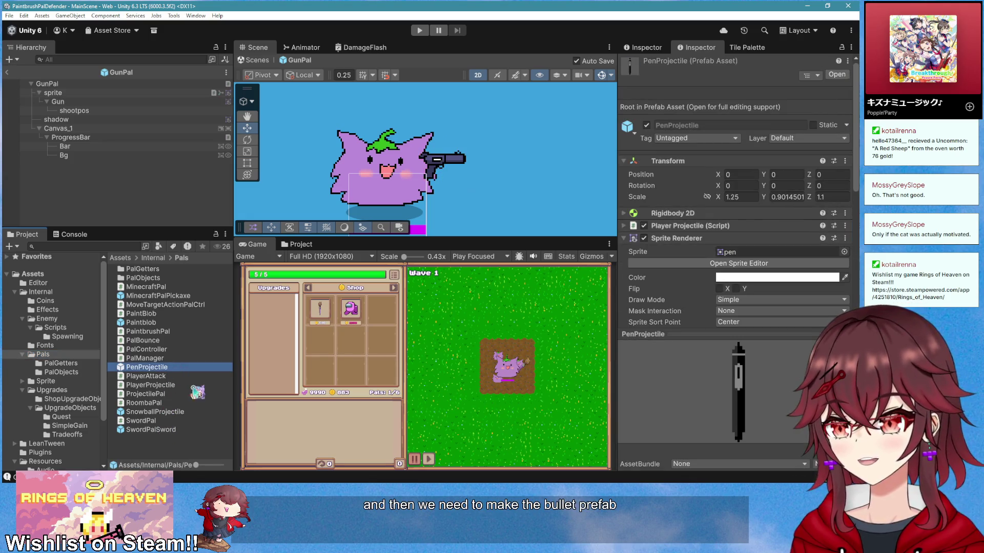
# - Duplicate PenProjectile as BulletProjectile and open it for editing
pyautogui.hotkey('ctrl', 'd')
pyautogui.press('F2')
pyautogui.write('Bullet')
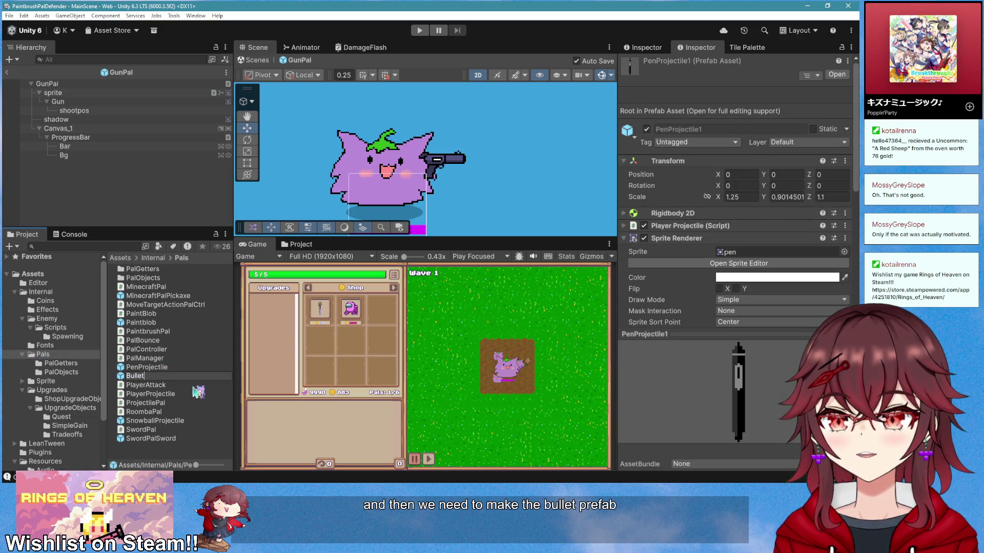
pyautogui.write('ile')
pyautogui.press('Return')
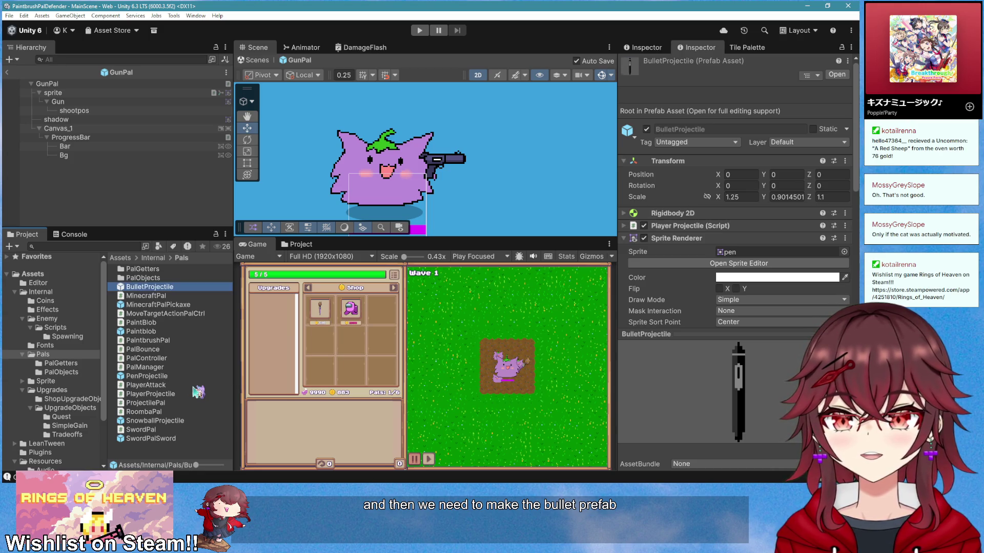
pyautogui.doubleClick(181, 292)
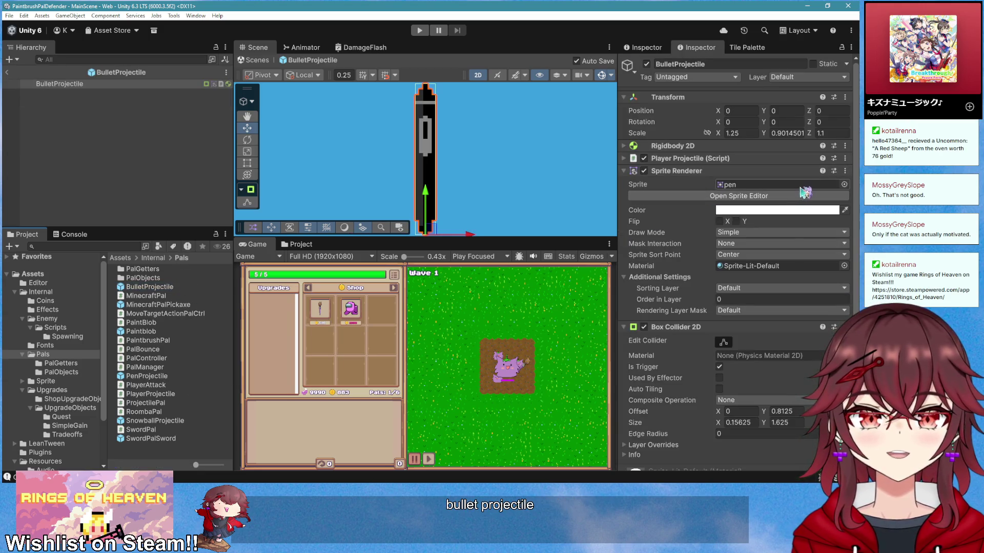
# - Swap the projectile's pen sprite for the bullet sprite
pyautogui.click(779, 190)
pyautogui.click(846, 190)
pyautogui.scroll(5, 686, 251)
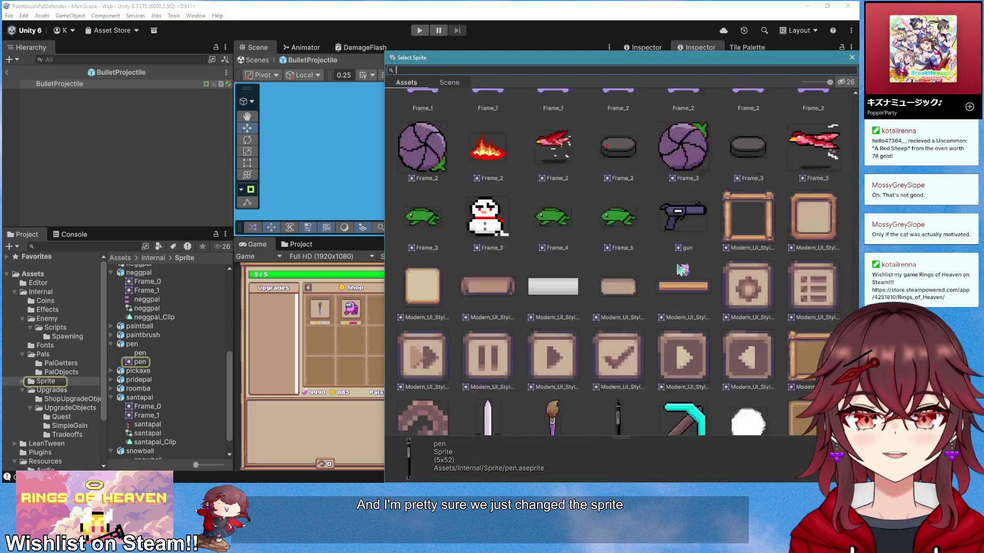
pyautogui.scroll(10, 679, 279)
pyautogui.doubleClick(686, 249)
# - Apply the bullet sprite's import settings and set its pivot to Center
pyautogui.click(759, 185)
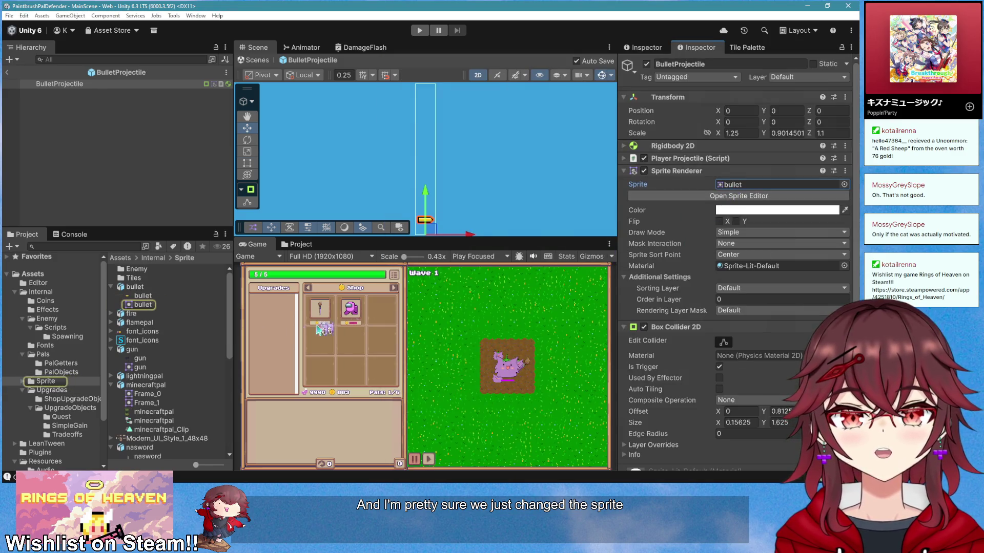
pyautogui.click(154, 288)
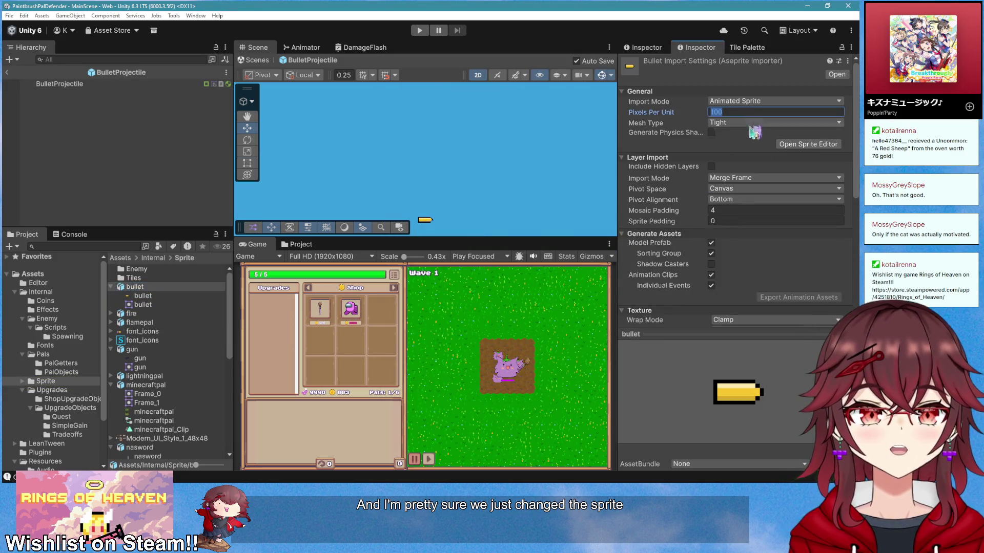
pyautogui.scroll(-3, 784, 255)
pyautogui.scroll(-5, 783, 255)
pyautogui.click(835, 265)
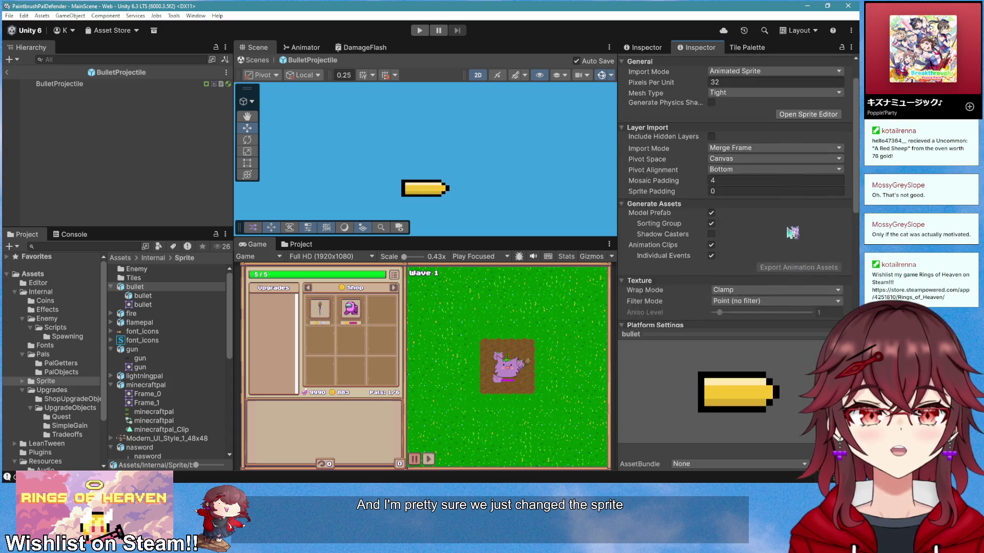
pyautogui.scroll(10, 815, 205)
pyautogui.click(800, 145)
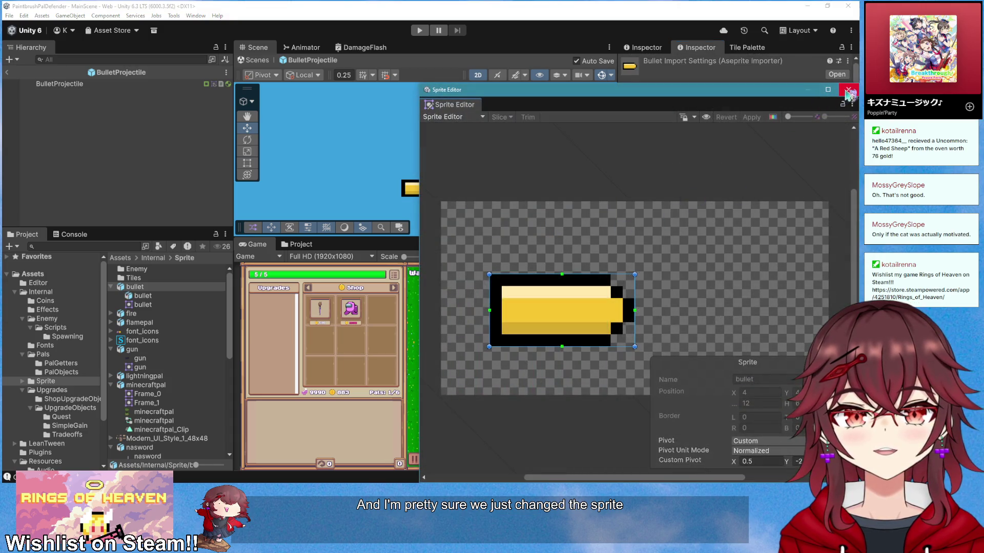
pyautogui.click(771, 441)
pyautogui.click(746, 351)
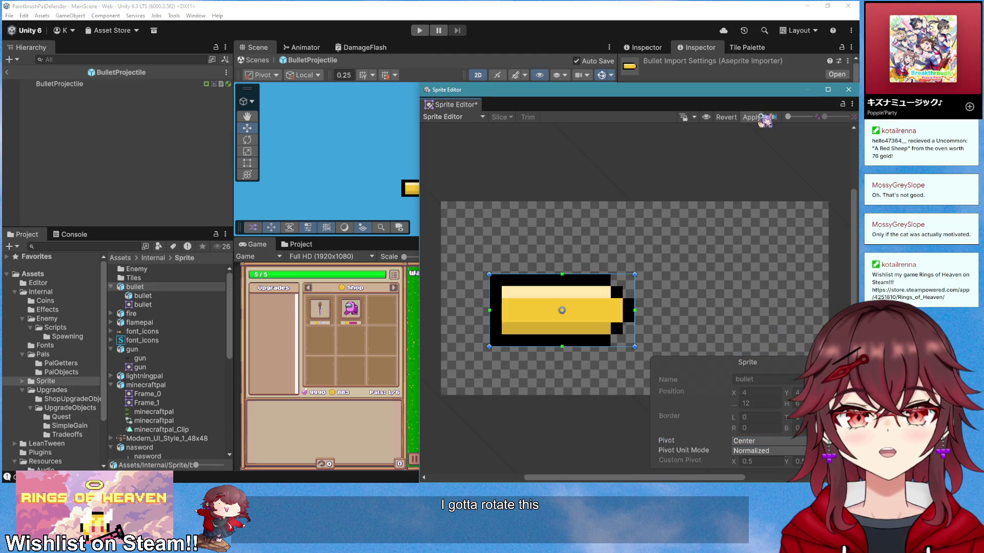
pyautogui.click(848, 90)
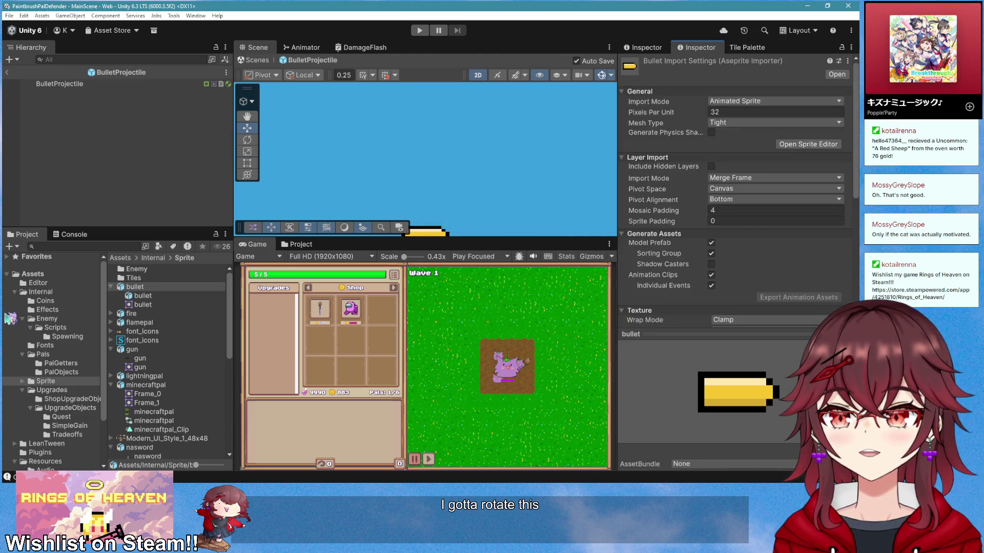
# - In Aseprite, rotate the bullet canvas 90° clockwise, then 180°, and go back to Unity
pyautogui.doubleClick(150, 290)
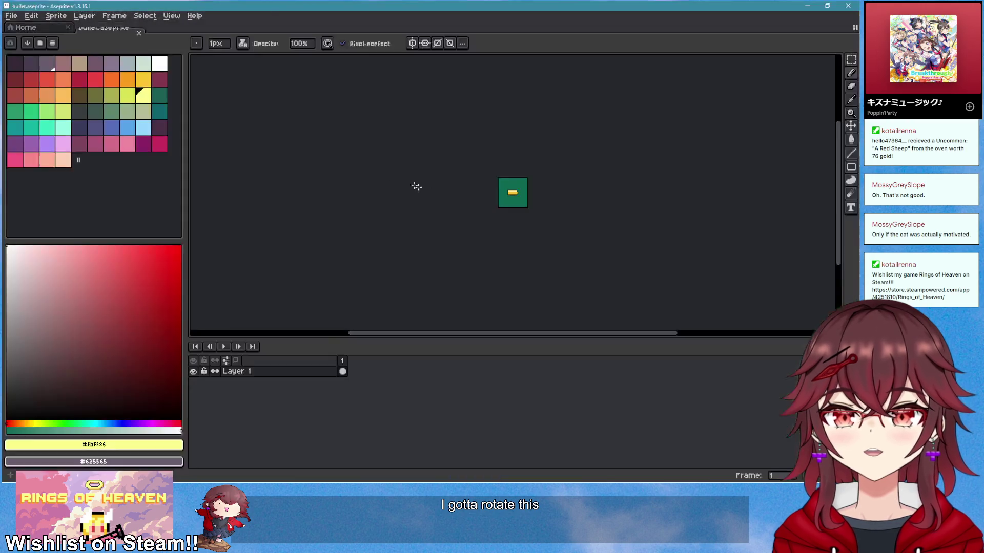
pyautogui.click(55, 15)
pyautogui.moveTo(88, 86)
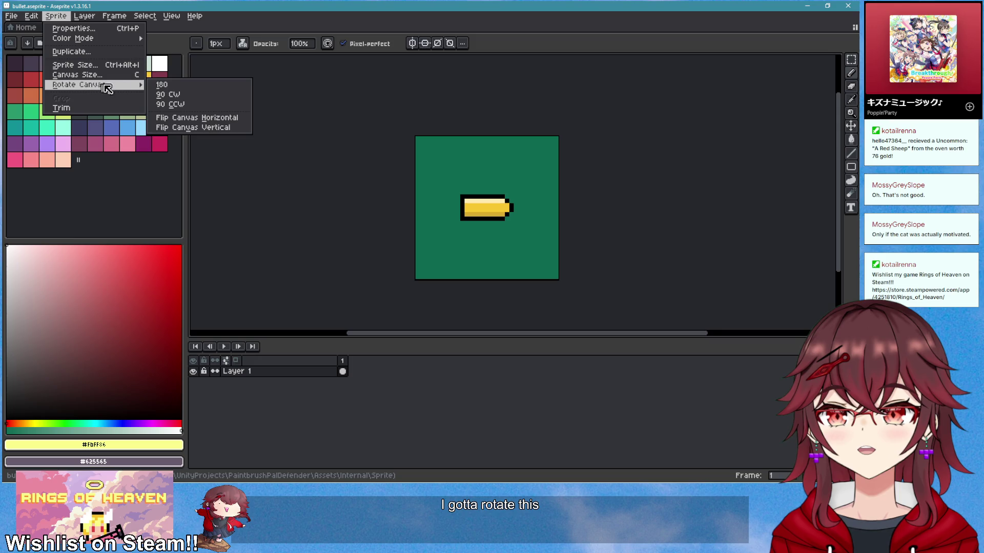
pyautogui.click(194, 92)
pyautogui.click(55, 16)
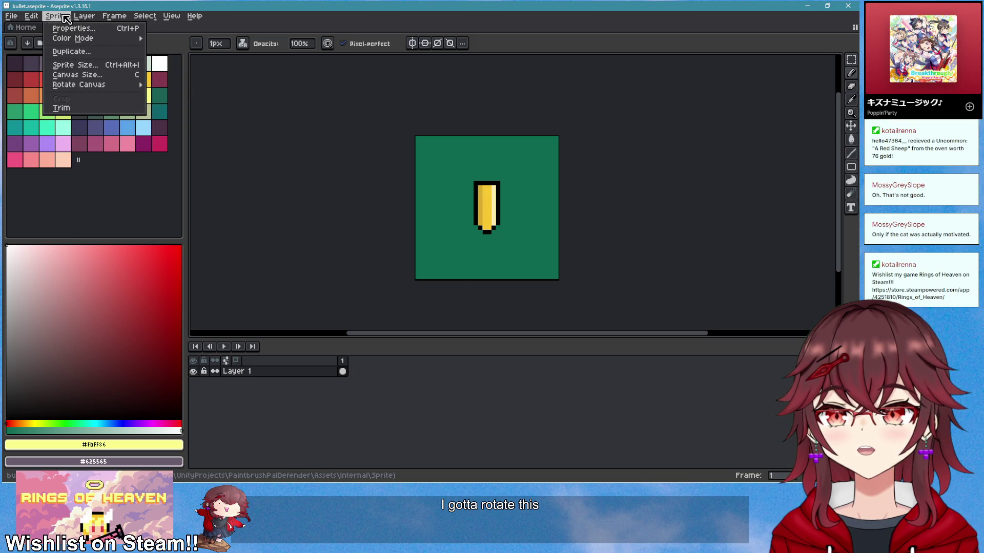
pyautogui.moveTo(87, 85)
pyautogui.click(181, 85)
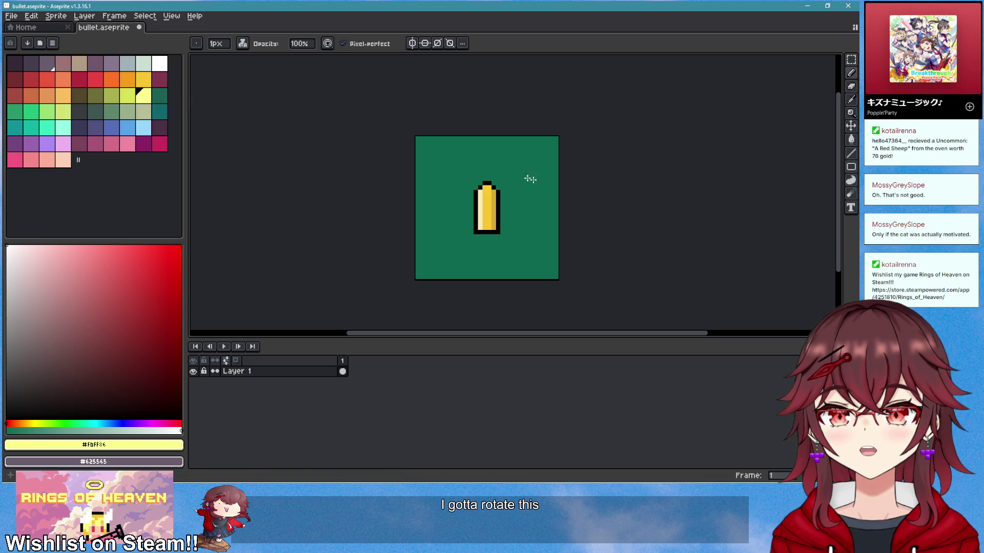
pyautogui.click(847, 5)
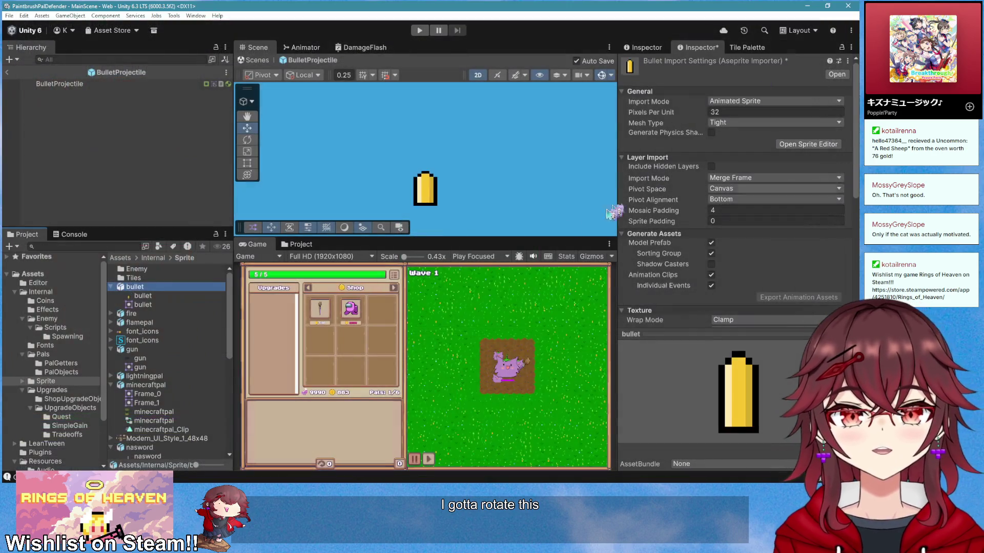
# - Apply the pending import settings and set the upright bullet sprite's pivot to Center
pyautogui.click(816, 145)
pyautogui.click(450, 262)
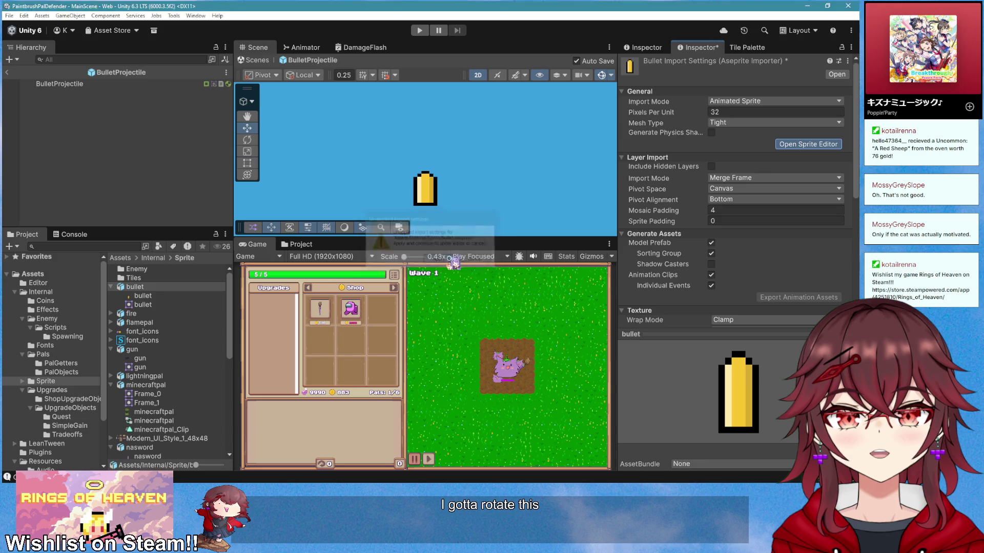
pyautogui.click(753, 441)
pyautogui.click(746, 350)
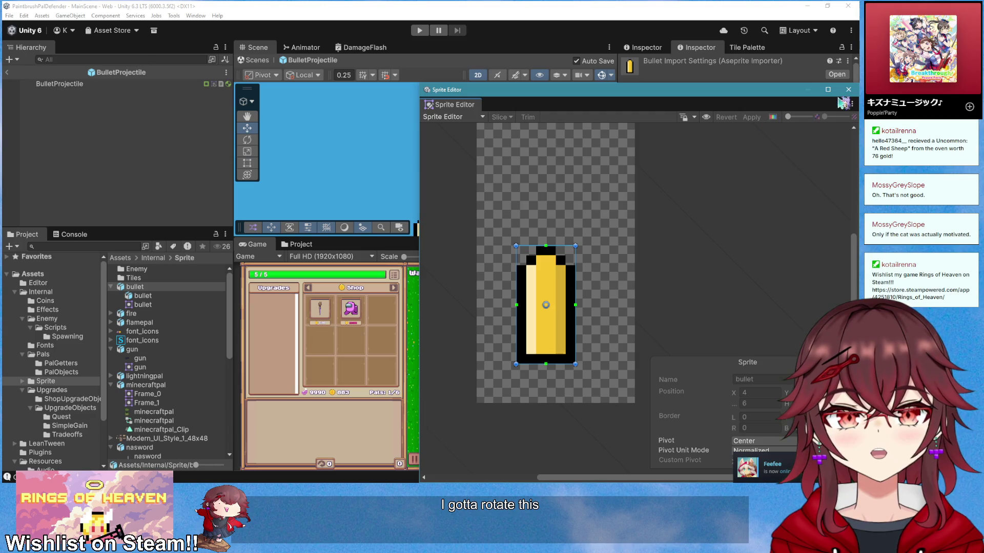
pyautogui.click(848, 89)
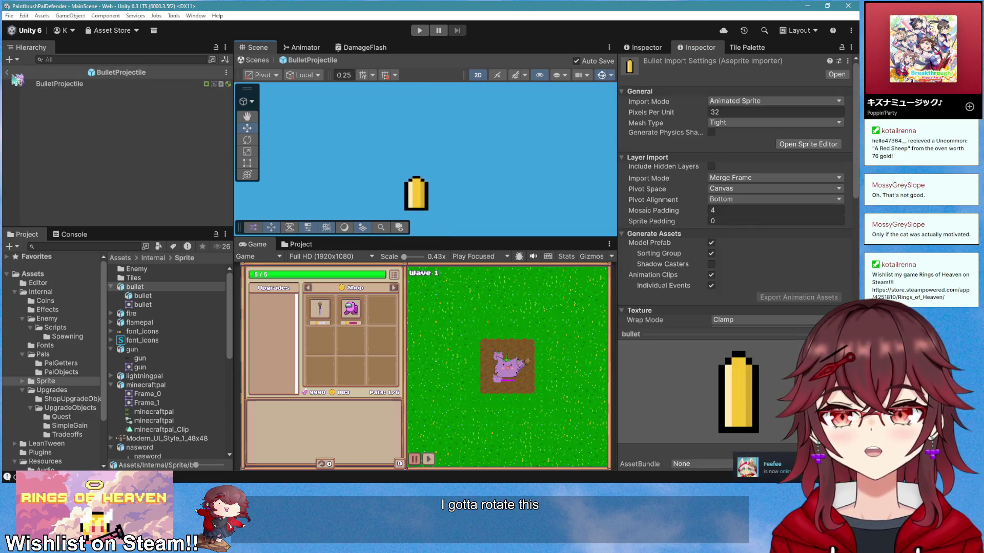
# - Reopen the BulletProjectile prefab and reset its Transform to scale 1, 1, 1
pyautogui.click(10, 73)
pyautogui.scroll(-5, 167, 351)
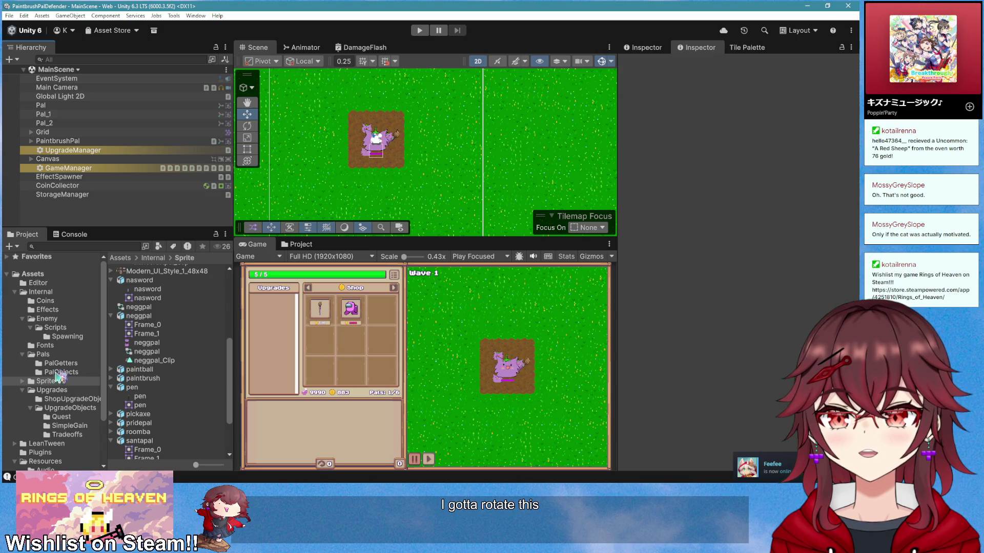
pyautogui.click(61, 355)
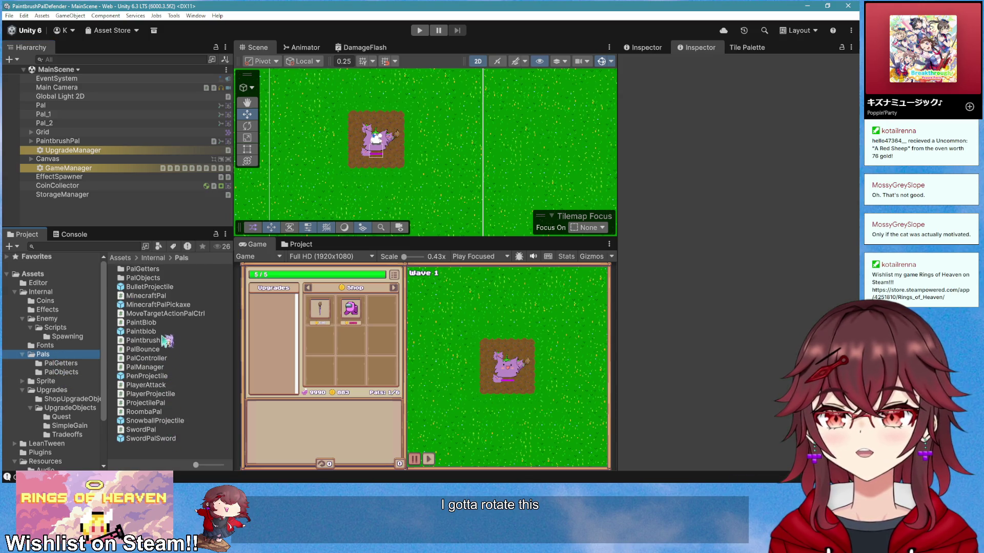
pyautogui.doubleClick(150, 288)
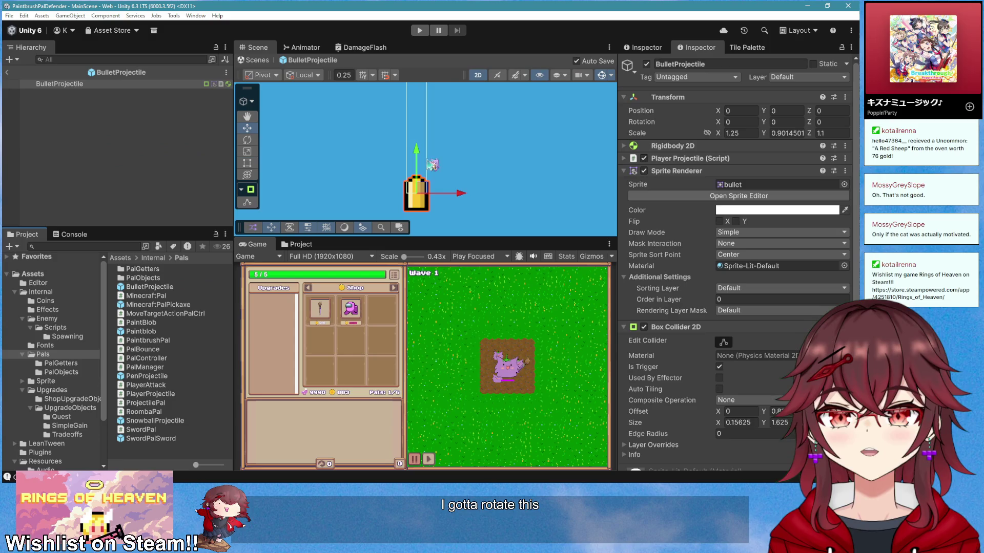
pyautogui.scroll(3, 417, 183)
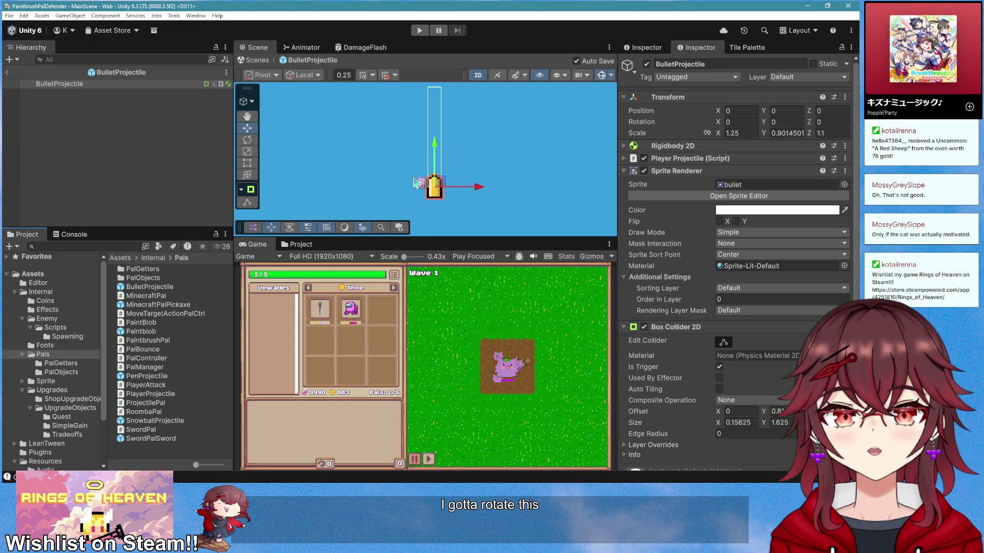
pyautogui.click(155, 86)
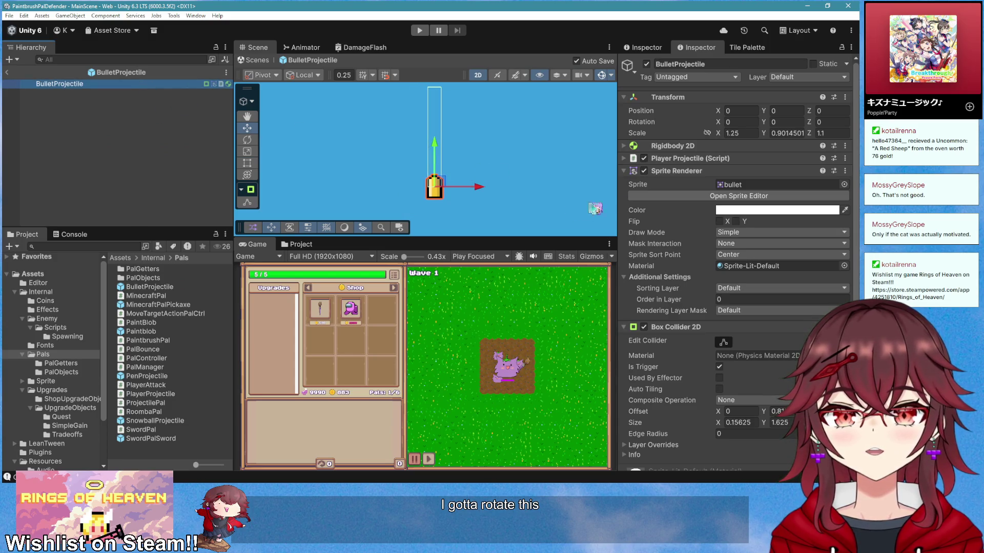
pyautogui.rightClick(701, 99)
pyautogui.click(717, 106)
# - Reshape the Box Collider to fit tightly around the bullet
pyautogui.scroll(-3, 717, 218)
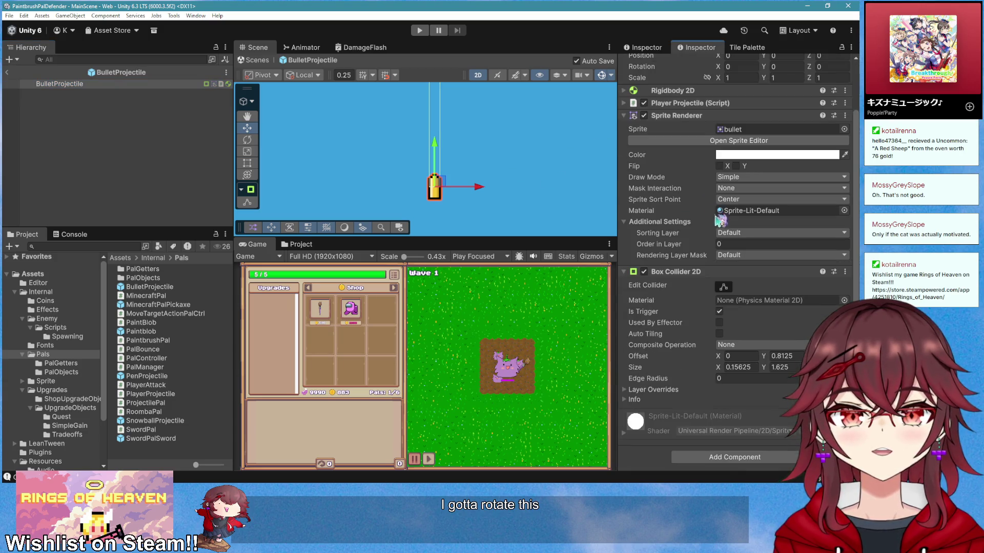
pyautogui.click(722, 288)
pyautogui.moveTo(446, 126); pyautogui.dragTo(451, 221)
pyautogui.press('f')
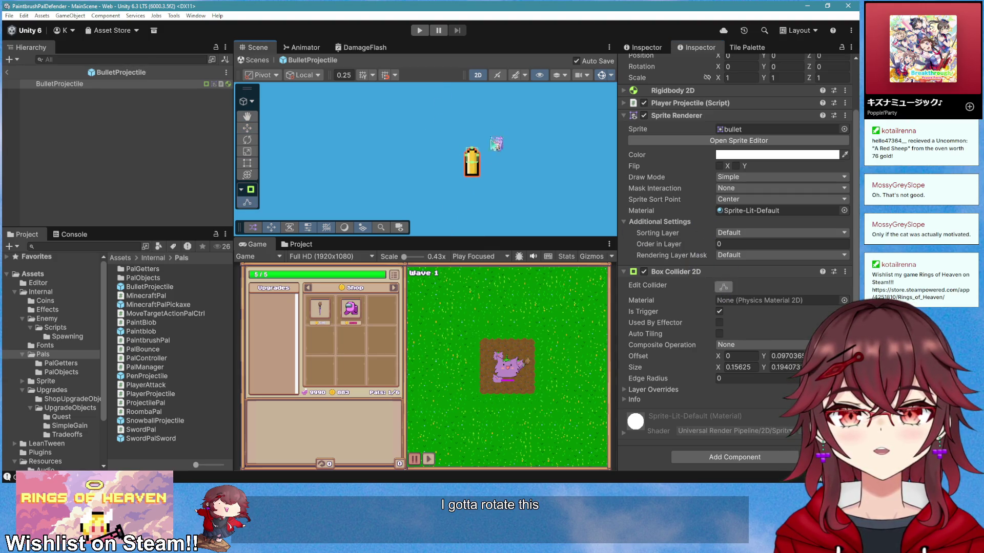
pyautogui.moveTo(471, 172); pyautogui.dragTo(484, 156)
pyautogui.click(415, 160)
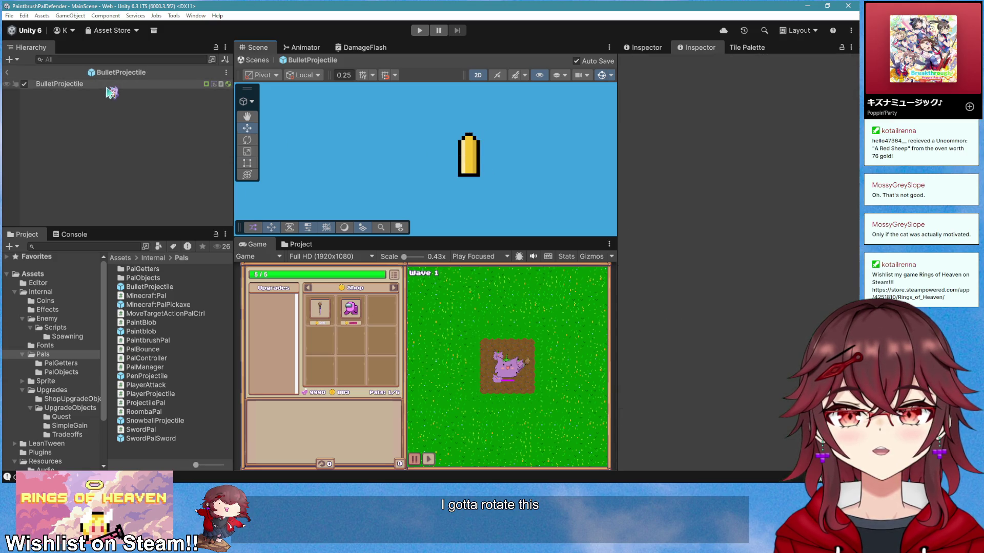
pyautogui.click(59, 84)
# - Zero the collider offset, set scale to 2 × 2 × 2, and return to MainScene
pyautogui.click(741, 413)
pyautogui.write('0')
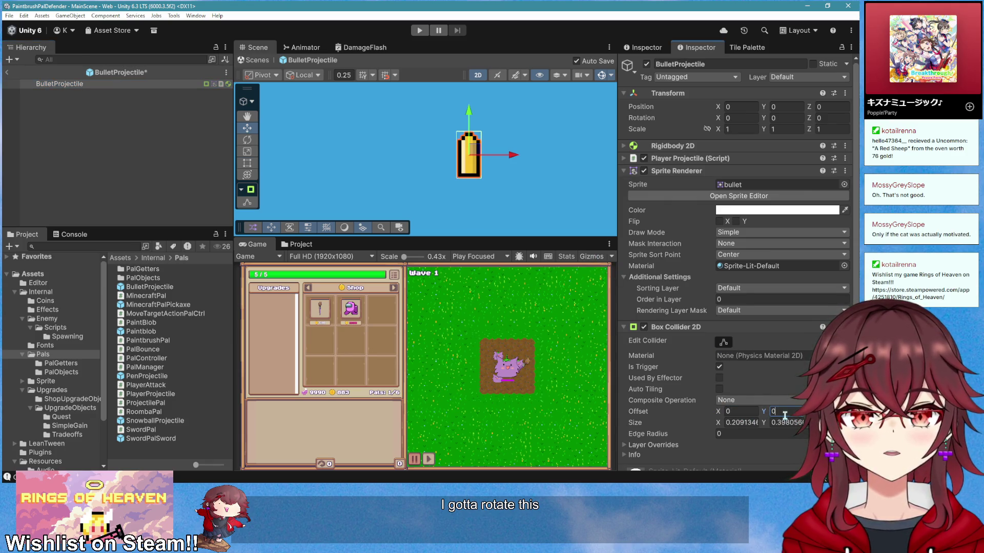
pyautogui.write('2')
pyautogui.press('Tab')
pyautogui.write('2')
pyautogui.press('Tab')
pyautogui.write('2')
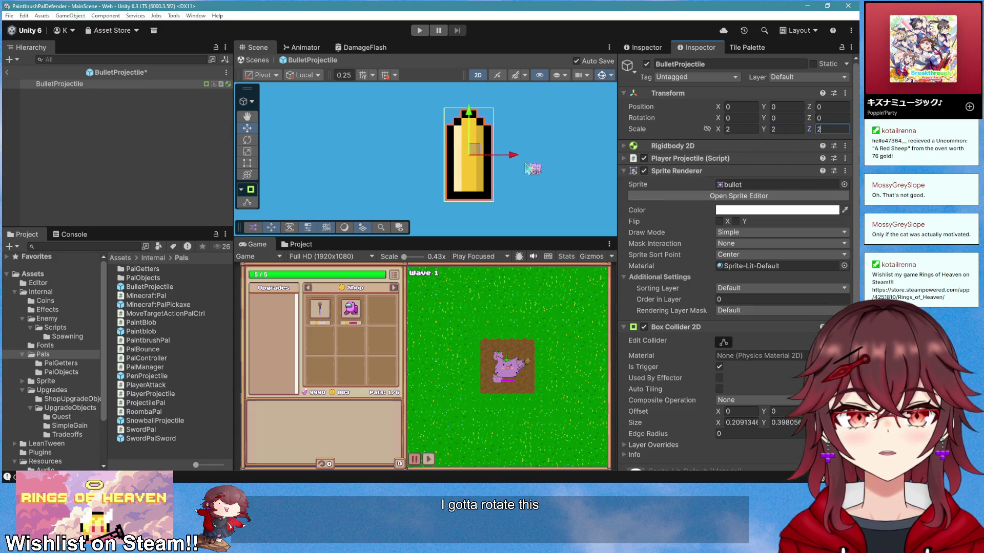
pyautogui.scroll(-4, 485, 151)
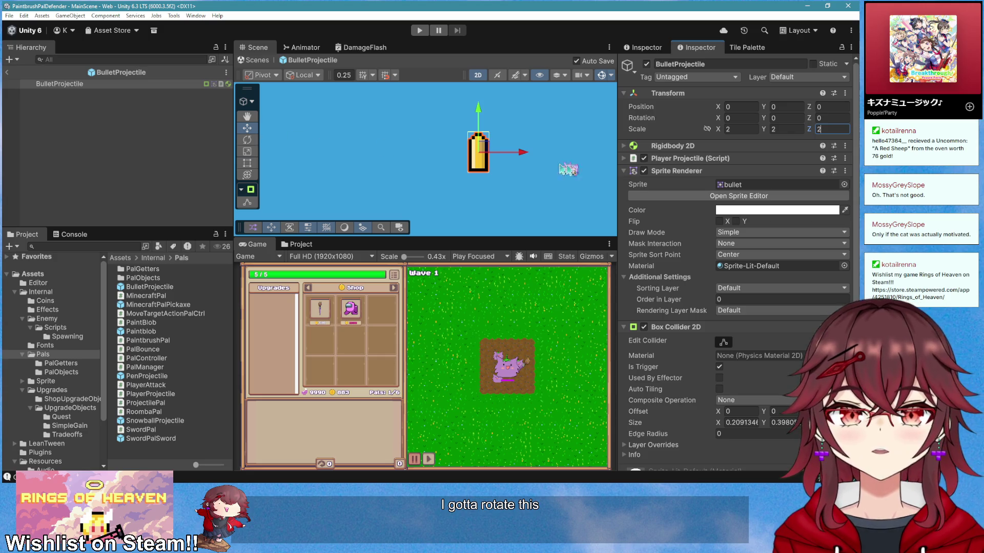
pyautogui.click(707, 171)
pyautogui.click(8, 74)
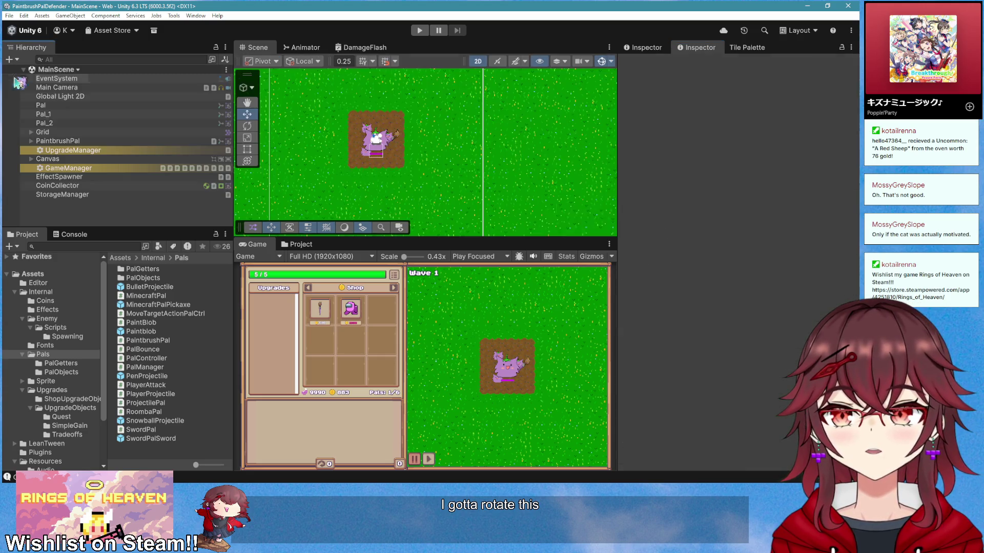
# - Set the GunPal prefab's pal type to Gun Pal with BulletProjectile as its projectile prefab
pyautogui.click(158, 289)
pyautogui.scroll(-3, 707, 204)
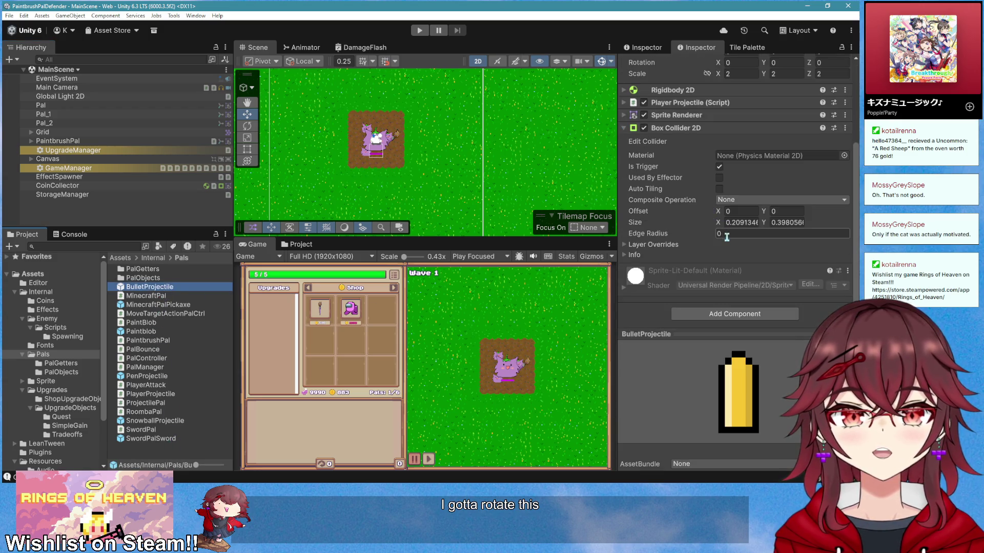
pyautogui.scroll(3, 727, 236)
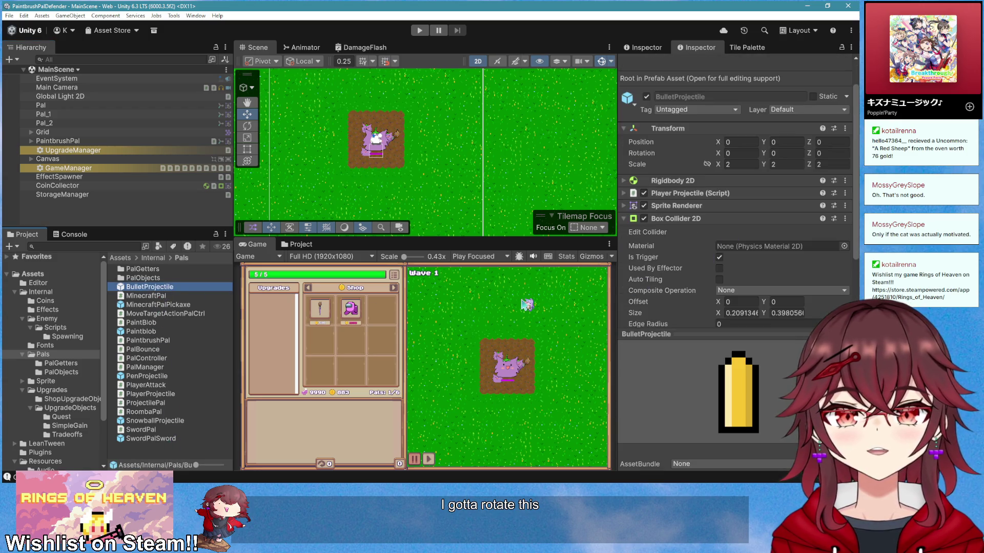
pyautogui.doubleClick(148, 278)
pyautogui.click(159, 270)
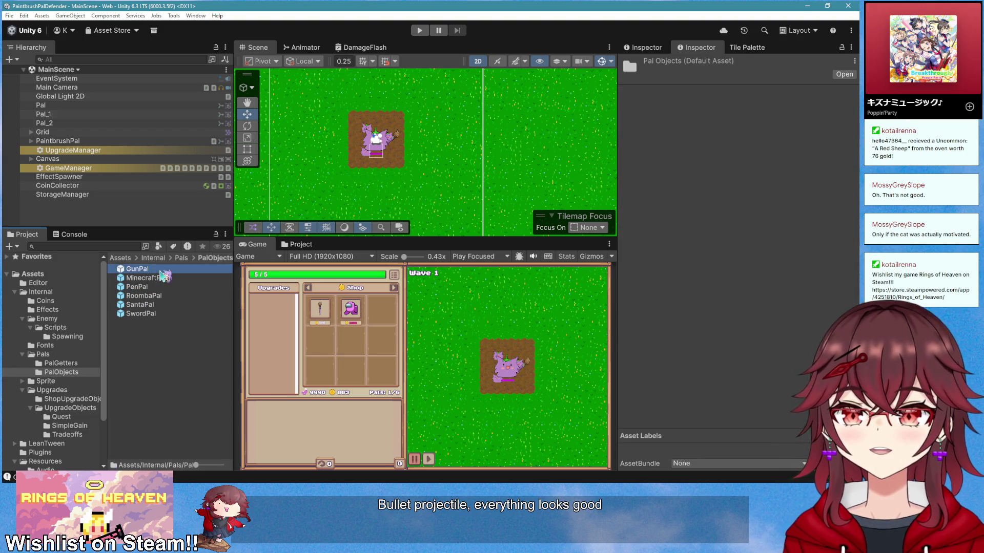
pyautogui.scroll(-3, 769, 220)
pyautogui.click(774, 202)
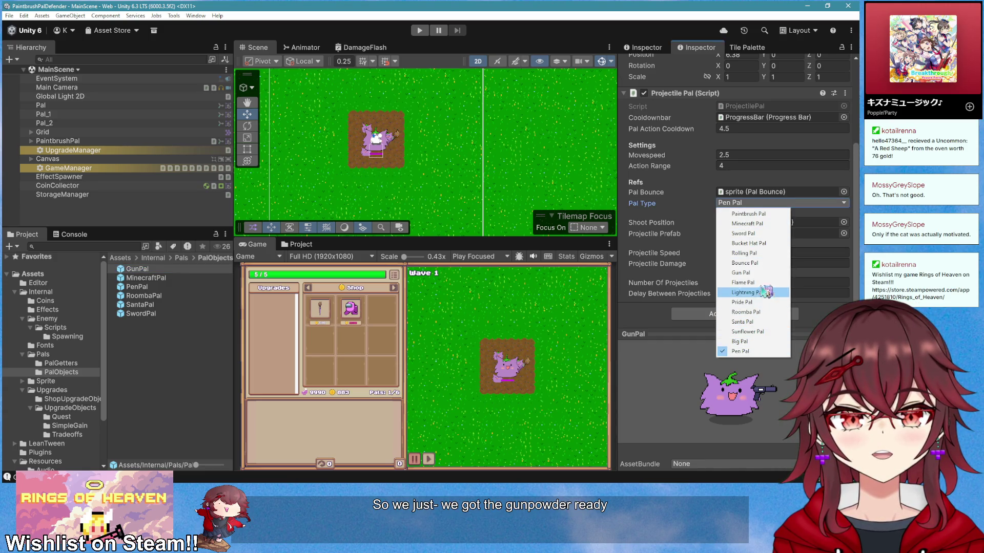
pyautogui.click(751, 273)
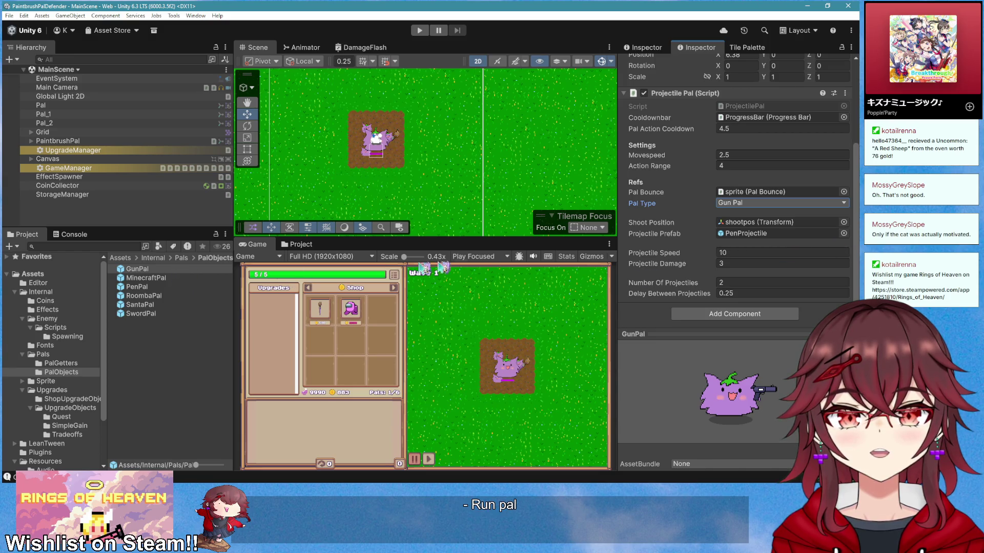
pyautogui.click(844, 234)
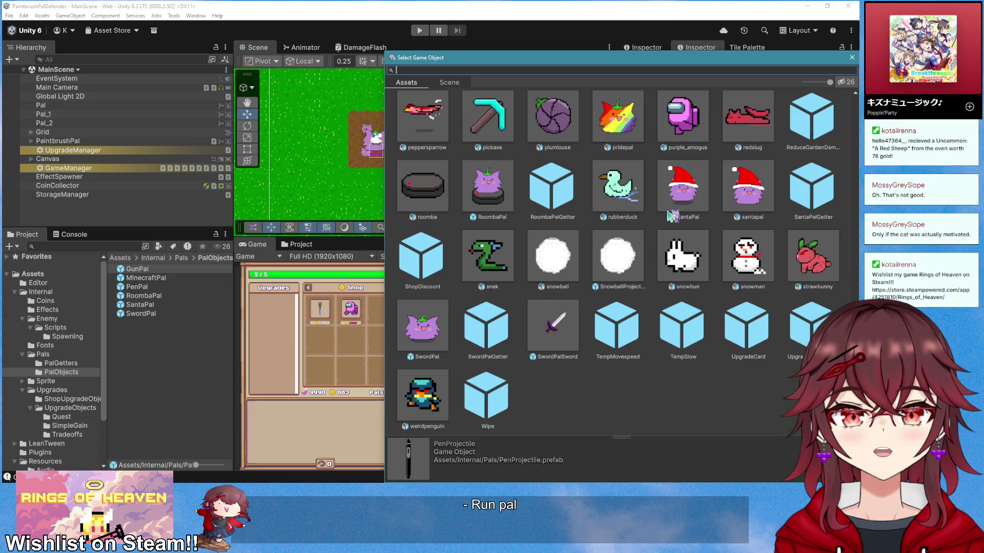
pyautogui.scroll(10, 693, 216)
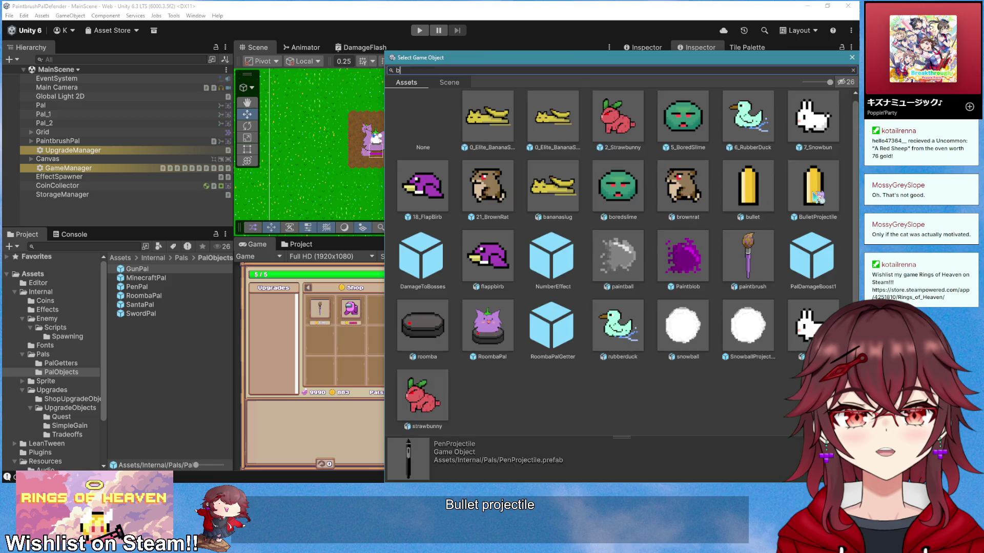
pyautogui.doubleClick(815, 200)
# - Make the Gun Pal fire 3 projectiles per action at projectile speed 12
pyautogui.scroll(2, 769, 226)
pyautogui.scroll(-2, 758, 241)
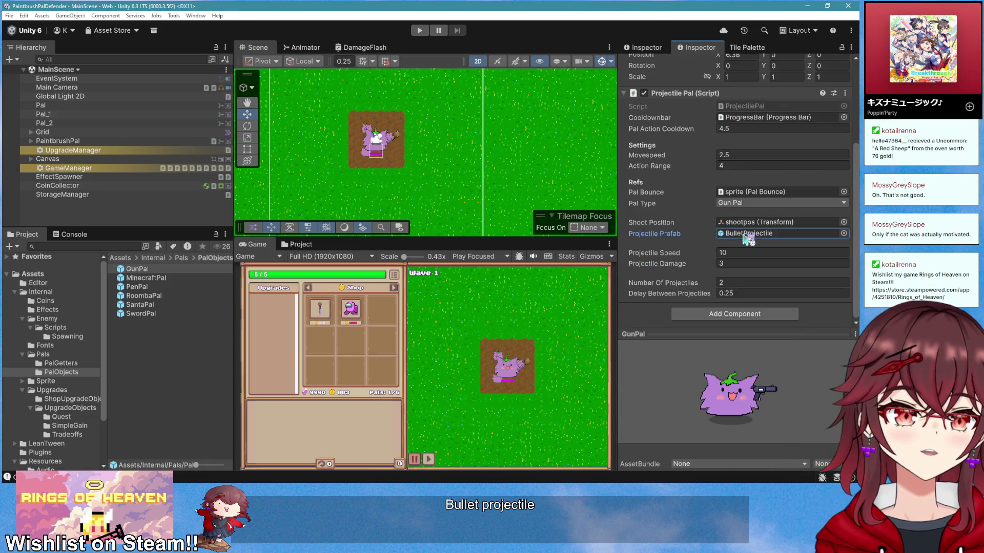
pyautogui.write('3')
pyautogui.click(729, 296)
pyautogui.click(738, 264)
pyautogui.write('2')
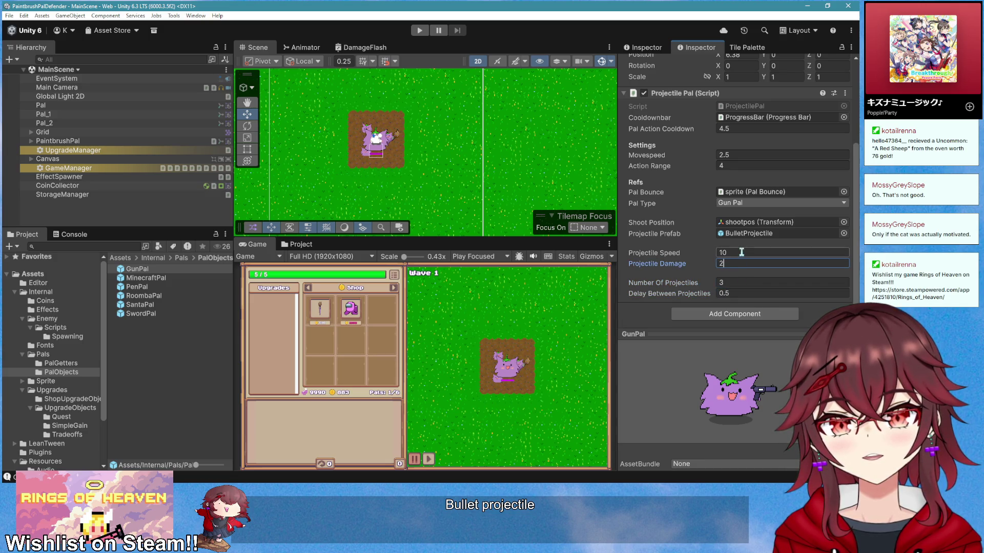
pyautogui.click(741, 253)
pyautogui.write('12')
# - Set Pal Action Cooldown to 5, Movespeed to 2 and Action Range to 5
pyautogui.click(740, 165)
pyautogui.write('5')
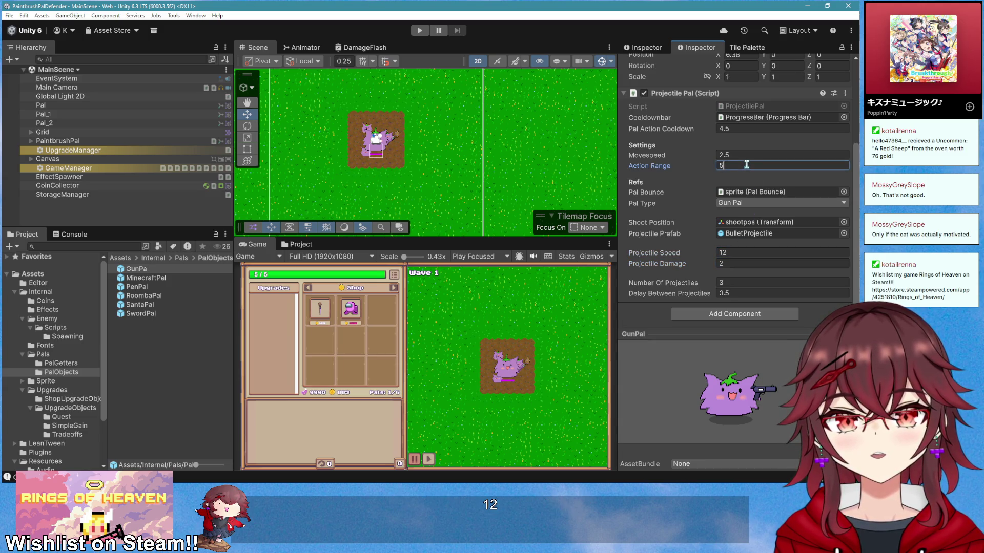
pyautogui.click(745, 155)
pyautogui.write('2')
pyautogui.click(741, 129)
pyautogui.write('5')
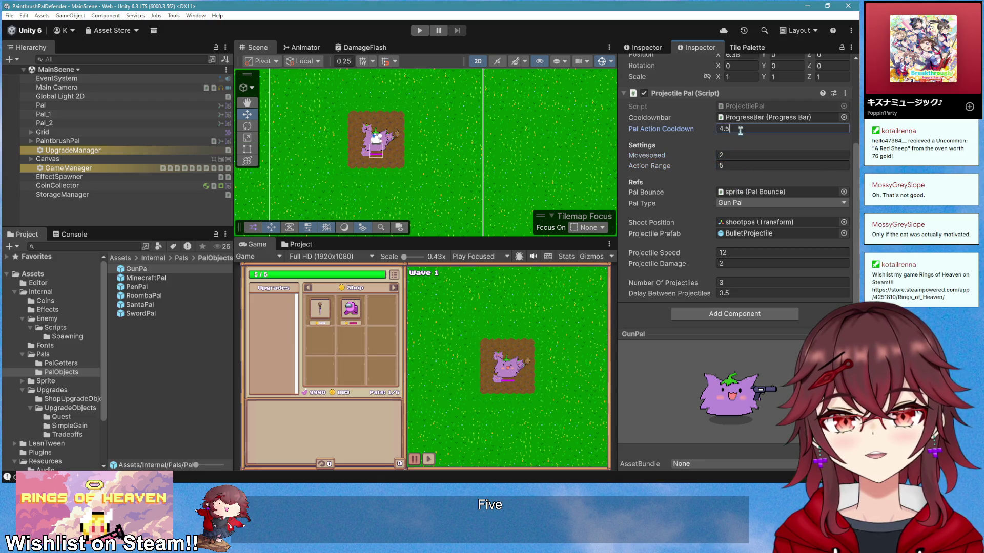
pyautogui.click(739, 164)
pyautogui.write('4')
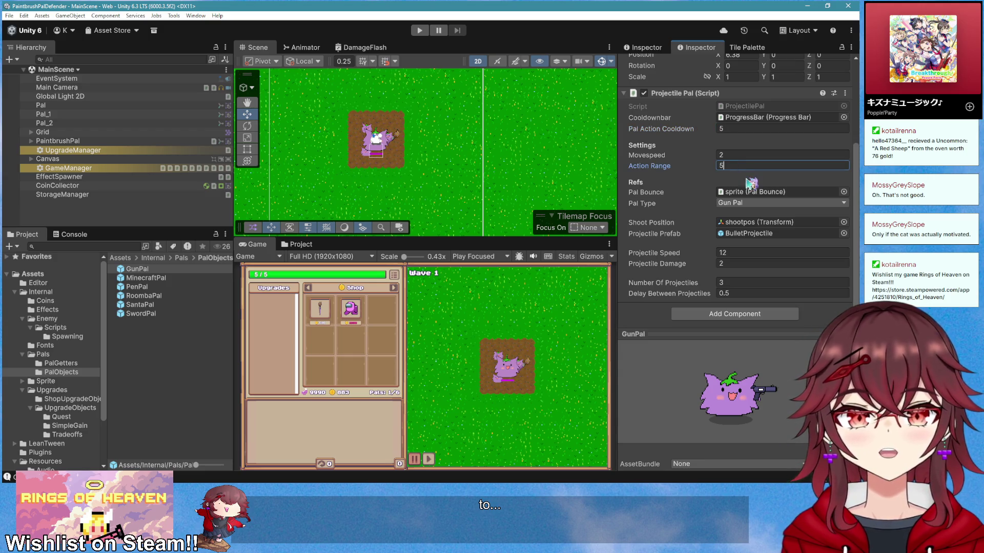
pyautogui.click(748, 184)
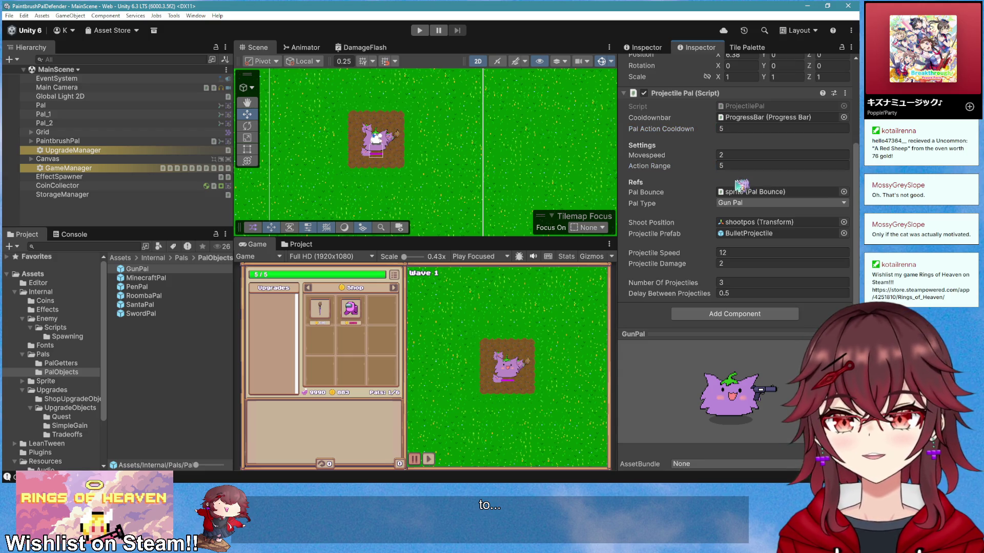
pyautogui.click(80, 364)
# - Duplicate the SwordPalGetter prefab and upgrade asset, renaming both copies GunPalGetter
pyautogui.click(164, 350)
pyautogui.hotkey('ctrl', 'd')
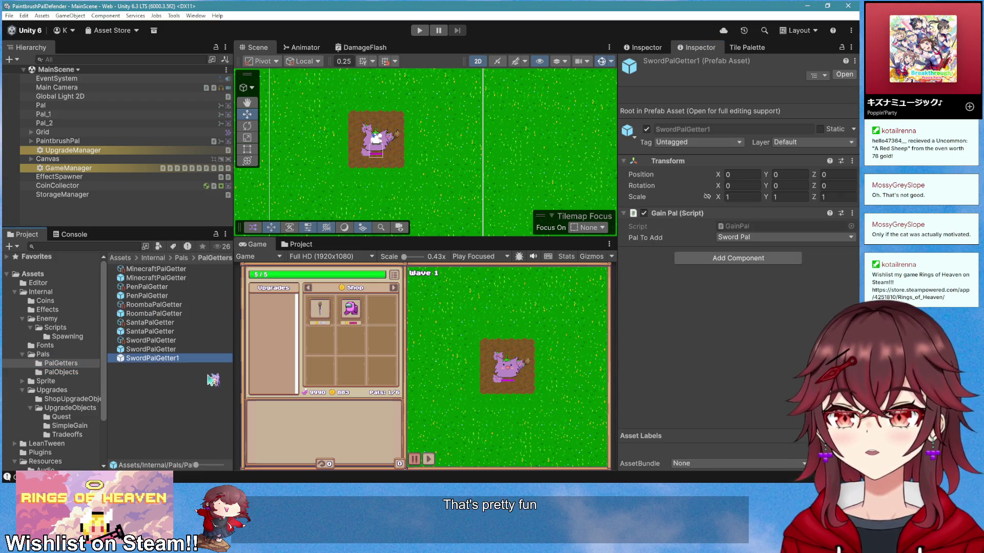
pyautogui.press('F2')
pyautogui.write('GunP')
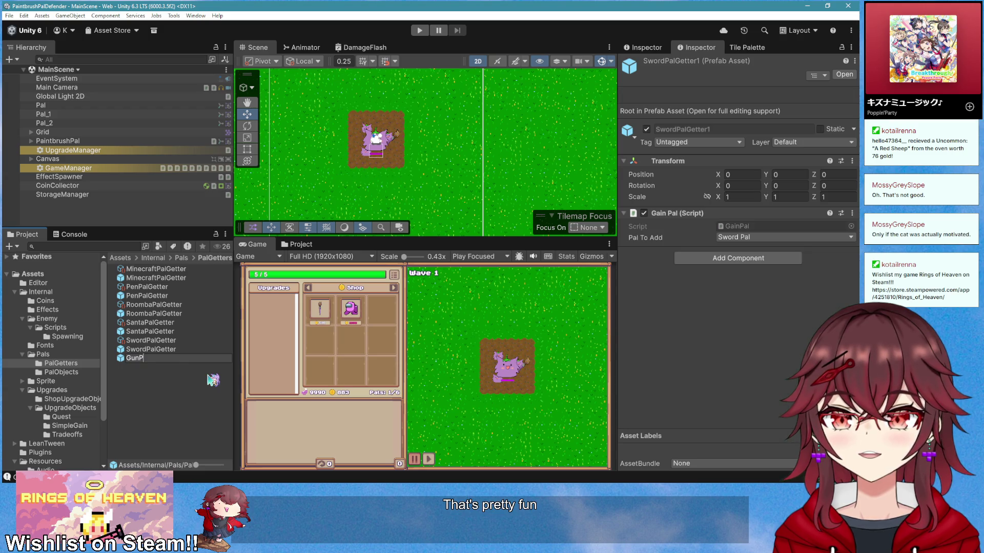
pyautogui.press('Return')
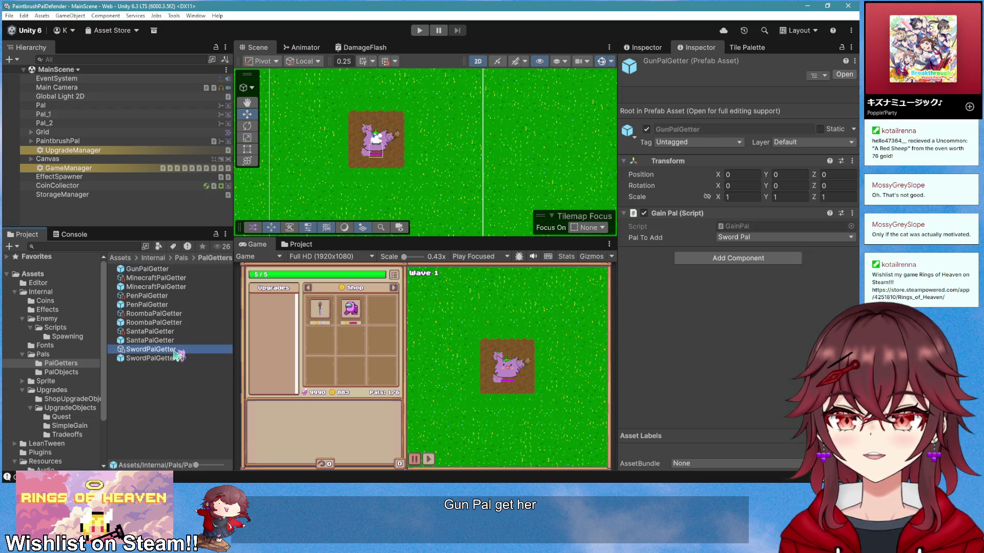
pyautogui.click(174, 350)
pyautogui.hotkey('ctrl', 'd')
pyautogui.press('F2')
pyautogui.write('GunPalGetter')
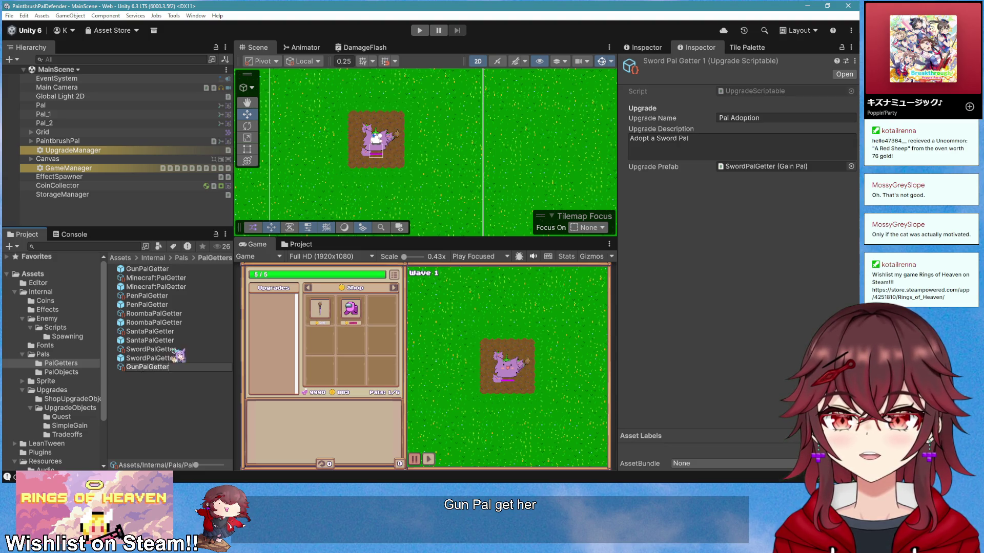
pyautogui.press('Return')
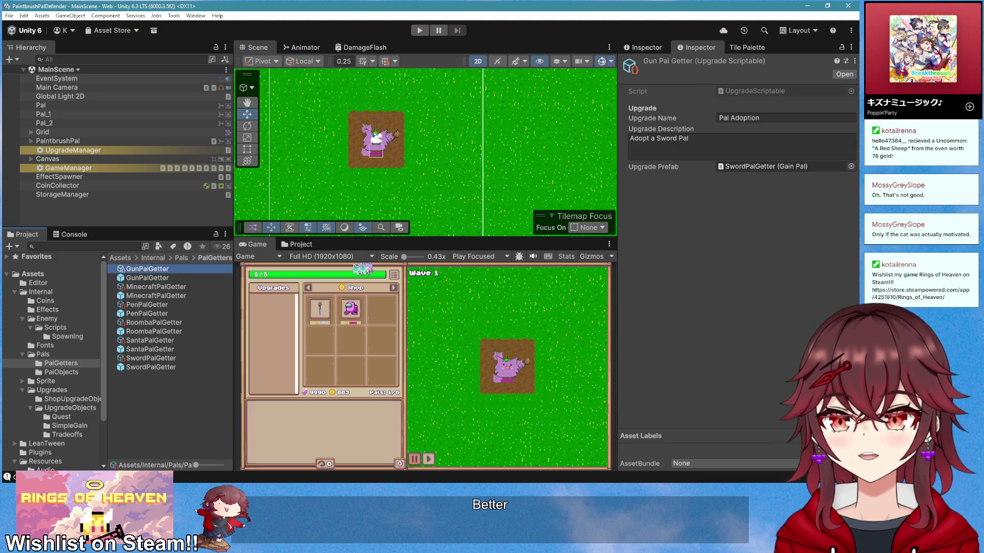
# - Point the upgrade at the GunPalGetter prefab and make that prefab add the Gun Pal
pyautogui.moveTo(149, 277)
pyautogui.mouseDown()
pyautogui.moveTo(771, 175)
pyautogui.moveTo(761, 167)
pyautogui.mouseUp()
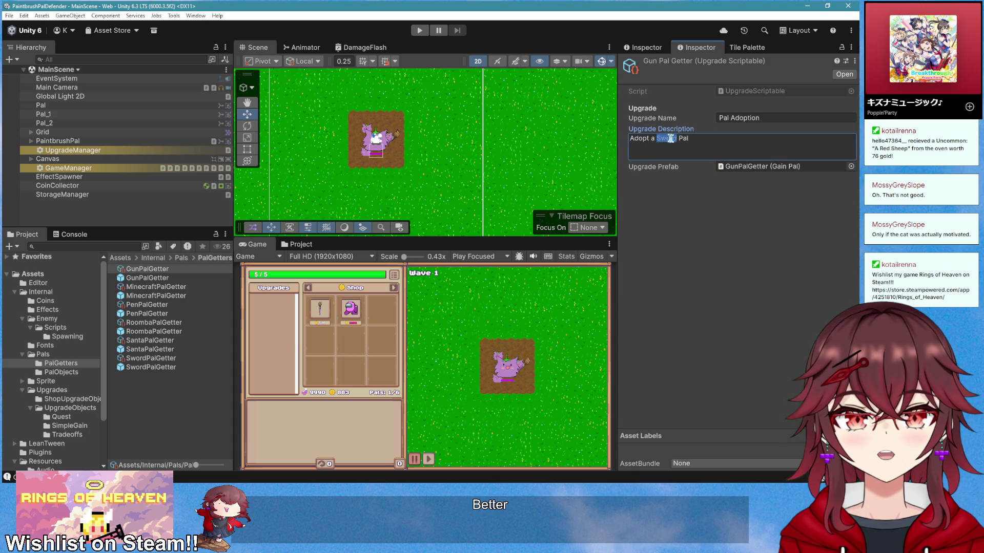
pyautogui.click(211, 278)
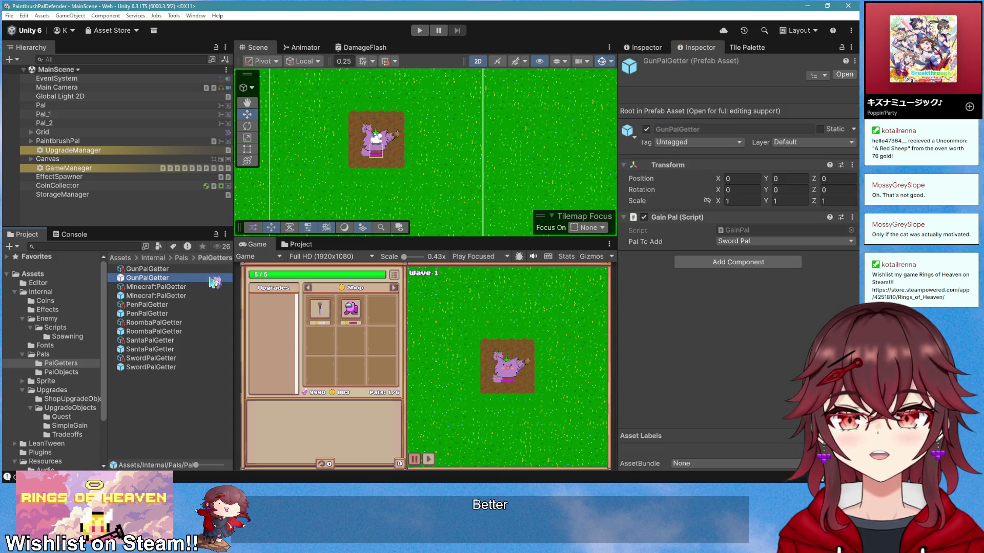
pyautogui.click(740, 242)
pyautogui.click(743, 315)
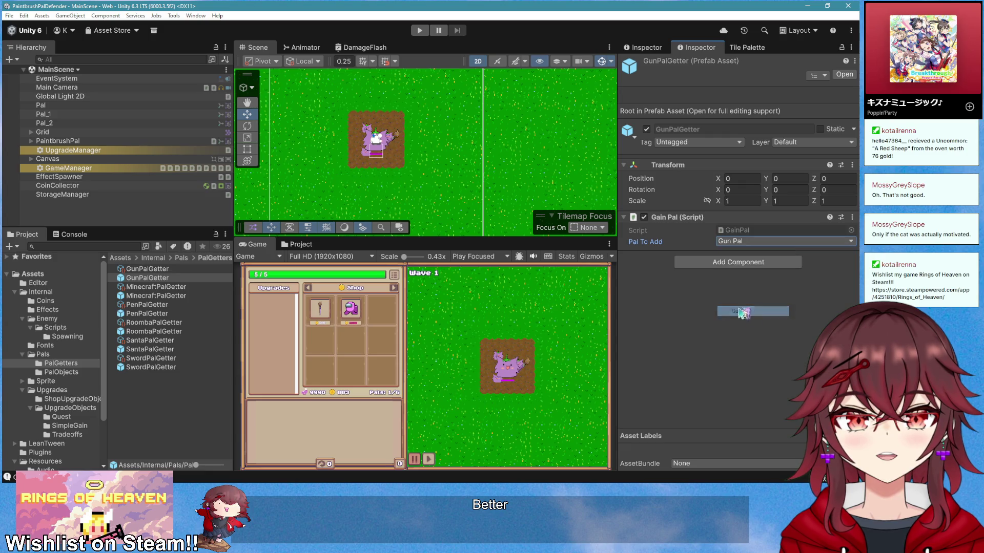
# - Give the GunPalGetter upgrade the description 'Adopt a Gun Pal', using the Pen Pal upgrade as reference
pyautogui.click(185, 288)
pyautogui.click(187, 296)
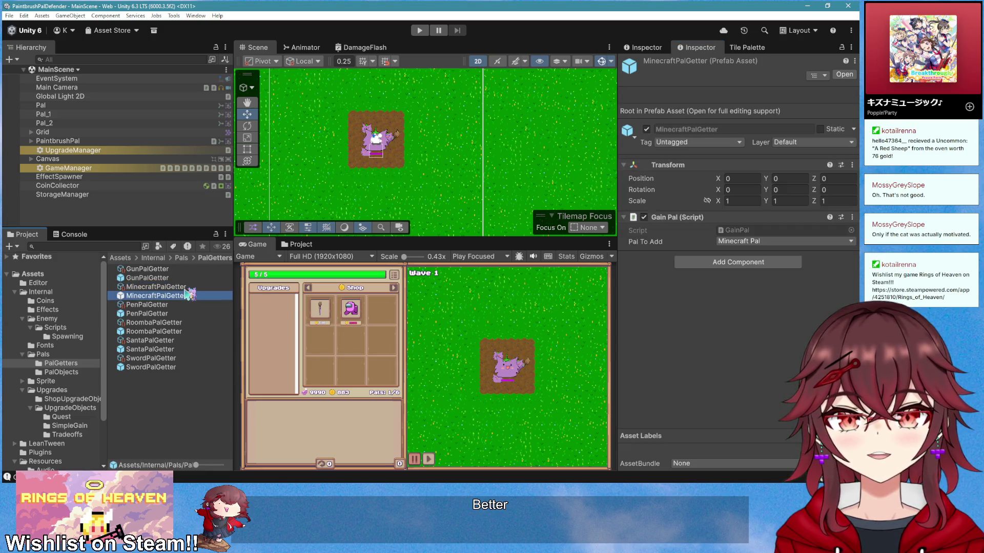
pyautogui.press('Down')
pyautogui.press('Down')
pyautogui.press('Down')
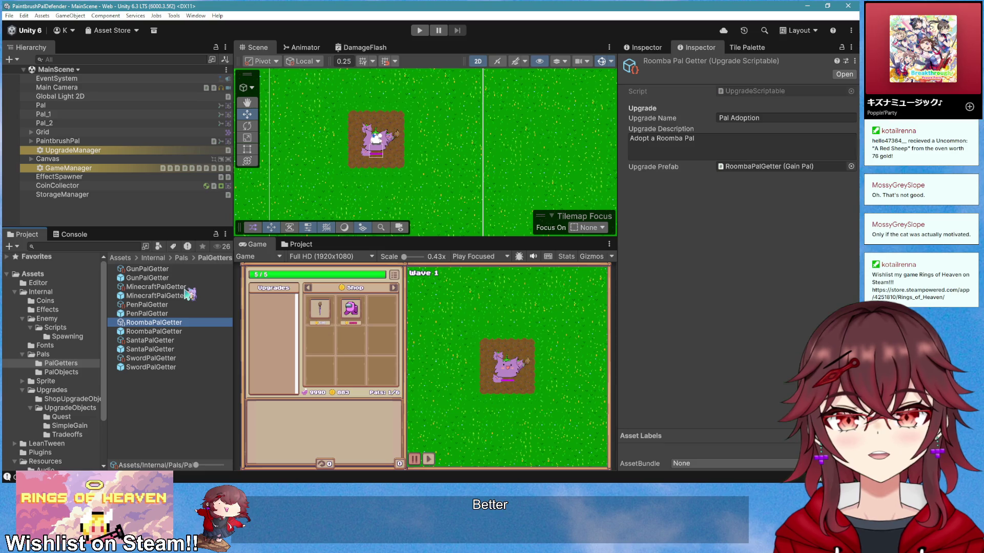
pyautogui.press('Up')
pyautogui.press('Up')
pyautogui.click(661, 139)
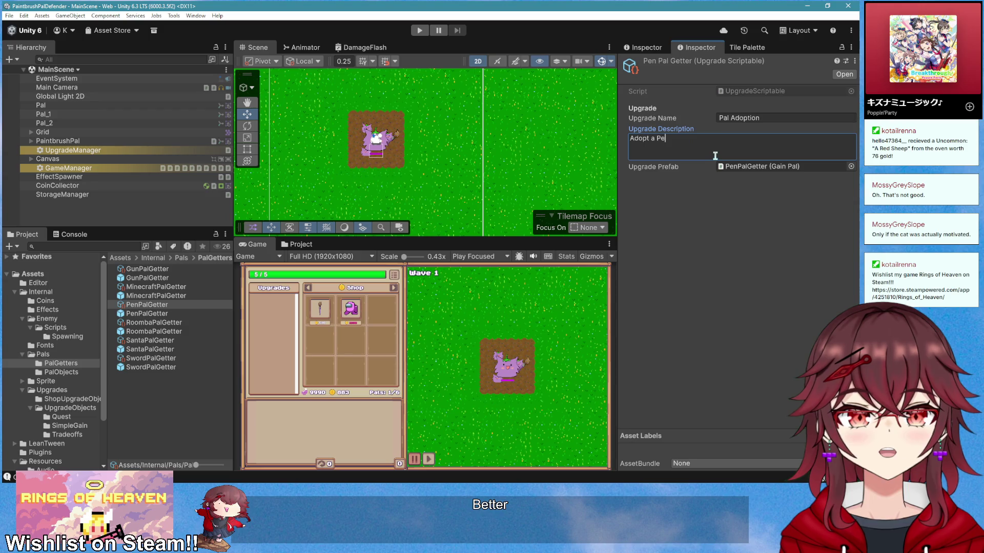
pyautogui.moveTo(674, 138); pyautogui.dragTo(180, 350)
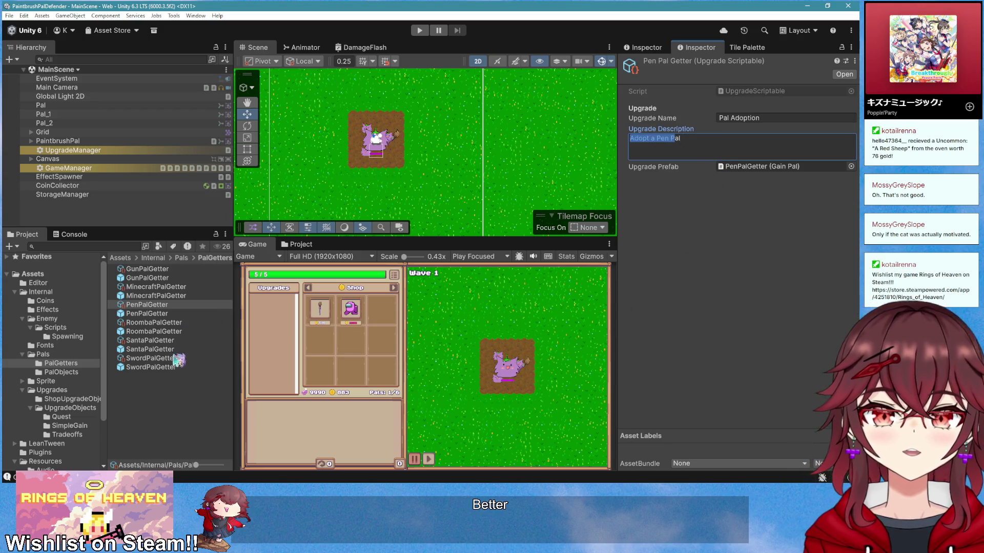
pyautogui.click(182, 271)
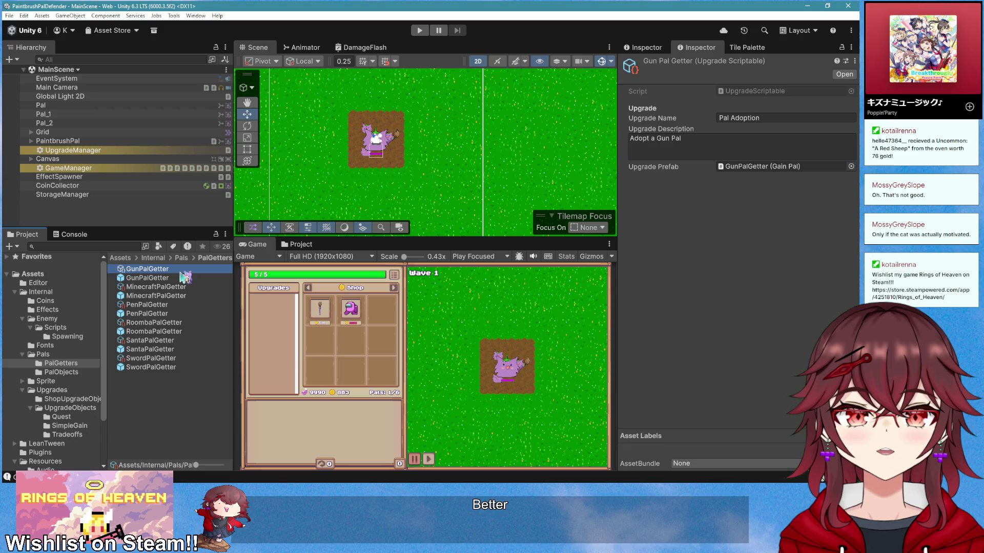
pyautogui.moveTo(147, 268)
pyautogui.mouseDown()
pyautogui.moveTo(76, 168)
pyautogui.moveTo(722, 276)
pyautogui.moveTo(677, 365)
pyautogui.mouseUp()
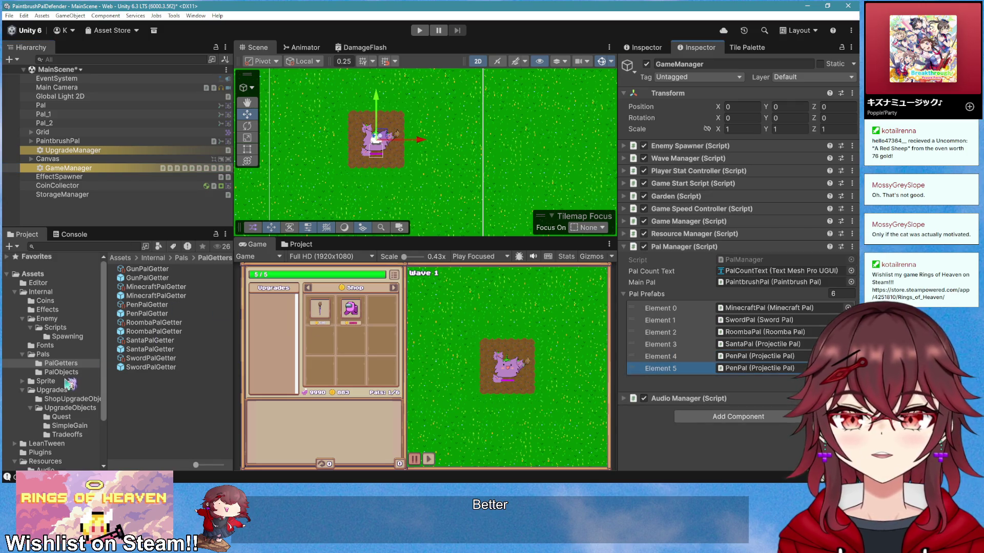
# - Put GunPal in Pal Prefabs Element 5 and make GunPalGetter the UpgradeManager's debug upgrade
pyautogui.click(84, 372)
pyautogui.moveTo(149, 269)
pyautogui.mouseDown()
pyautogui.moveTo(753, 359)
pyautogui.moveTo(749, 368)
pyautogui.mouseUp()
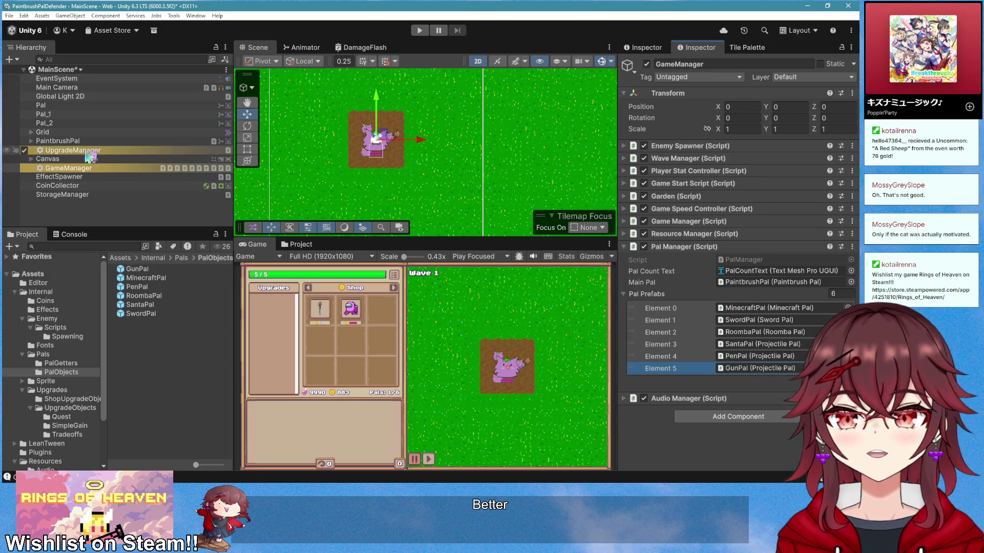
pyautogui.click(77, 150)
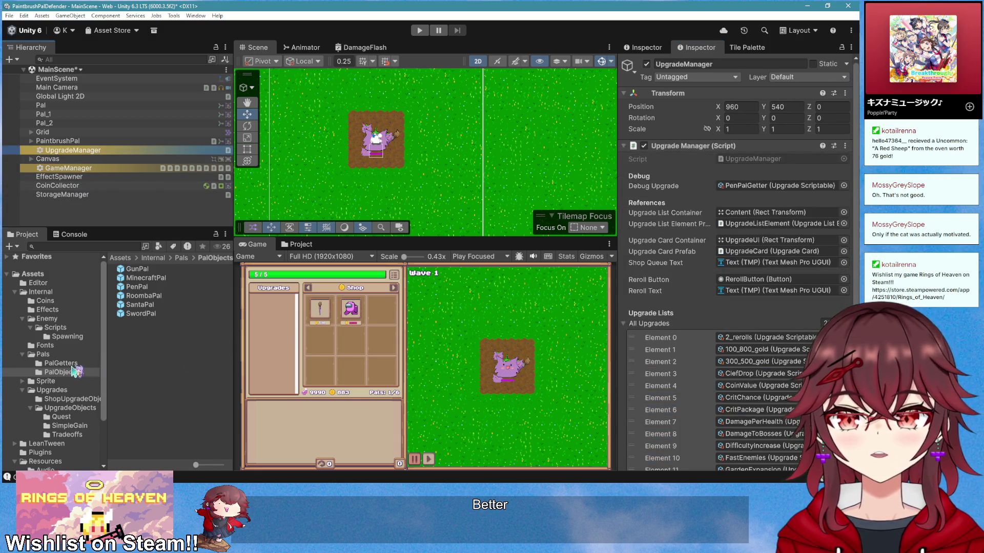
pyautogui.click(73, 364)
pyautogui.moveTo(156, 270); pyautogui.dragTo(759, 187)
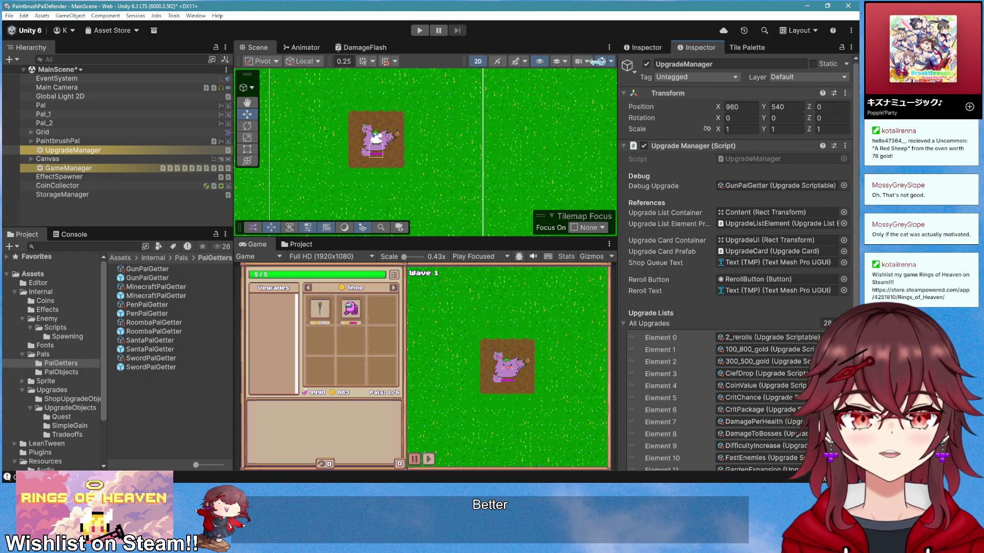
# - Play-test, then open the MissingReferenceException's source line in ProjectilePal.cs
pyautogui.click(419, 30)
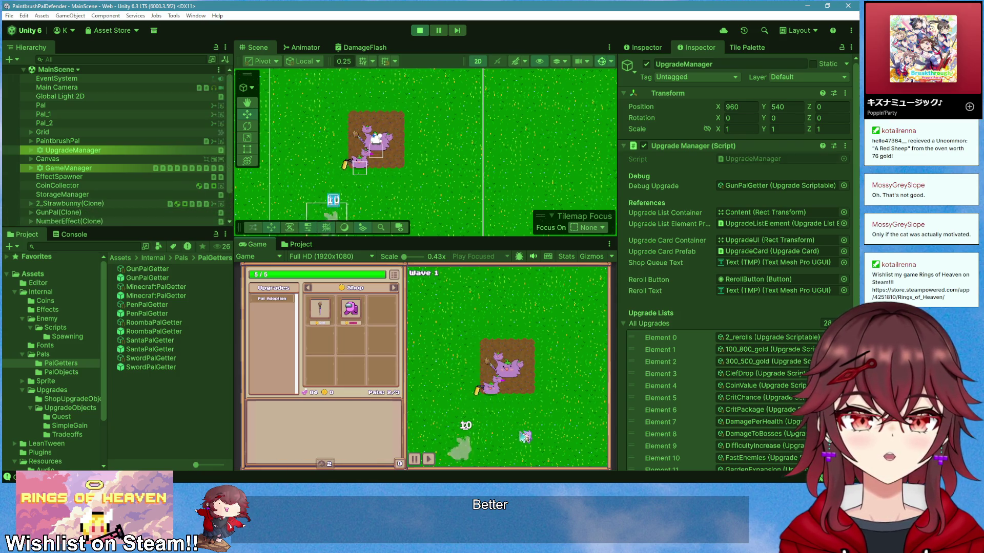
pyautogui.click(71, 235)
pyautogui.click(123, 291)
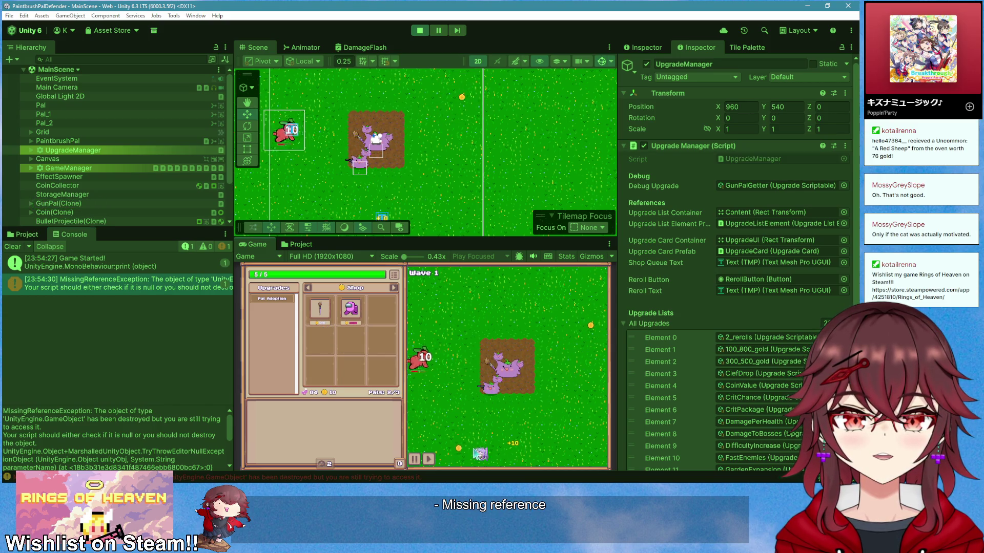
pyautogui.doubleClick(154, 283)
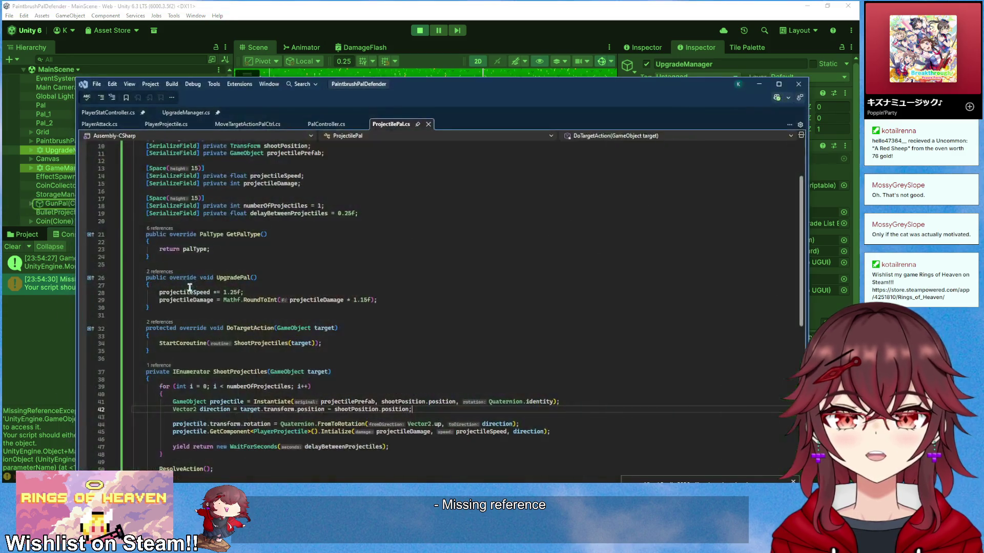
# - Review the failing code in ProjectilePal.cs and stop the running game
pyautogui.scroll(-2, 422, 331)
pyautogui.scroll(2, 421, 328)
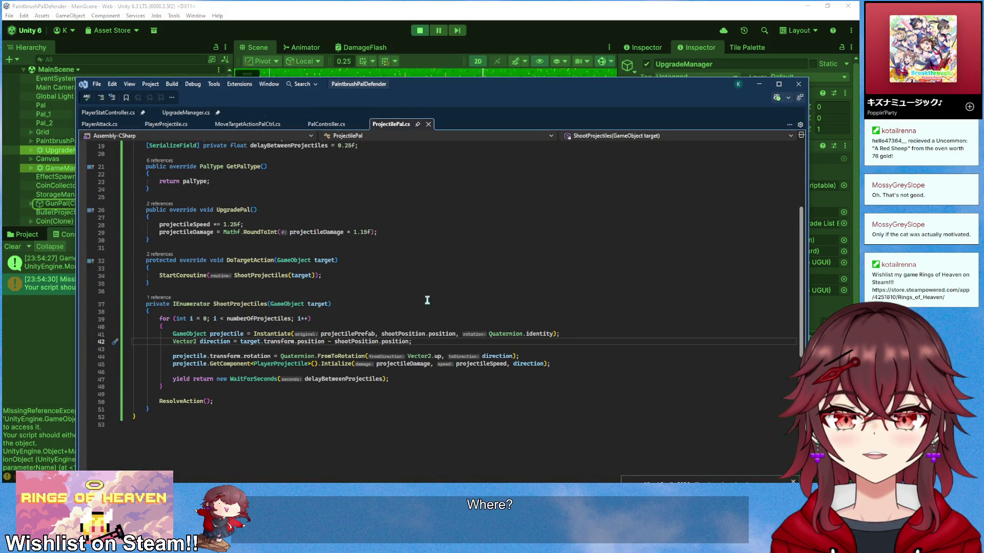
pyautogui.scroll(1, 426, 304)
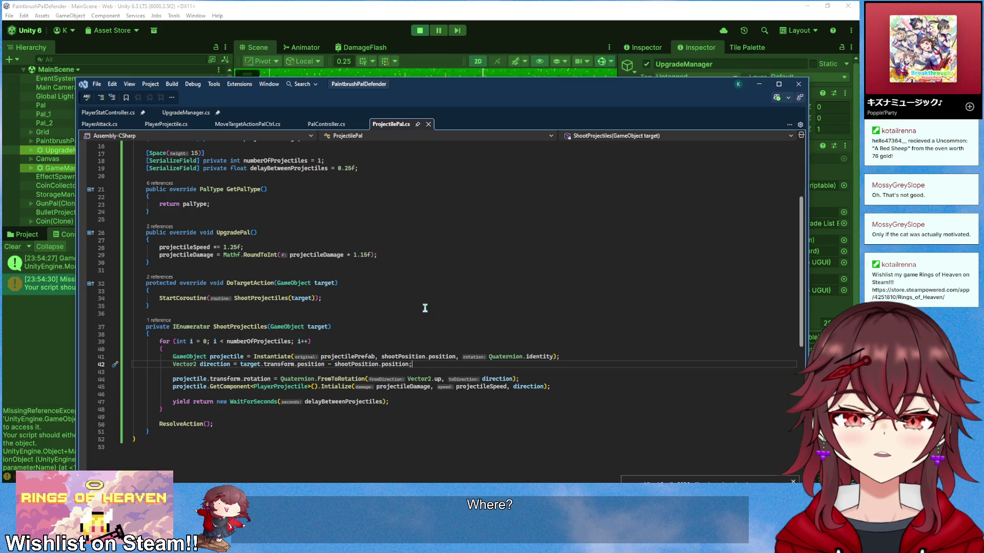
pyautogui.click(420, 30)
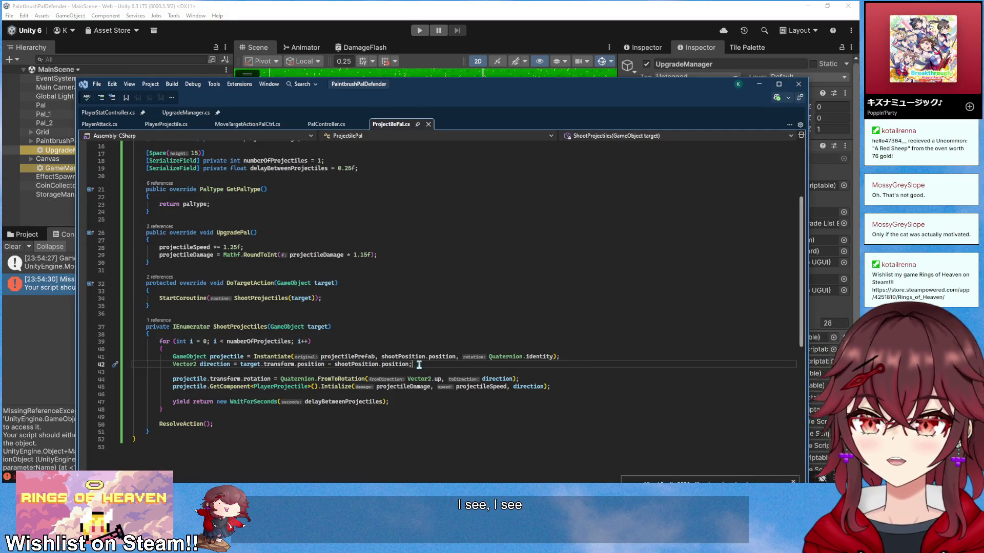
# - Move the Vector2 direction line above the firing loop, remove blank lines, and save
pyautogui.moveTo(419, 364)
pyautogui.mouseDown()
pyautogui.moveTo(154, 356)
pyautogui.moveTo(172, 364)
pyautogui.mouseUp()
pyautogui.hotkey('ctrl', 'x')
pyautogui.press('Up')
pyautogui.press('Up')
pyautogui.press('Up')
pyautogui.press('Return')
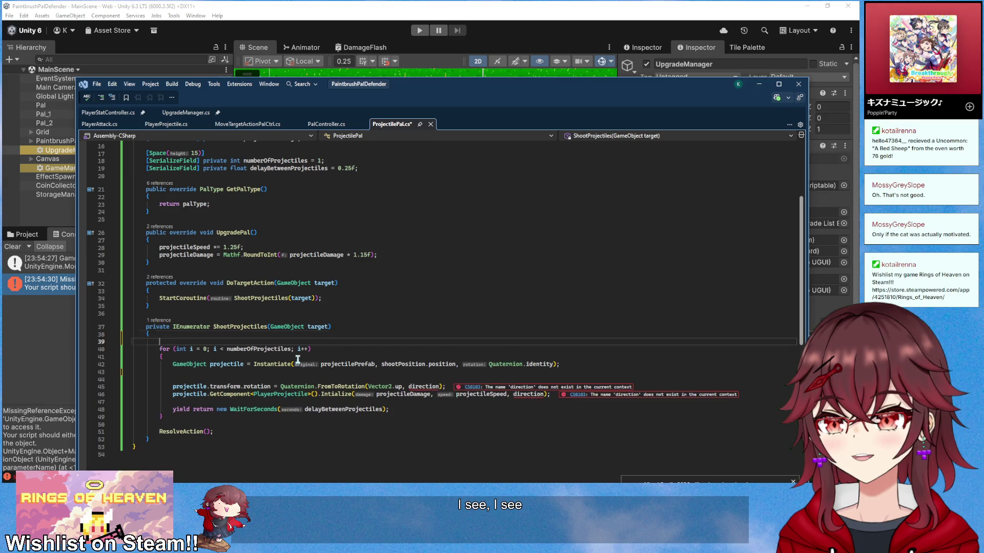
pyautogui.hotkey('ctrl', 'v')
pyautogui.moveTo(564, 390); pyautogui.dragTo(580, 375)
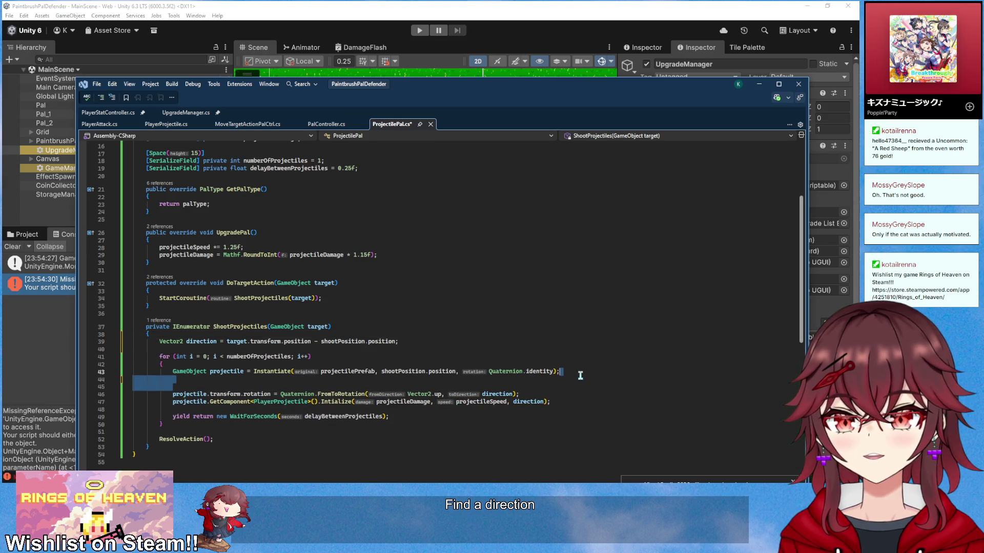
pyautogui.press('BackSpace')
pyautogui.hotkey('ctrl', 's')
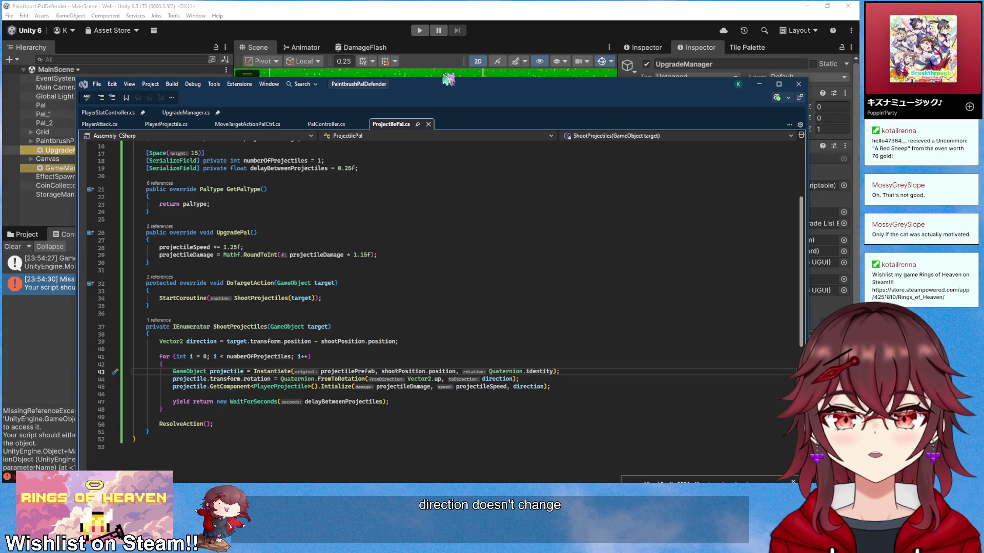
pyautogui.hotkey('alt', 'Tab')
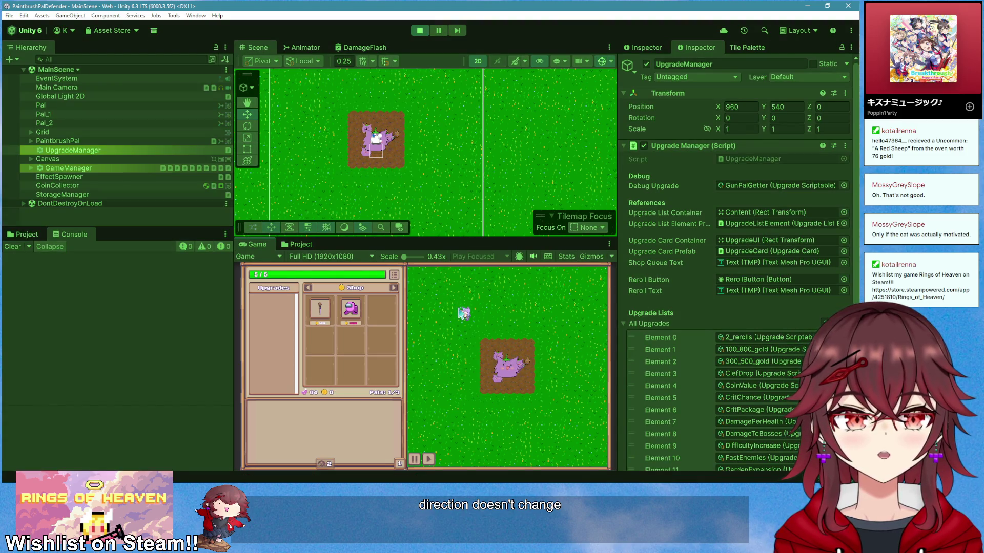
# - Place the adopted pal, collect a dropped coin, and stop the test
pyautogui.click(464, 313)
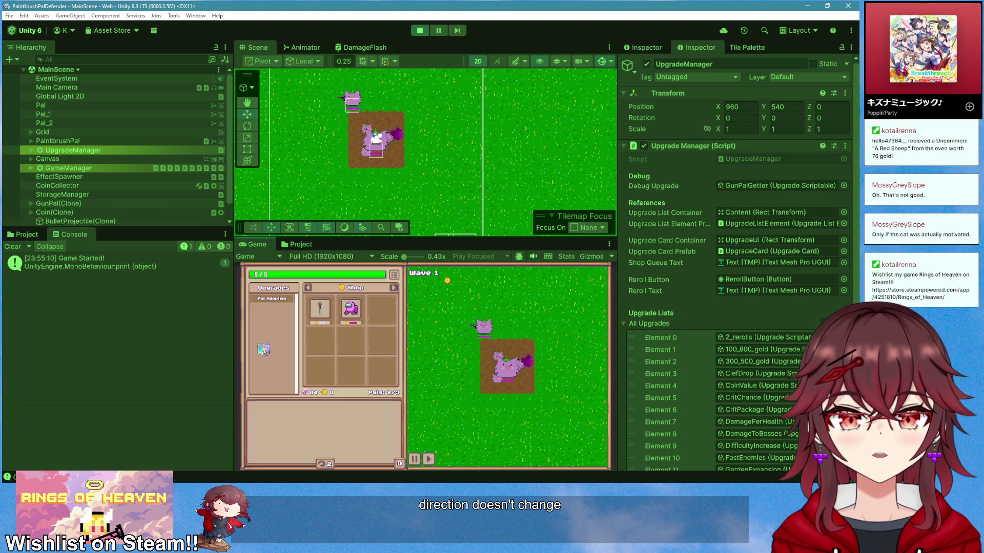
pyautogui.click(448, 281)
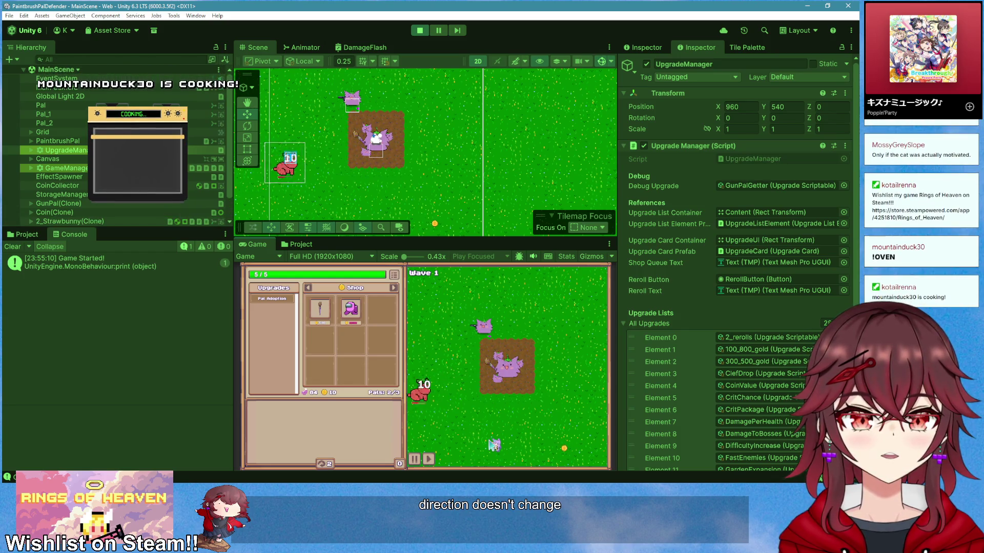
pyautogui.click(419, 30)
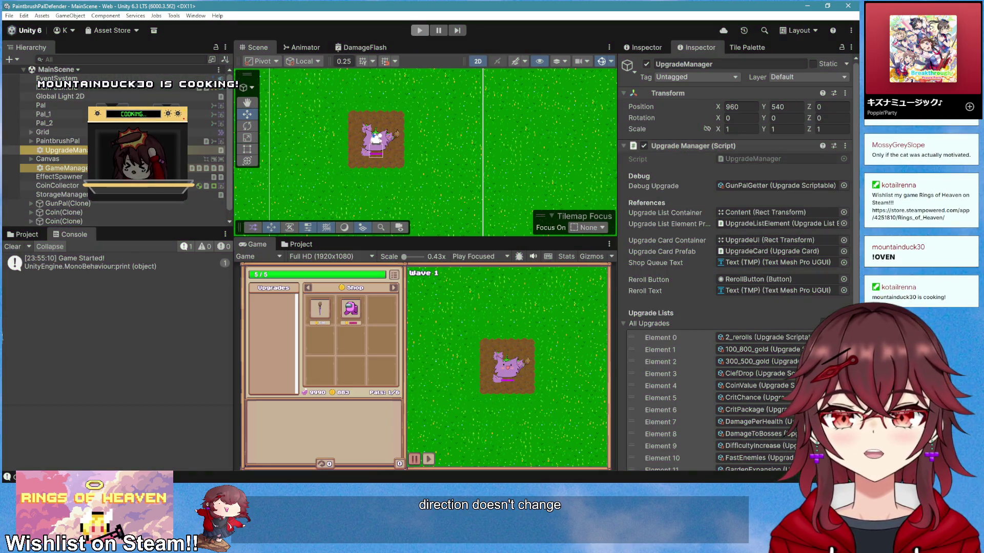
# - Check the ResolveAction call in the ProjectilePal script
pyautogui.hotkey('alt', 'Tab')
pyautogui.click(204, 424)
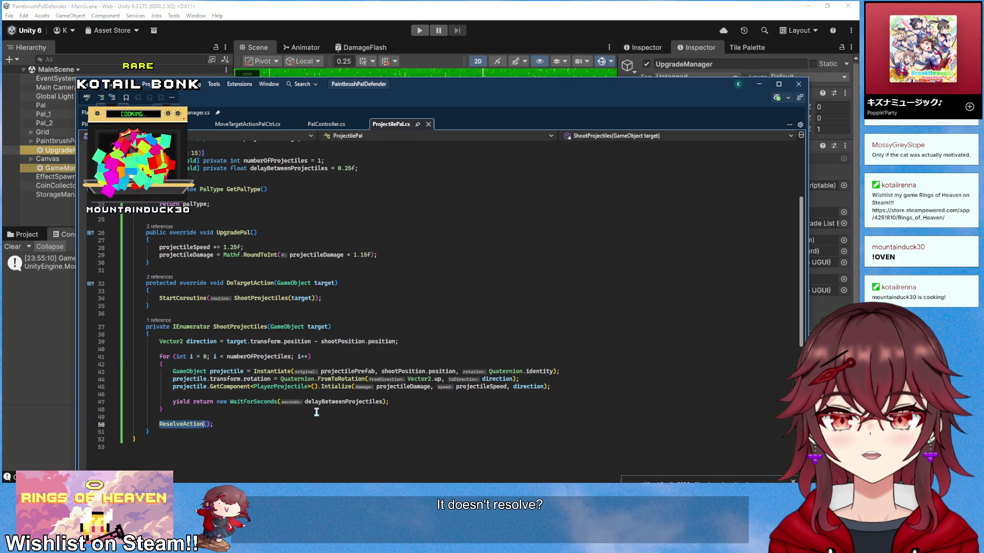
pyautogui.scroll(-1, 316, 413)
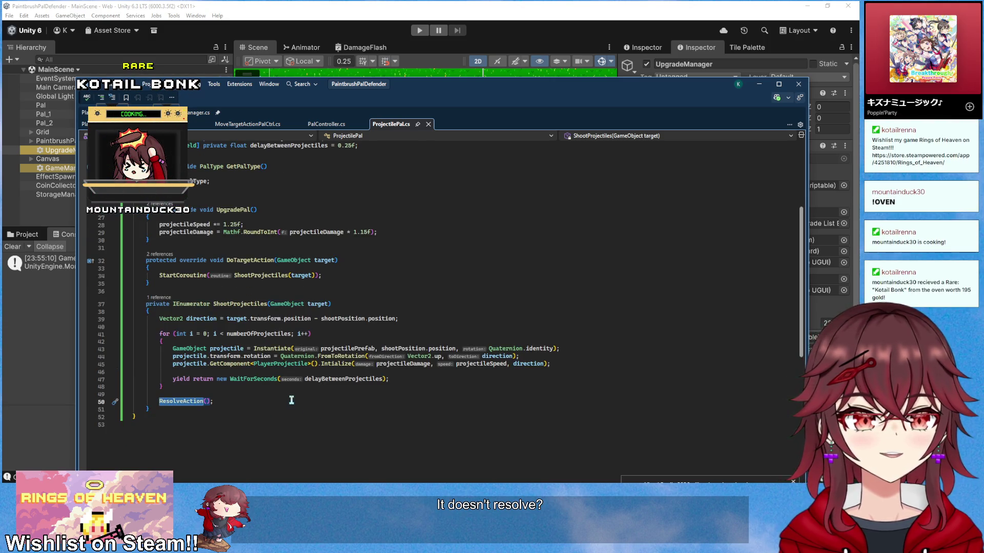
pyautogui.hotkey('alt', 'Tab')
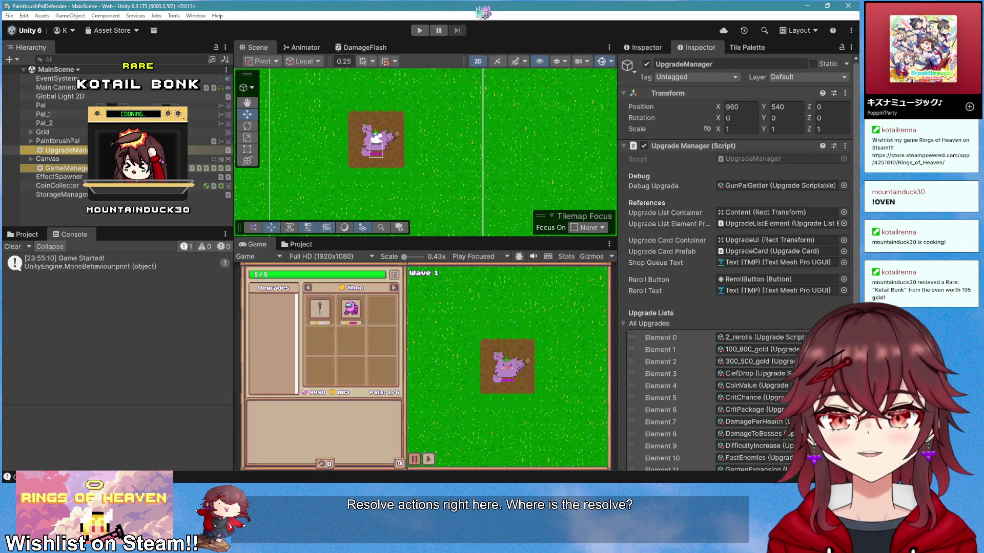
# - Replay, adopt the Gun Pal, collect coins, and stop with no console errors
pyautogui.hotkey('ctrl', 'p')
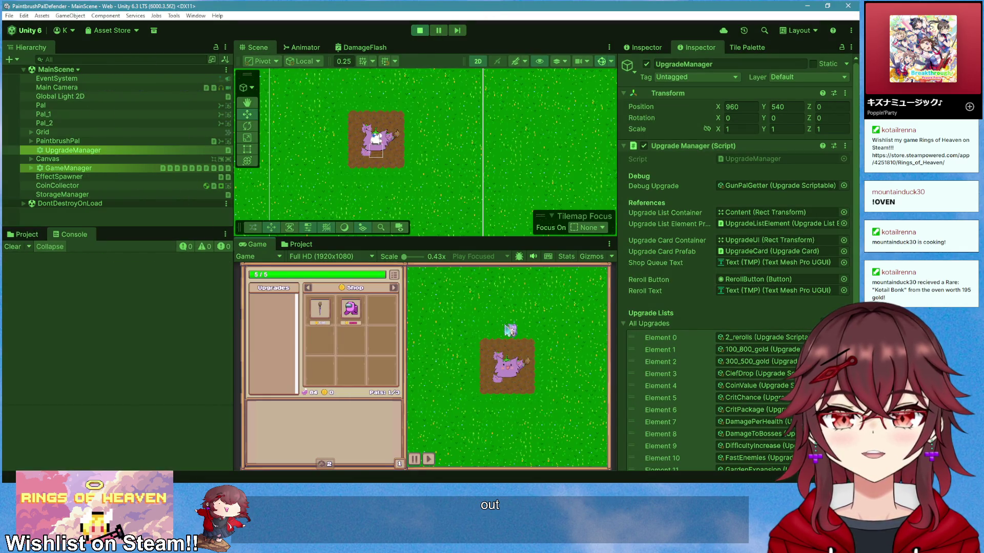
pyautogui.click(364, 433)
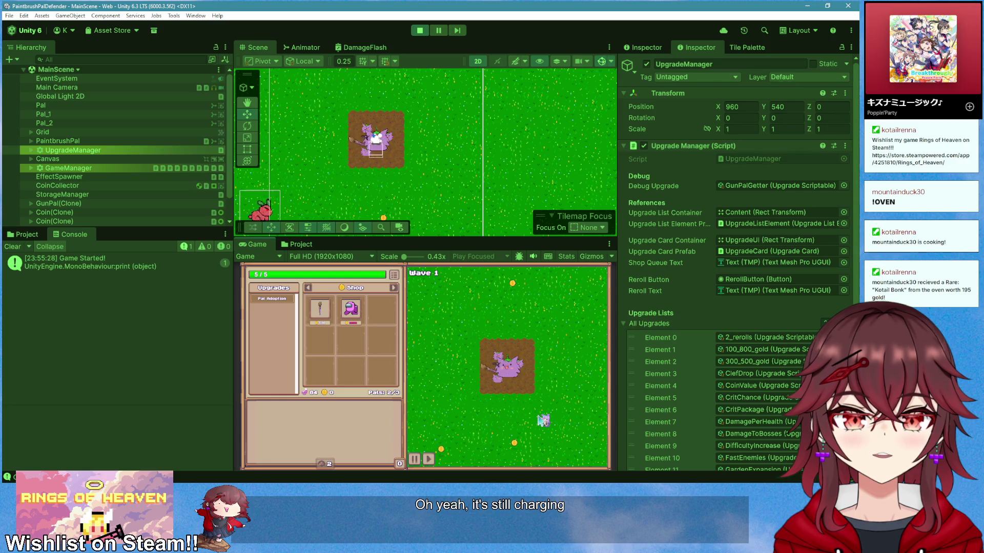
pyautogui.click(514, 441)
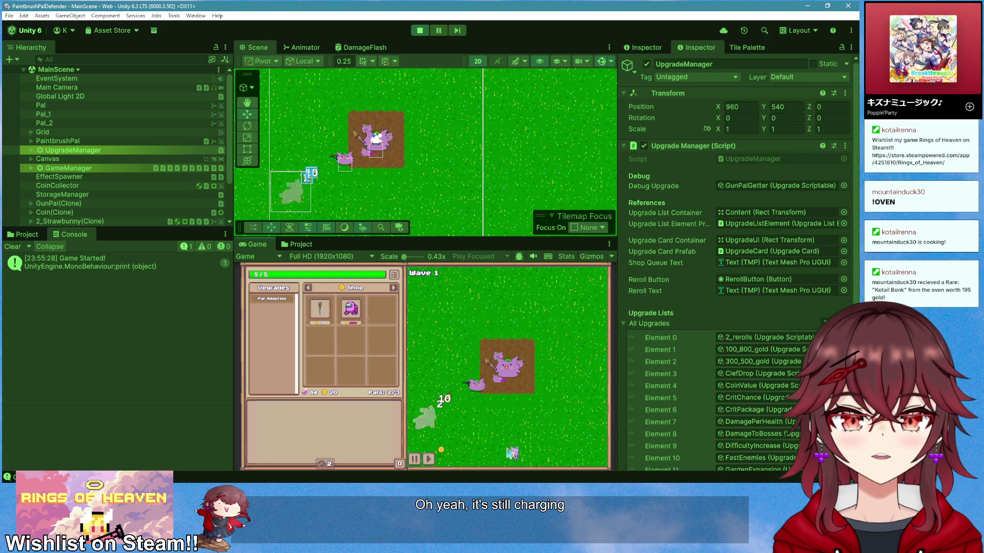
pyautogui.click(420, 31)
pyautogui.click(28, 235)
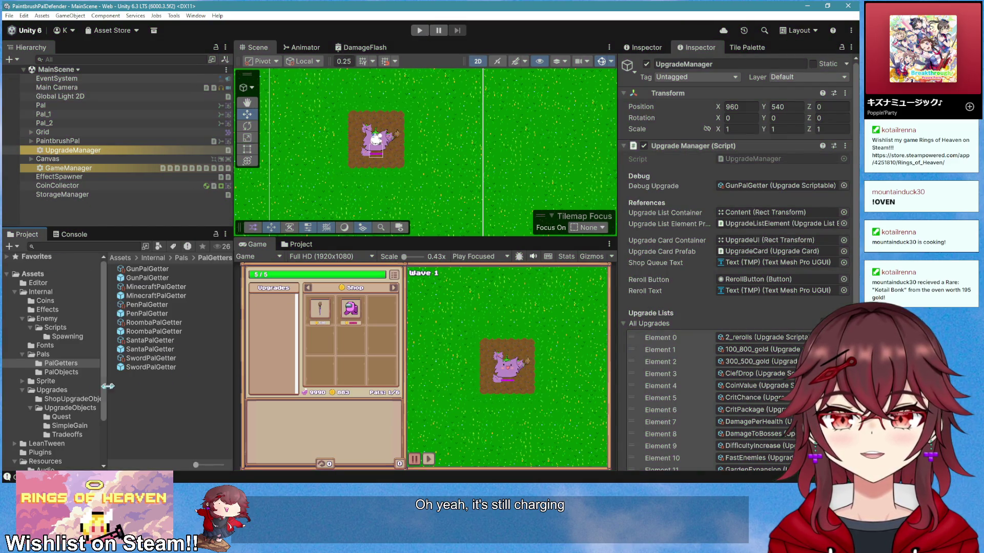
# - Open the GunPal prefab from the PalObjects folder
pyautogui.click(67, 372)
pyautogui.click(72, 355)
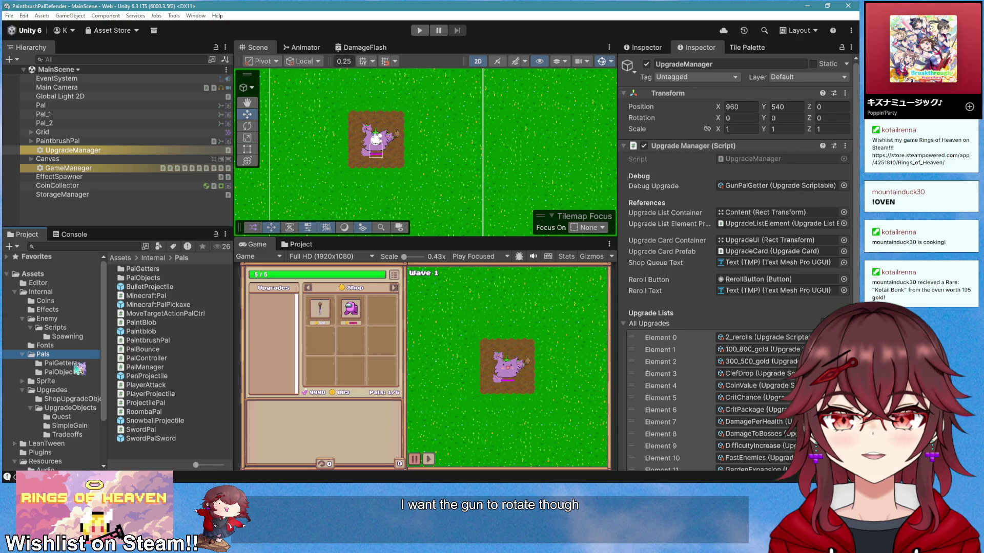
pyautogui.click(61, 364)
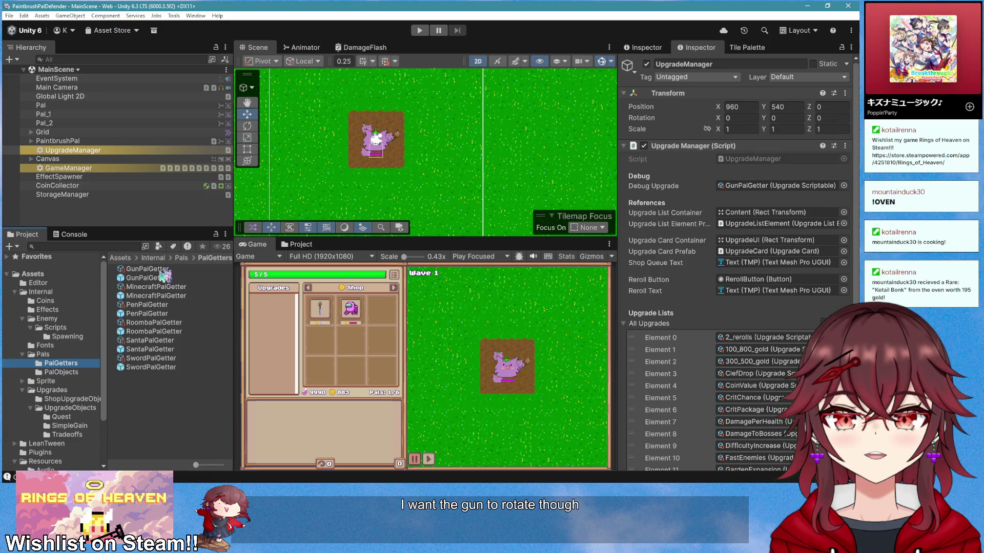
pyautogui.click(70, 373)
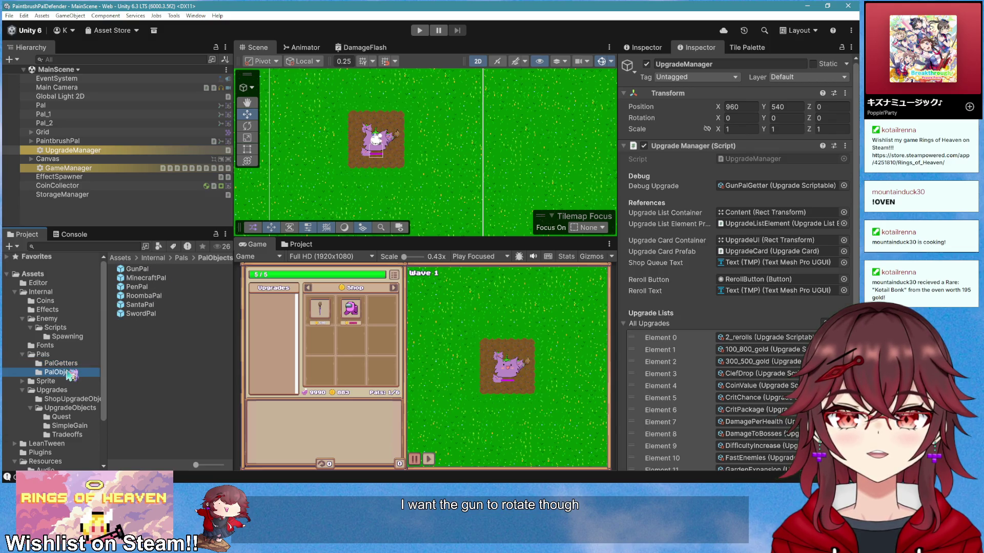
pyautogui.doubleClick(138, 269)
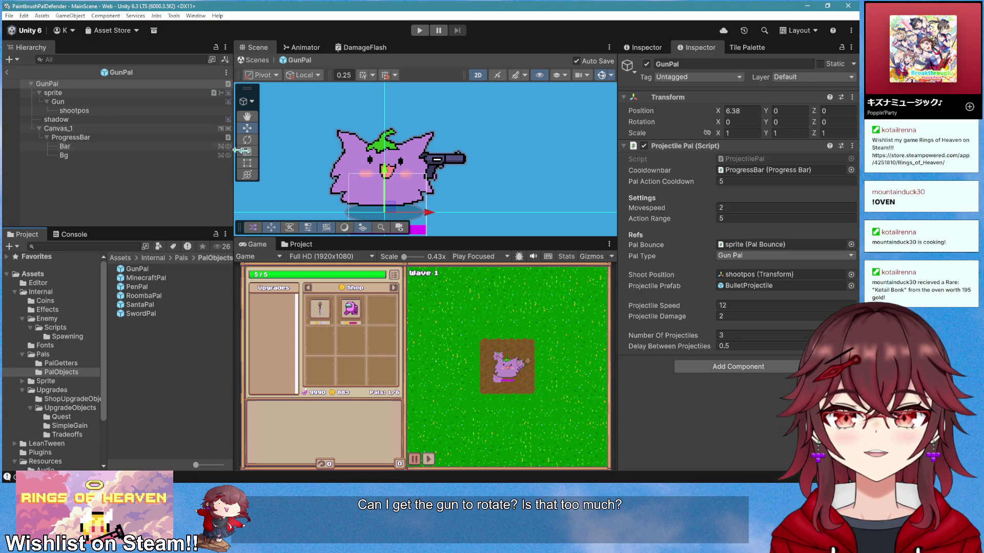
# - Give the gun sprite a custom pivot at its grip and apply it
pyautogui.click(58, 101)
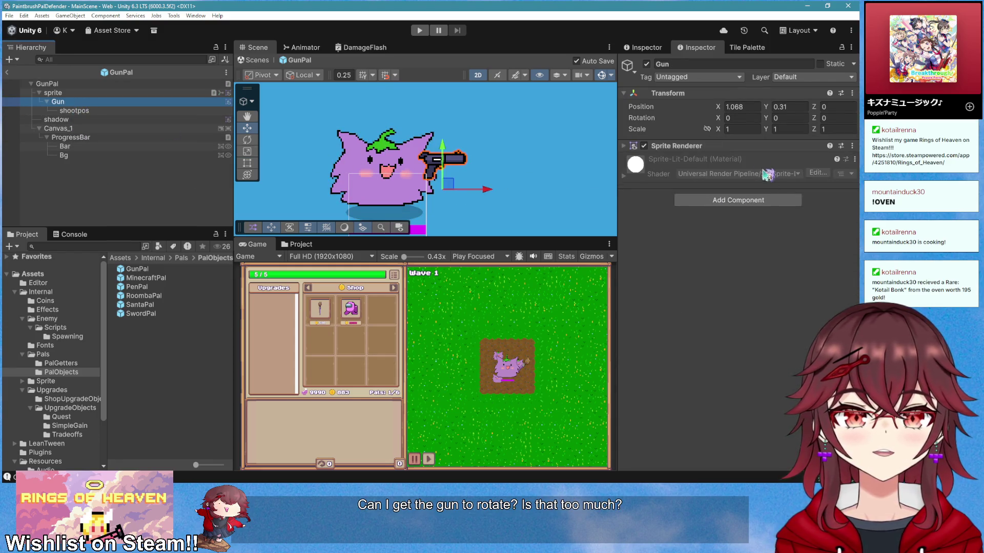
pyautogui.click(750, 159)
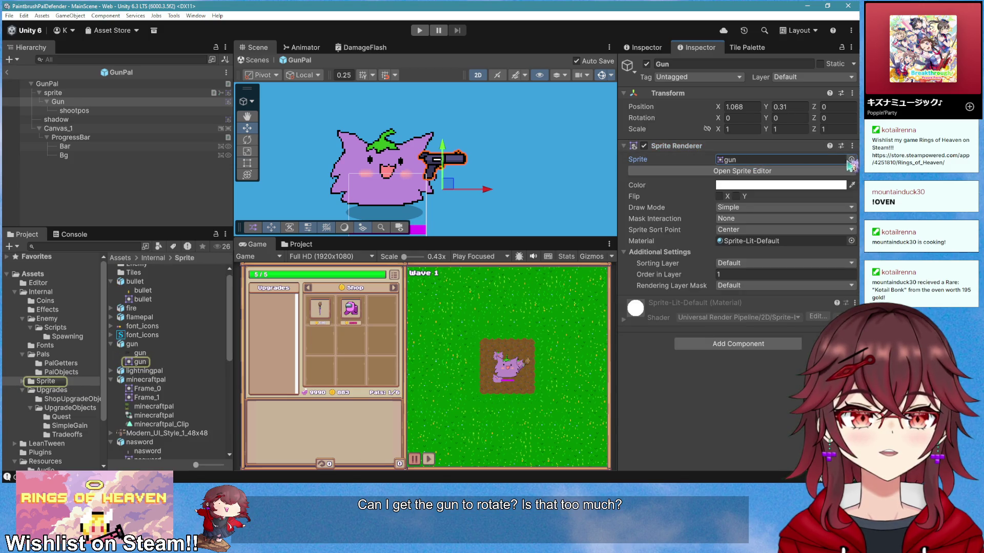
pyautogui.moveTo(123, 344); pyautogui.dragTo(436, 283)
pyautogui.click(808, 144)
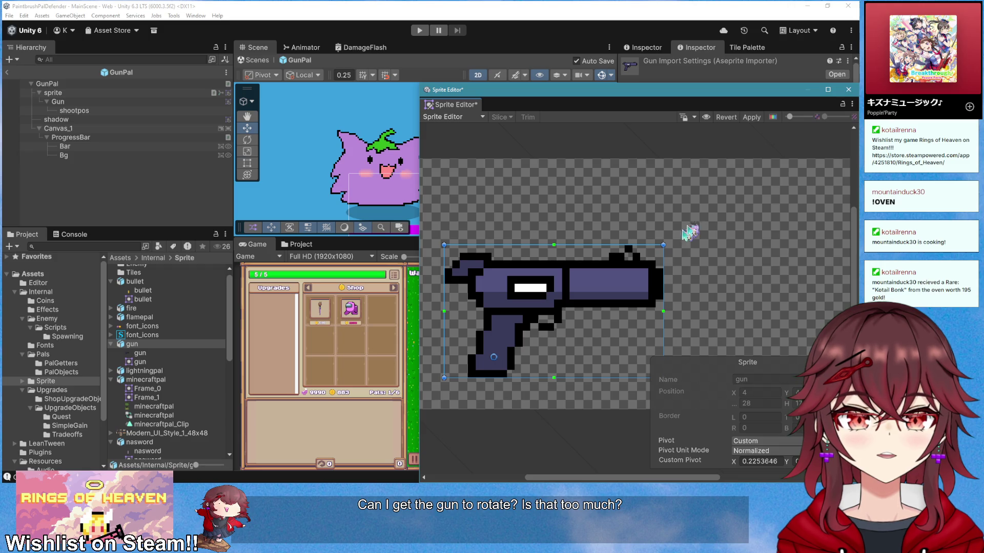
pyautogui.click(750, 117)
pyautogui.click(848, 89)
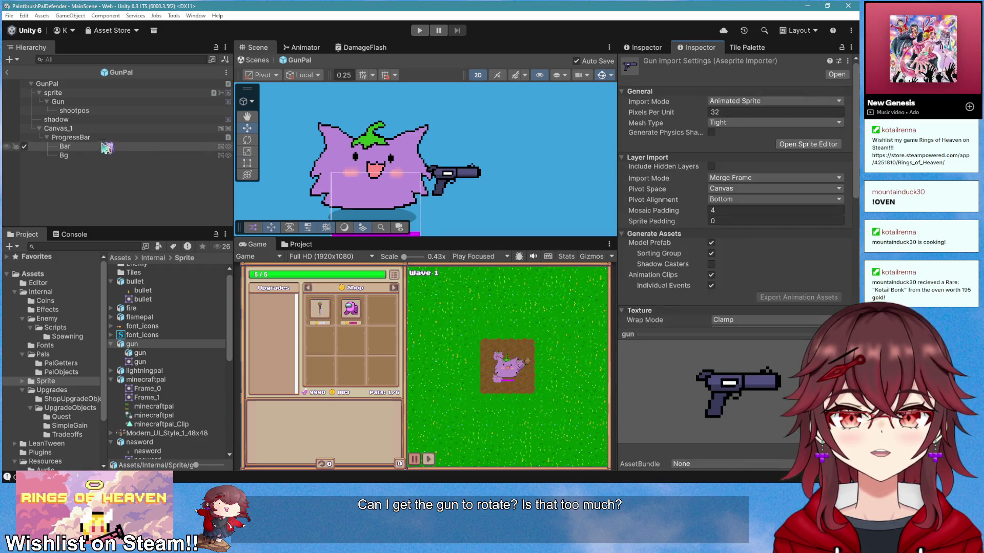
# - Move the gun to 0.903, 0.518 and open ProjectilePal.cs for editing
pyautogui.click(86, 105)
pyautogui.moveTo(451, 159)
pyautogui.mouseDown()
pyautogui.moveTo(456, 151)
pyautogui.moveTo(436, 143)
pyautogui.moveTo(469, 181)
pyautogui.mouseUp()
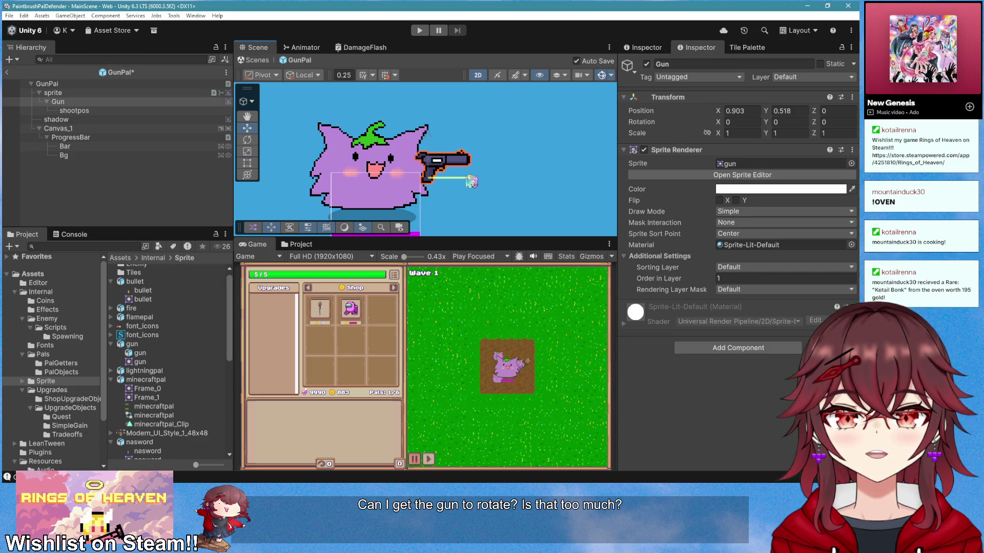
pyautogui.click(102, 84)
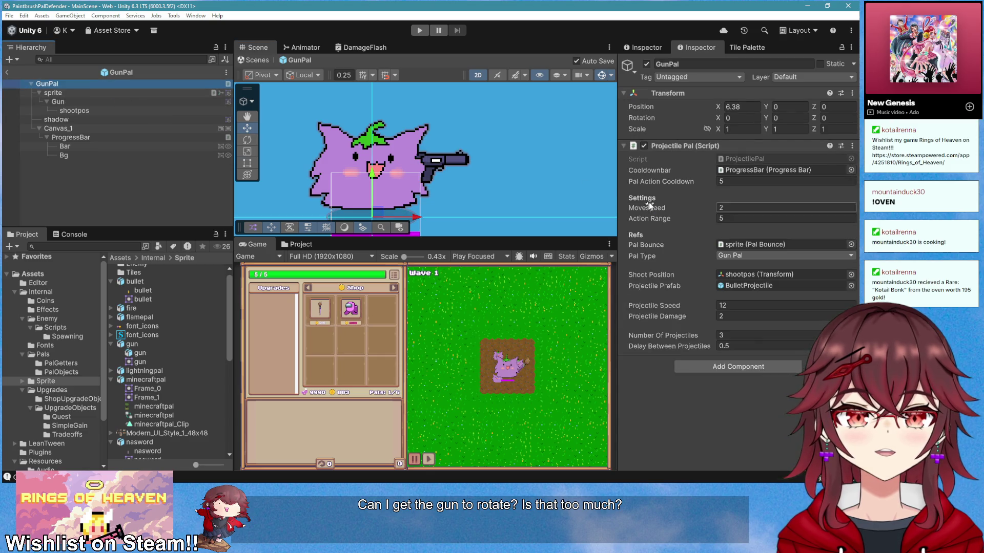
pyautogui.rightClick(718, 146)
pyautogui.click(738, 268)
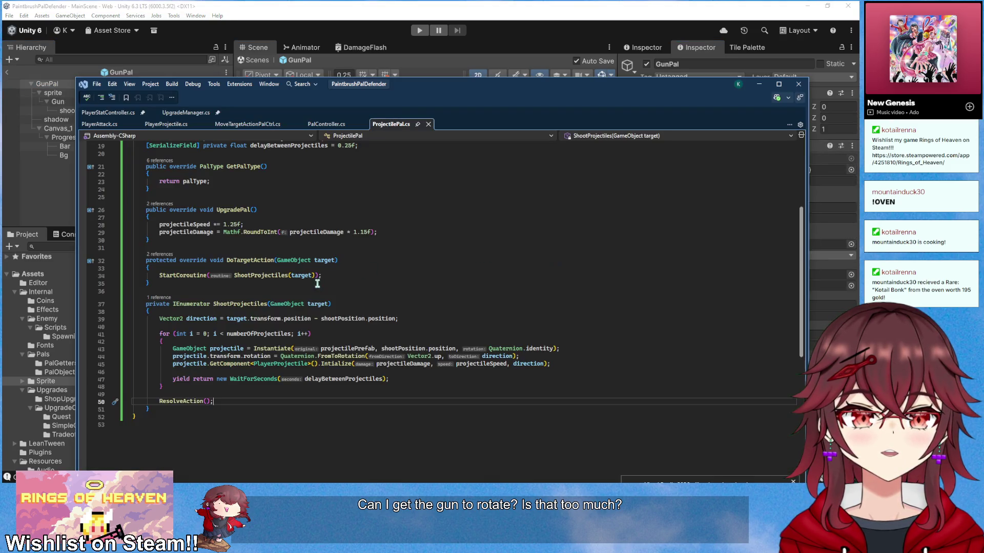
# - Scroll up through ProjectilePal.cs, then minimize Visual Studio to show Unity
pyautogui.scroll(1, 439, 270)
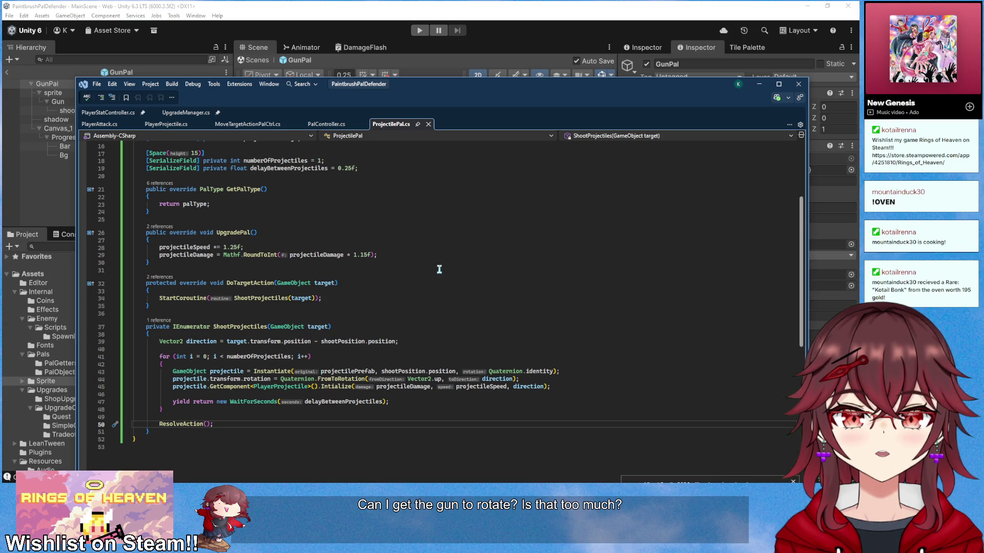
pyautogui.scroll(4, 440, 269)
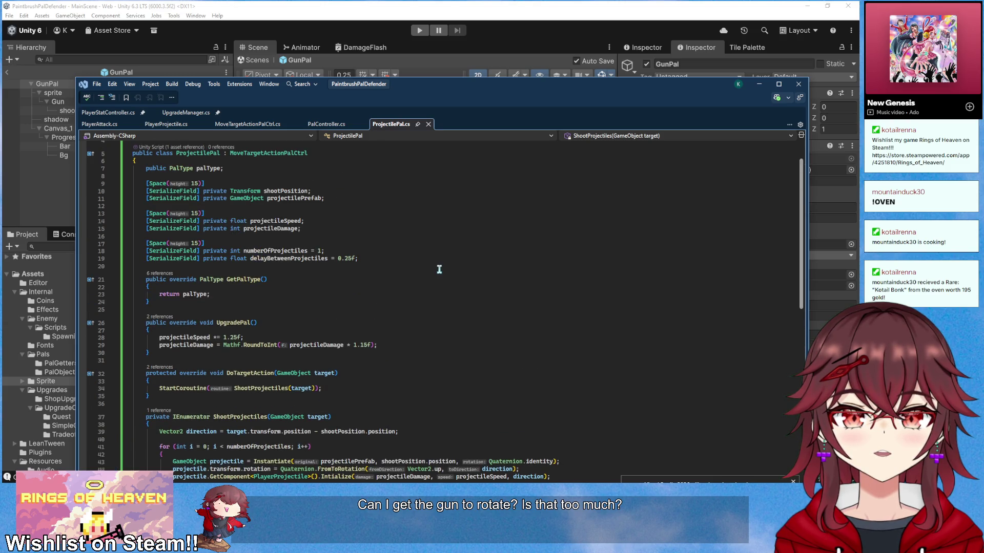
pyautogui.moveTo(489, 102); pyautogui.dragTo(500, 77)
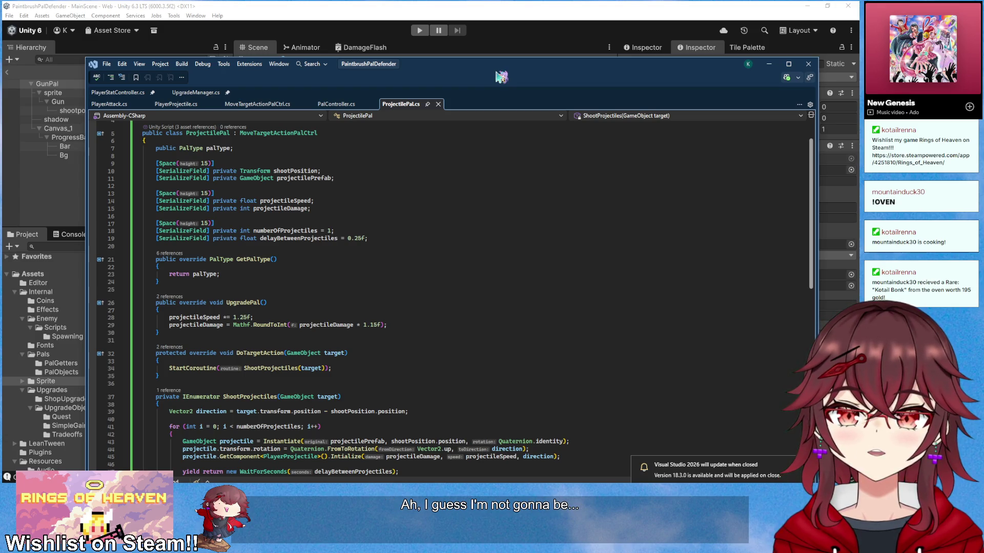
pyautogui.click(768, 64)
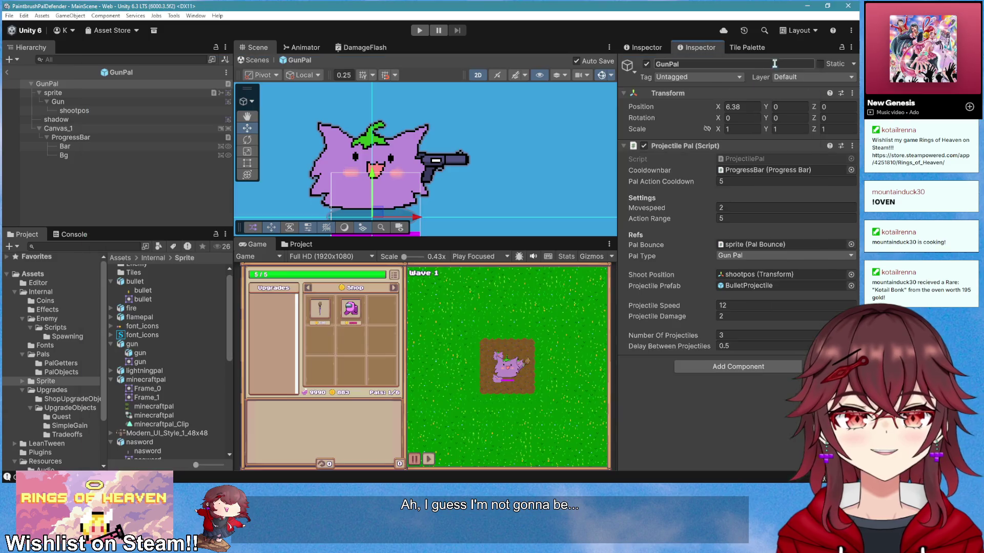
# - Scale the GunPal's Gun to about 1.24, undoing a comparison bullet added along the way
pyautogui.scroll(-2, 354, 138)
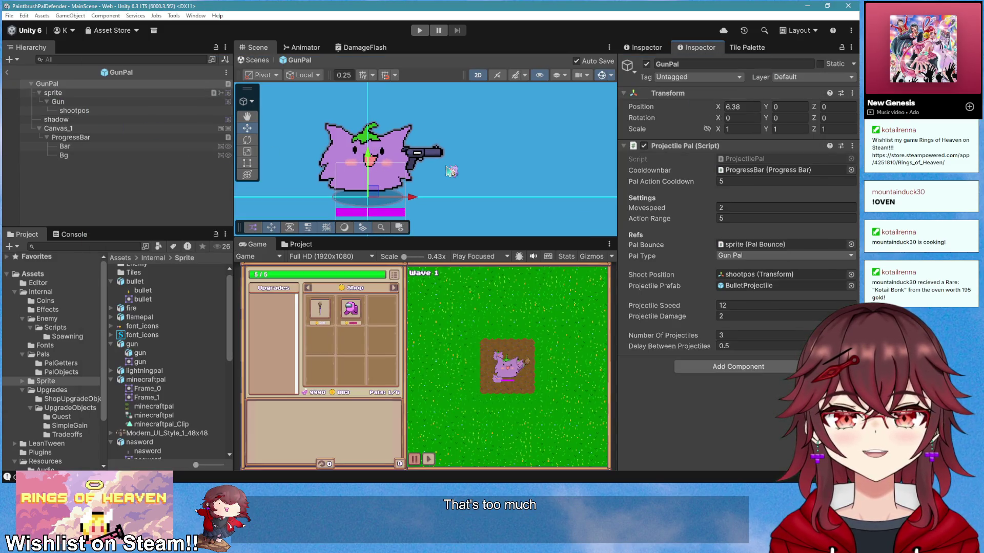
pyautogui.click(58, 102)
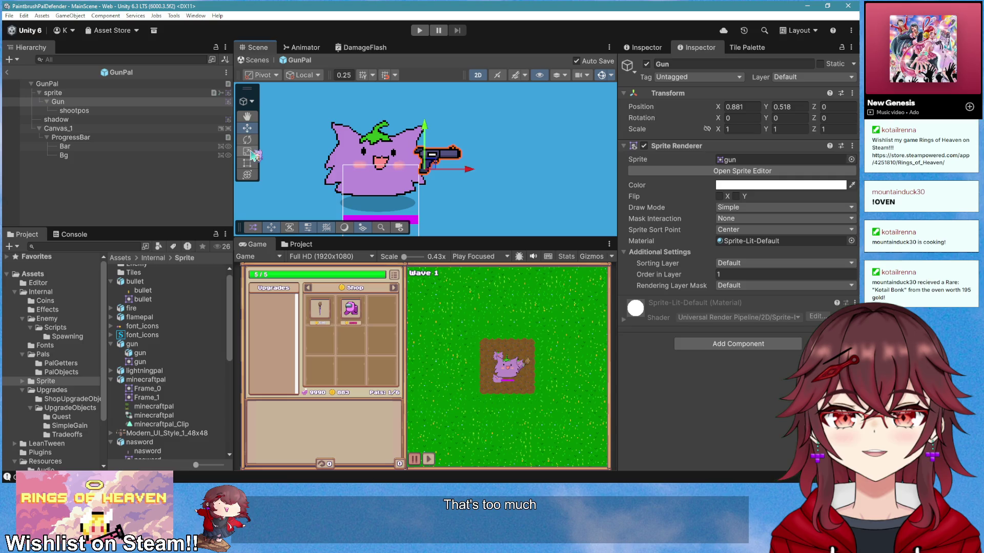
pyautogui.moveTo(424, 172); pyautogui.dragTo(432, 170)
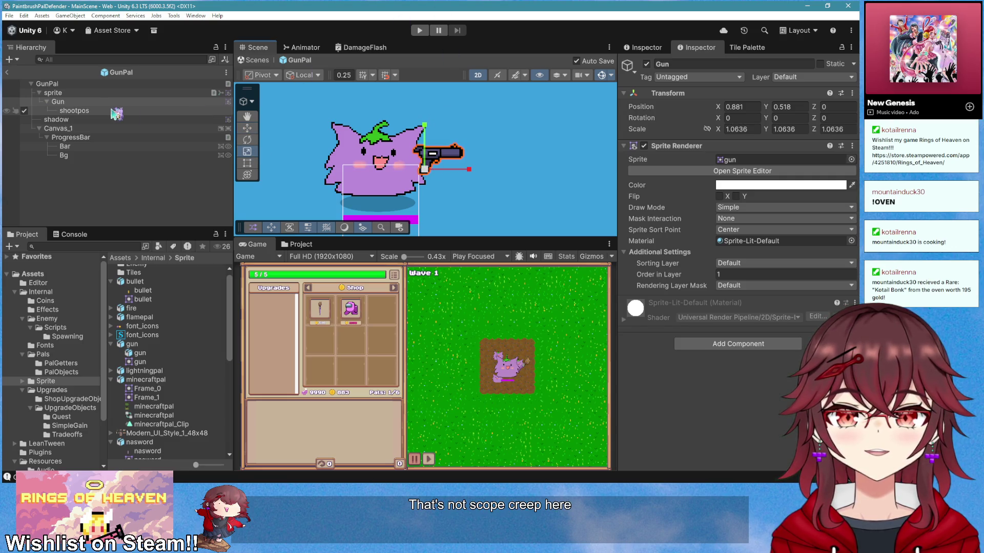
pyautogui.moveTo(146, 285); pyautogui.dragTo(169, 207)
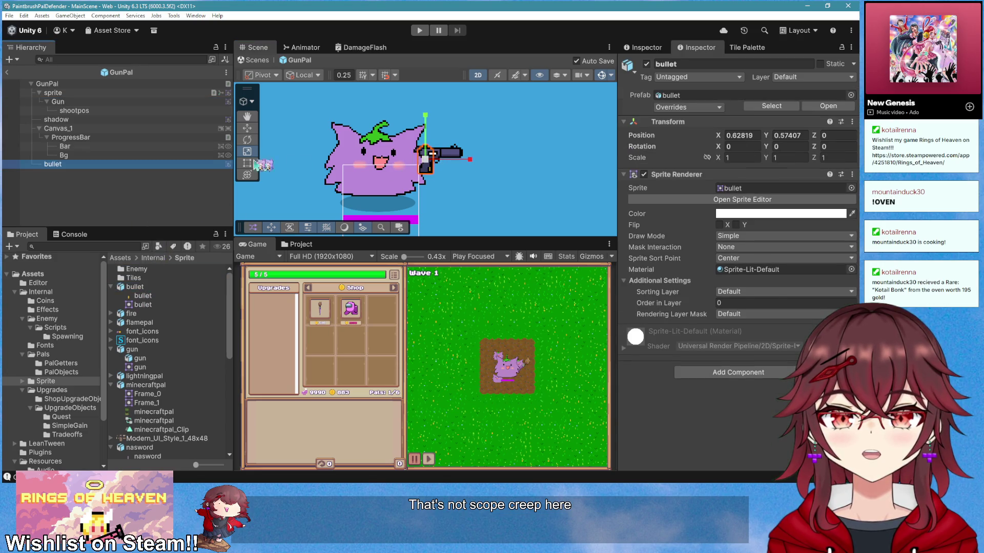
pyautogui.hotkey('ctrl', 'z')
pyautogui.moveTo(430, 170); pyautogui.dragTo(434, 167)
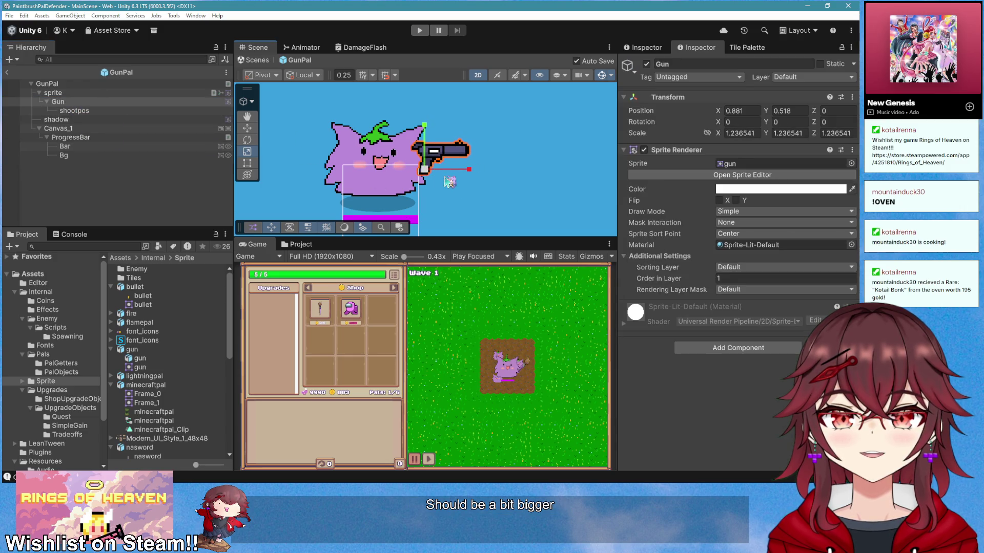
# - Play-test by adopting a Gun Pal to see the bigger gun
pyautogui.click(420, 31)
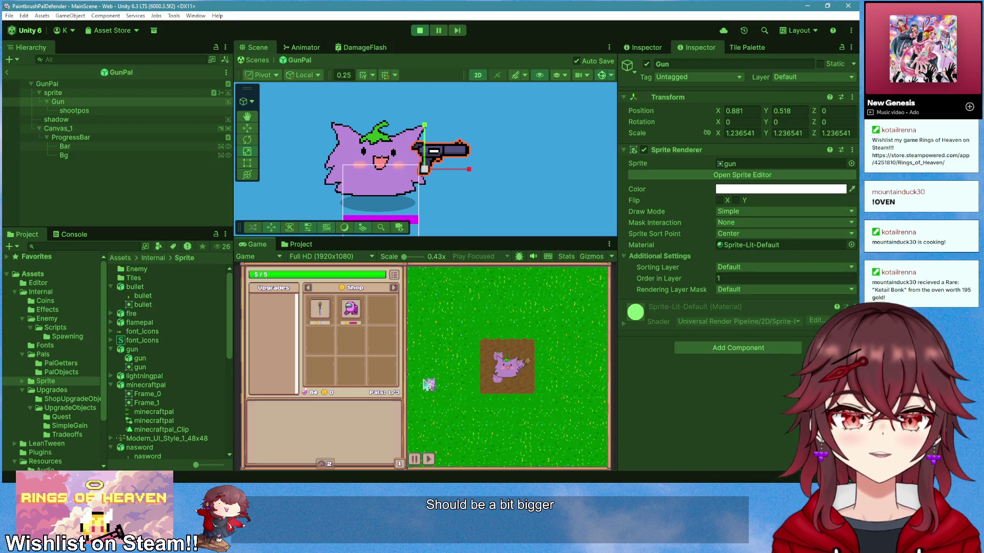
pyautogui.click(347, 410)
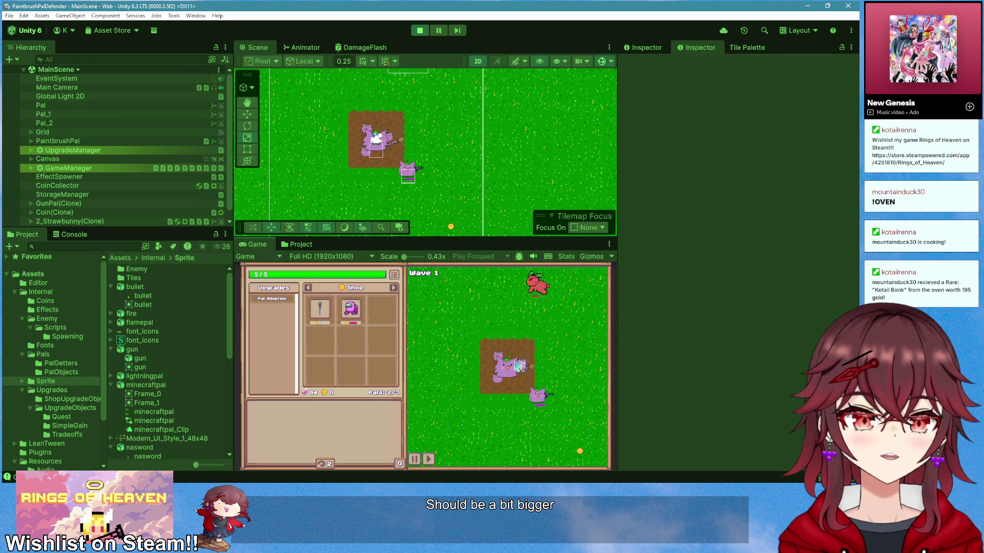
pyautogui.click(420, 30)
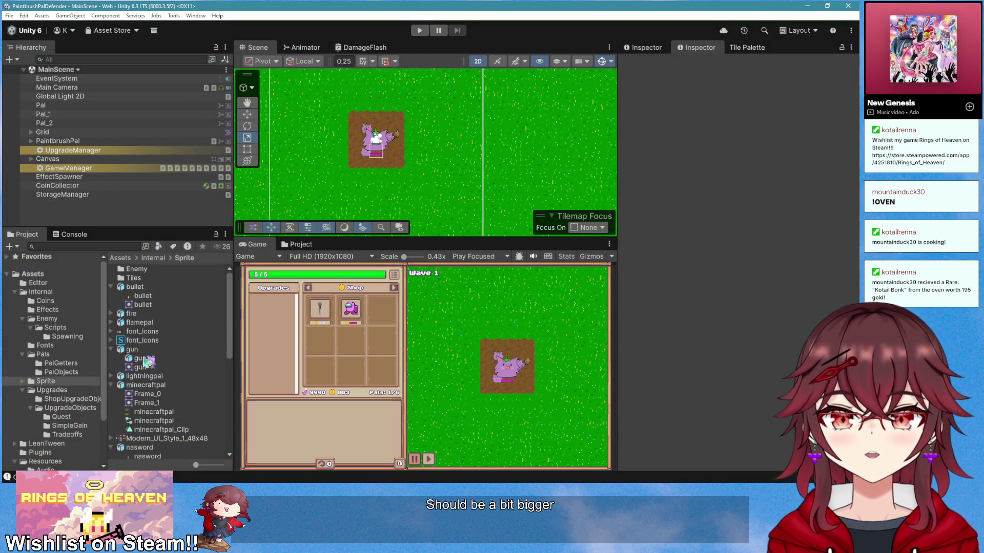
# - Set the bullet sprite's pivot to Bottom Center in the Sprite Editor
pyautogui.doubleClick(151, 306)
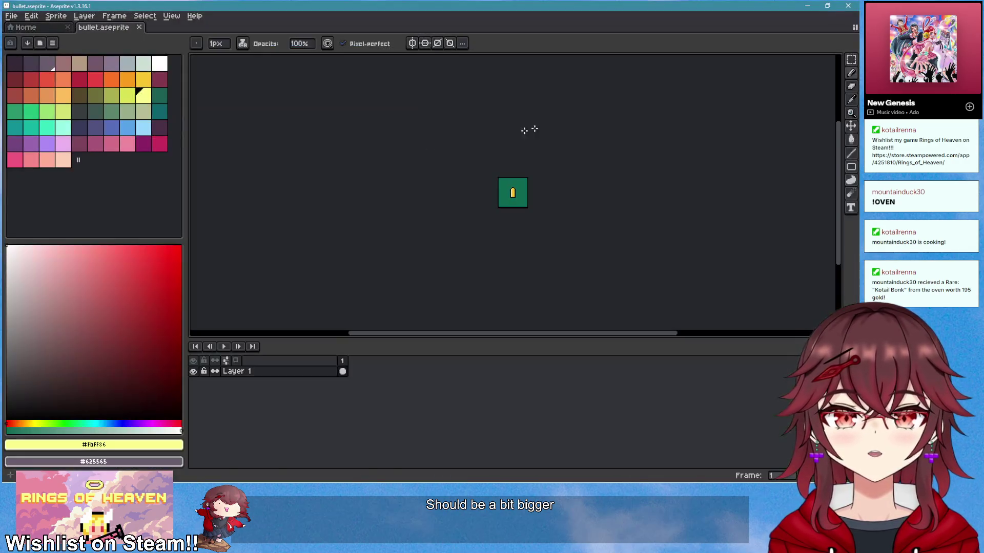
pyautogui.click(848, 6)
pyautogui.click(808, 144)
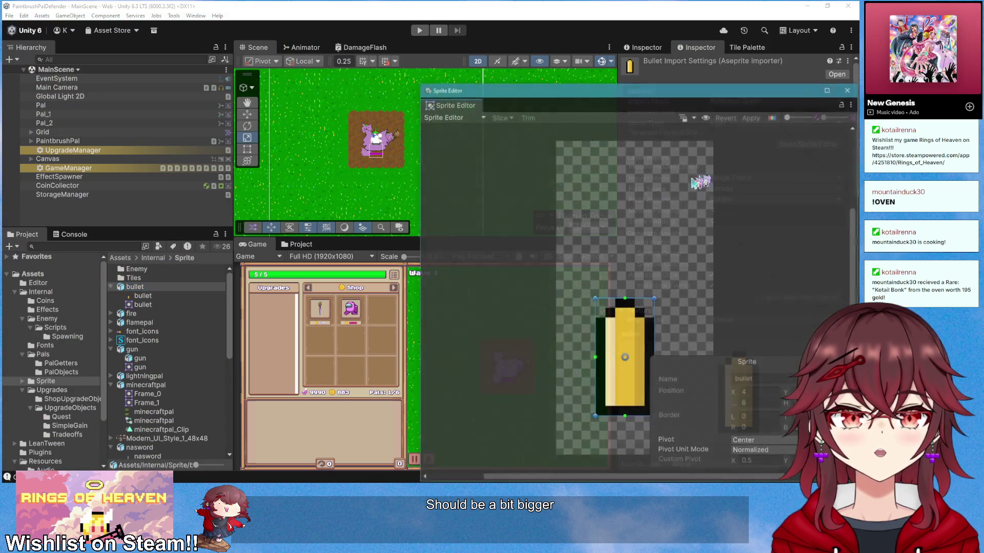
pyautogui.scroll(5, 639, 359)
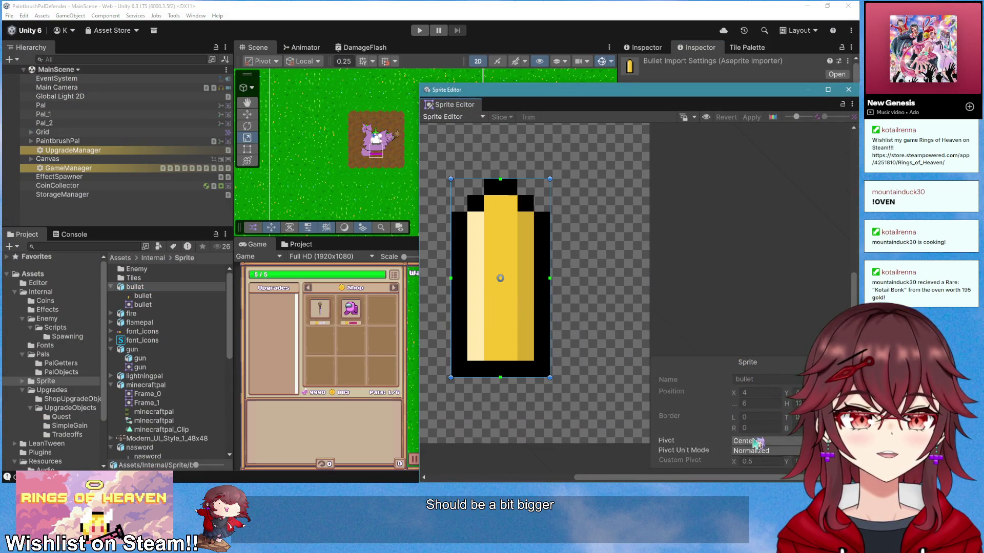
pyautogui.click(755, 441)
pyautogui.click(766, 419)
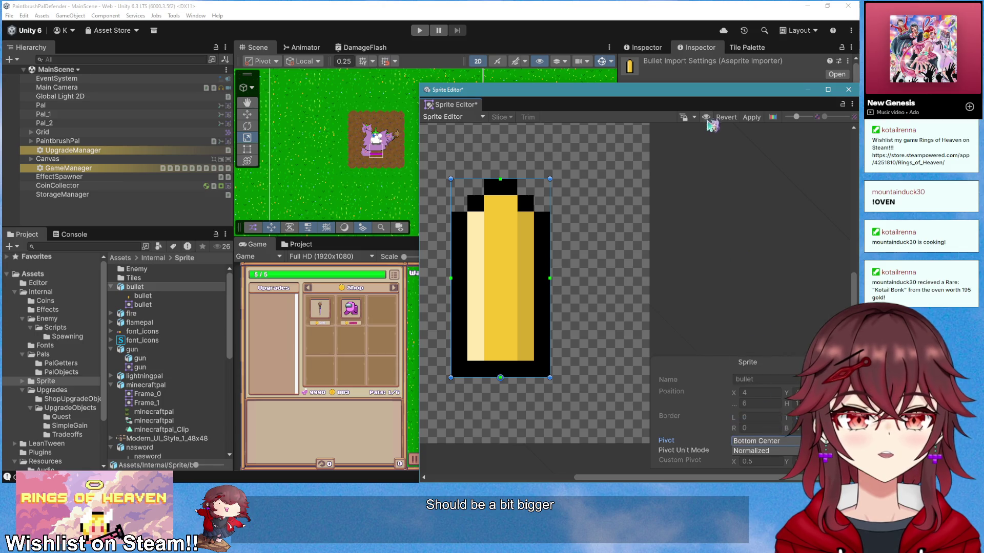
pyautogui.click(848, 89)
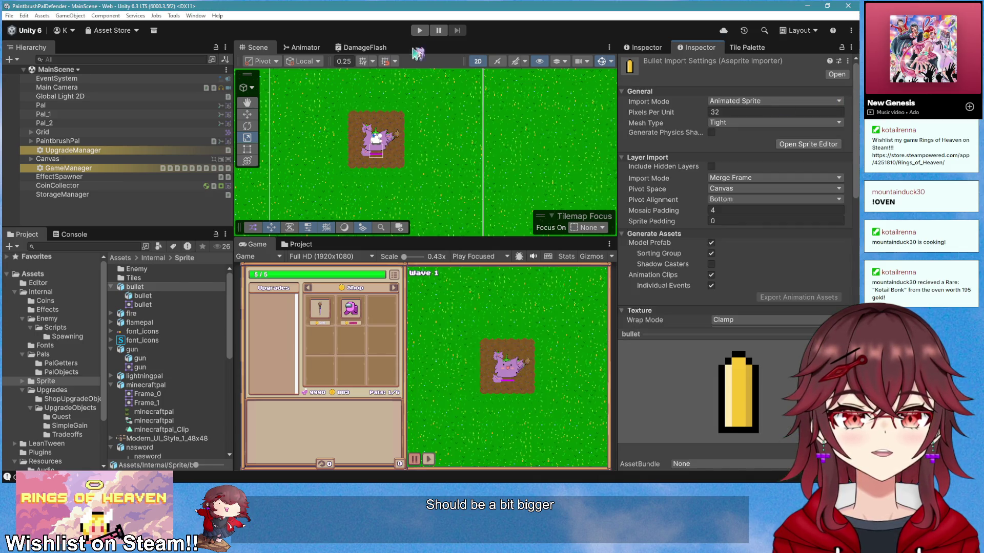
# - Play-test by adopting a gun pal and watching it fire at wave 1
pyautogui.click(419, 30)
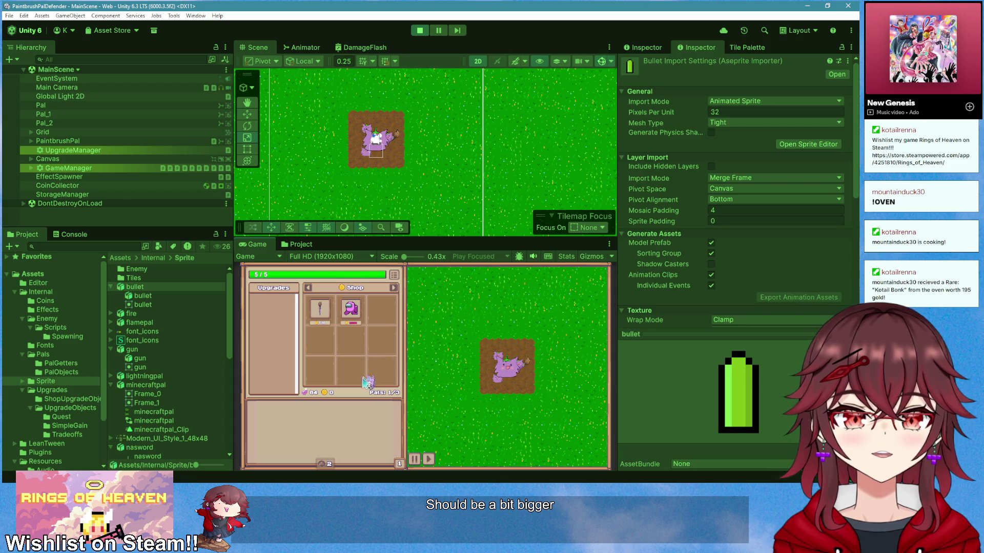
pyautogui.click(358, 430)
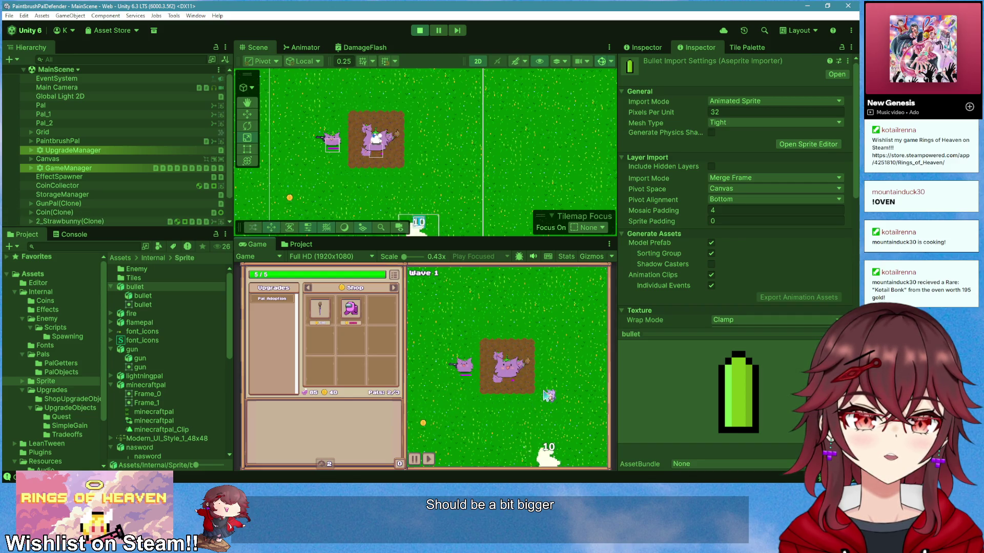
pyautogui.hotkey('ctrl', 'p')
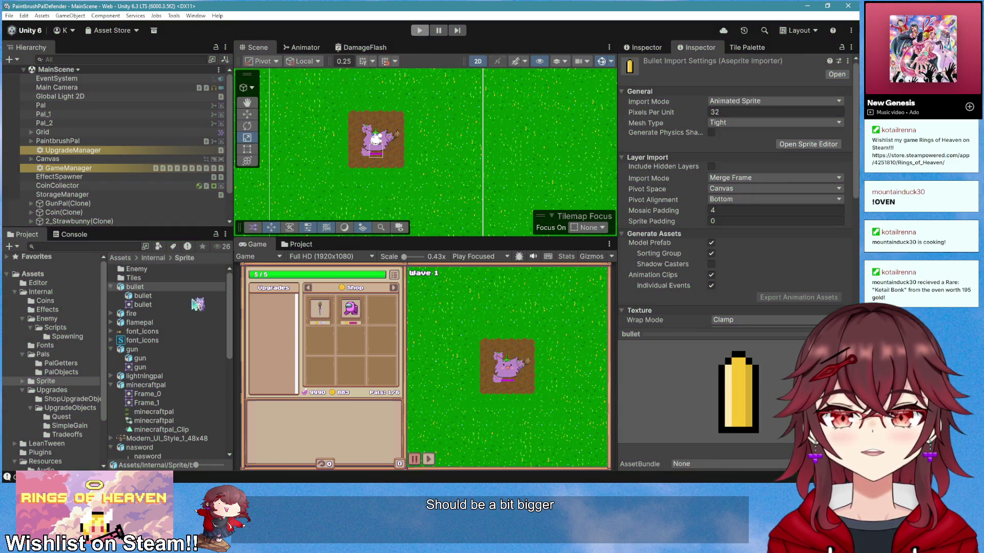
# - Scale the GunPal's Gun to about 1.75 and play-test adopting a gun pal
pyautogui.moveTo(143, 291)
pyautogui.mouseDown()
pyautogui.moveTo(112, 217)
pyautogui.moveTo(78, 376)
pyautogui.mouseUp()
pyautogui.click(62, 372)
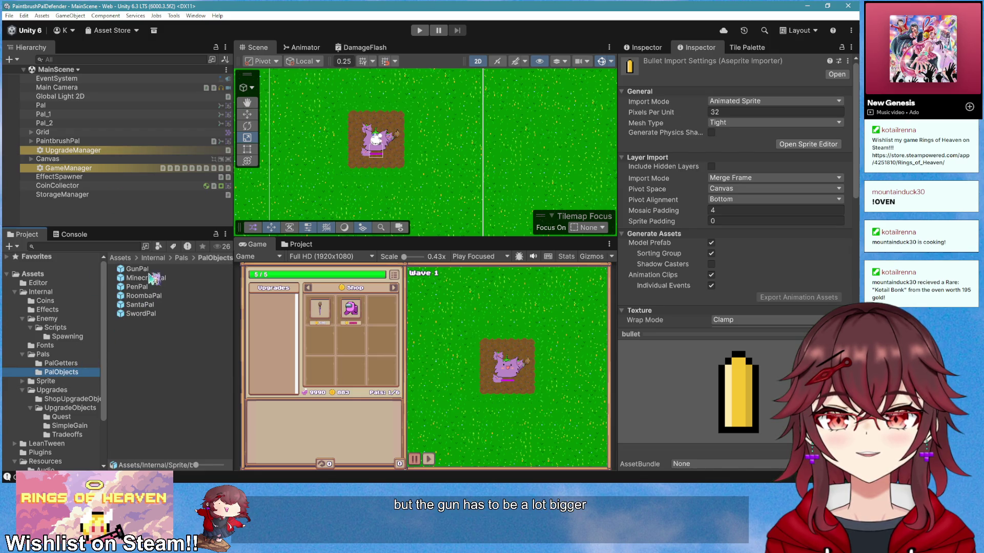
pyautogui.doubleClick(137, 269)
pyautogui.click(58, 101)
pyautogui.moveTo(425, 169); pyautogui.dragTo(445, 167)
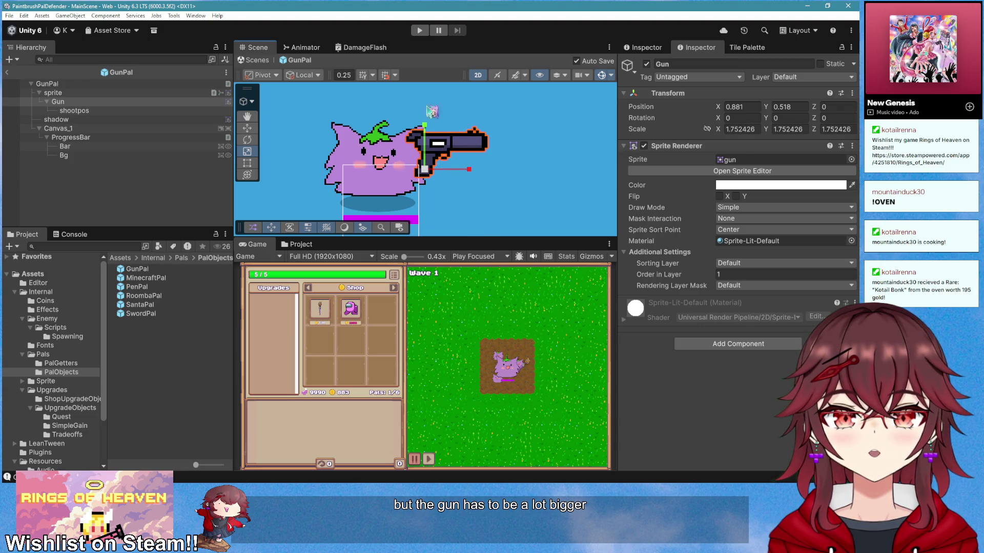
pyautogui.click(420, 30)
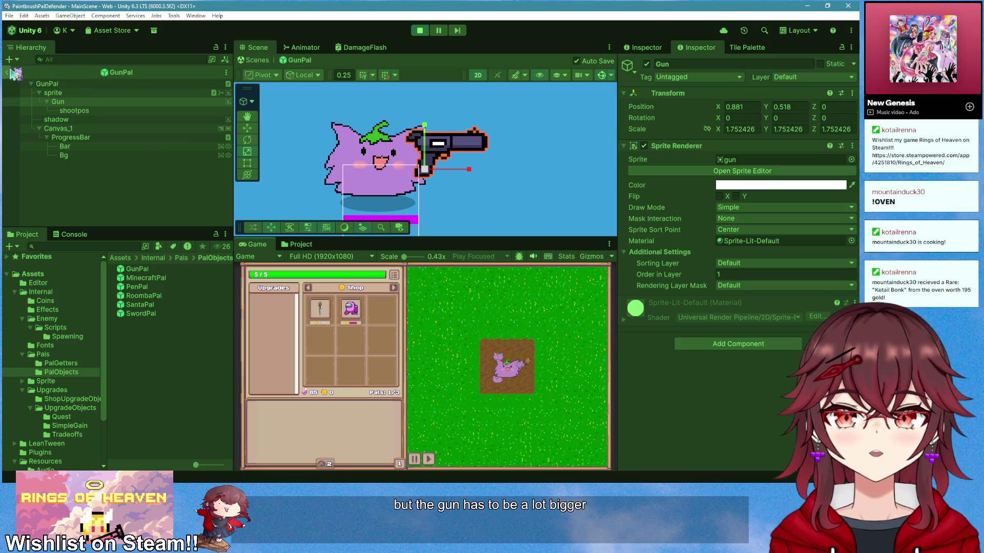
pyautogui.click(11, 72)
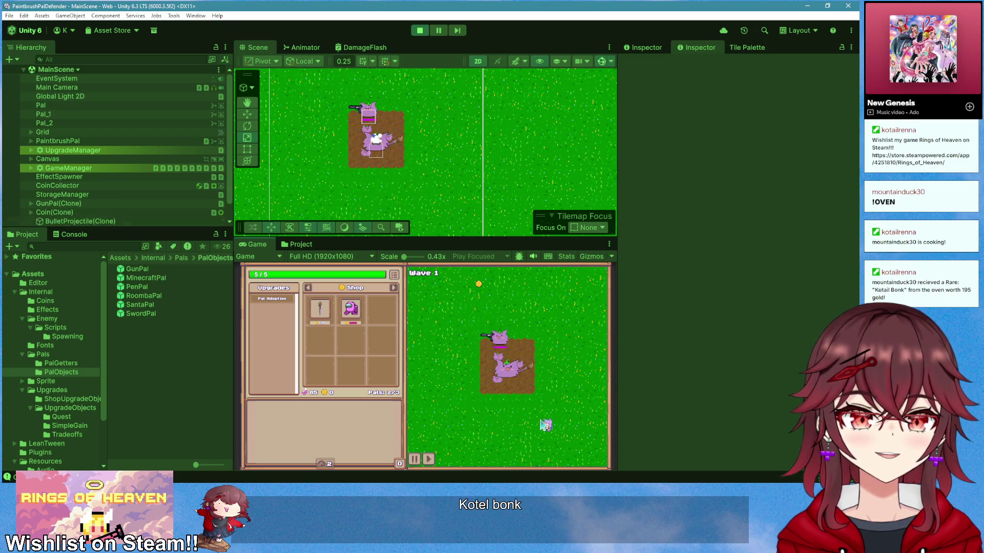
pyautogui.click(419, 30)
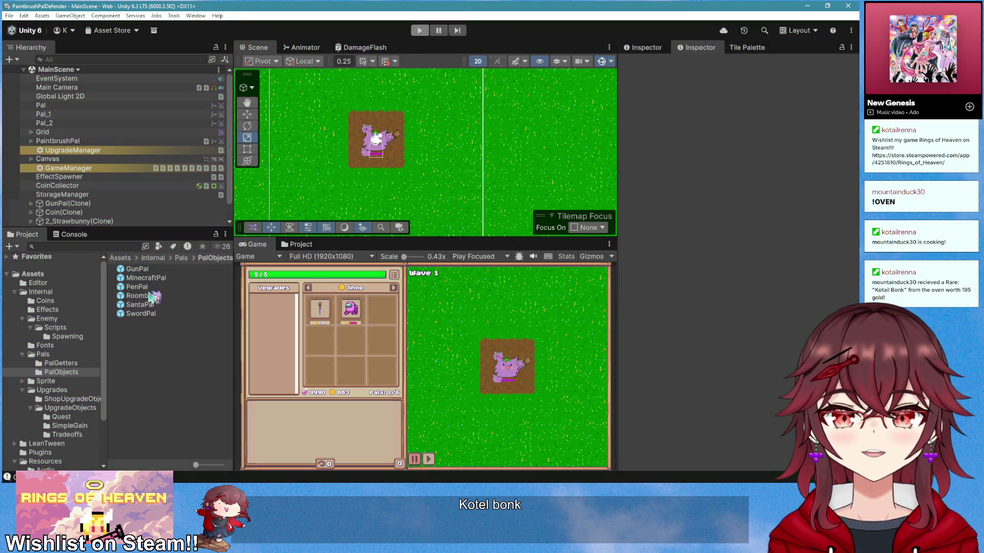
# - Move shootpos to the gun's muzzle tip (0.538, 0.304) and test again
pyautogui.doubleClick(137, 269)
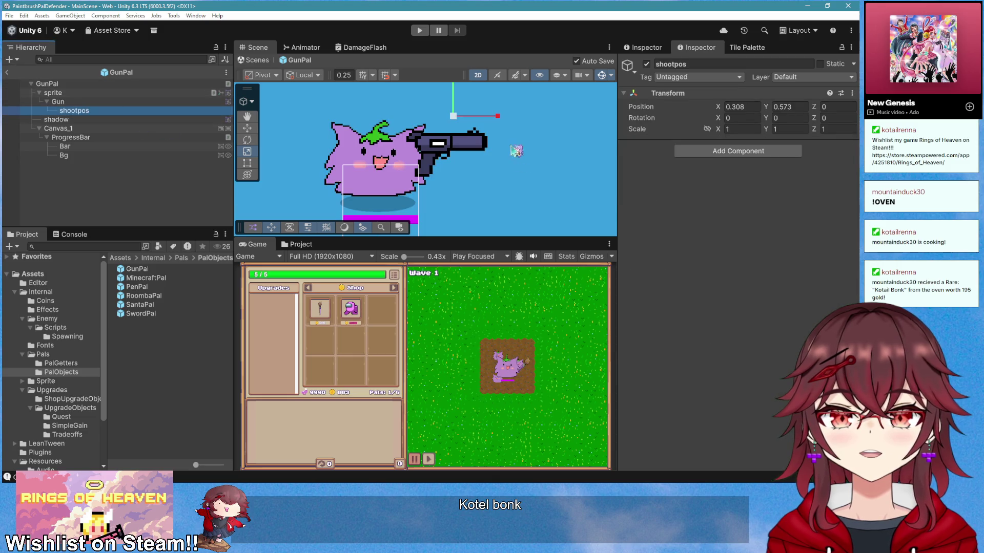
pyautogui.moveTo(376, 98); pyautogui.dragTo(380, 121)
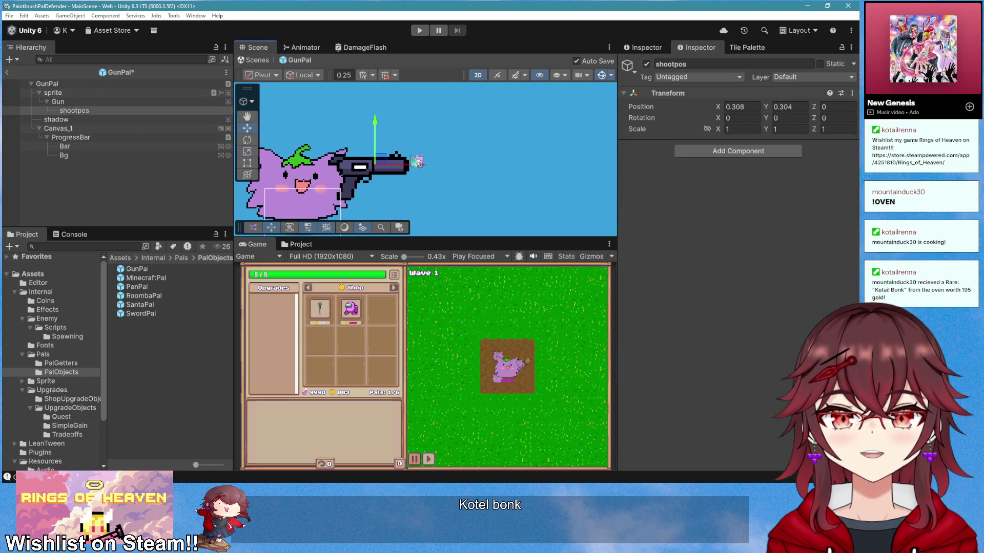
pyautogui.moveTo(442, 169); pyautogui.dragTo(443, 169)
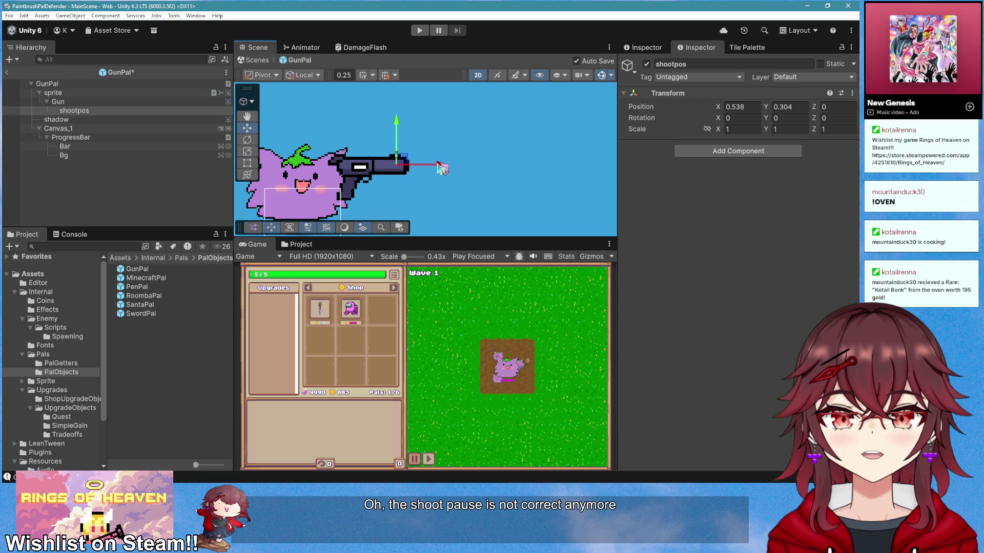
pyautogui.click(419, 31)
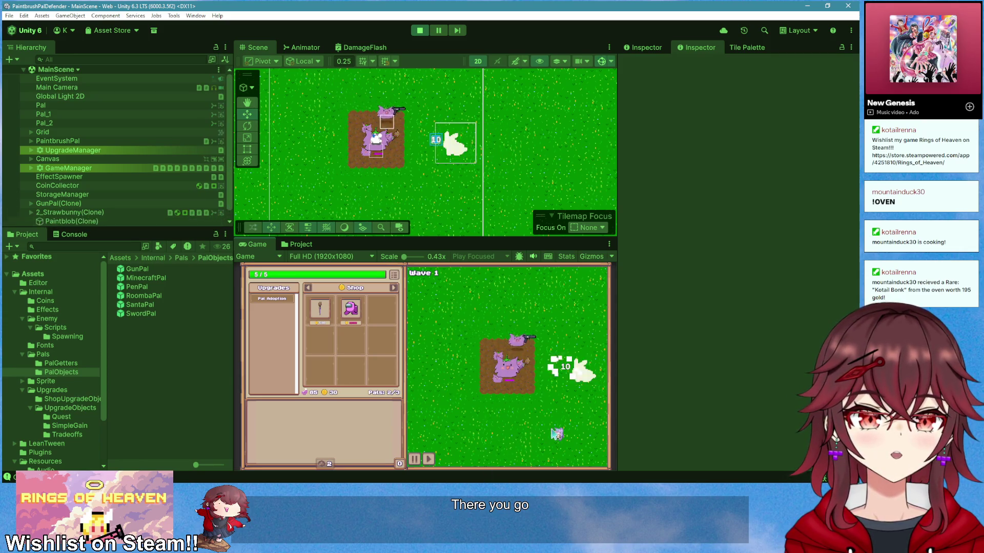
# - Collect a coin during the playtest, stop the game, and browse into the Pals folder
pyautogui.click(591, 371)
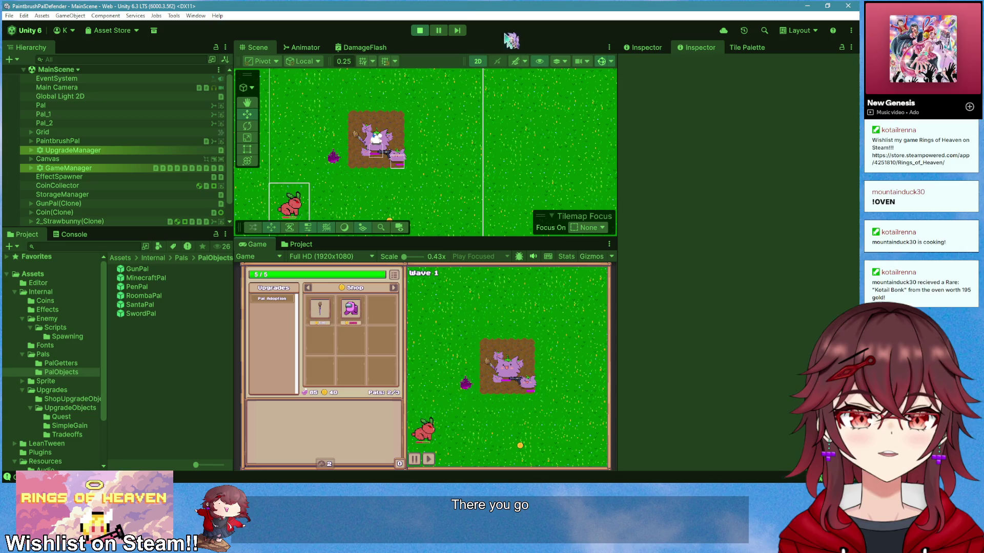
pyautogui.click(423, 32)
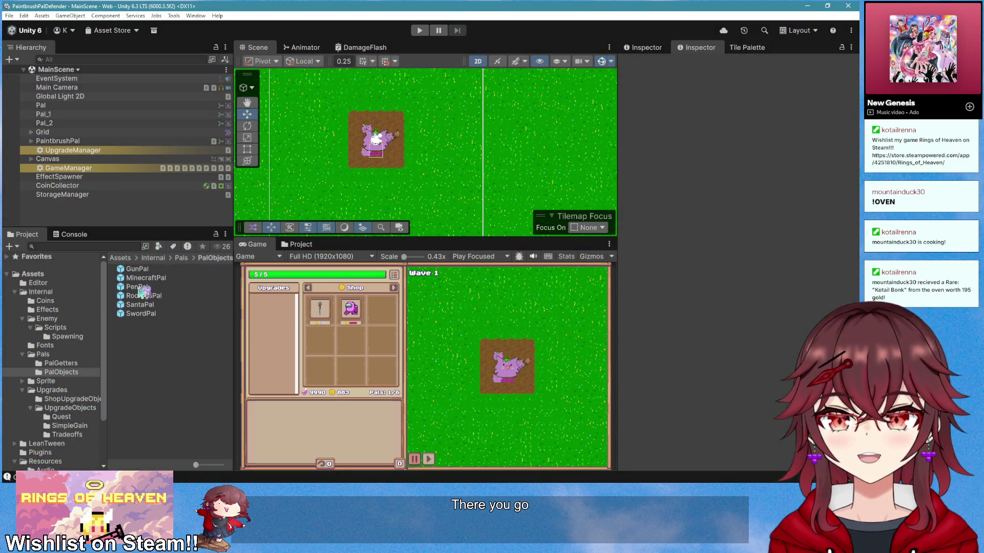
pyautogui.click(81, 364)
pyautogui.click(79, 356)
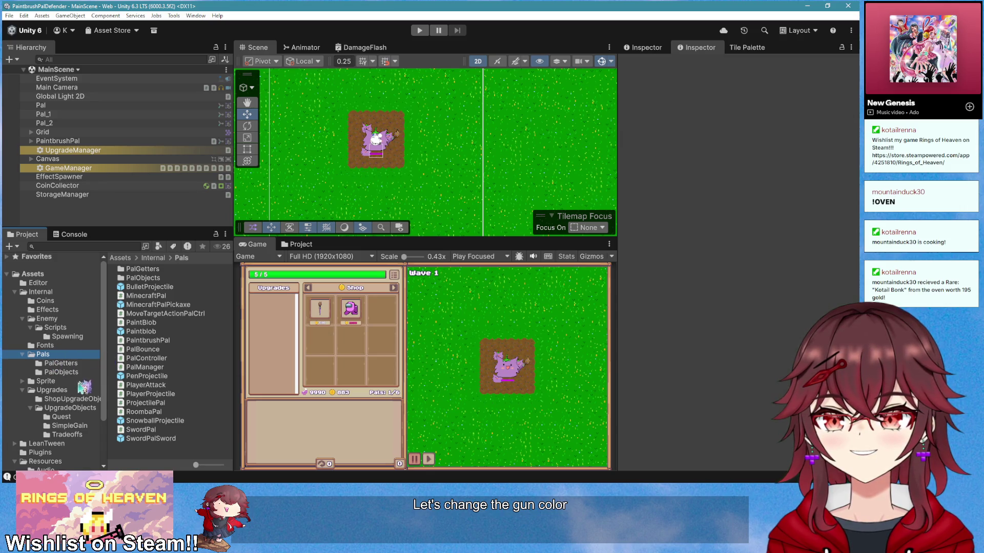
# - Open the gun sprite from the Sprite folder in Aseprite and pick a light green colour
pyautogui.click(73, 382)
pyautogui.doubleClick(155, 358)
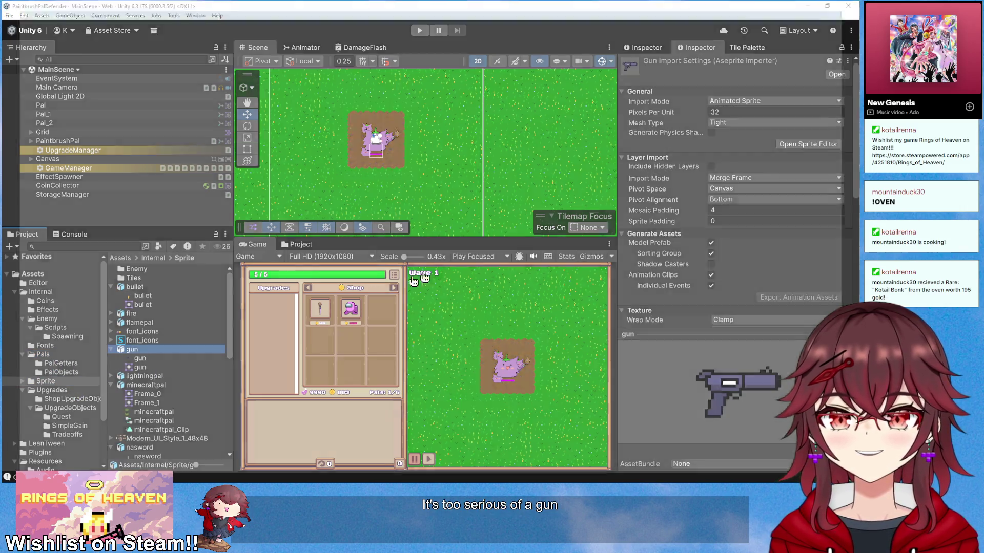
pyautogui.scroll(3, 497, 156)
pyautogui.scroll(-1, 512, 266)
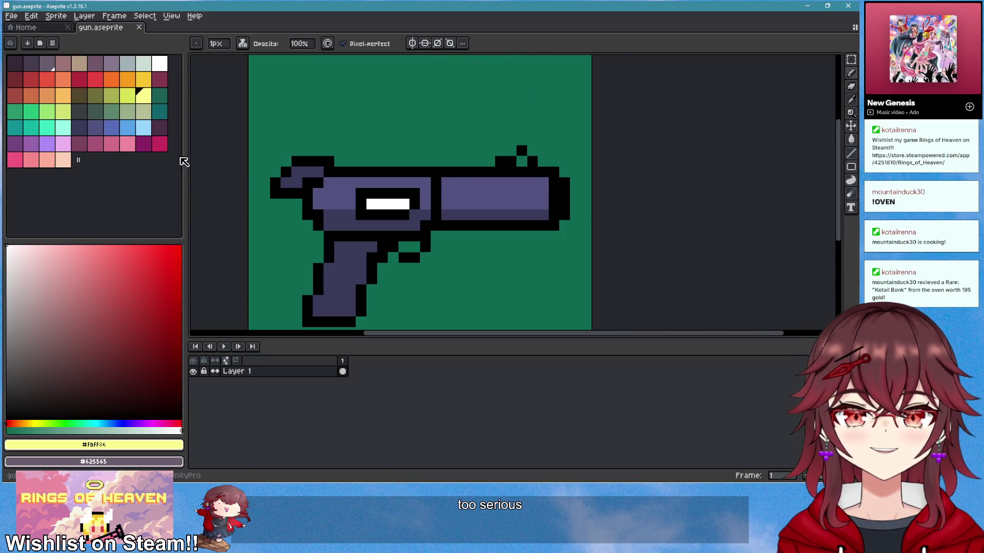
pyautogui.click(50, 115)
# - Paint-bucket fill the gun's barrel and upper slide with light green
pyautogui.press('g')
pyautogui.click(496, 194)
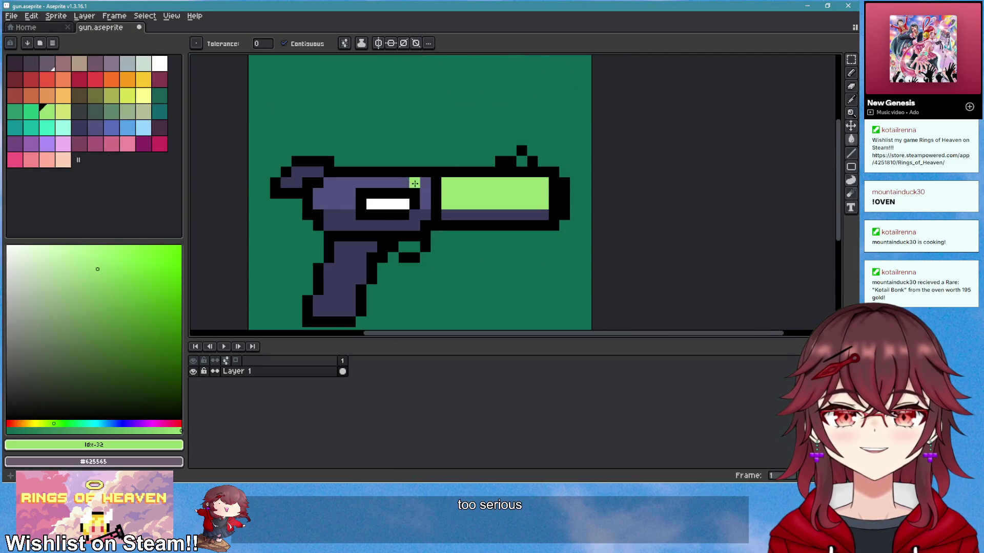
pyautogui.click(361, 182)
# - Fill the lower slide, the strip under the barrel and the grip with dark green
pyautogui.click(30, 116)
pyautogui.click(15, 111)
pyautogui.click(348, 224)
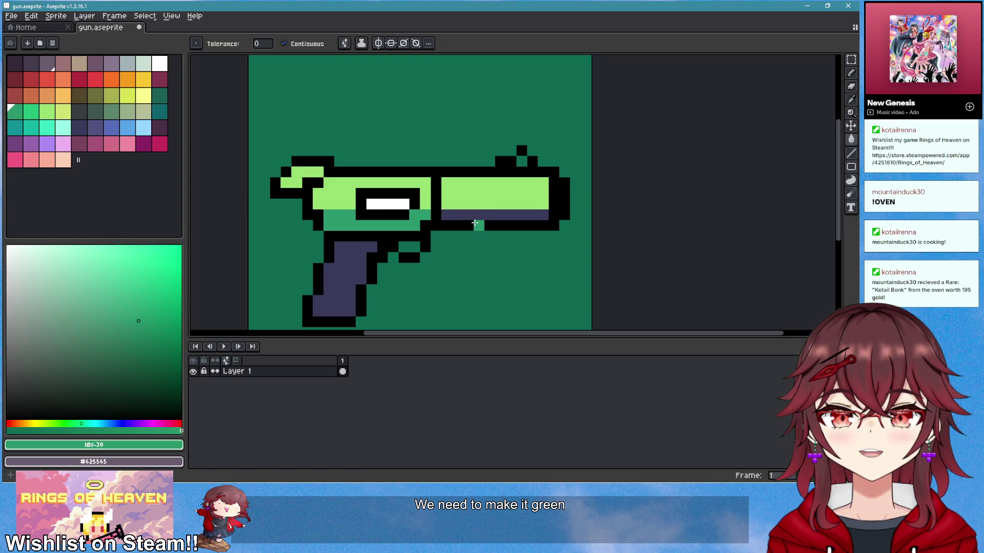
pyautogui.click(475, 218)
pyautogui.click(359, 261)
# - Close the recoloured gun sprite in Aseprite to return to Unity
pyautogui.scroll(-3, 451, 251)
pyautogui.scroll(2, 443, 247)
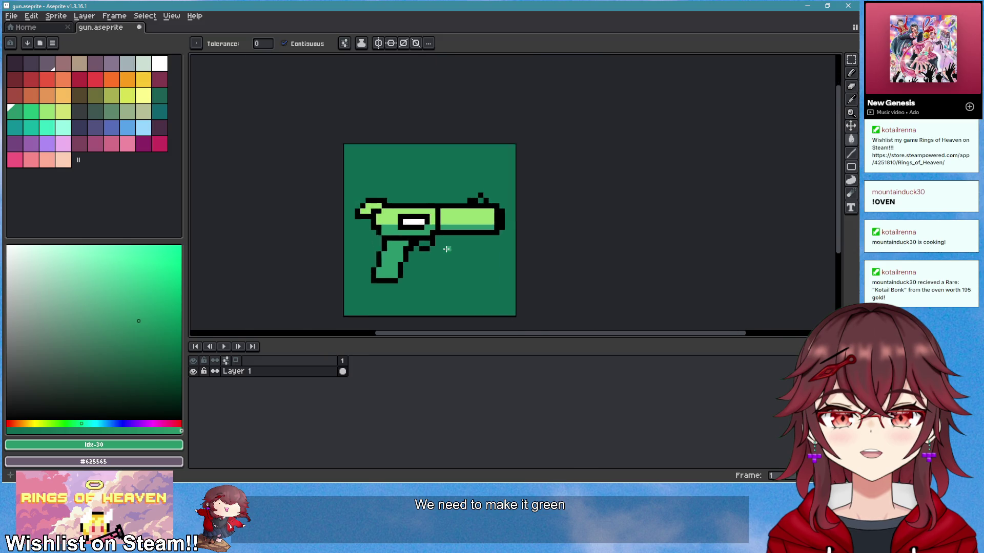
pyautogui.click(143, 128)
pyautogui.scroll(-3, 414, 213)
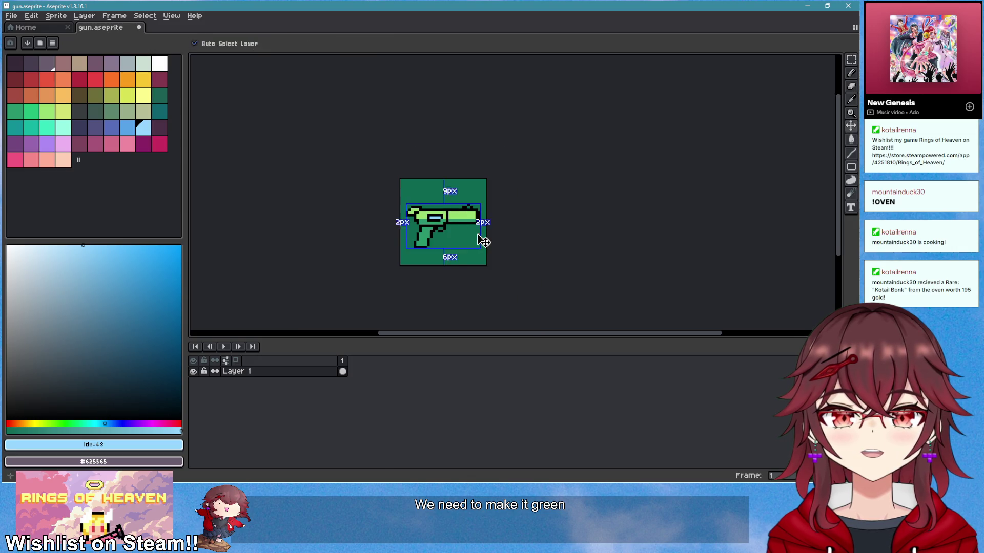
pyautogui.click(848, 6)
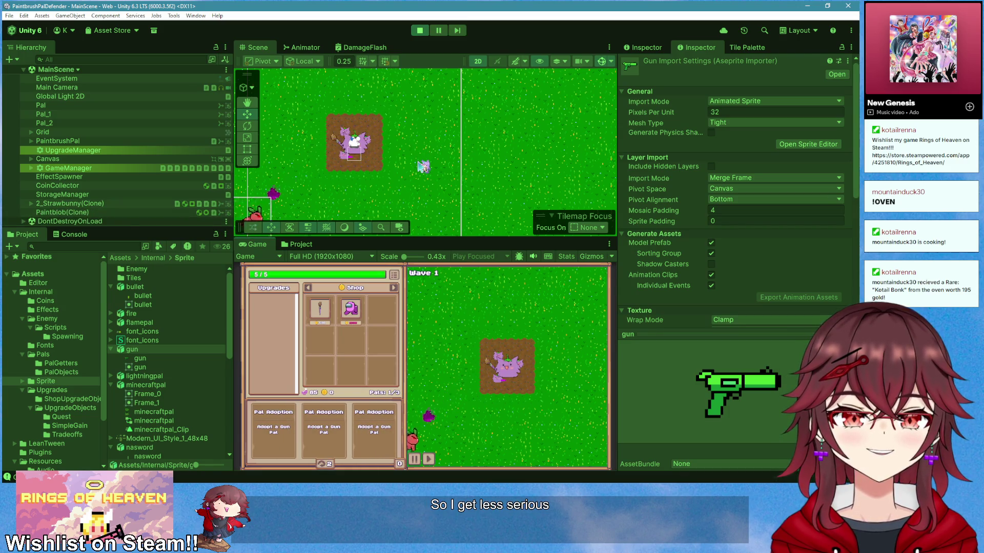
# - Adopt a gun pal in Play mode to check the green gun, stop, and open the Pals prefab folder
pyautogui.click(374, 431)
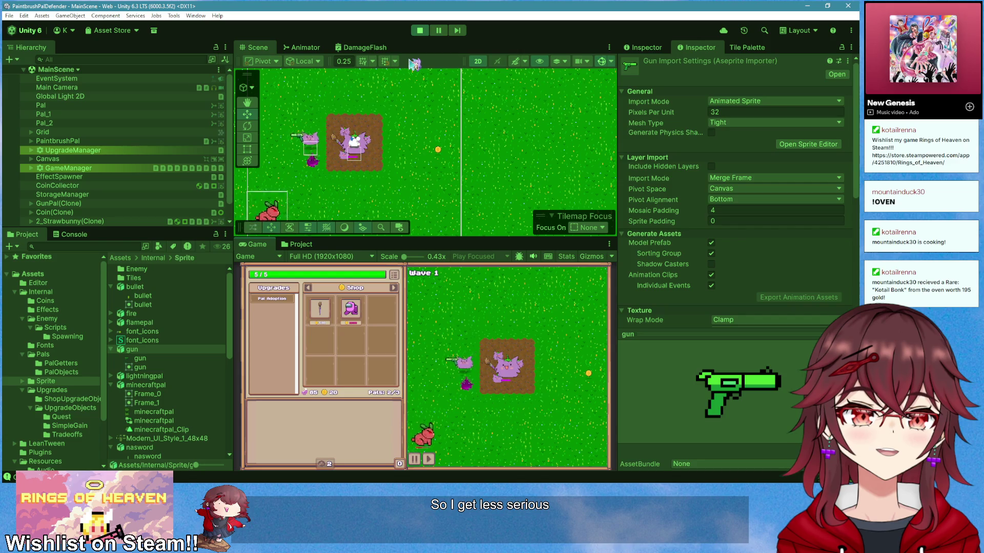
pyautogui.click(420, 32)
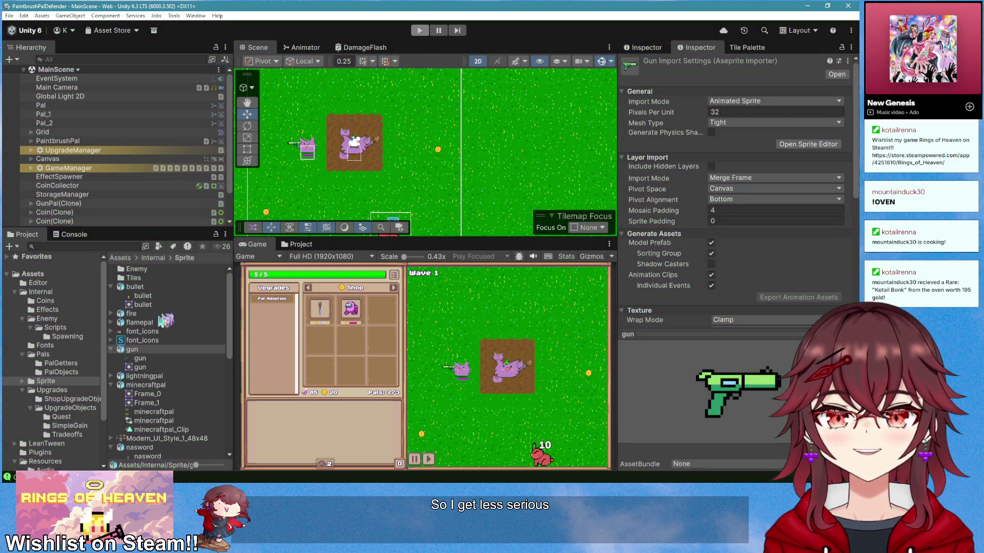
pyautogui.click(62, 372)
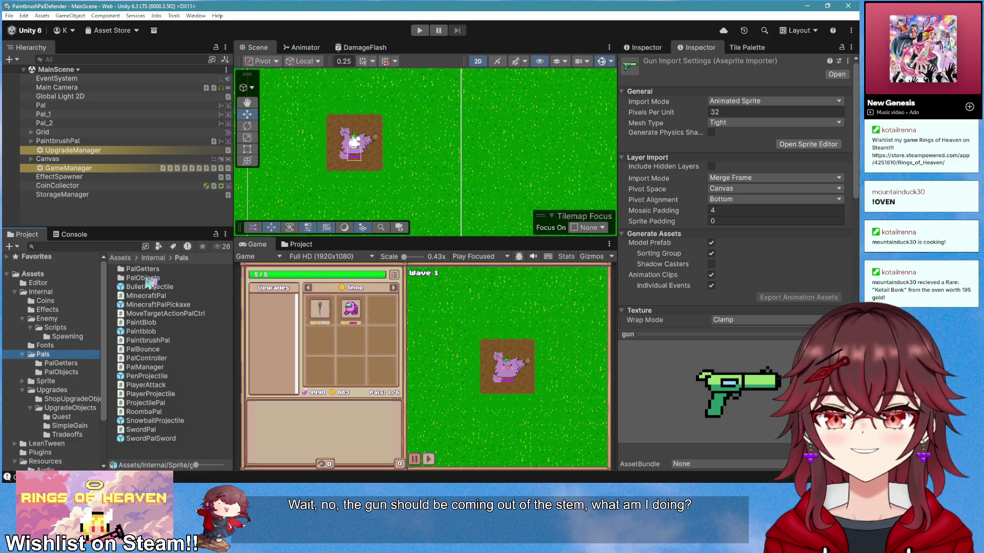
pyautogui.click(149, 269)
# - In the GunPal prefab, drag the Gun down onto the pal's stem
pyautogui.doubleClick(149, 269)
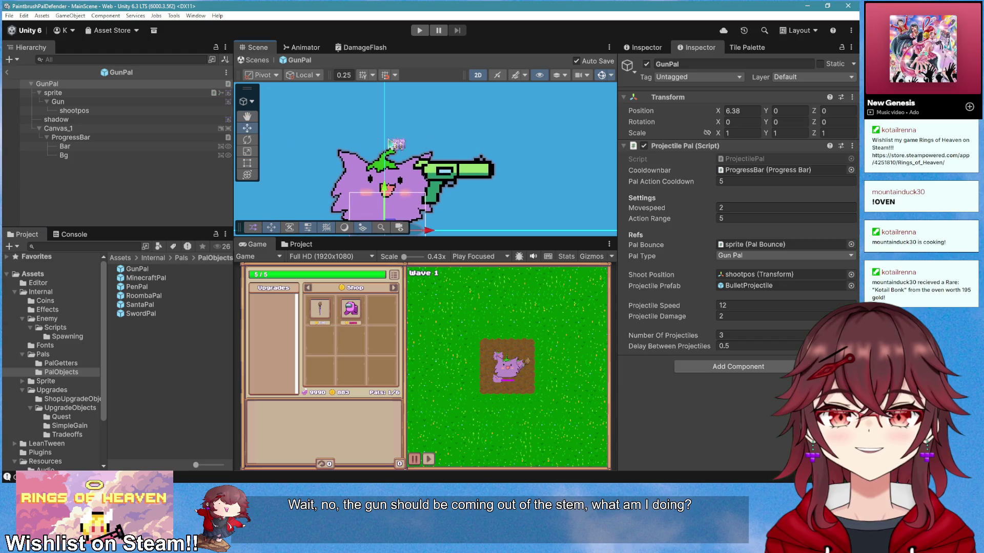
pyautogui.click(105, 102)
pyautogui.moveTo(476, 200)
pyautogui.mouseDown()
pyautogui.moveTo(438, 156)
pyautogui.moveTo(432, 164)
pyautogui.mouseUp()
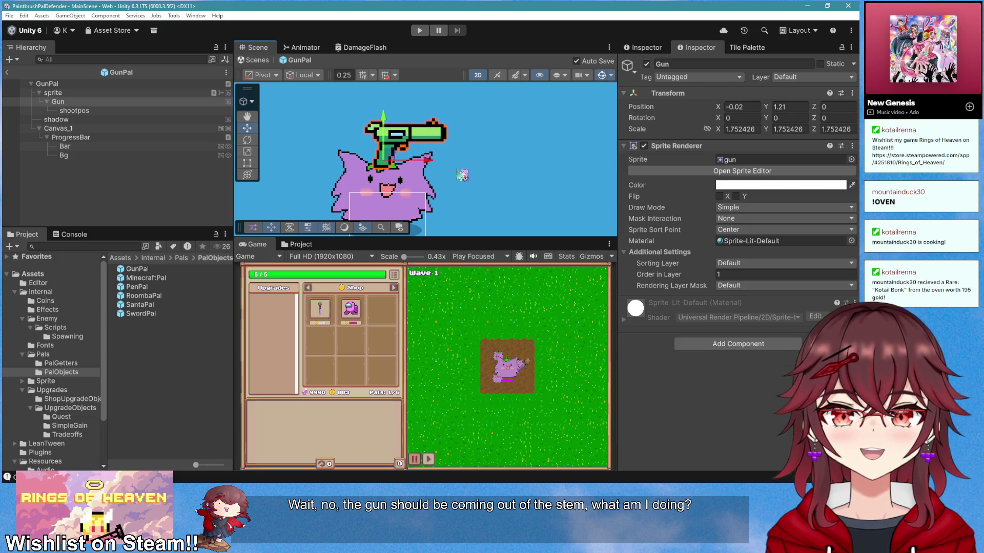
# - Select shootpos, then open the bullet sprite from the Sprite folder in Aseprite
pyautogui.click(74, 111)
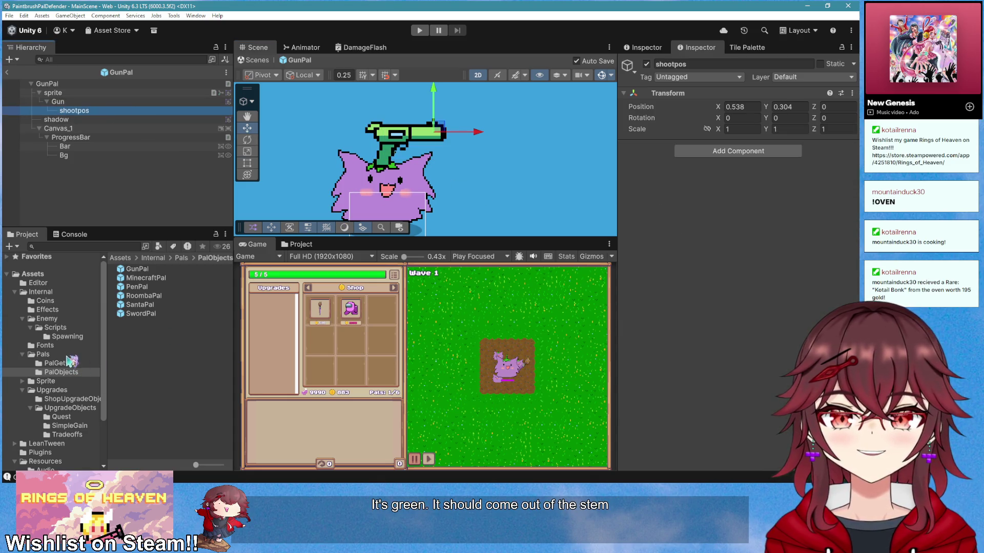
pyautogui.click(68, 382)
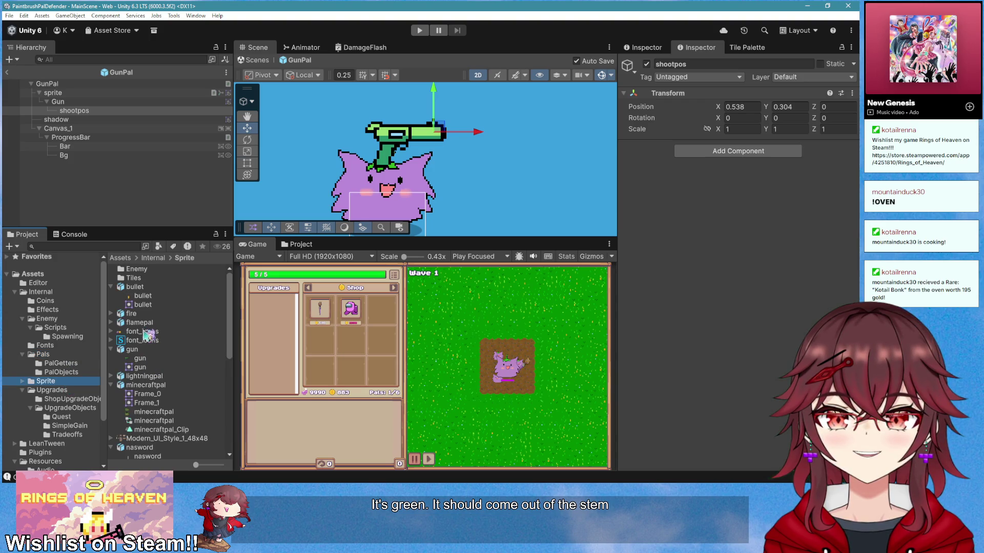
pyautogui.doubleClick(147, 295)
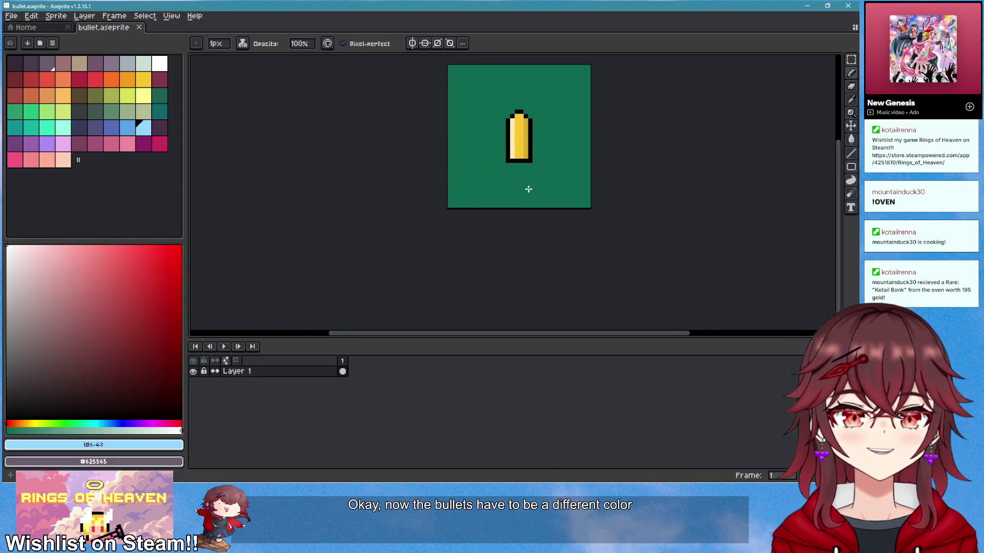
# - Select the whole bullet canvas in Aseprite
pyautogui.scroll(2, 517, 242)
pyautogui.scroll(-1, 468, 255)
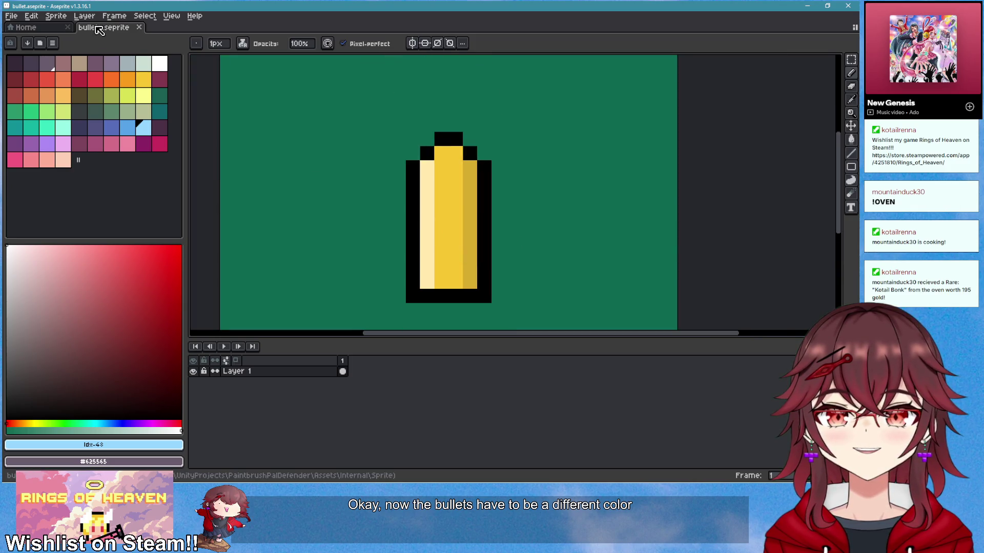
pyautogui.click(94, 20)
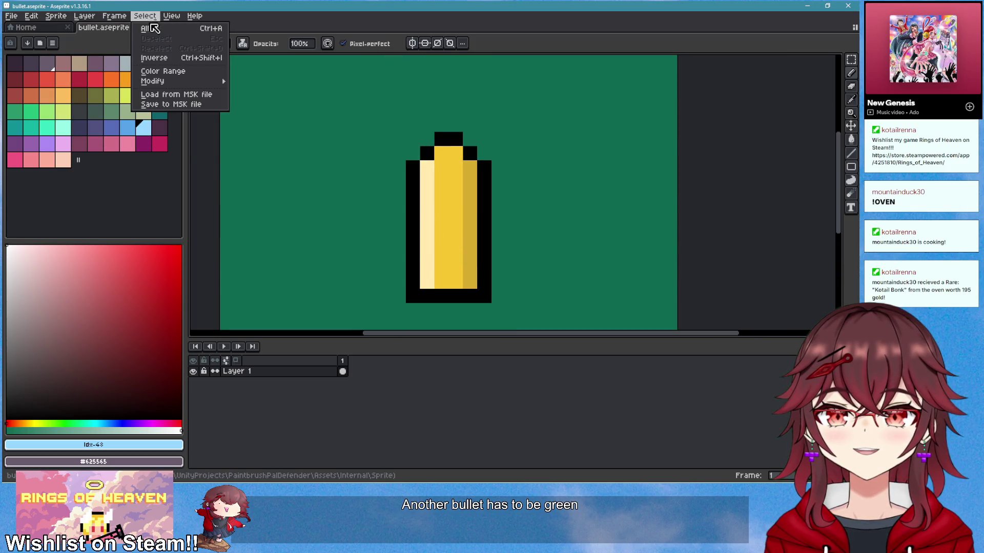
pyautogui.click(149, 28)
# - Shift the bullet's hue by 120 with Hue/Saturation to turn it green, then close Aseprite
pyautogui.click(84, 16)
pyautogui.moveTo(54, 19)
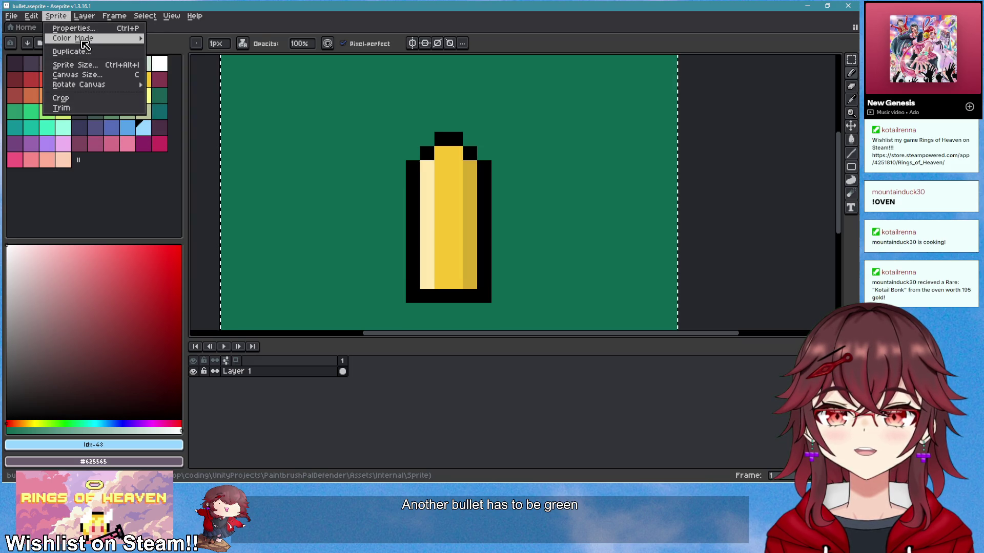
pyautogui.moveTo(83, 40)
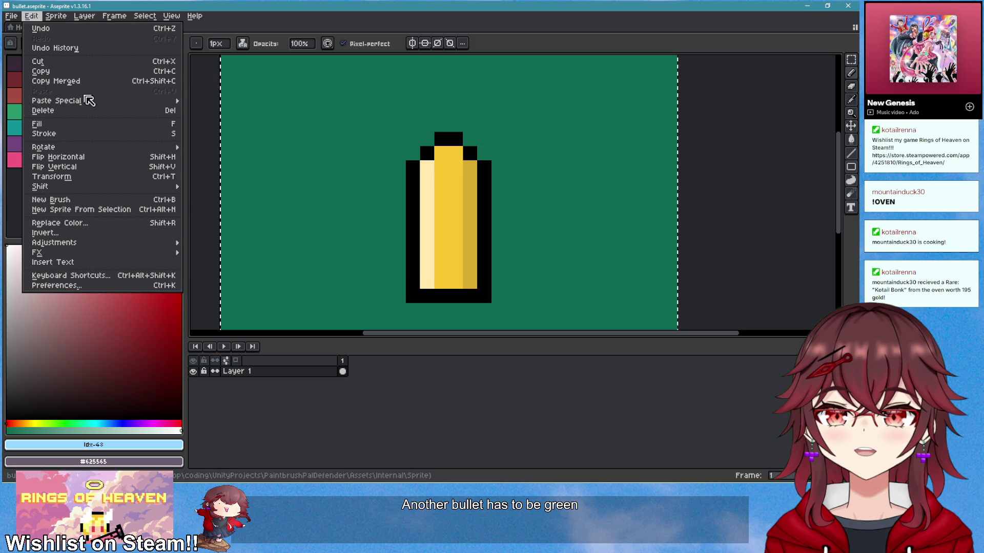
pyautogui.moveTo(124, 245)
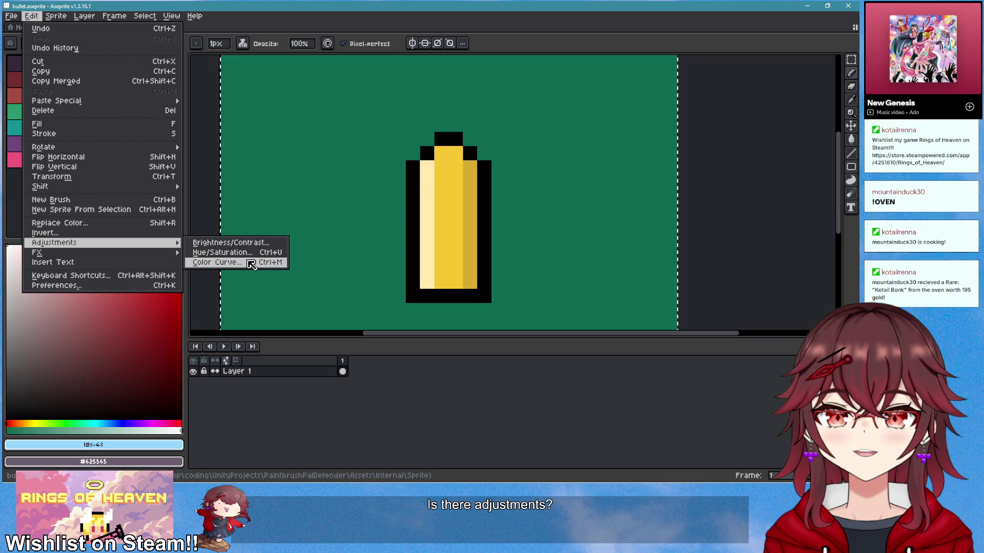
pyautogui.click(251, 257)
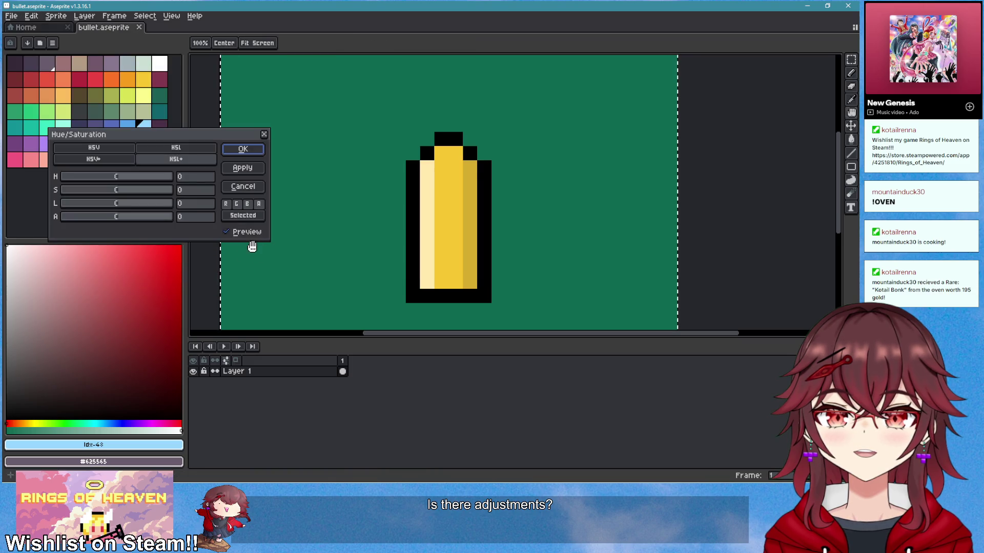
pyautogui.moveTo(117, 178); pyautogui.dragTo(157, 182)
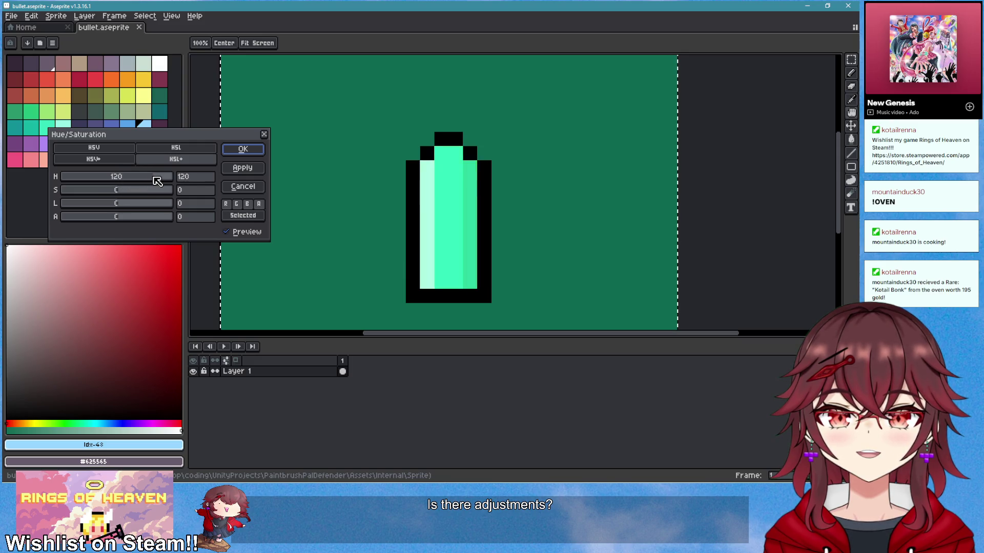
pyautogui.click(234, 152)
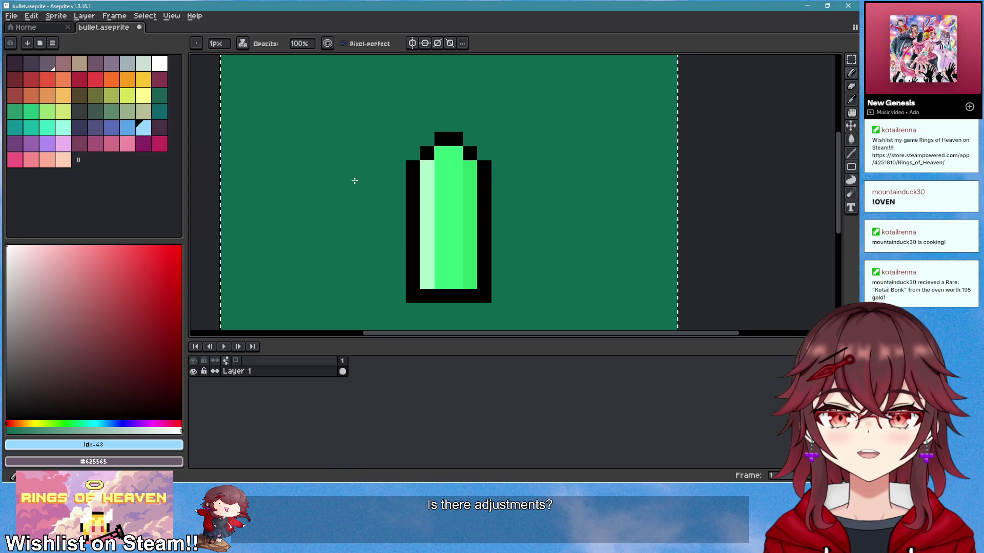
pyautogui.click(853, 6)
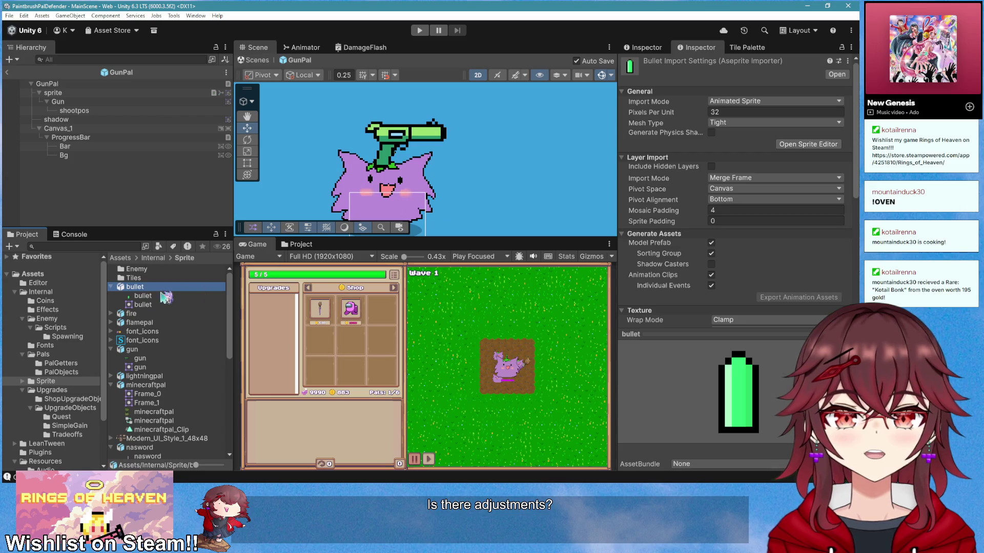
# - Change GunPalGetter's Upgrade Description to 'Adopt a Pew Pal', leave prefab mode, and start Play
pyautogui.click(58, 372)
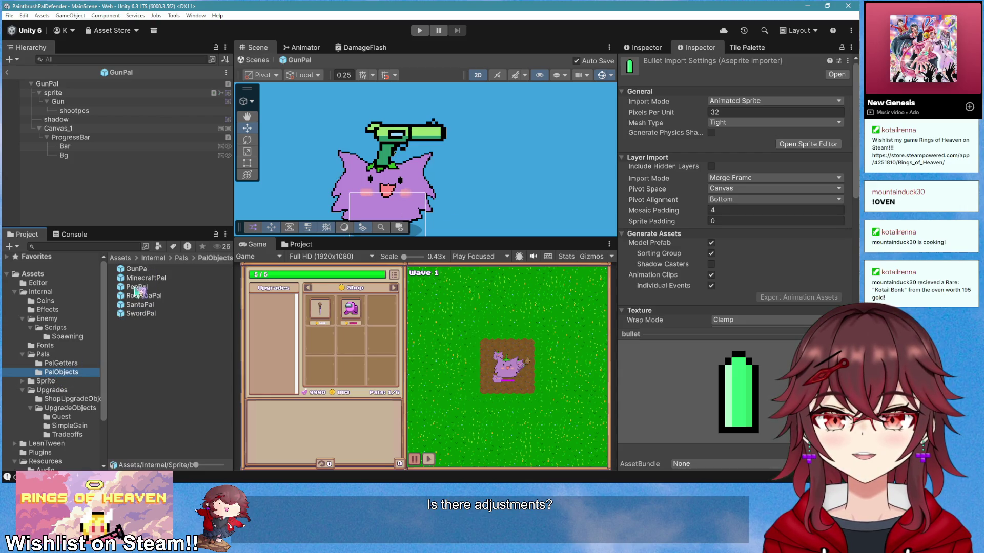
pyautogui.click(72, 364)
pyautogui.click(160, 271)
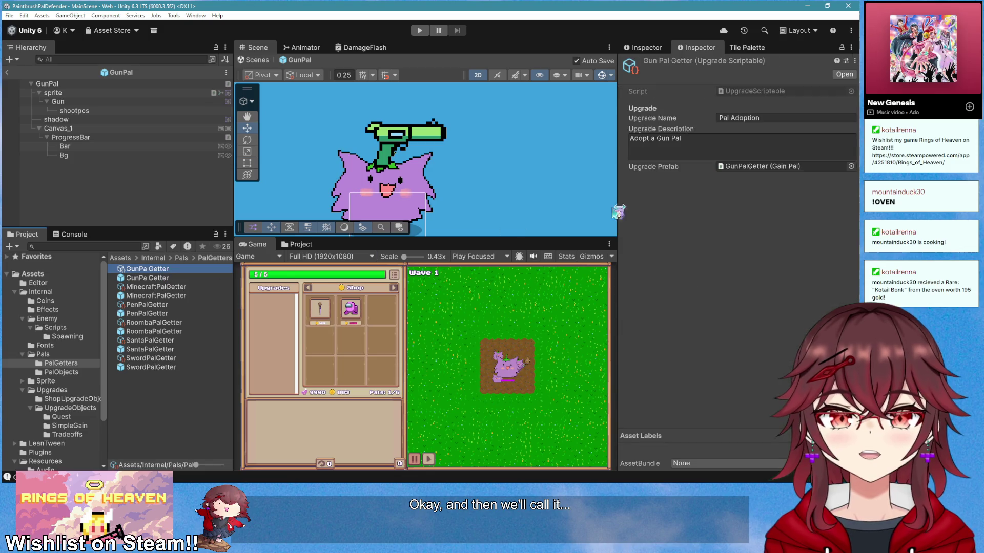
pyautogui.doubleClick(663, 138)
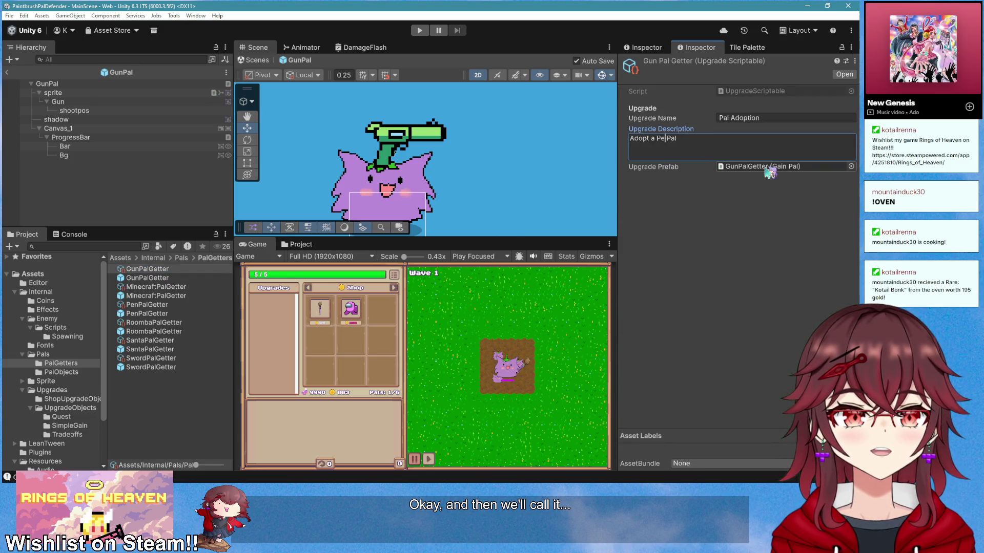
pyautogui.write('w')
pyautogui.click(720, 210)
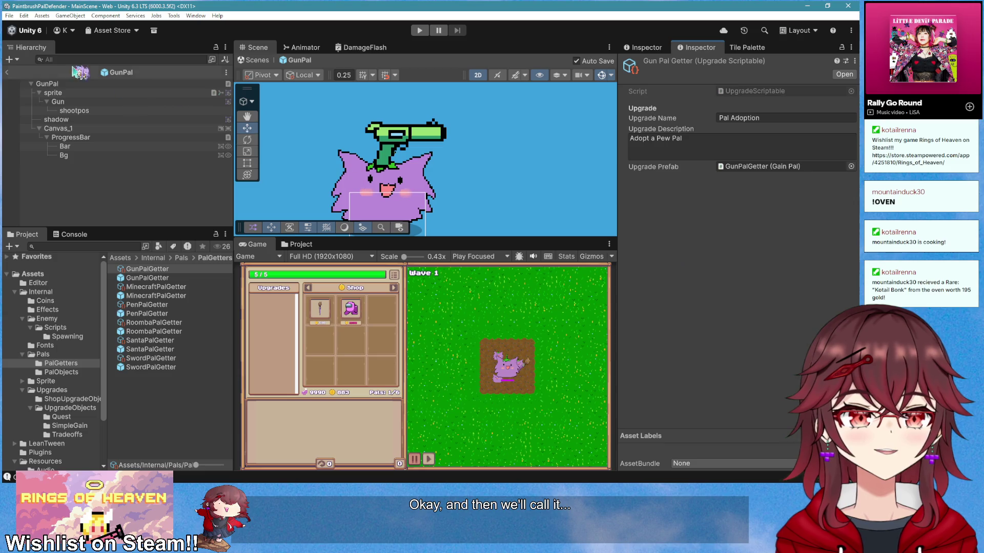
pyautogui.click(16, 74)
pyautogui.click(419, 30)
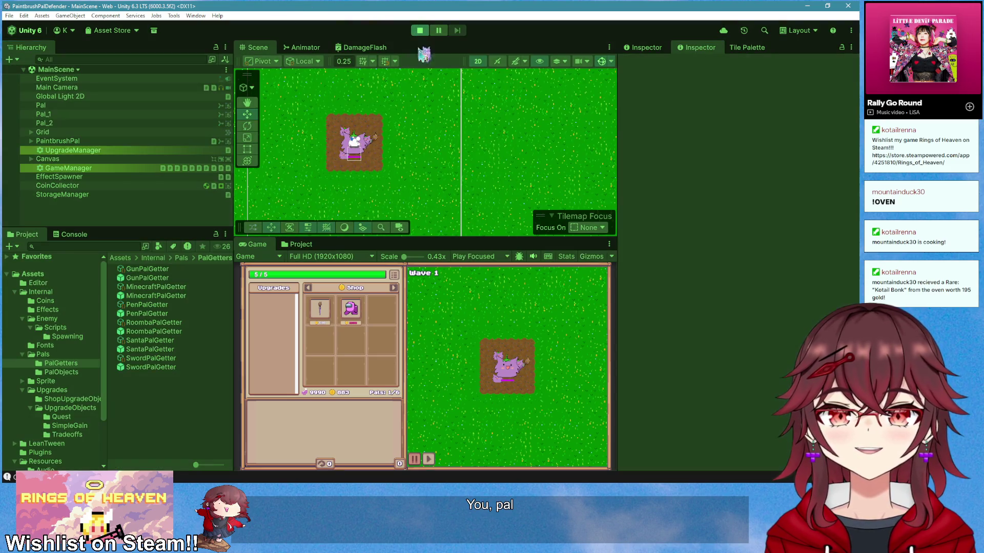
# - Take Pal Adoption, collect two dropped coins, stop the game, then open the GunPalGetter prefab
pyautogui.click(326, 429)
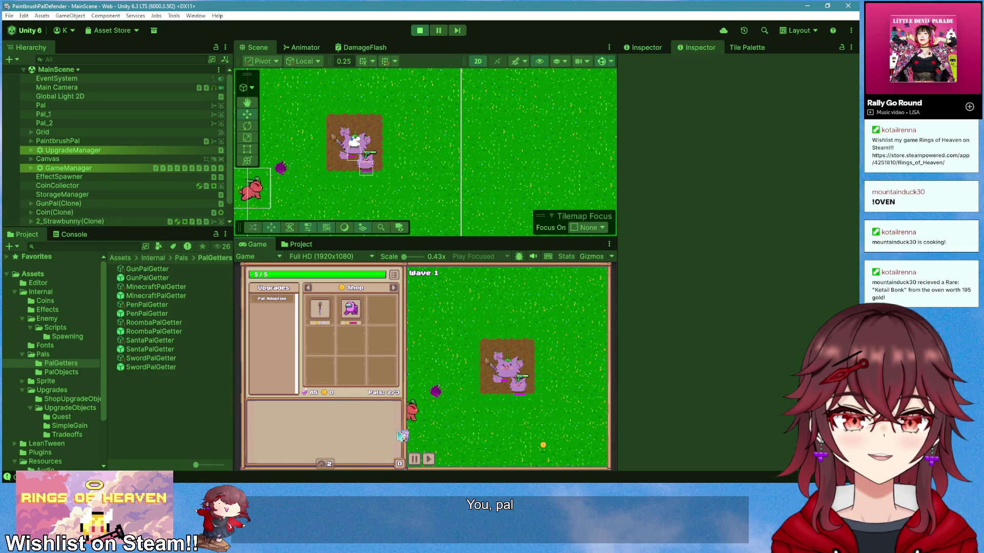
pyautogui.click(423, 403)
pyautogui.click(543, 447)
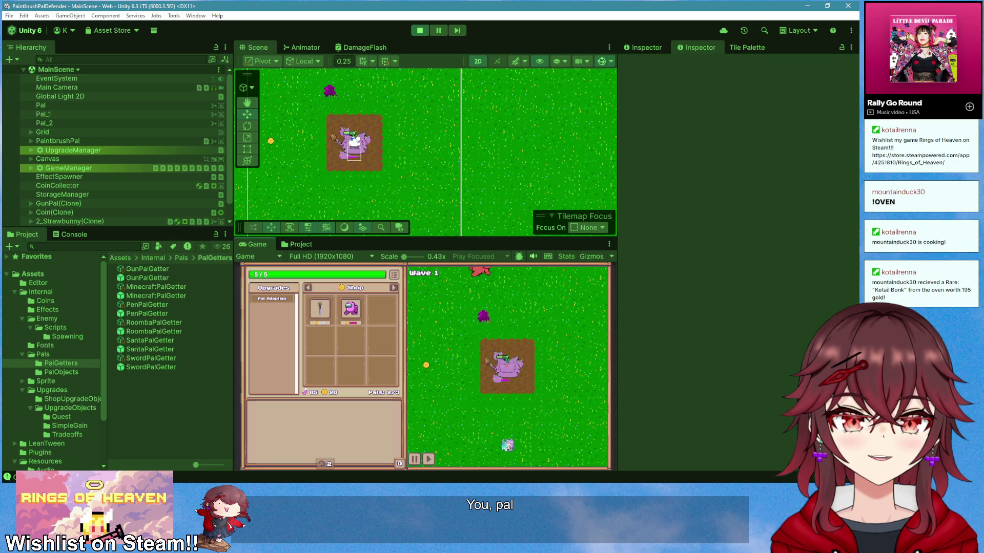
pyautogui.click(420, 30)
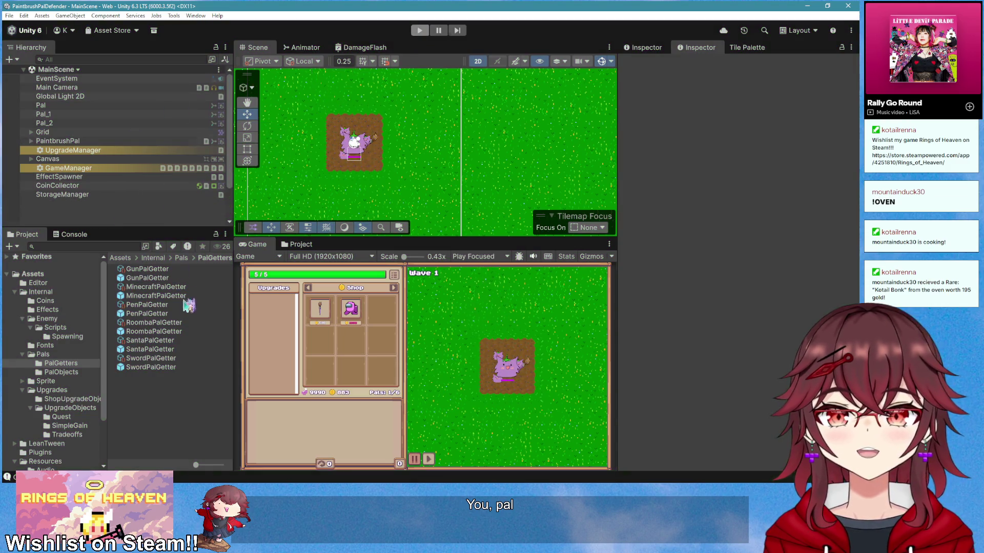
pyautogui.doubleClick(153, 278)
# - Set the GunPal's Gun Order in Layer to 2, then start Play and pick Pal Adoption
pyautogui.click(61, 372)
pyautogui.doubleClick(138, 269)
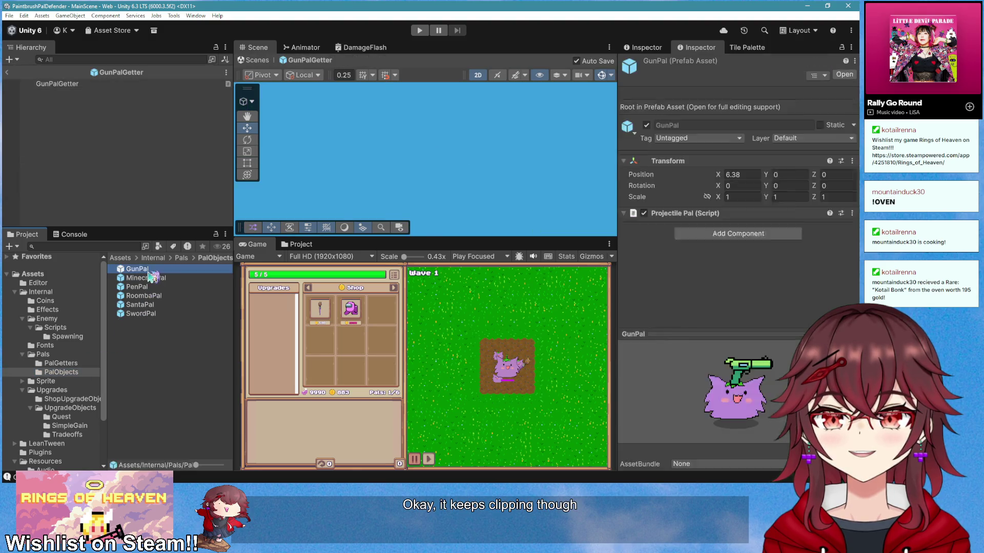
pyautogui.click(120, 94)
pyautogui.click(121, 103)
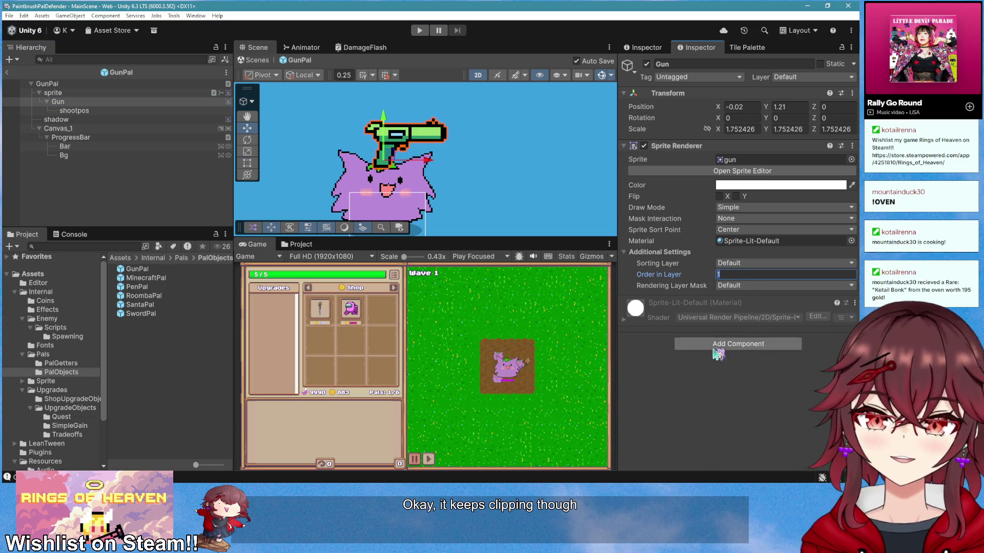
pyautogui.click(100, 94)
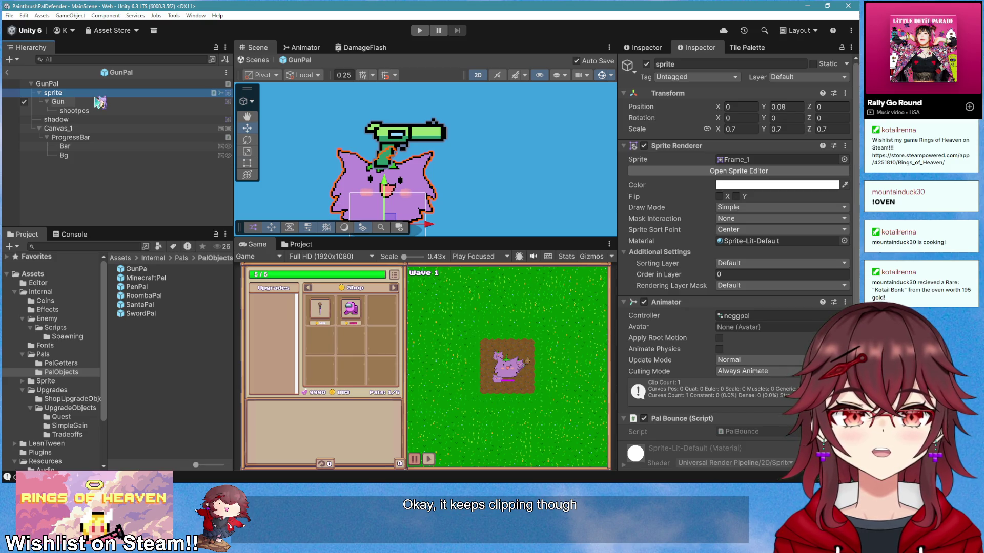
pyautogui.click(419, 30)
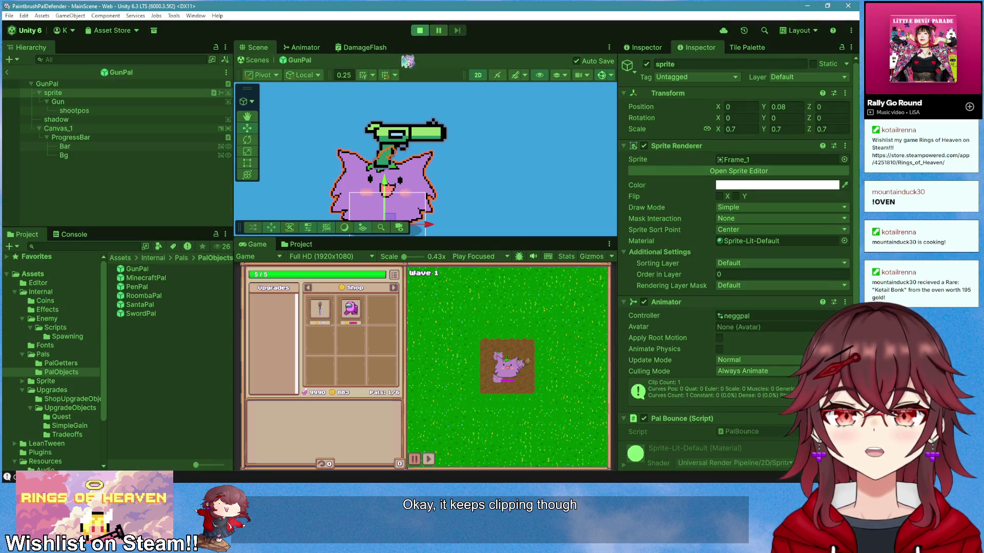
pyautogui.click(7, 72)
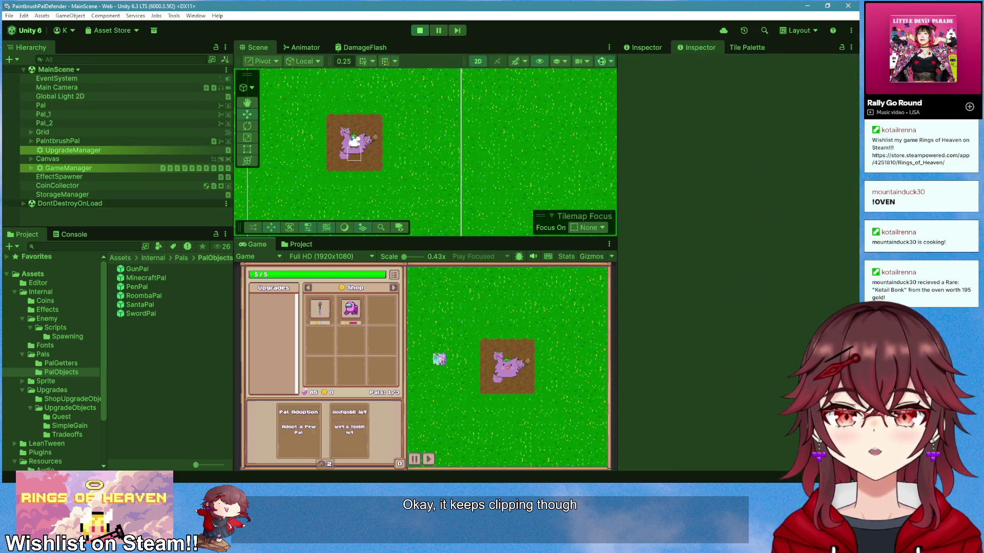
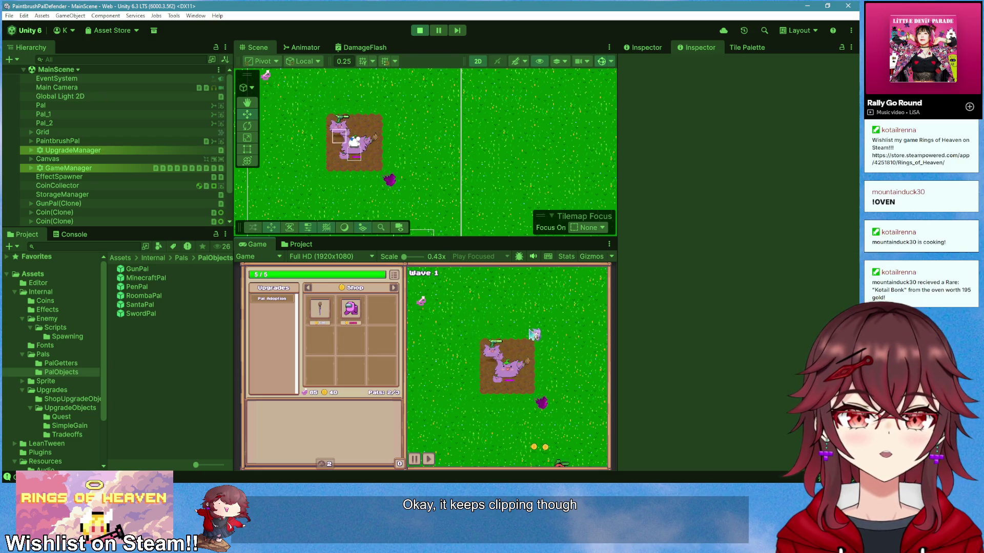
# - Stop the game preview and inspect the GunPalGetter prefab and its upgrade settings
pyautogui.click(419, 31)
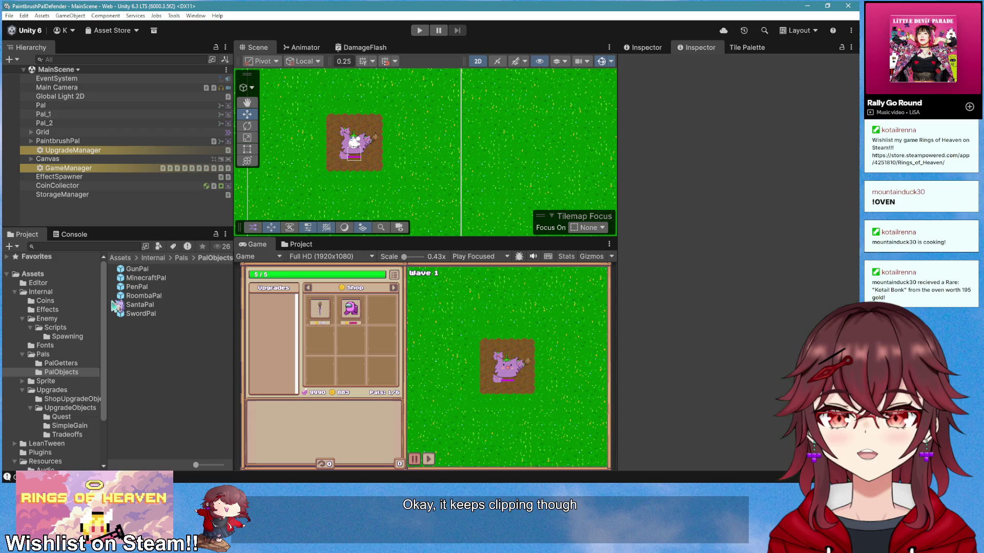
pyautogui.click(59, 363)
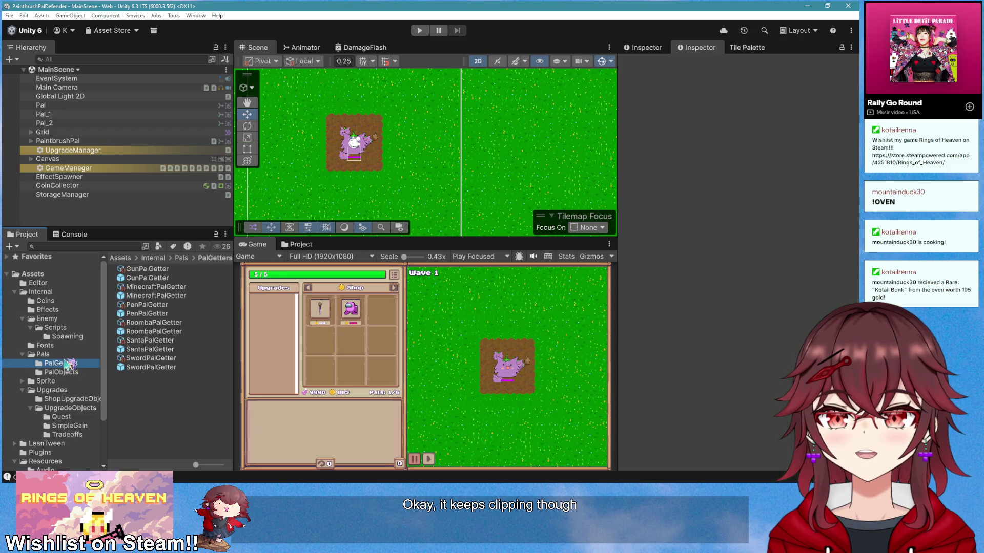
pyautogui.click(166, 278)
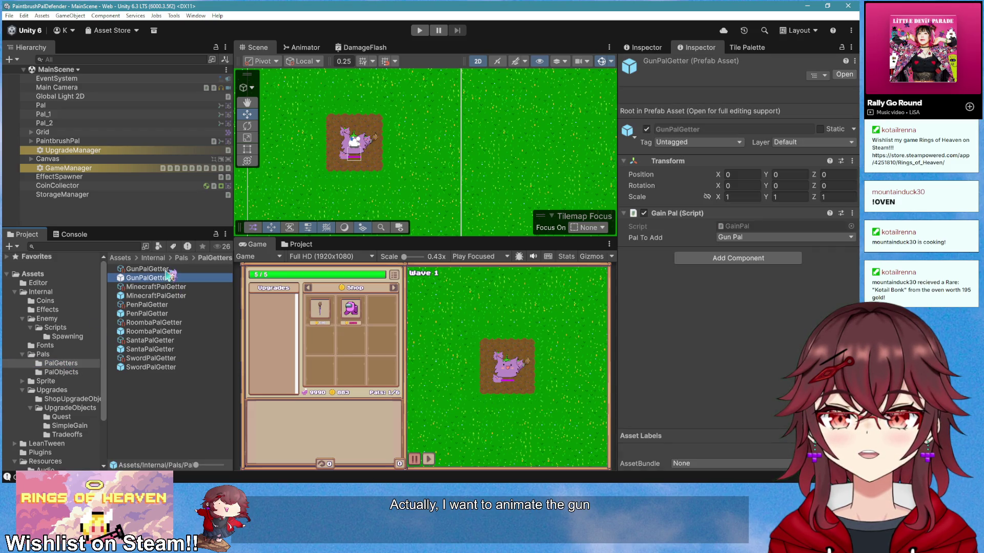
pyautogui.click(166, 271)
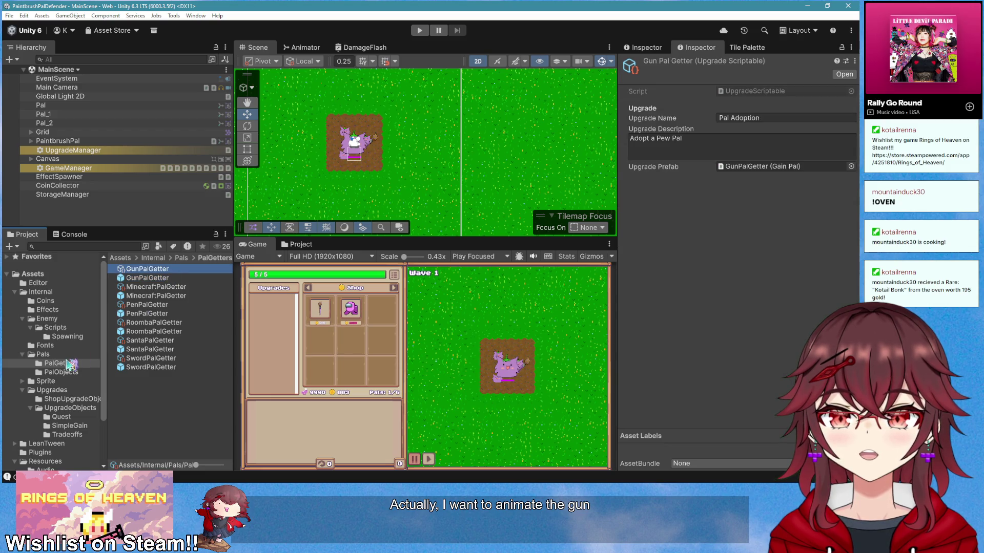
# - Open the GunPal prefab, select its sprite child, and open neggpal in Aseprite
pyautogui.click(56, 373)
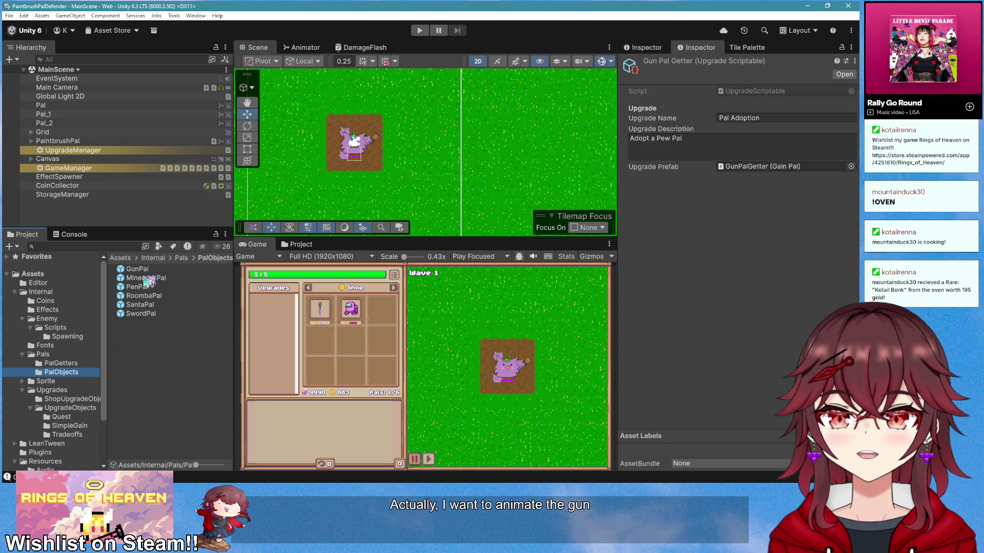
pyautogui.doubleClick(148, 270)
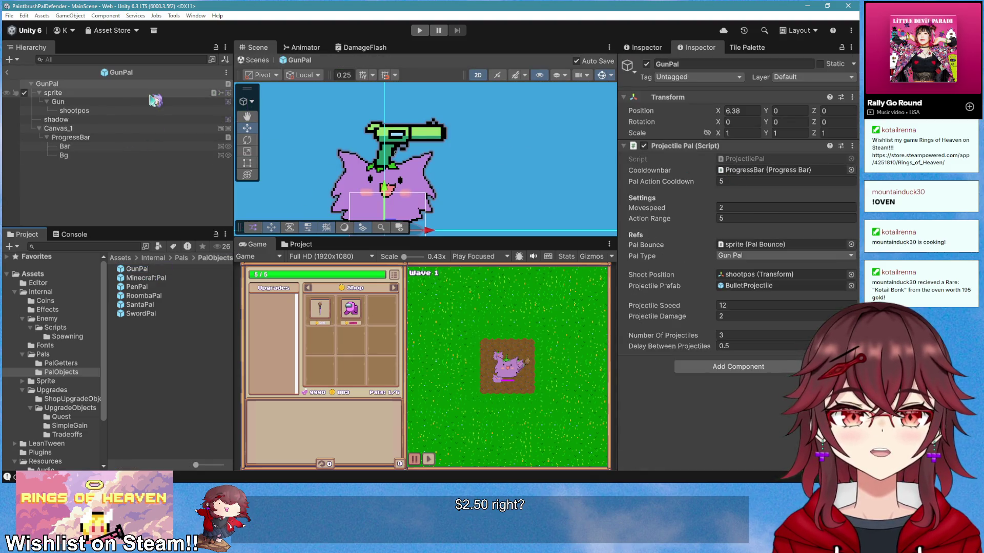
pyautogui.click(205, 93)
pyautogui.click(778, 160)
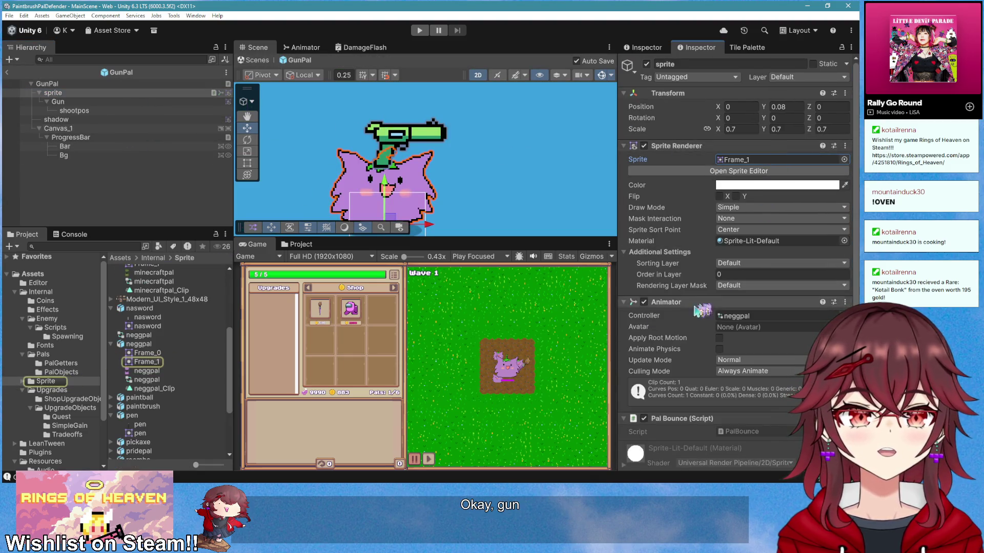
pyautogui.click(139, 344)
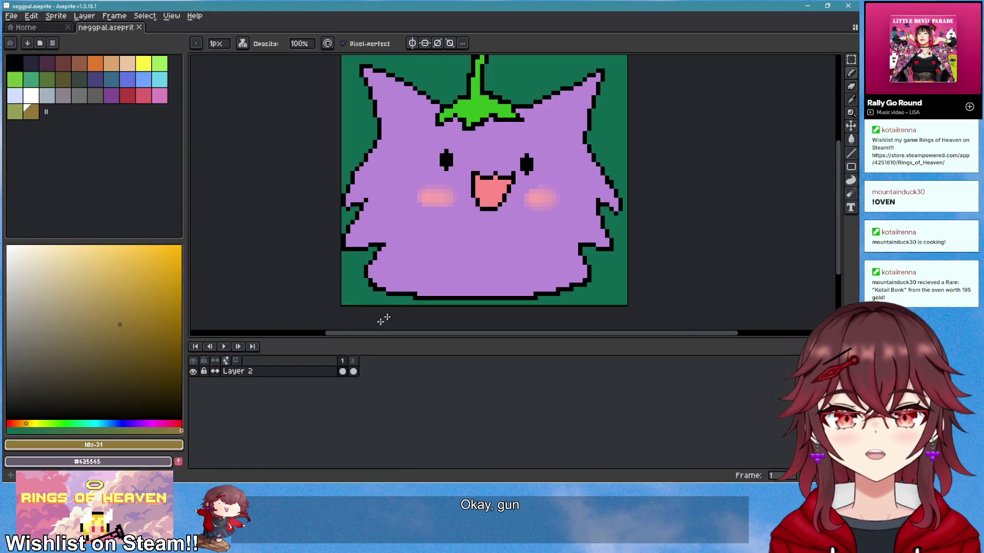
# - Check the frame durations of neggpal's first and second frames in Frame Properties
pyautogui.rightClick(342, 361)
pyautogui.click(380, 363)
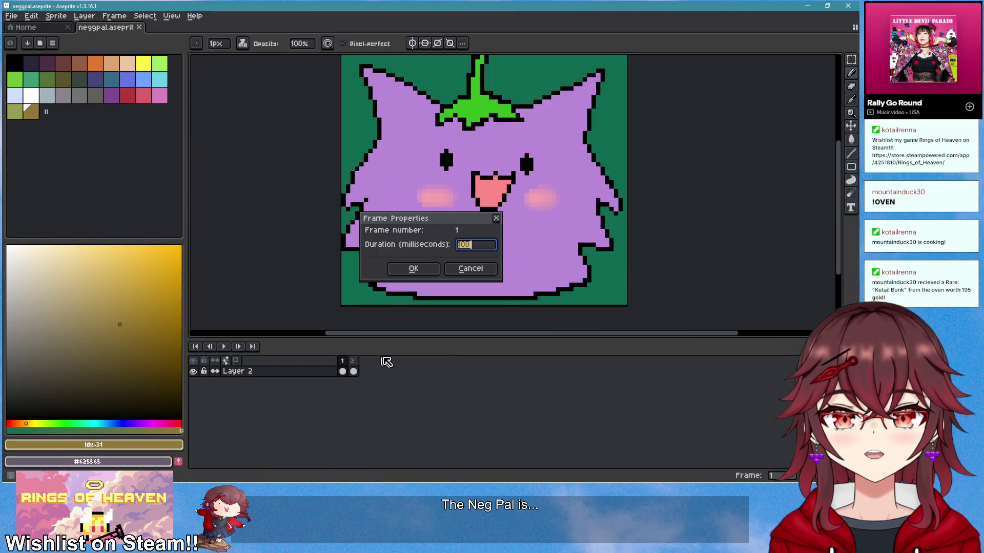
pyautogui.click(417, 273)
pyautogui.rightClick(352, 361)
pyautogui.click(385, 365)
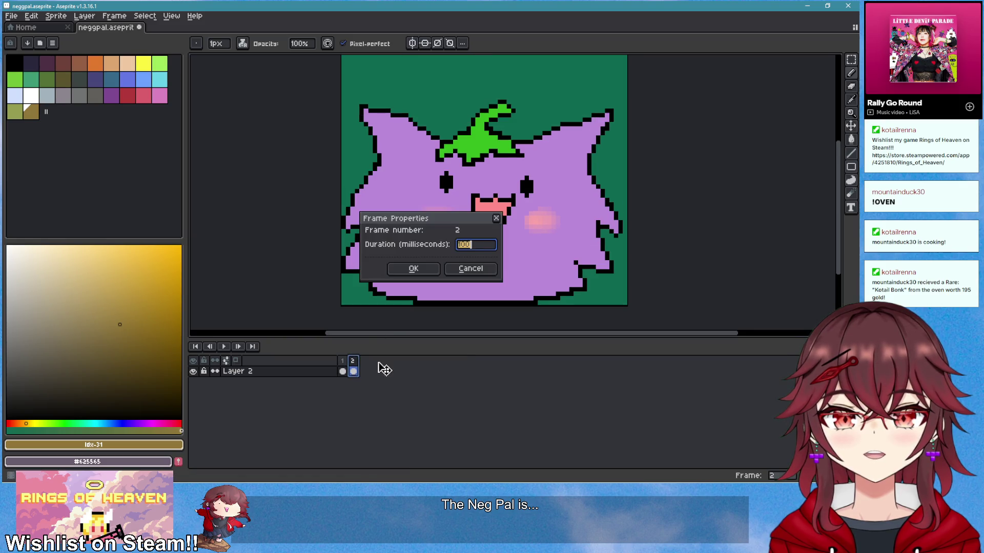
pyautogui.click(413, 269)
# - Close neggpal without saving and open gun.aseprite from Unity
pyautogui.click(848, 6)
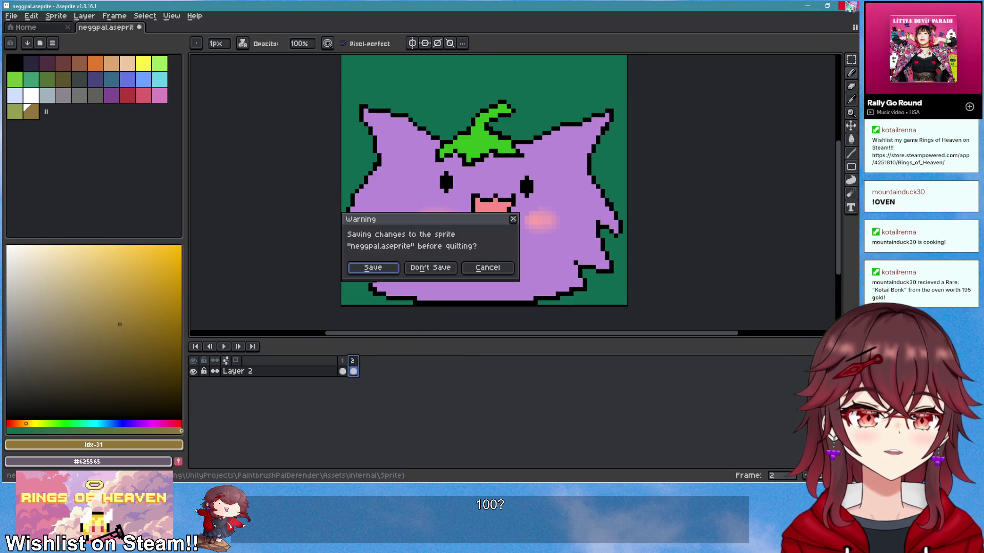
pyautogui.click(431, 268)
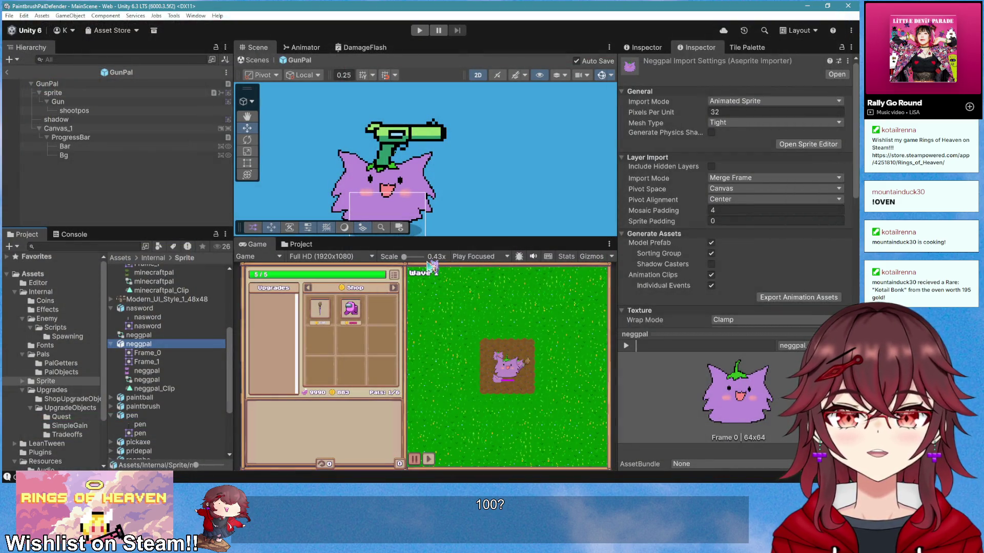
pyautogui.scroll(-3, 174, 344)
pyautogui.scroll(5, 162, 373)
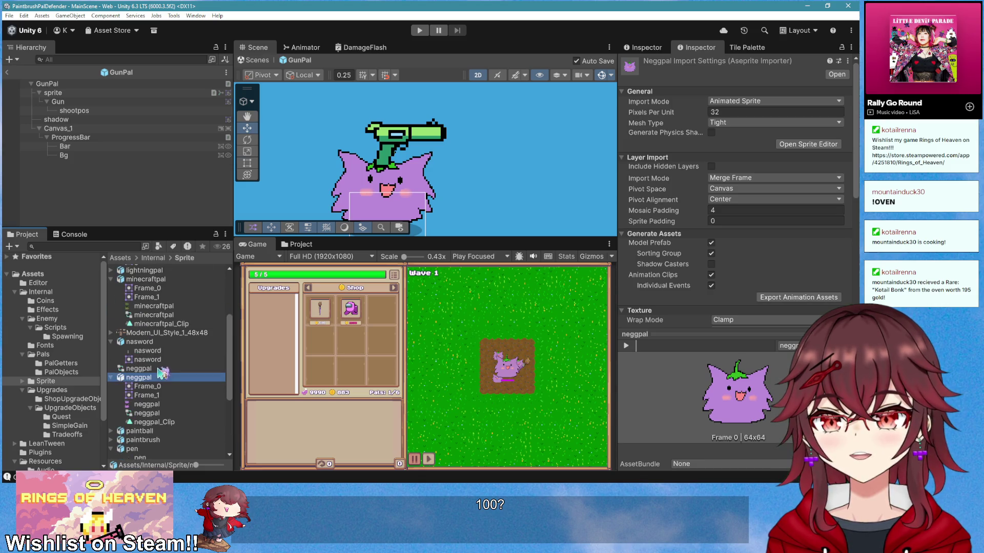
pyautogui.scroll(3, 187, 336)
pyautogui.doubleClick(153, 311)
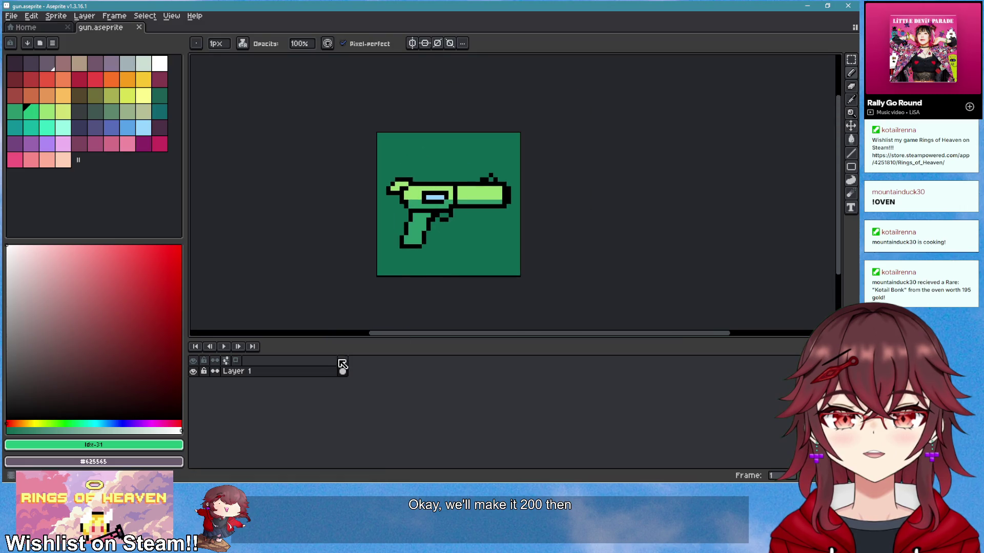
# - Add a second gun frame, set both frames to 200 ms, and reopen neggpal.aseprite
pyautogui.rightClick(341, 361)
pyautogui.click(358, 378)
pyautogui.rightClick(354, 362)
pyautogui.click(369, 369)
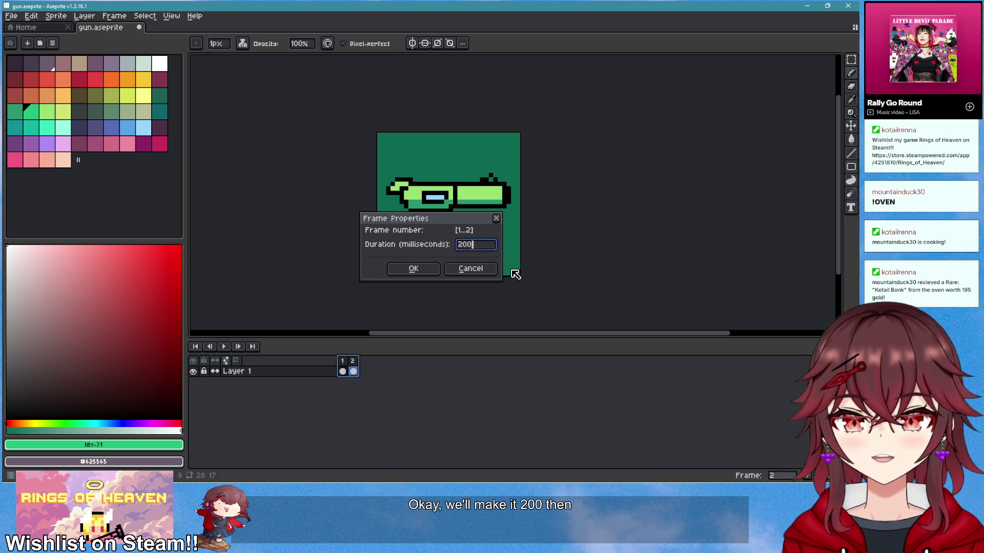
pyautogui.press('Return')
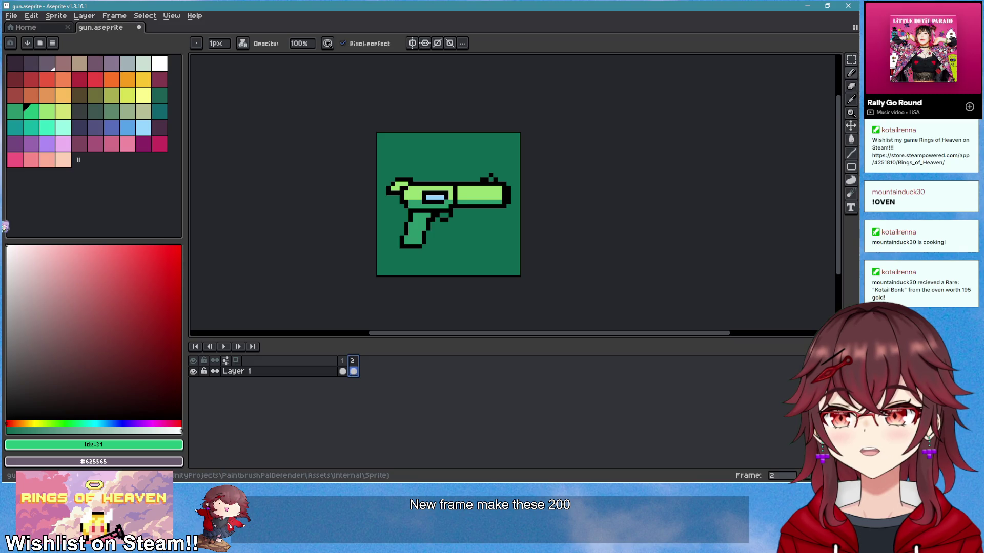
pyautogui.hotkey('alt', 'Tab')
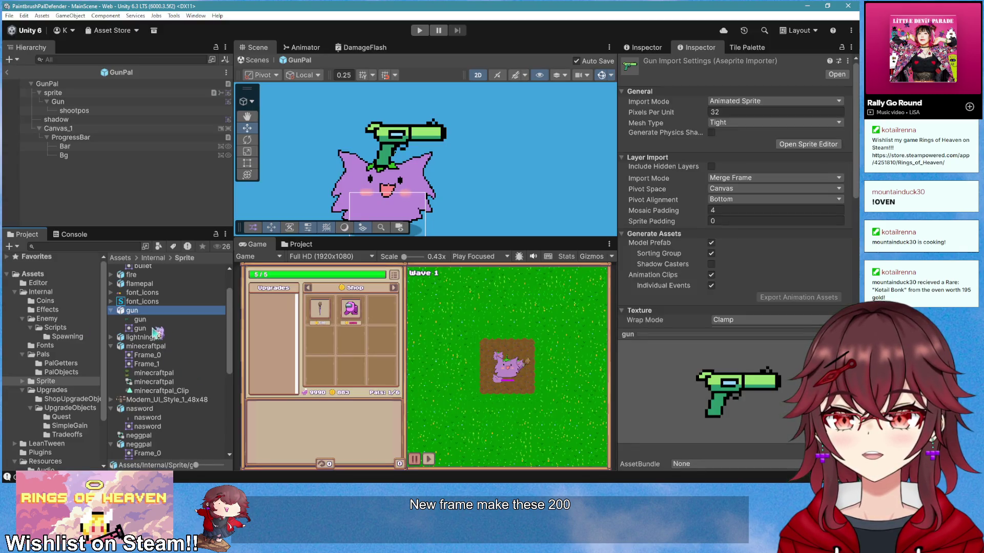
pyautogui.doubleClick(150, 436)
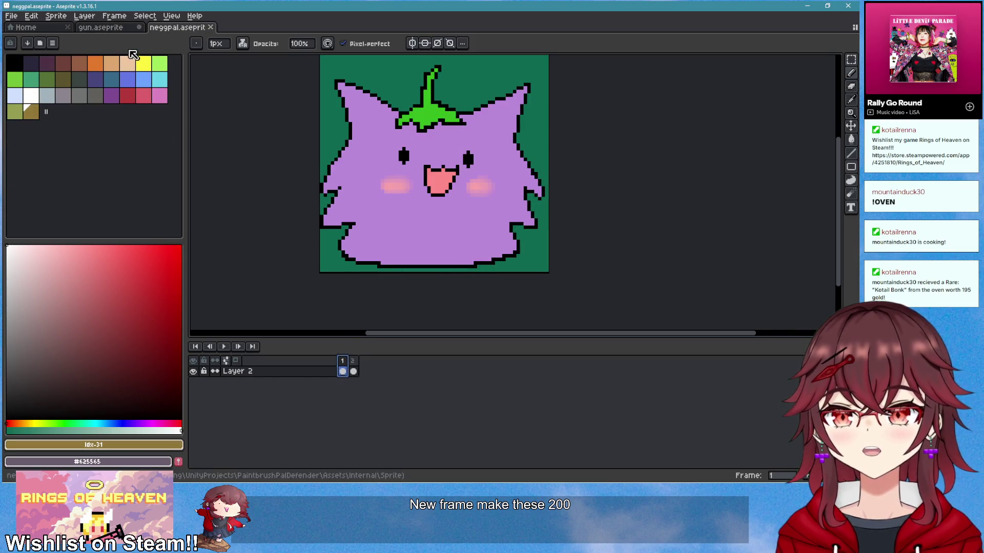
# - In gun.aseprite, select all of frame 2 and move the gun image down 4 px
pyautogui.click(353, 368)
pyautogui.click(100, 27)
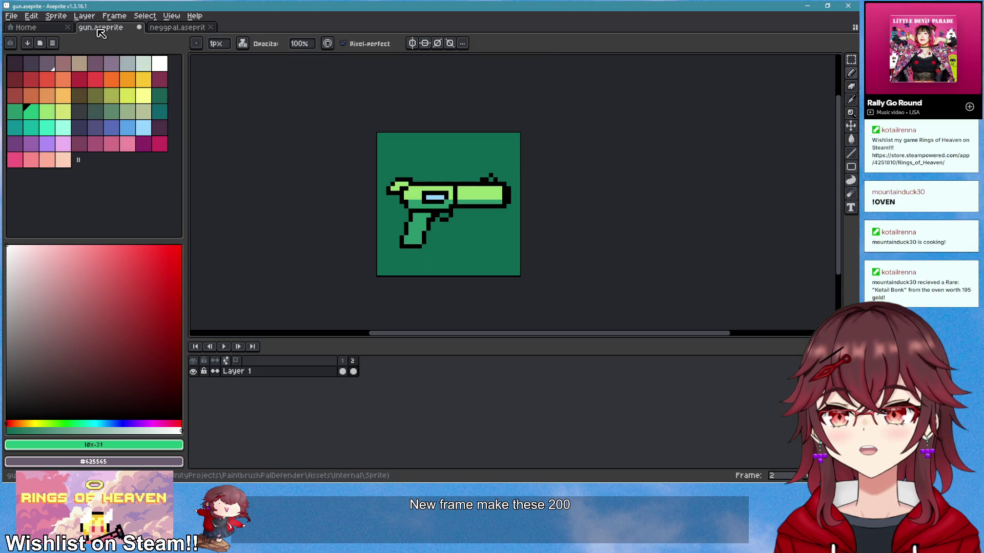
pyautogui.hotkey('ctrl', 'a')
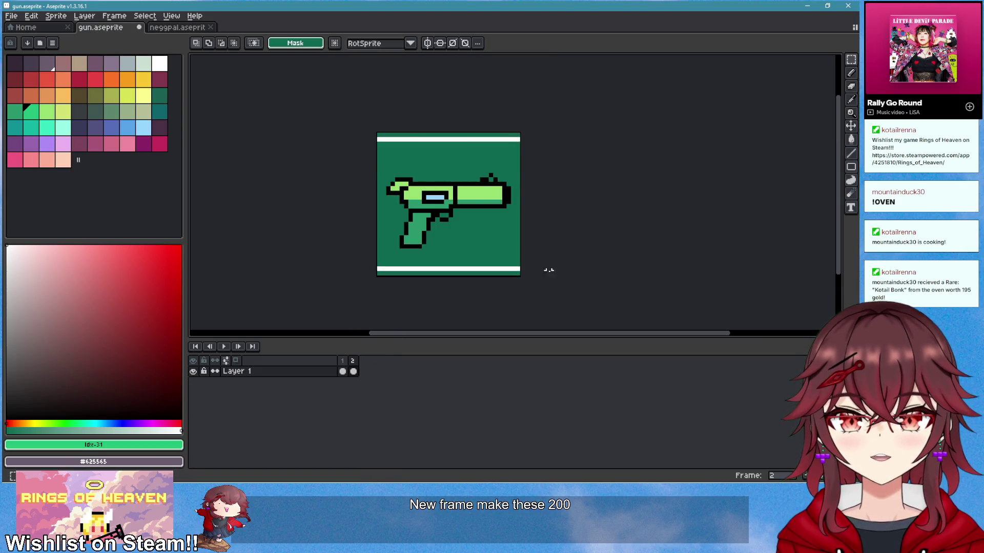
pyautogui.press('Down')
pyautogui.press('Down')
pyautogui.press('Down')
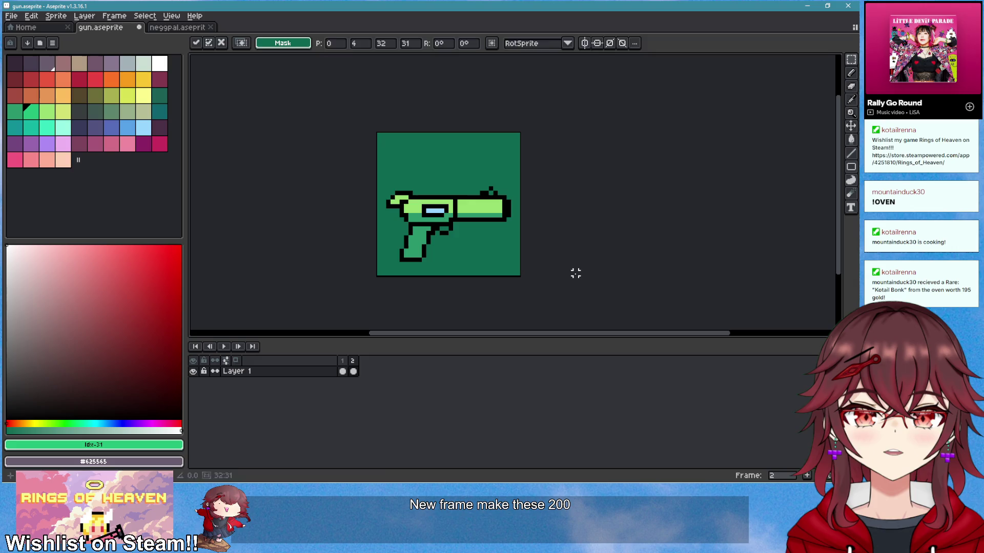
pyautogui.hotkey('ctrl', 'z')
pyautogui.click(342, 371)
# - Close Aseprite, open the gun asset in the Sprite Editor, and drag its pivot onto the grip
pyautogui.click(353, 371)
pyautogui.click(848, 5)
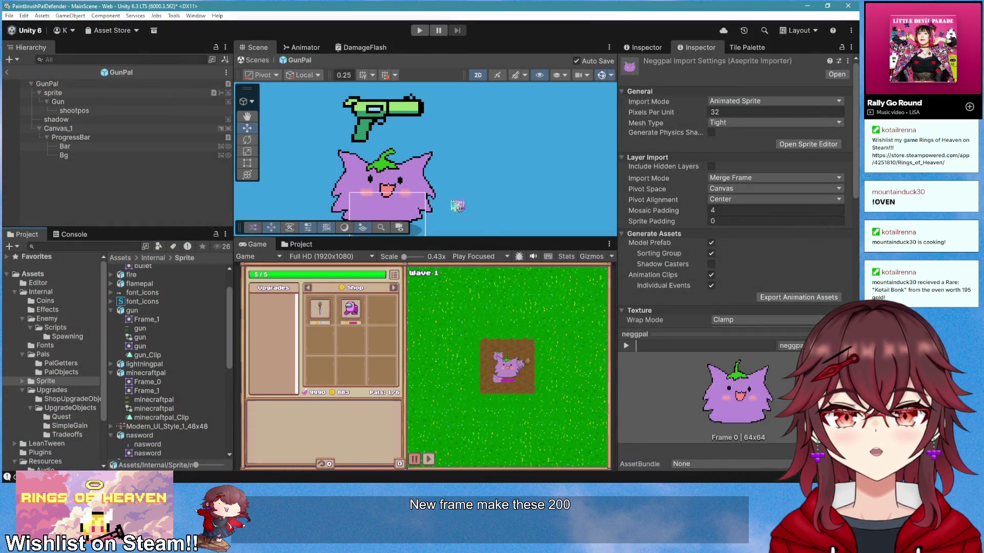
pyautogui.click(58, 101)
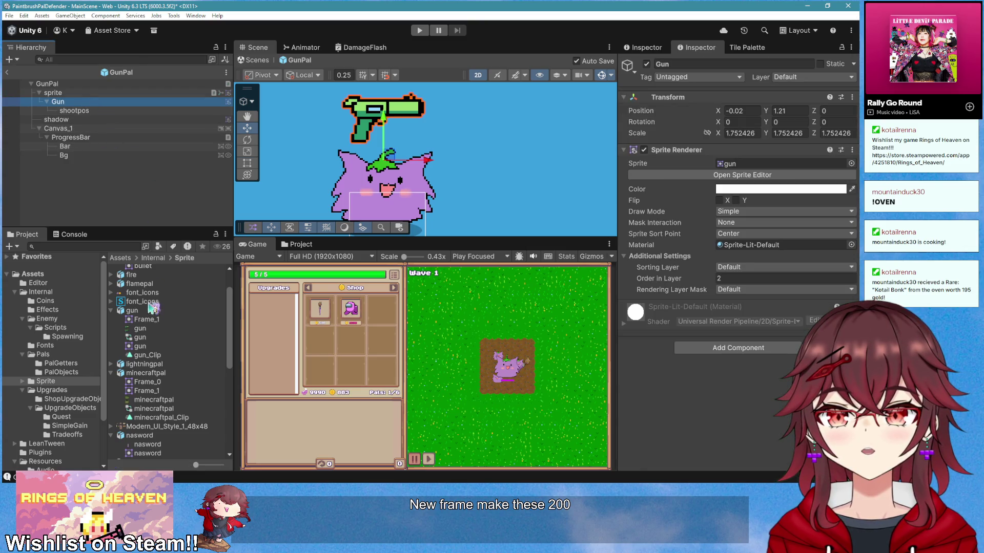
pyautogui.click(132, 310)
pyautogui.click(802, 148)
pyautogui.scroll(1, 574, 260)
pyautogui.scroll(1, 533, 392)
pyautogui.moveTo(531, 423); pyautogui.dragTo(495, 378)
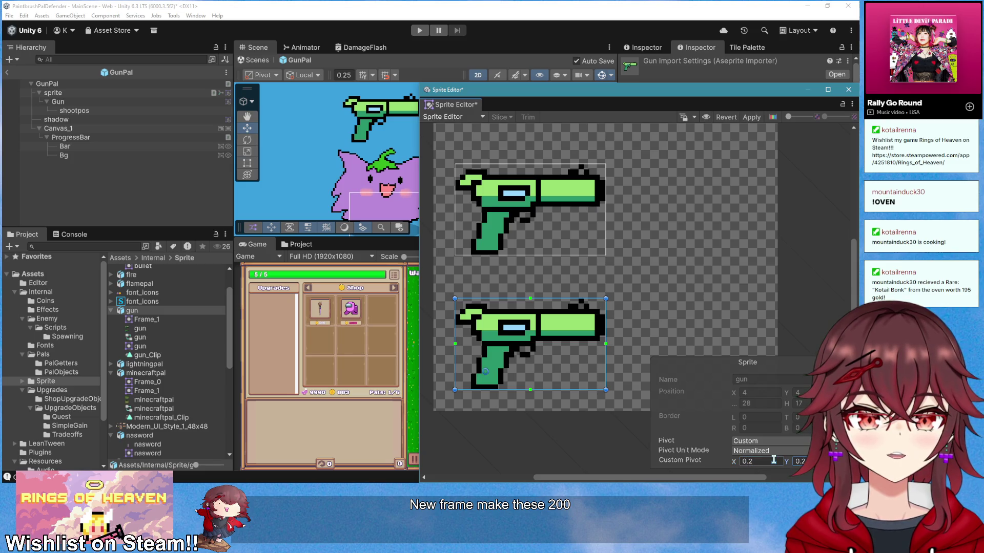
# - Give Frame_1 a custom pivot of 0.2, 0.4, apply it, and close the Sprite Editor
pyautogui.click(547, 217)
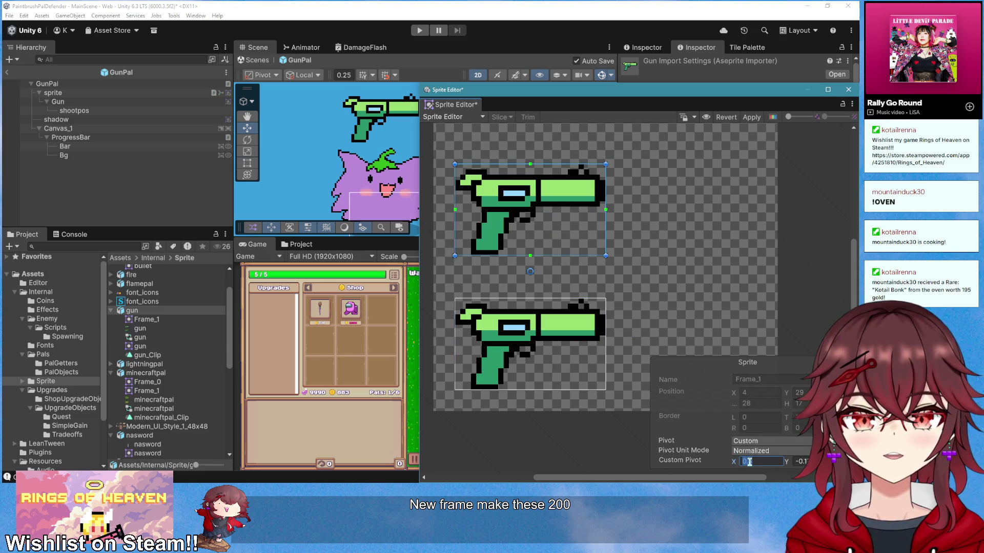
pyautogui.press('Return')
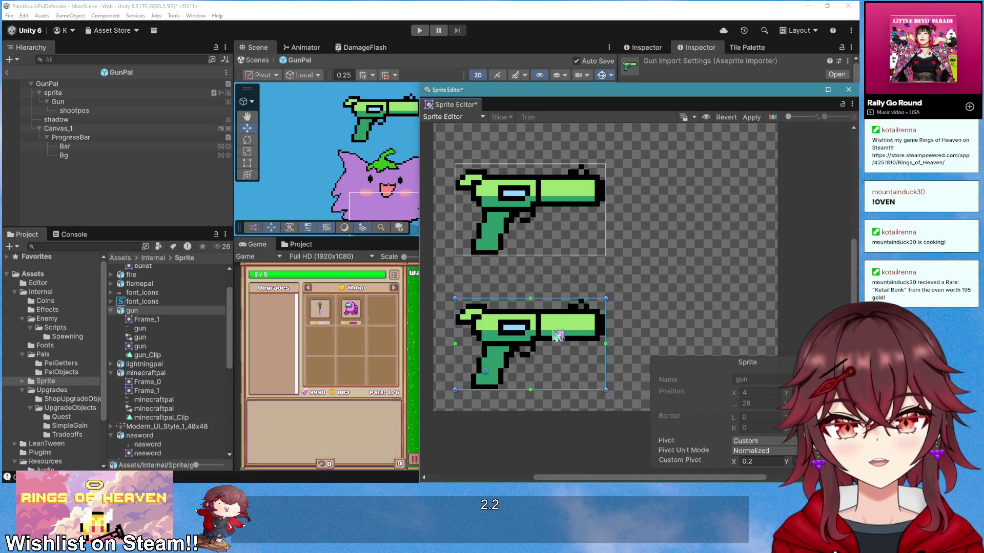
pyautogui.scroll(2, 557, 234)
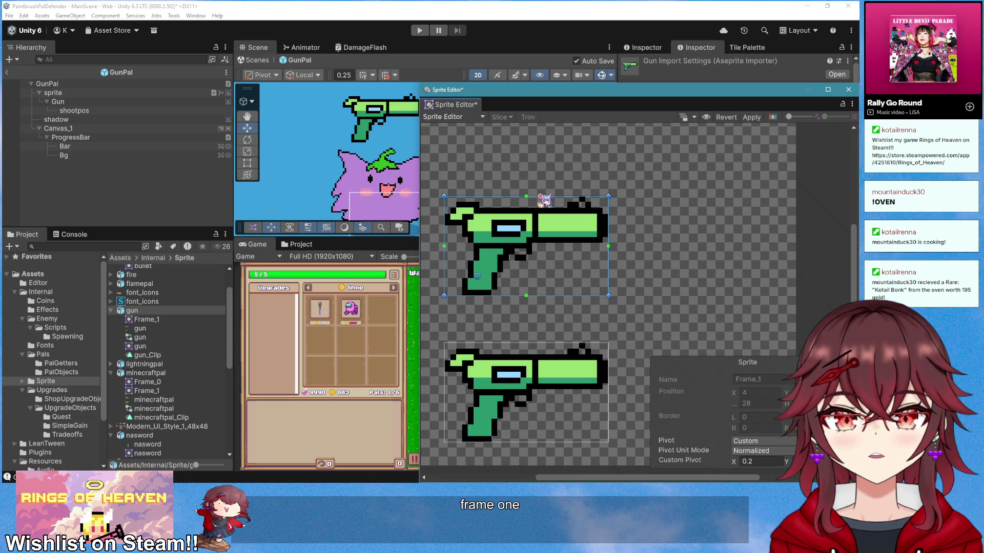
pyautogui.scroll(3, 561, 198)
pyautogui.click(751, 117)
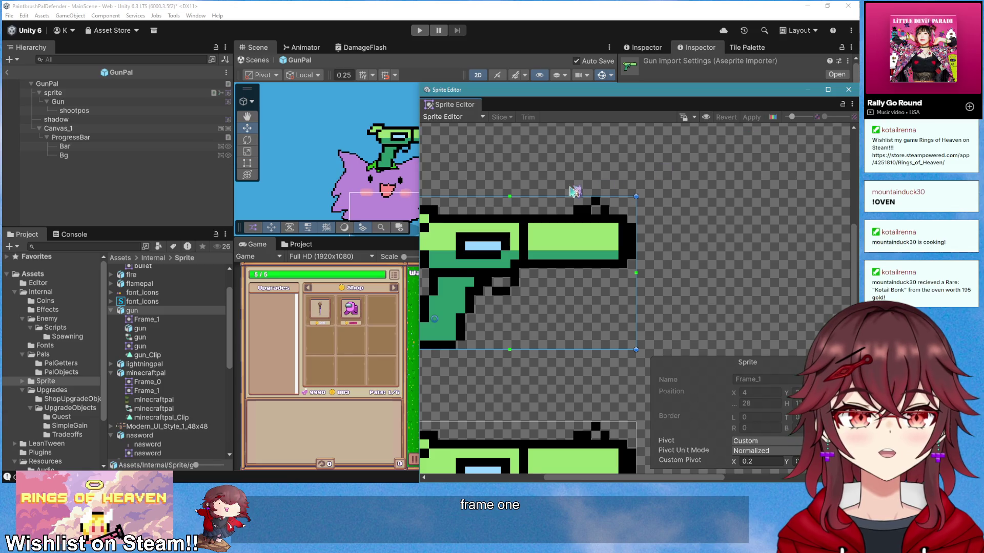
pyautogui.moveTo(582, 200); pyautogui.dragTo(659, 193)
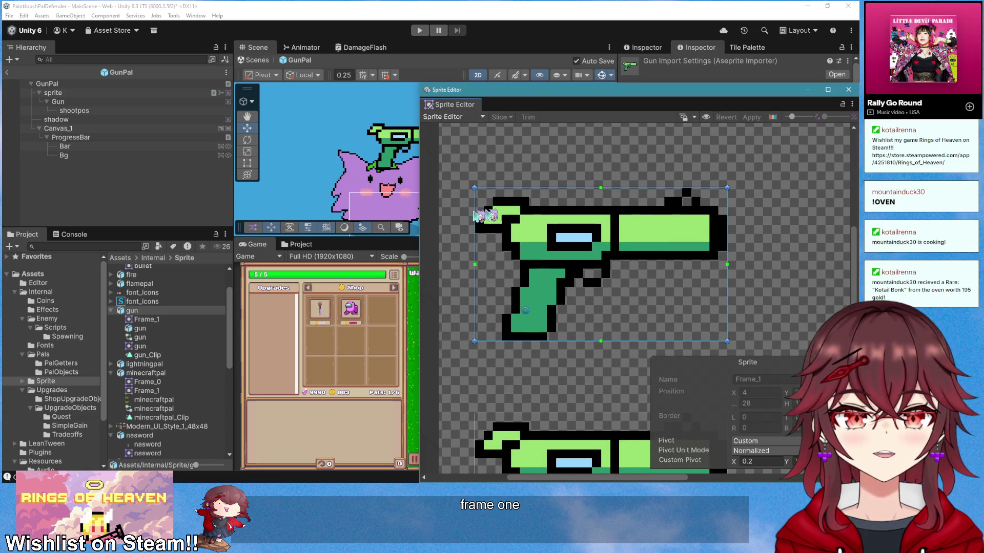
pyautogui.moveTo(795, 88); pyautogui.dragTo(525, 65)
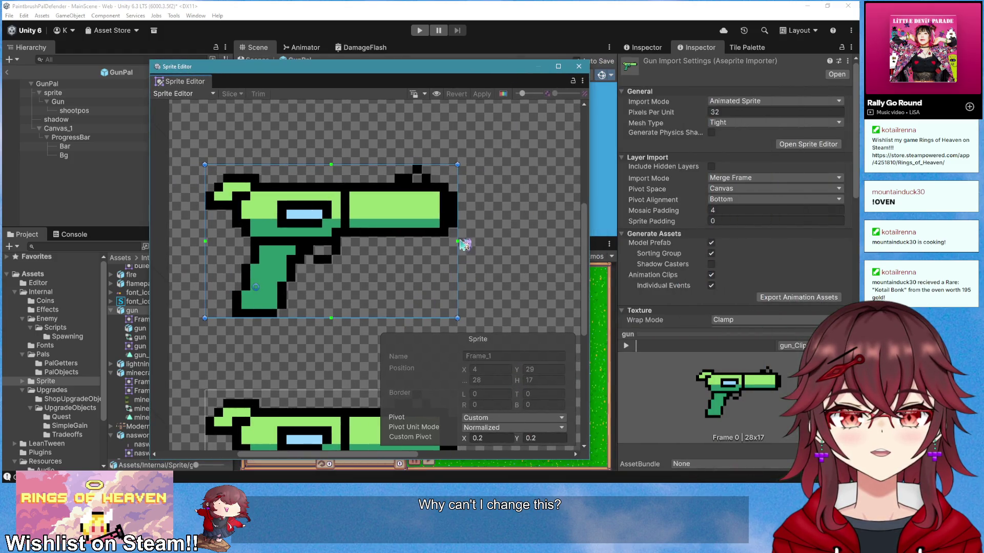
pyautogui.click(578, 67)
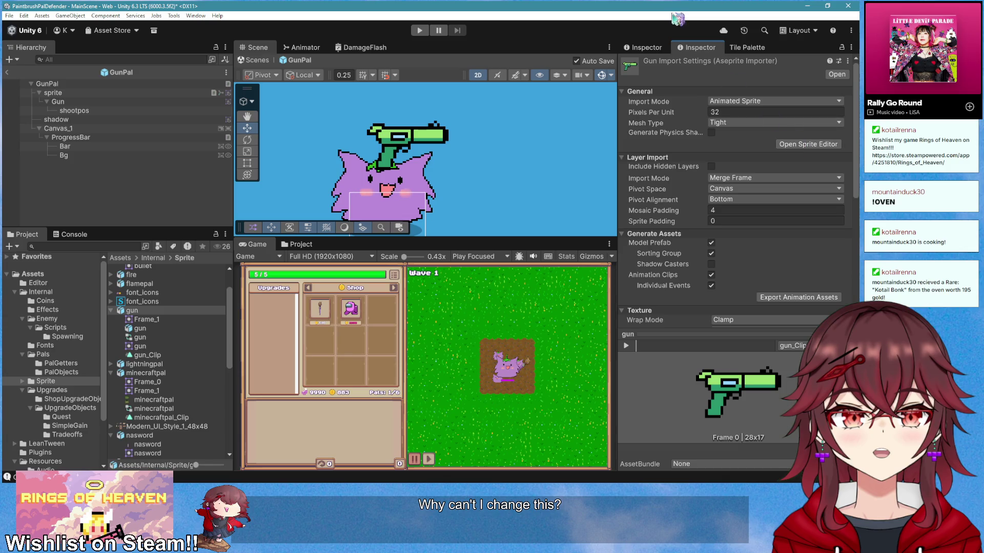
# - Reopen the gun's Sprite Editor on Frame_1 and unlock border editing in the lock list
pyautogui.click(784, 145)
pyautogui.click(324, 216)
pyautogui.scroll(2, 324, 209)
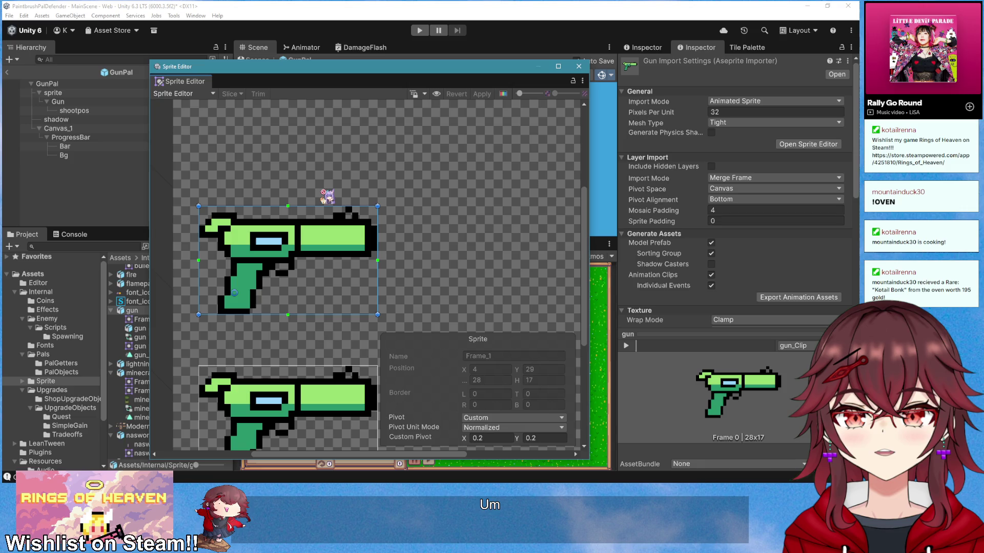
pyautogui.scroll(-1, 341, 233)
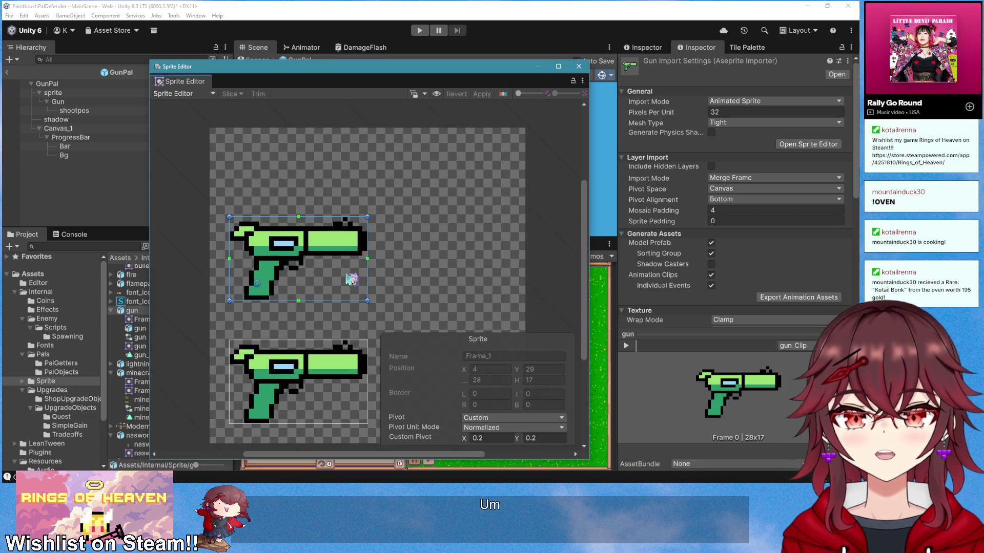
pyautogui.click(419, 95)
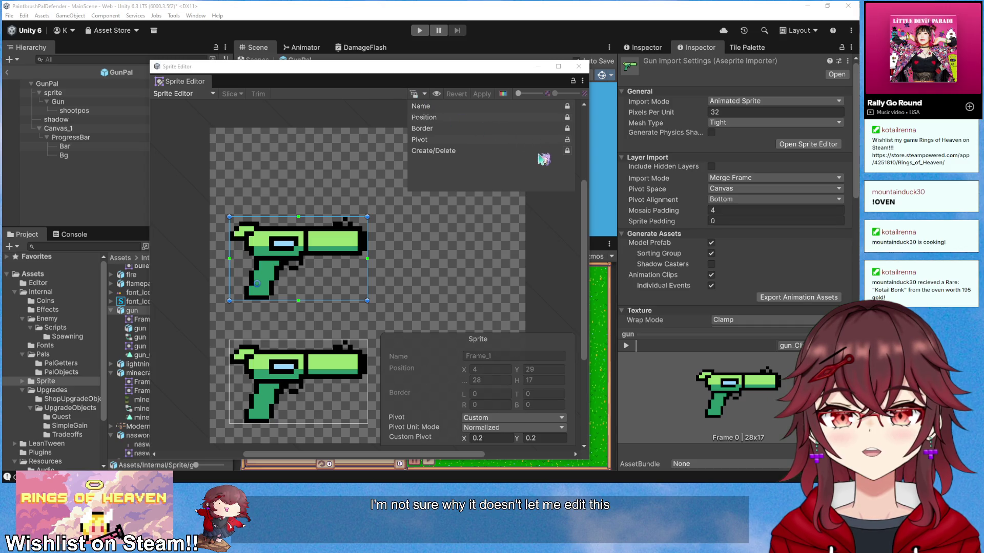
pyautogui.click(567, 128)
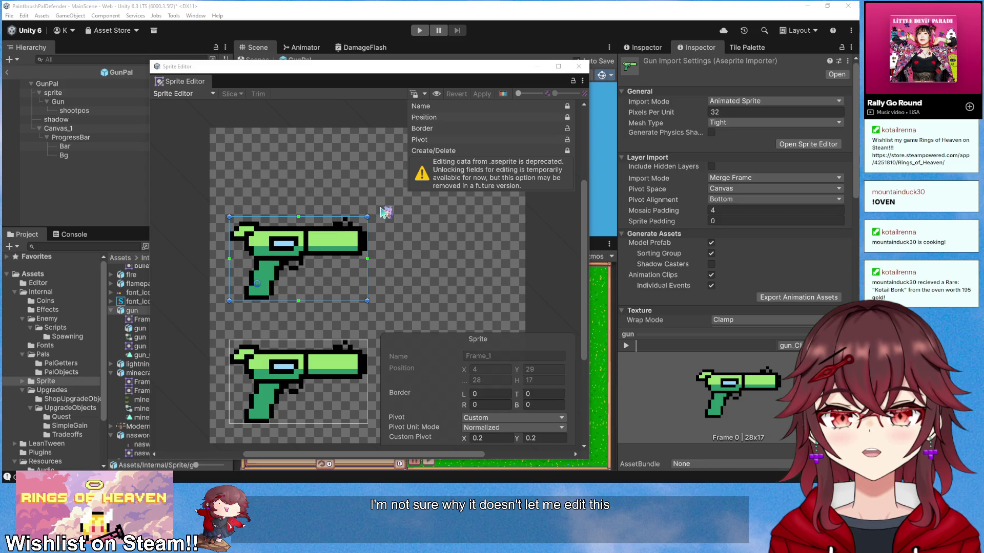
pyautogui.click(384, 212)
# - Reselect Frame_1, check the lock list, and pan to show both gun frames
pyautogui.click(330, 222)
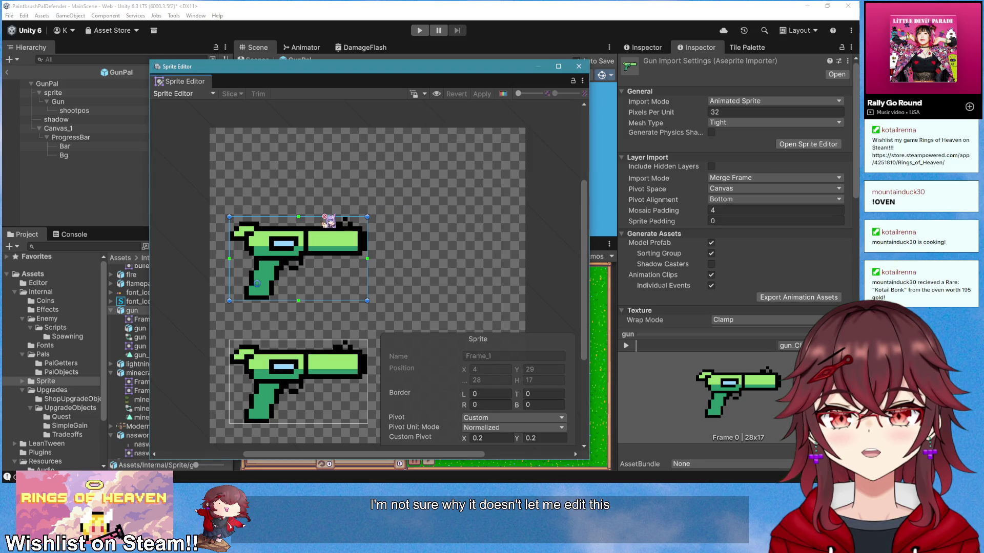
pyautogui.scroll(2, 333, 218)
pyautogui.click(425, 94)
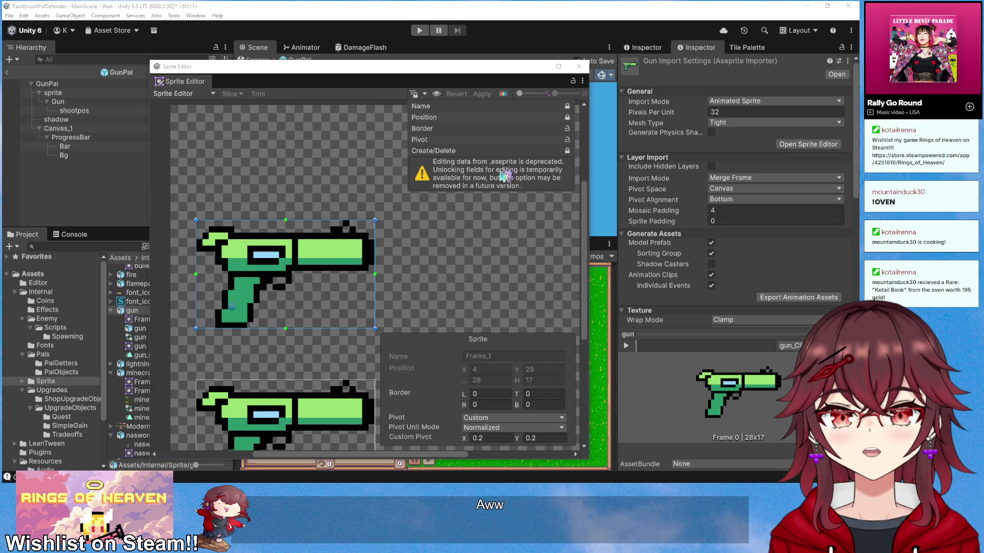
pyautogui.click(333, 241)
pyautogui.scroll(1, 285, 219)
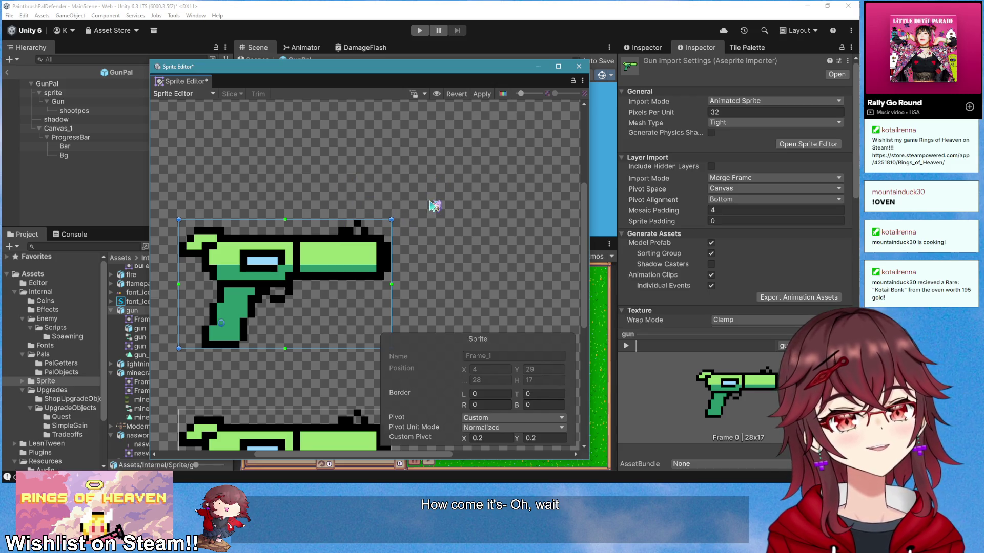
pyautogui.scroll(-2, 435, 206)
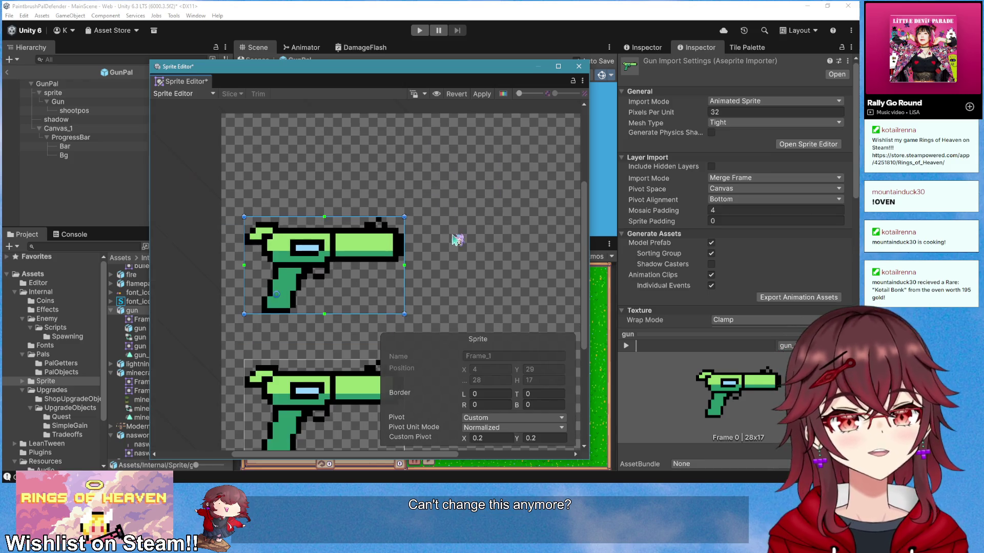
pyautogui.moveTo(457, 240); pyautogui.dragTo(417, 188)
# - Select the lower gun frame, close the Sprite Editor answering the unapplied-settings prompt, and revisit Aseprite
pyautogui.click(329, 344)
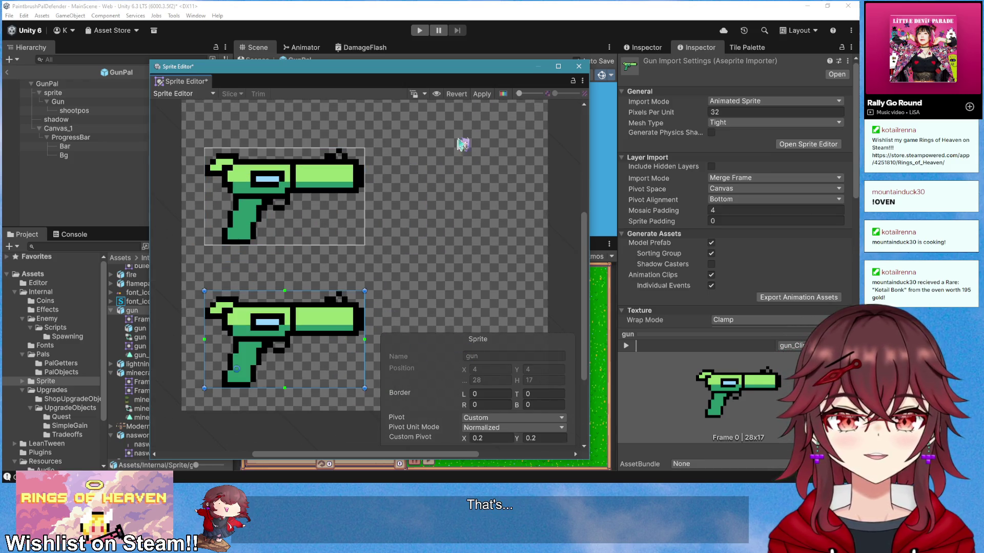
pyautogui.click(579, 66)
pyautogui.click(450, 264)
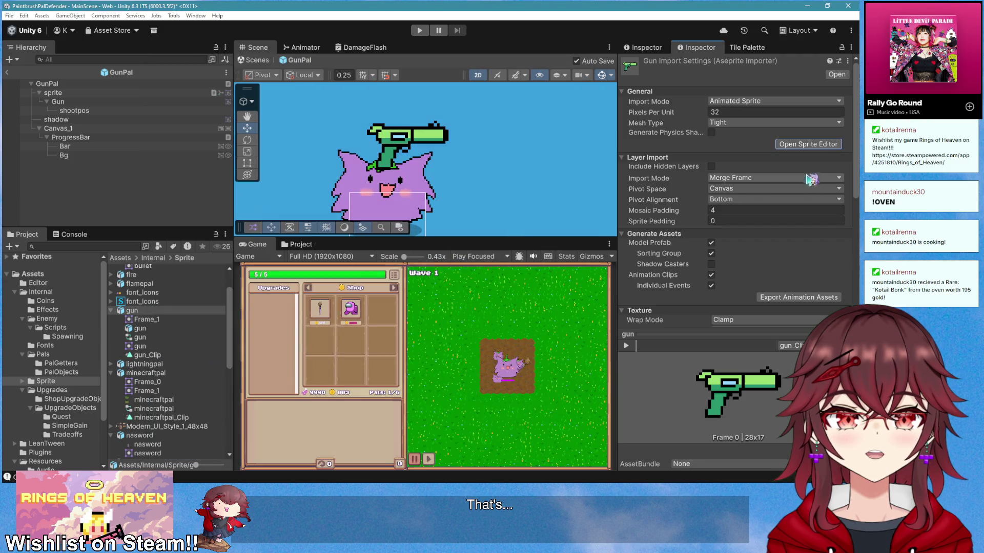
pyautogui.doubleClick(160, 313)
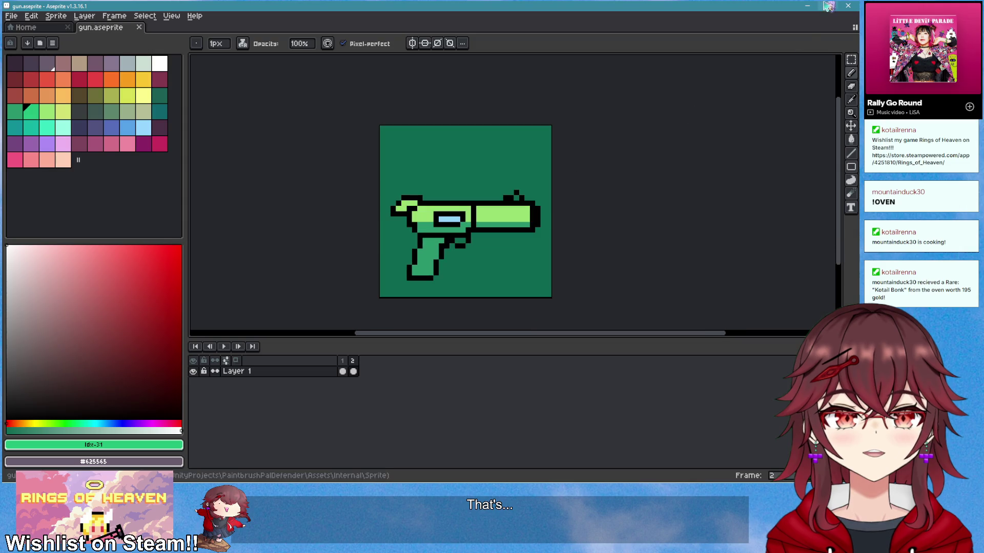
pyautogui.click(848, 6)
# - Inspect the gun texture, animator controller and import settings, then reopen the Sprite Editor
pyautogui.click(148, 331)
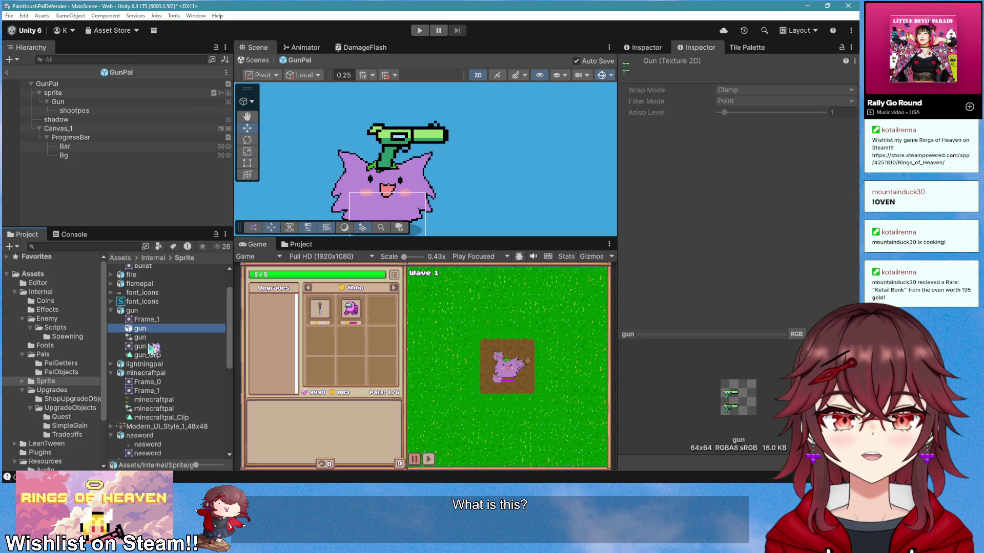
pyautogui.click(140, 338)
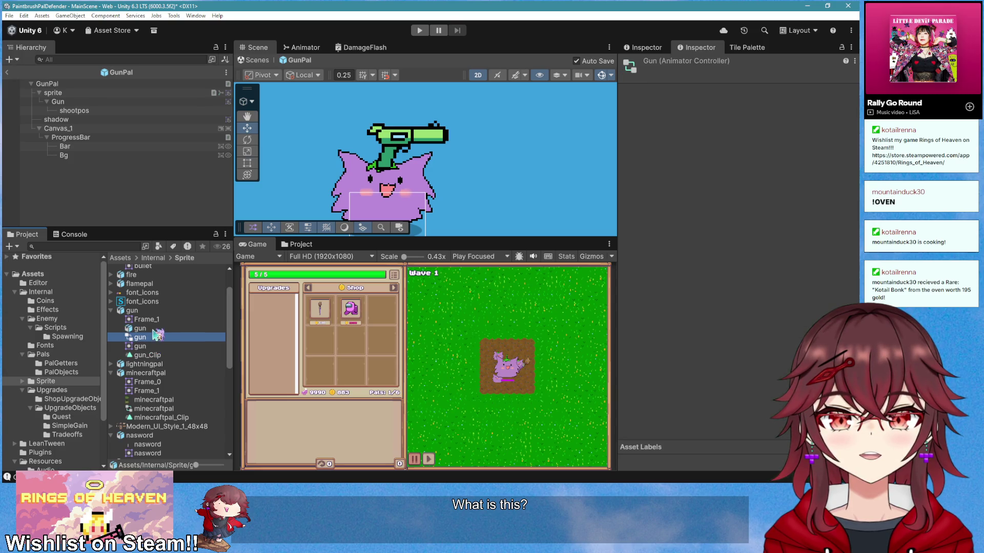
pyautogui.click(154, 312)
pyautogui.scroll(-5, 773, 263)
pyautogui.scroll(3, 772, 263)
pyautogui.click(807, 144)
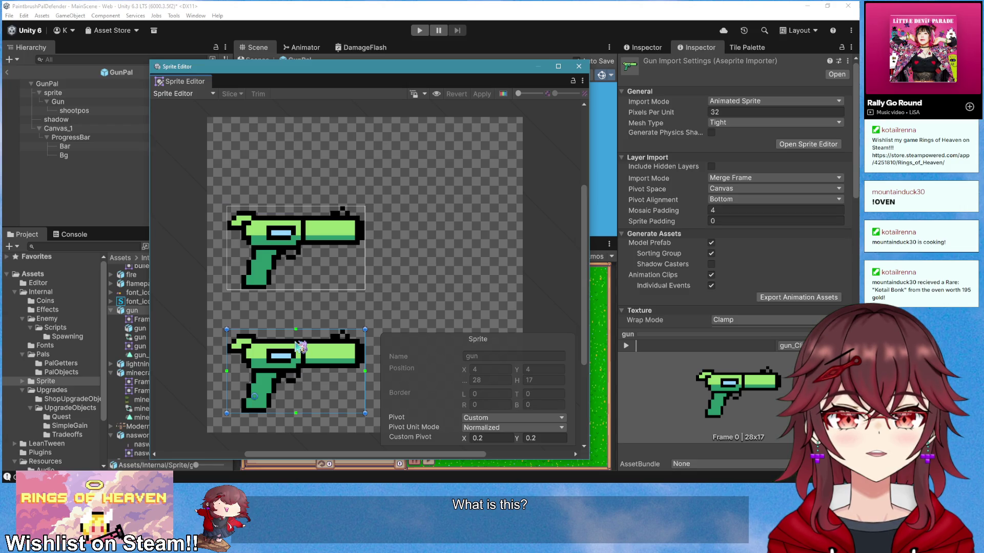
# - Review the Frame_1 and lower gun frames, close the Sprite Editor, and start the game
pyautogui.click(306, 278)
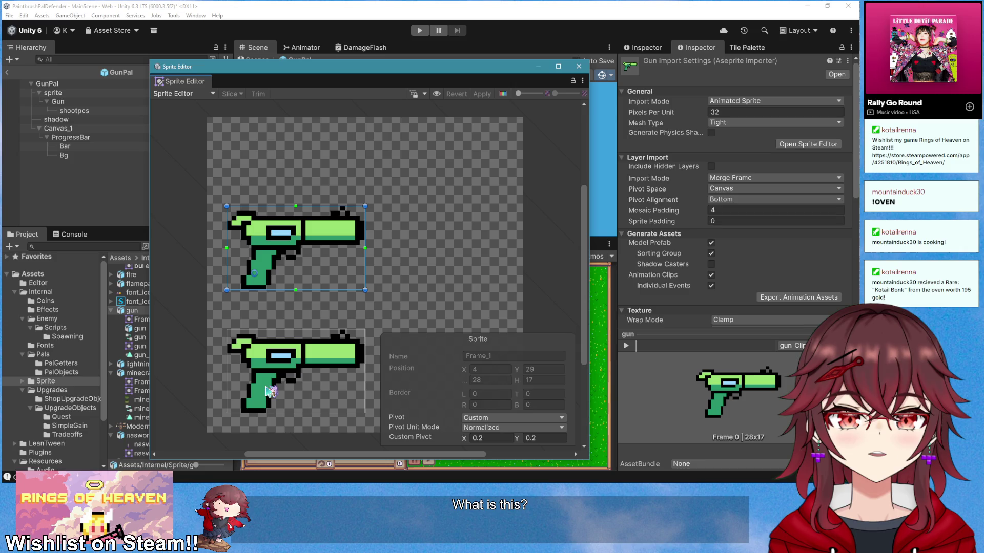
pyautogui.click(270, 392)
pyautogui.click(294, 270)
pyautogui.write('0.4')
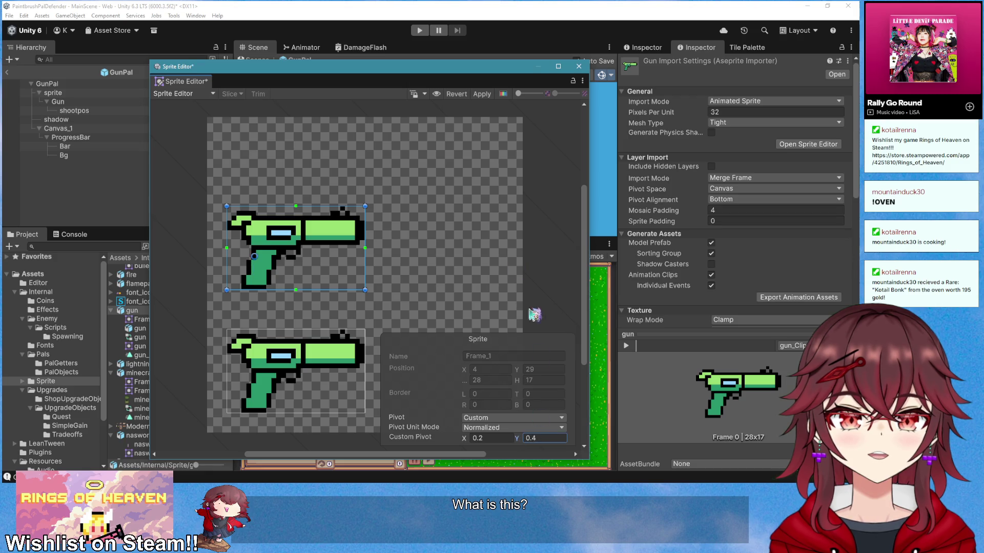
pyautogui.click(579, 66)
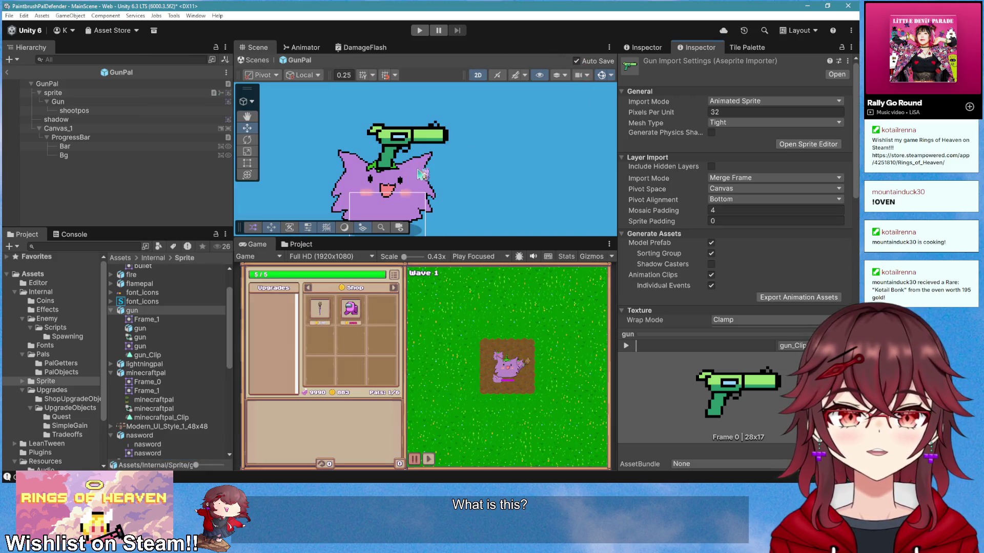
pyautogui.click(419, 30)
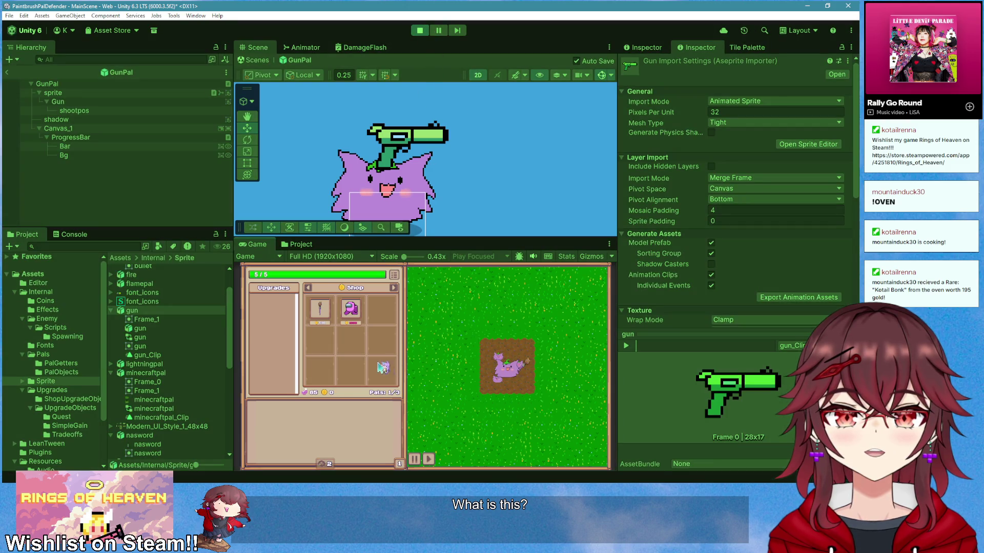
# - Stop the game and check Frame_1's 0.2, 0.4 pivot in the gun's Sprite Editor
pyautogui.click(419, 30)
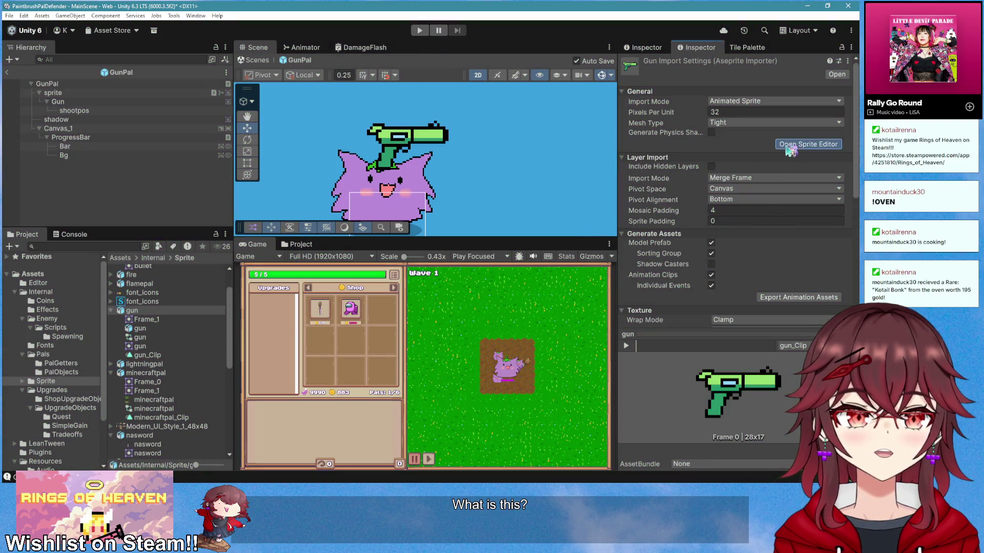
pyautogui.click(789, 145)
pyautogui.click(335, 210)
pyautogui.scroll(5, 336, 210)
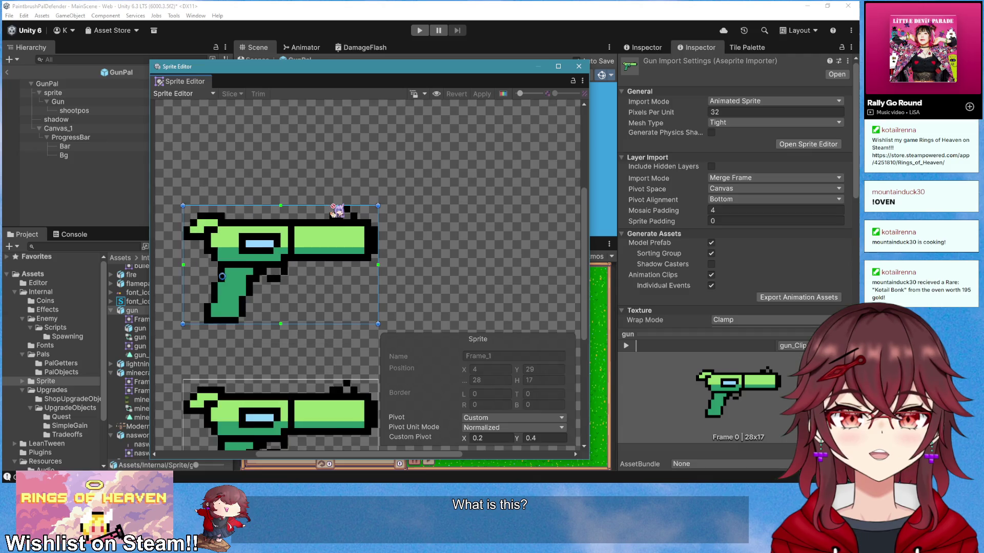
pyautogui.scroll(2, 336, 210)
pyautogui.scroll(-3, 351, 272)
pyautogui.scroll(-4, 351, 272)
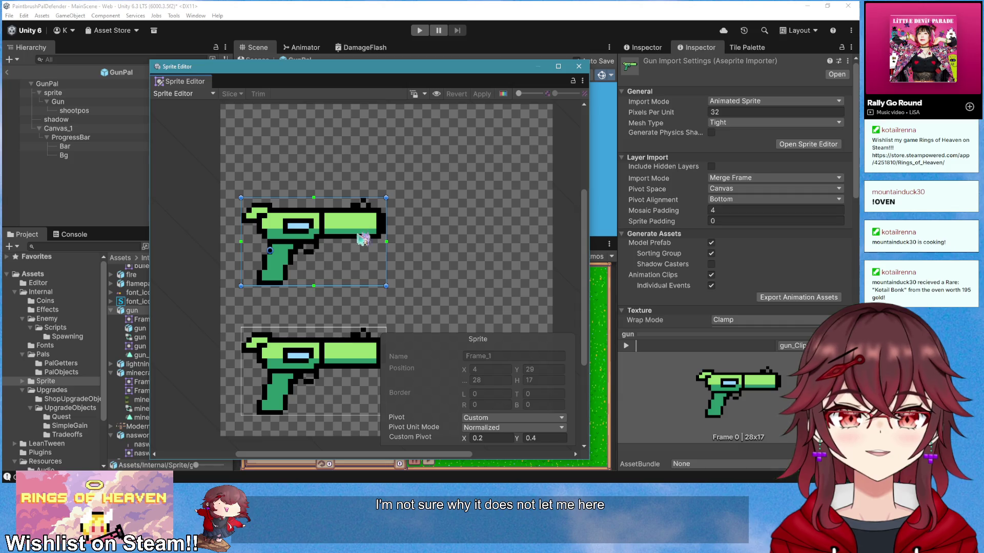
pyautogui.hscroll(2, 356, 238)
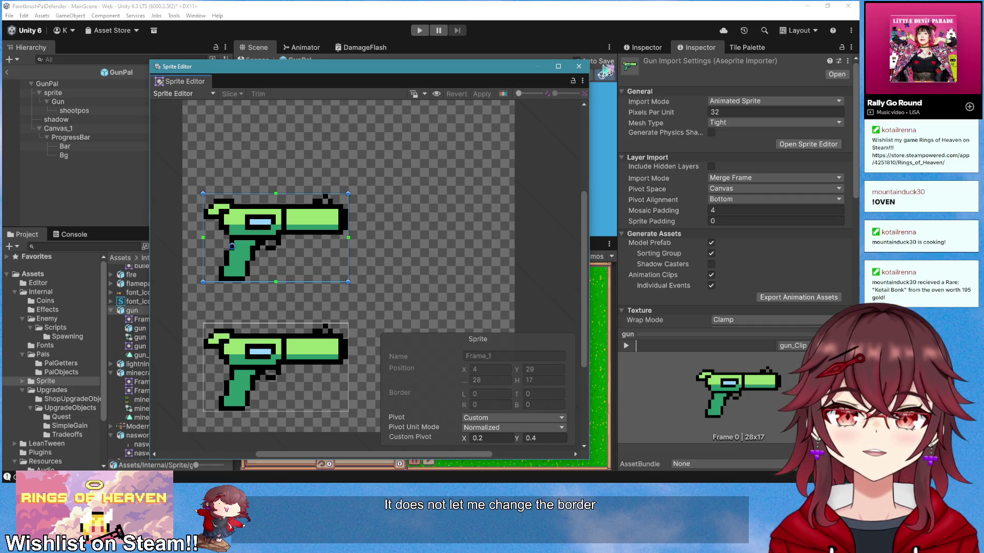
pyautogui.click(579, 66)
# - Open and close gun.aseprite, then reopen the Sprite Editor with Frame_1 selected and locks listed
pyautogui.doubleClick(148, 313)
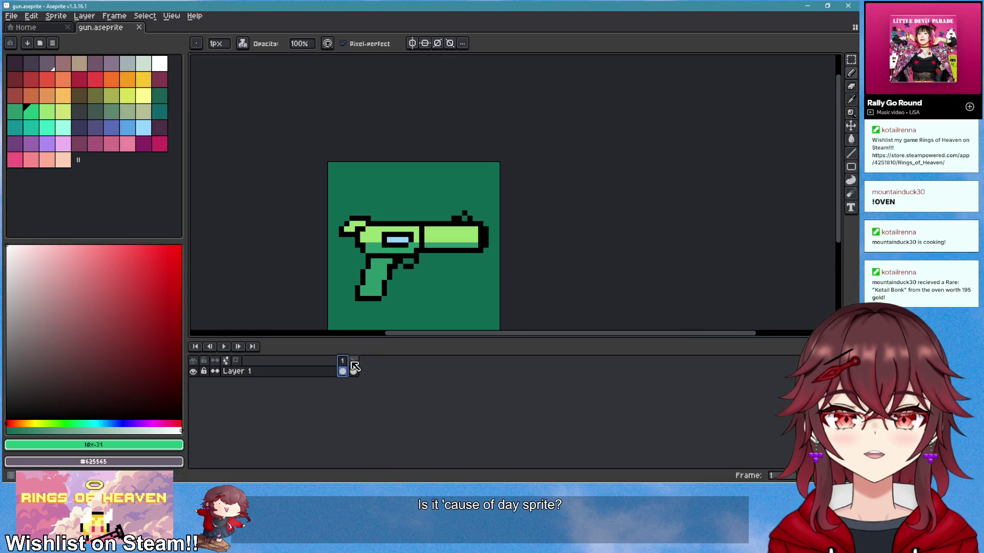
pyautogui.click(848, 6)
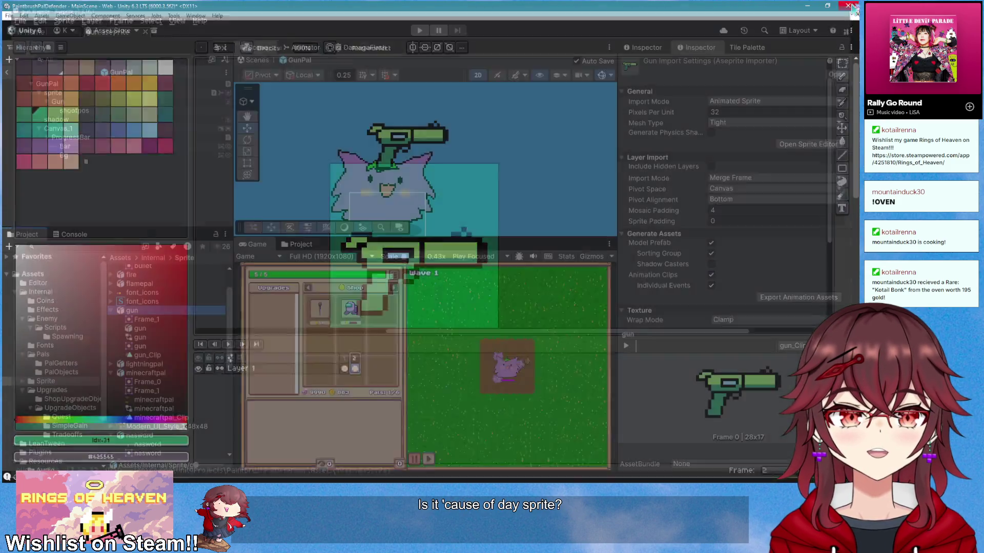
pyautogui.click(808, 144)
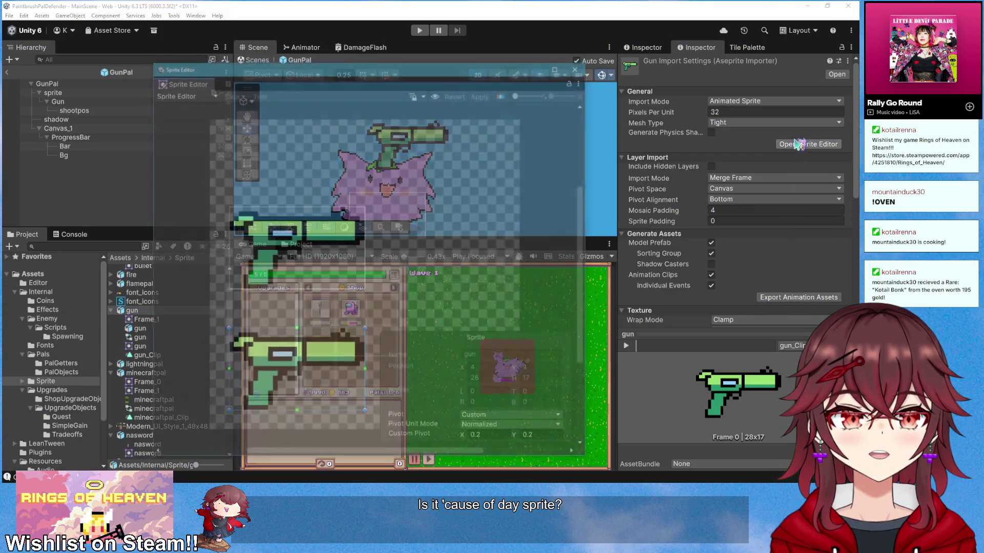
pyautogui.click(342, 249)
pyautogui.scroll(2, 335, 216)
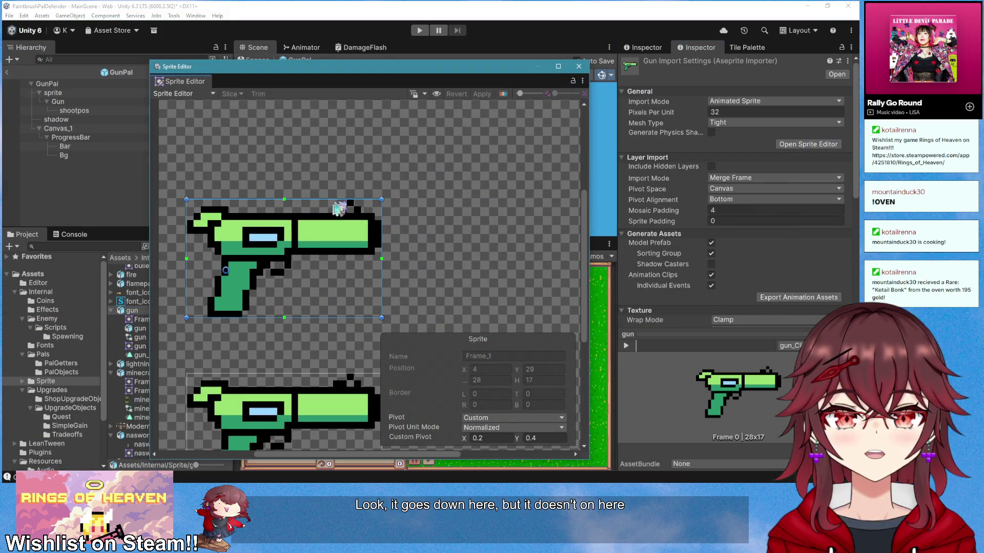
pyautogui.click(418, 94)
# - Unlock frame creation, borders, positions and names, then set the pivot Y to 0.2
pyautogui.click(567, 151)
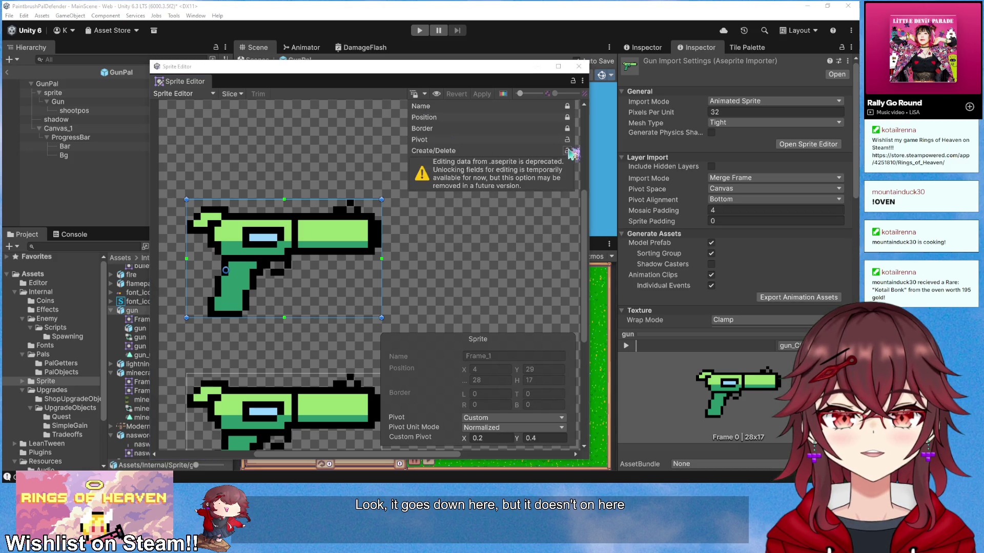
pyautogui.click(567, 128)
pyautogui.click(567, 117)
pyautogui.click(567, 106)
pyautogui.click(341, 230)
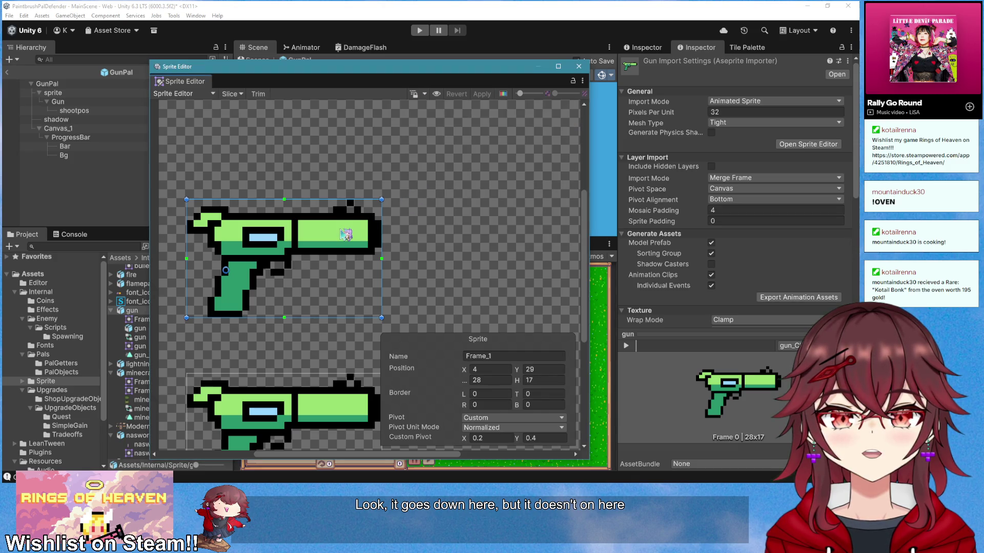
pyautogui.moveTo(344, 200); pyautogui.dragTo(345, 200)
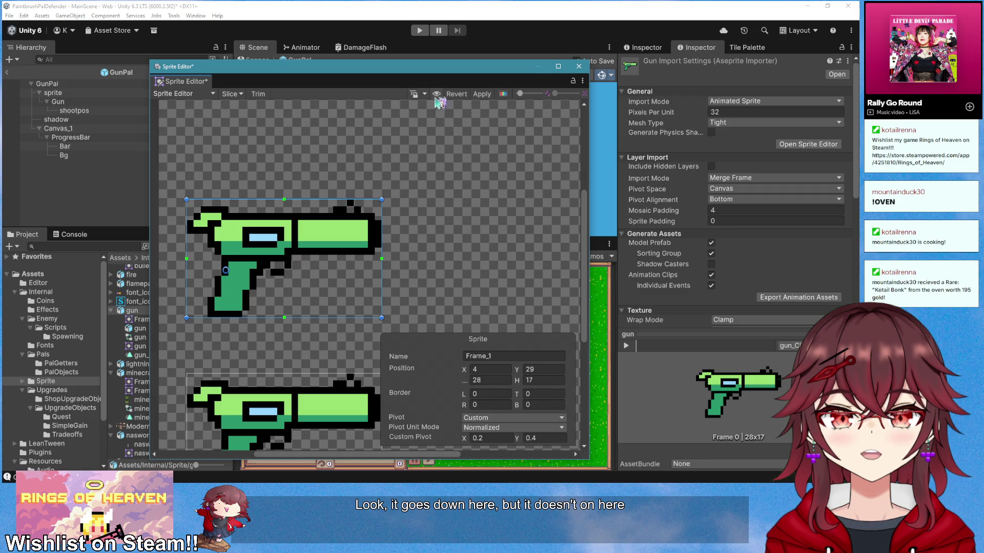
pyautogui.scroll(-3, 324, 218)
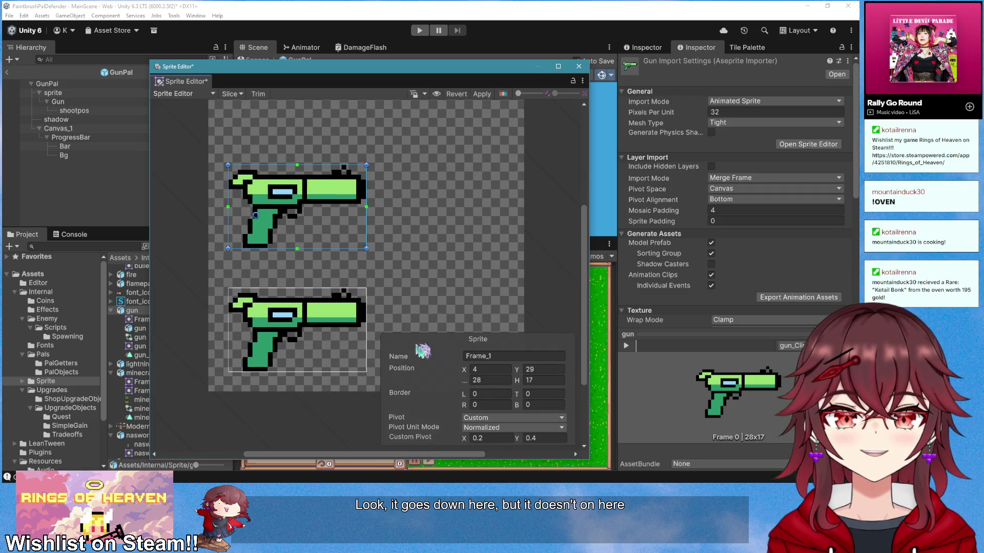
pyautogui.doubleClick(549, 439)
pyautogui.write('0.2')
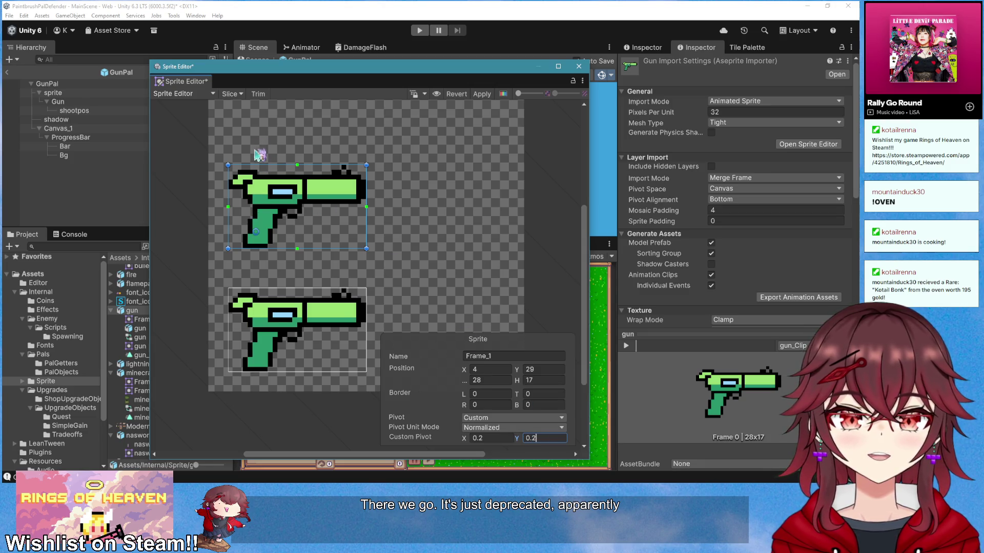
pyautogui.click(318, 192)
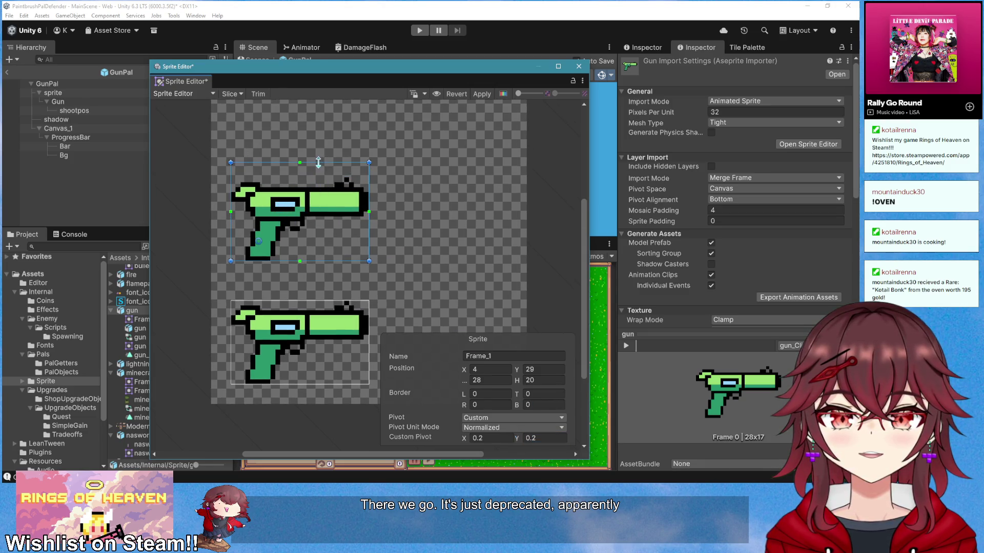
# - Resize the bottom frame to height 22 at Y 2, move Frame_1 to Y 27, apply, and play
pyautogui.click(319, 329)
pyautogui.moveTo(318, 301); pyautogui.dragTo(321, 277)
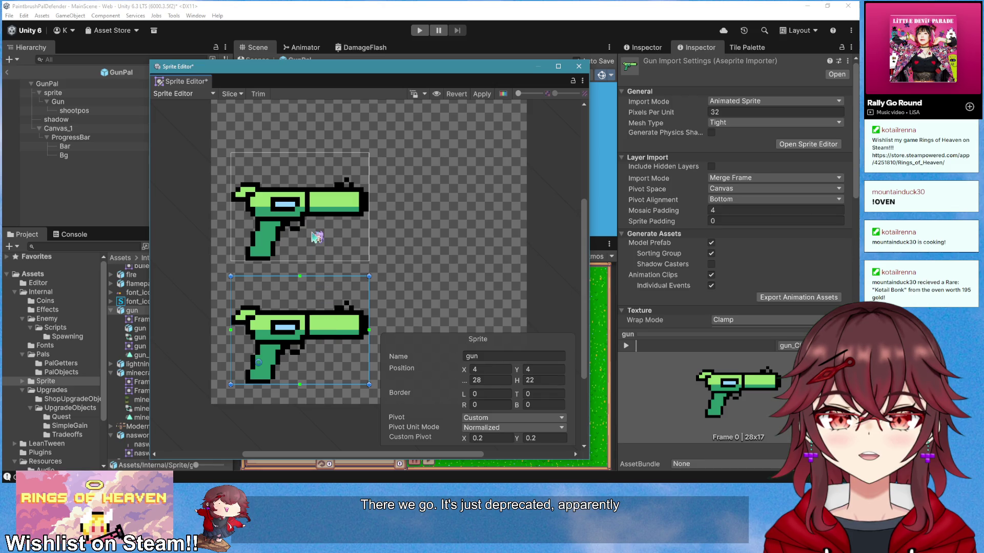
pyautogui.hscroll(2, 360, 294)
pyautogui.moveTo(282, 331); pyautogui.dragTo(286, 347)
pyautogui.click(281, 226)
pyautogui.moveTo(281, 226); pyautogui.dragTo(278, 242)
pyautogui.click(482, 94)
pyautogui.click(578, 66)
pyautogui.click(420, 30)
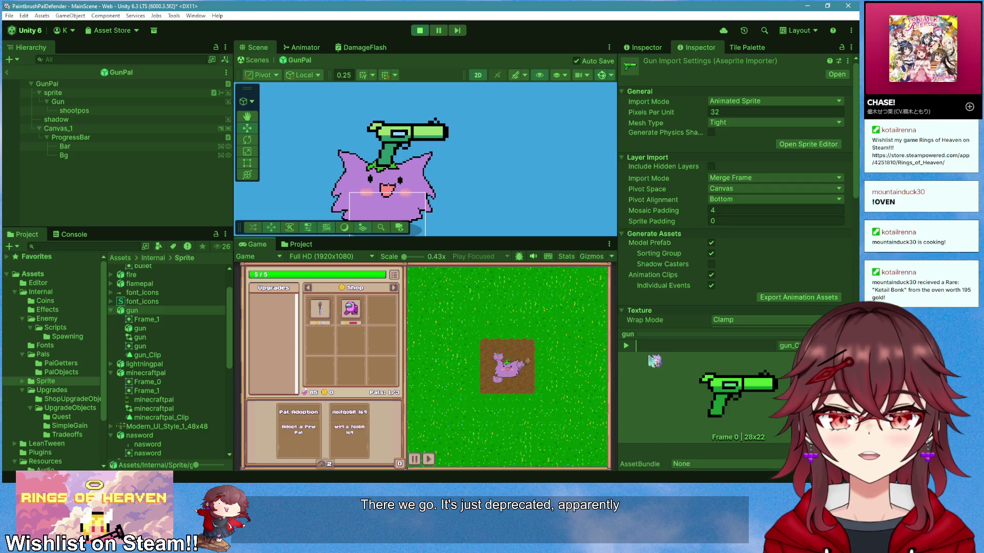
# - Stop the game and add an Animator to Gun using the gun controller
pyautogui.click(422, 423)
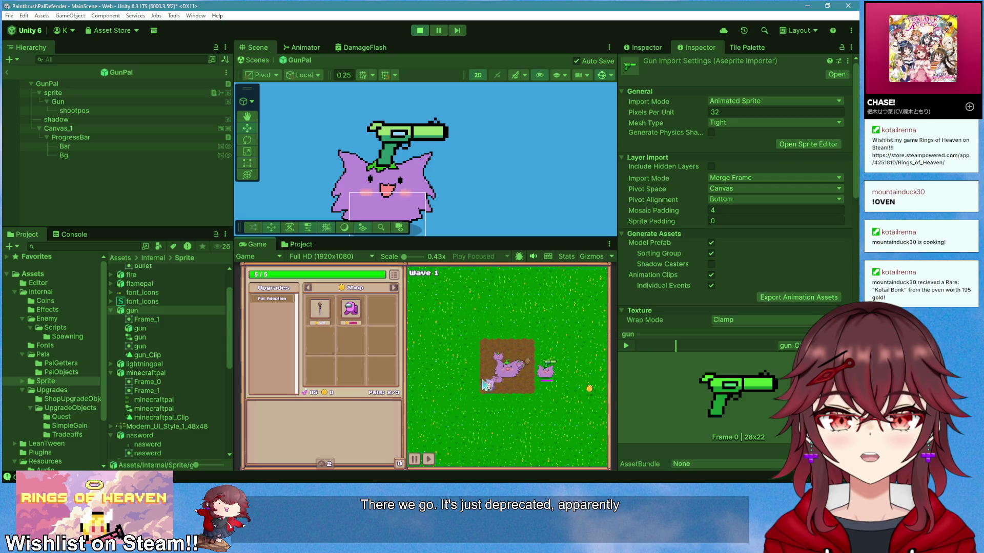
pyautogui.click(419, 31)
pyautogui.click(96, 101)
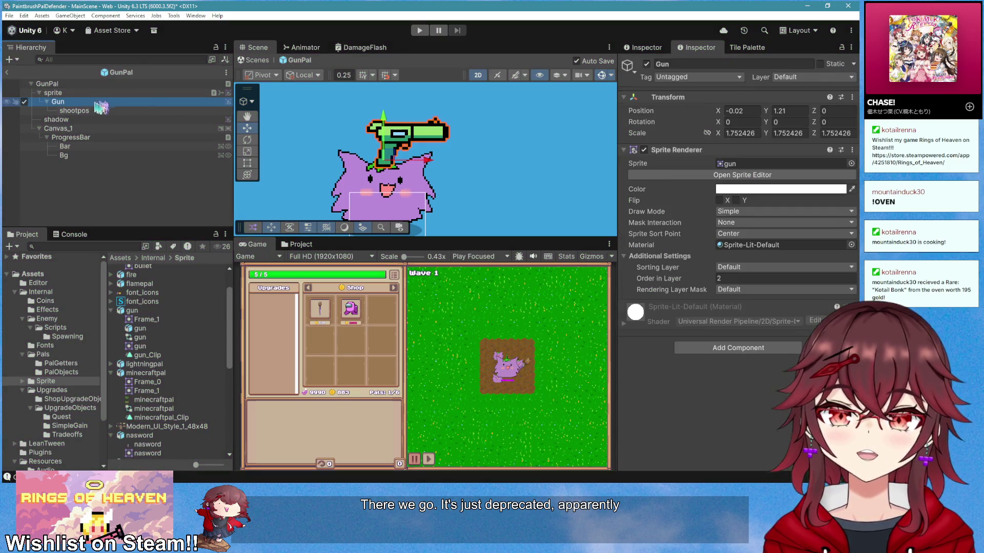
pyautogui.click(728, 354)
pyautogui.write('boxanim')
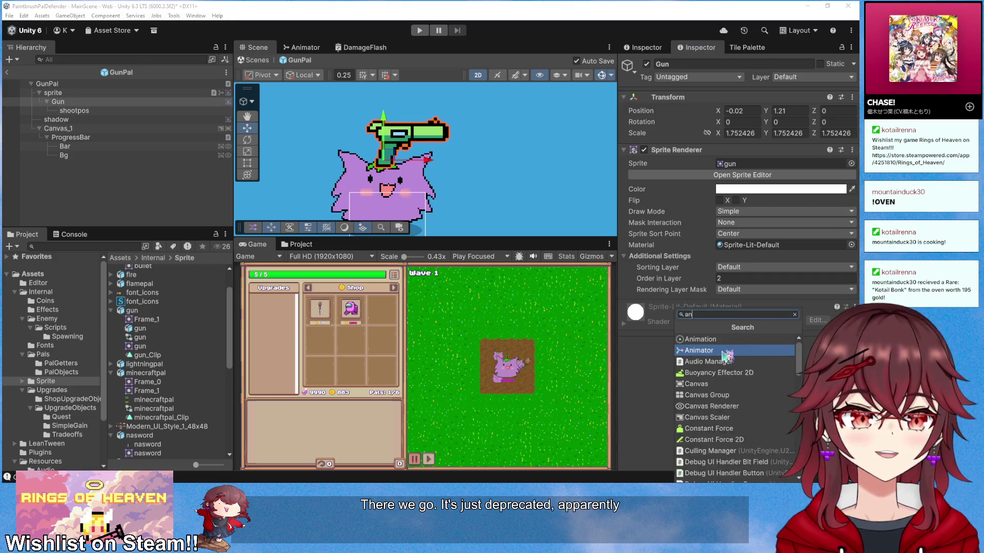
pyautogui.click(728, 351)
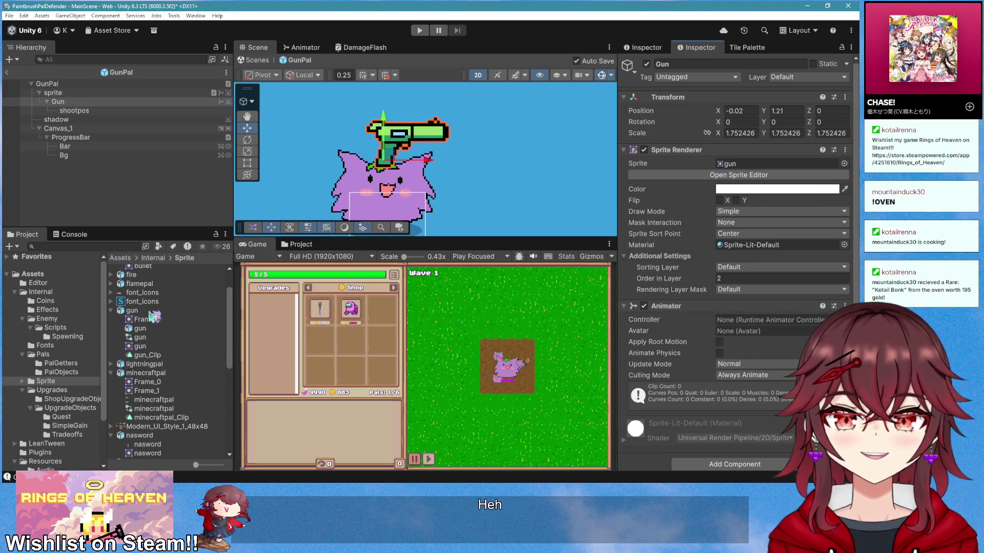
pyautogui.moveTo(152, 342); pyautogui.dragTo(747, 325)
# - Play-test the gun animation by adopting and moving a pal, then stop the game
pyautogui.hotkey('ctrl', 'p')
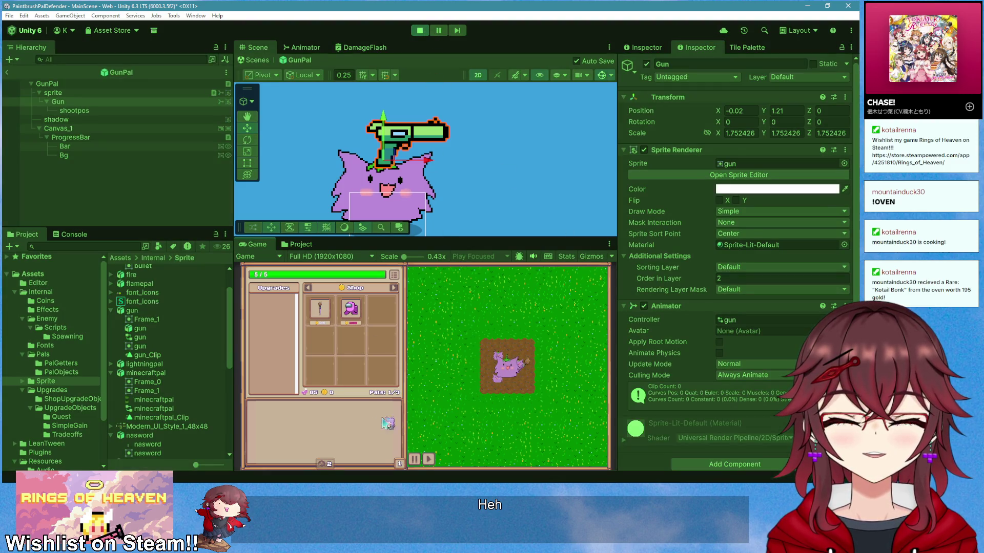
pyautogui.click(334, 431)
pyautogui.moveTo(326, 432)
pyautogui.mouseDown()
pyautogui.moveTo(489, 436)
pyautogui.moveTo(470, 412)
pyautogui.moveTo(533, 395)
pyautogui.moveTo(583, 404)
pyautogui.moveTo(458, 461)
pyautogui.moveTo(579, 451)
pyautogui.moveTo(564, 436)
pyautogui.moveTo(509, 437)
pyautogui.moveTo(584, 450)
pyautogui.moveTo(568, 444)
pyautogui.moveTo(551, 412)
pyautogui.mouseUp()
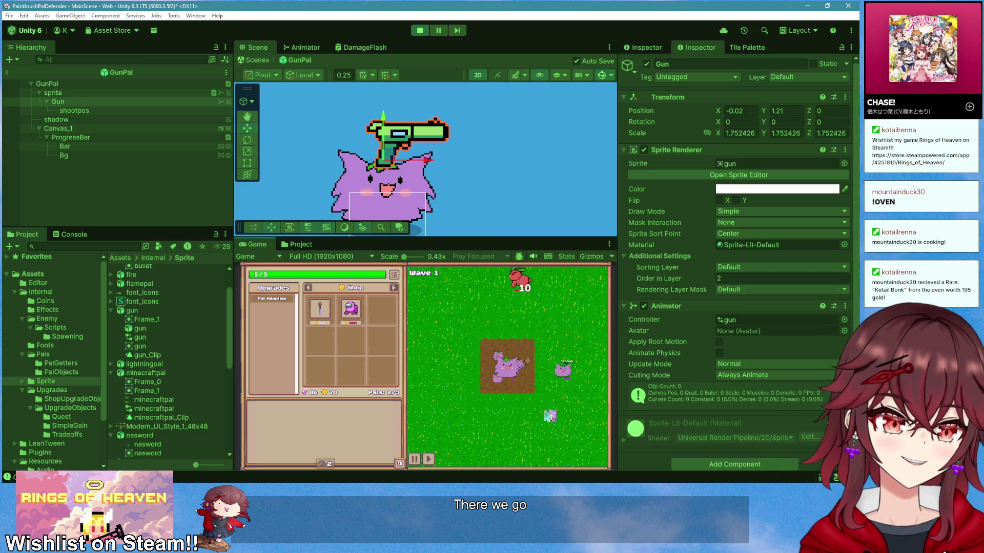
pyautogui.click(424, 32)
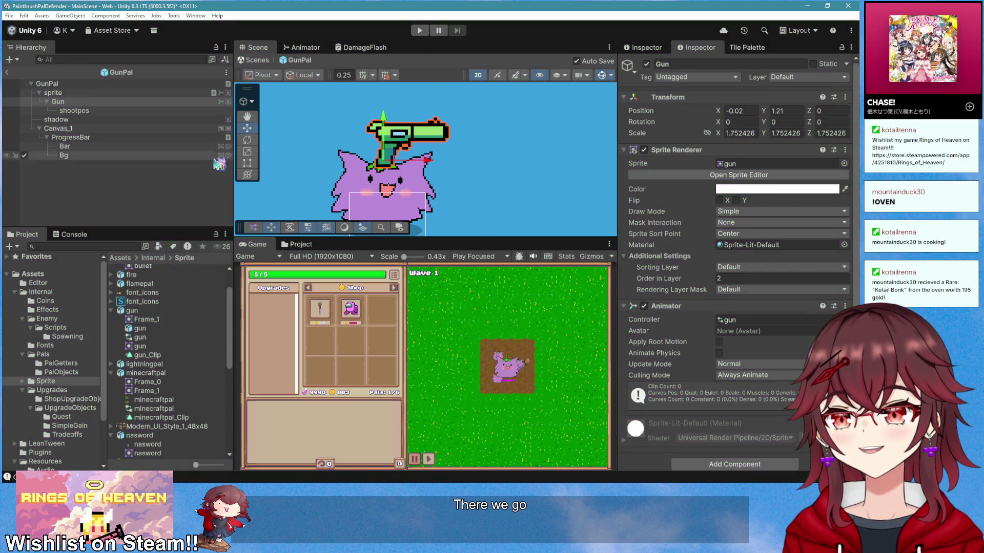
# - Commit all 25 files to master as 'added more projectile pals' and push to origin
pyautogui.hotkey('alt', 'Tab')
pyautogui.click(200, 336)
pyautogui.write('added more projecctile')
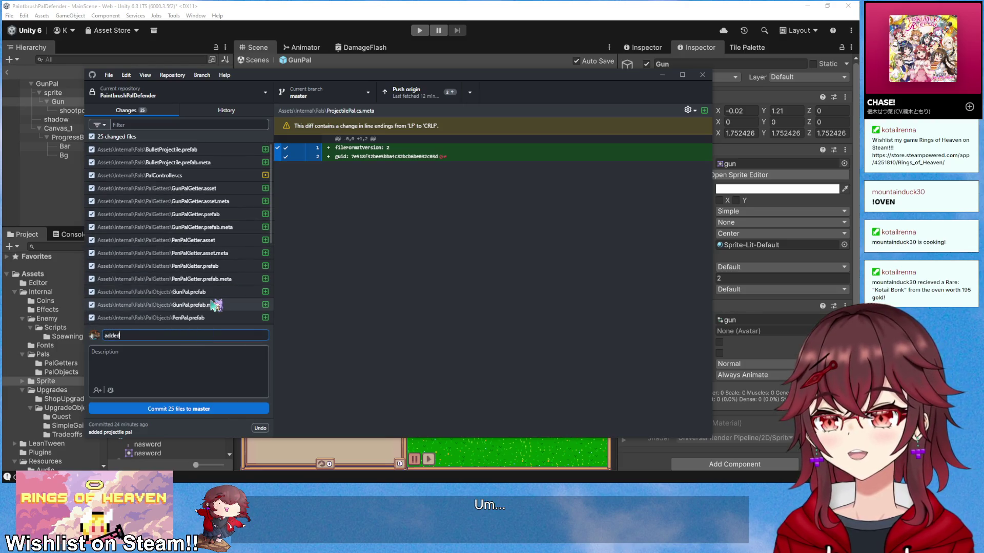
pyautogui.press('BackSpace')
pyautogui.press('BackSpace')
pyautogui.press('BackSpace')
pyautogui.write('tile pals')
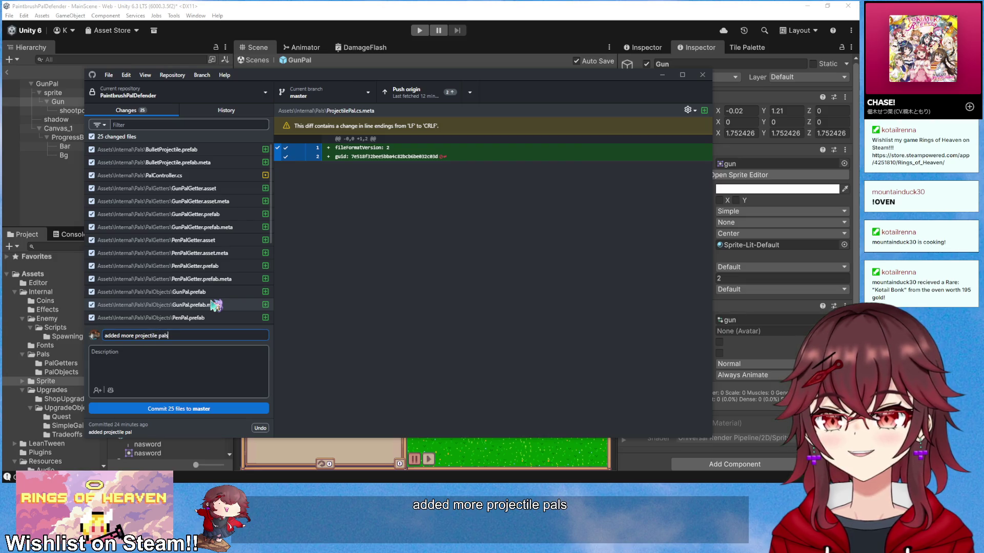
pyautogui.click(239, 409)
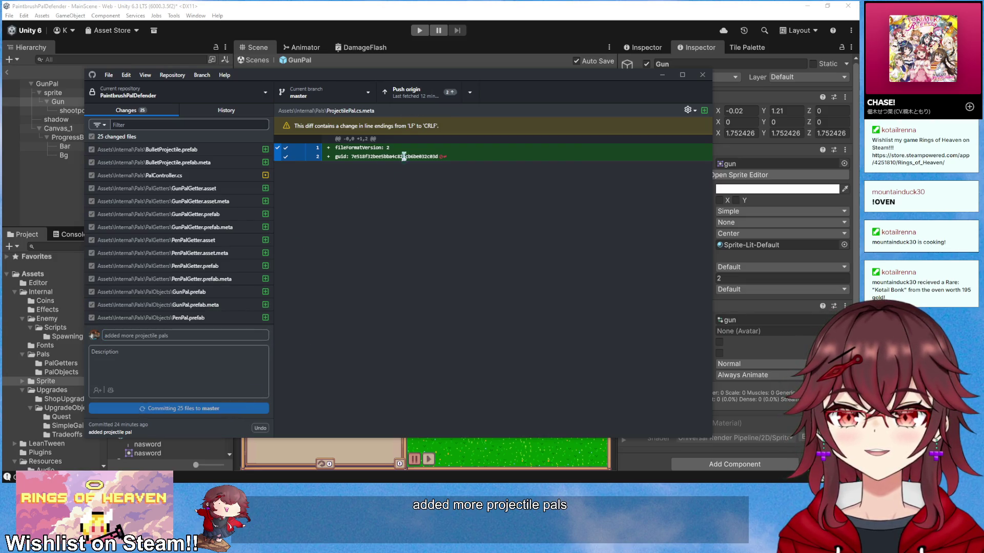
pyautogui.click(420, 101)
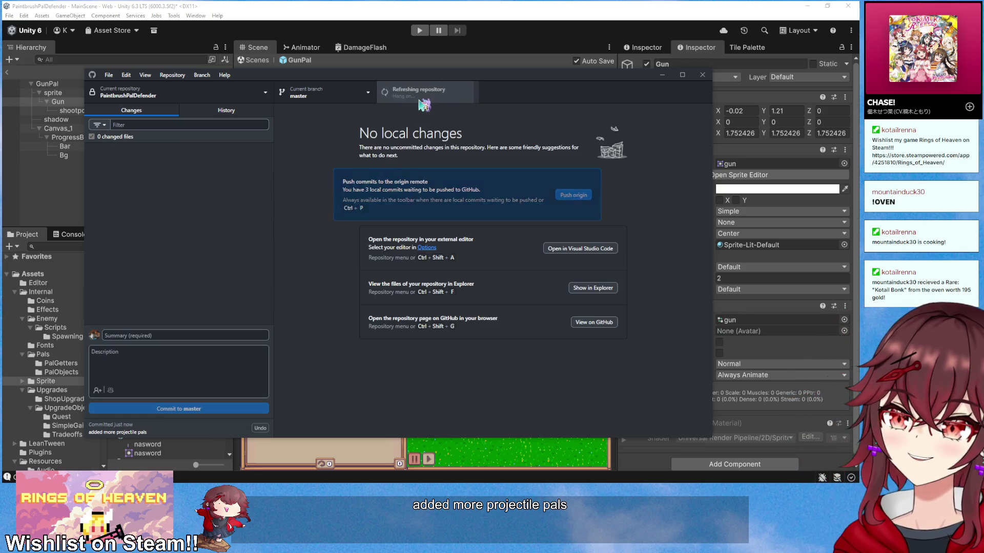
pyautogui.click(662, 75)
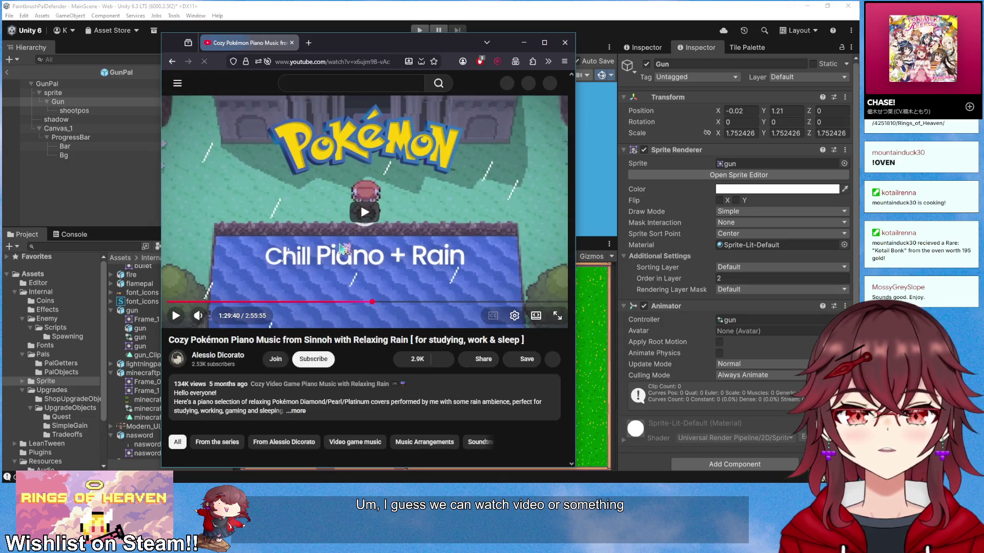
pyautogui.scroll(-3, 355, 266)
pyautogui.scroll(-6, 356, 266)
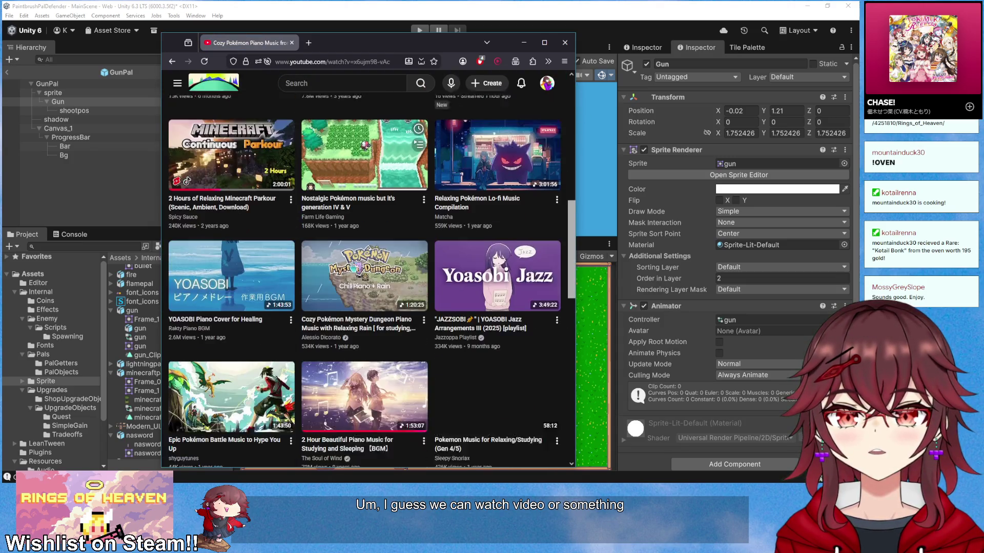
pyautogui.scroll(-5, 318, 263)
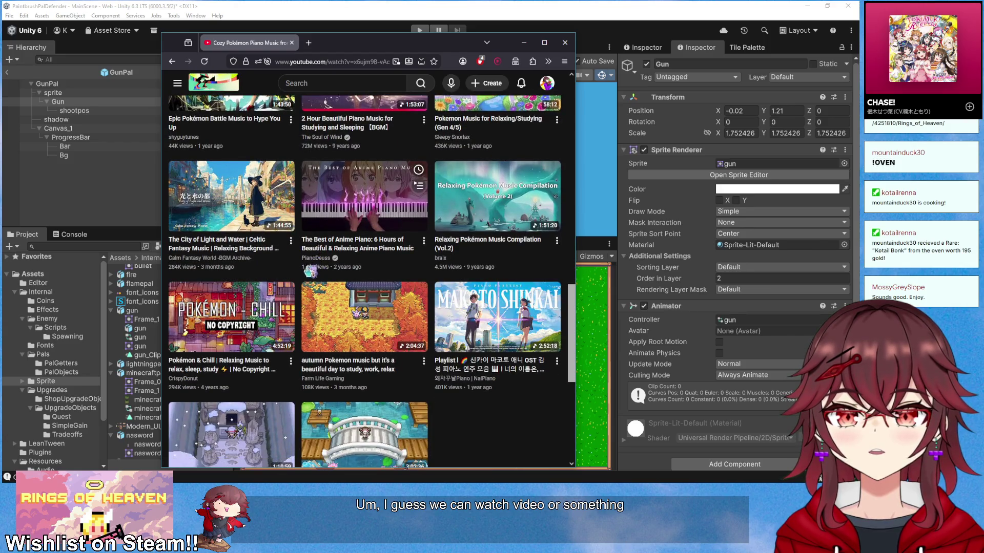
pyautogui.scroll(-2, 299, 281)
pyautogui.scroll(15, 299, 280)
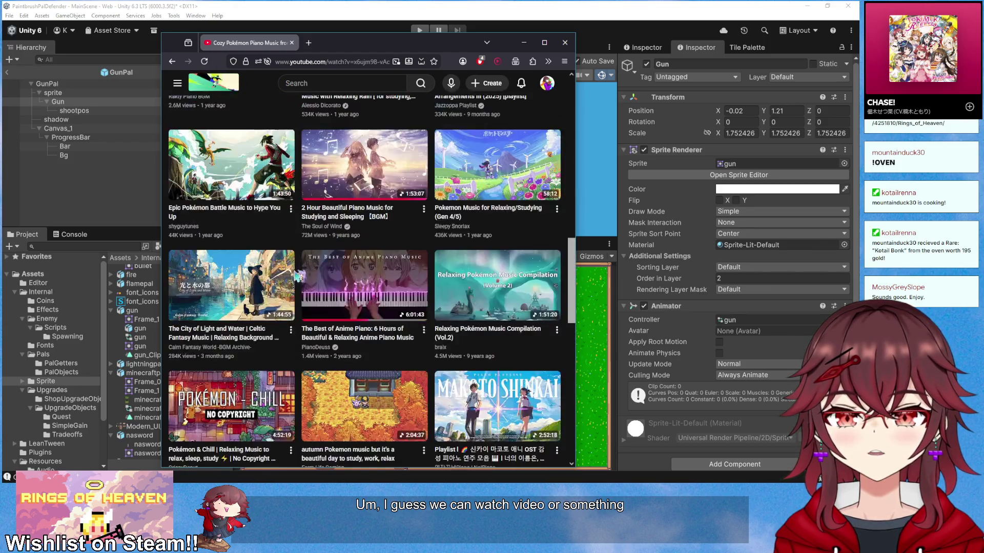
pyautogui.click(214, 82)
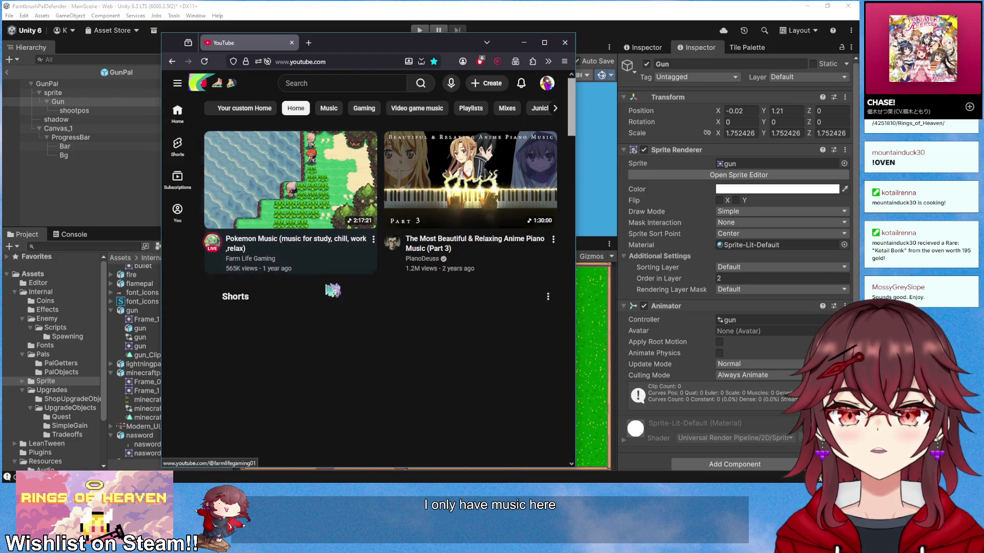
pyautogui.scroll(-1, 344, 297)
pyautogui.scroll(-3, 343, 296)
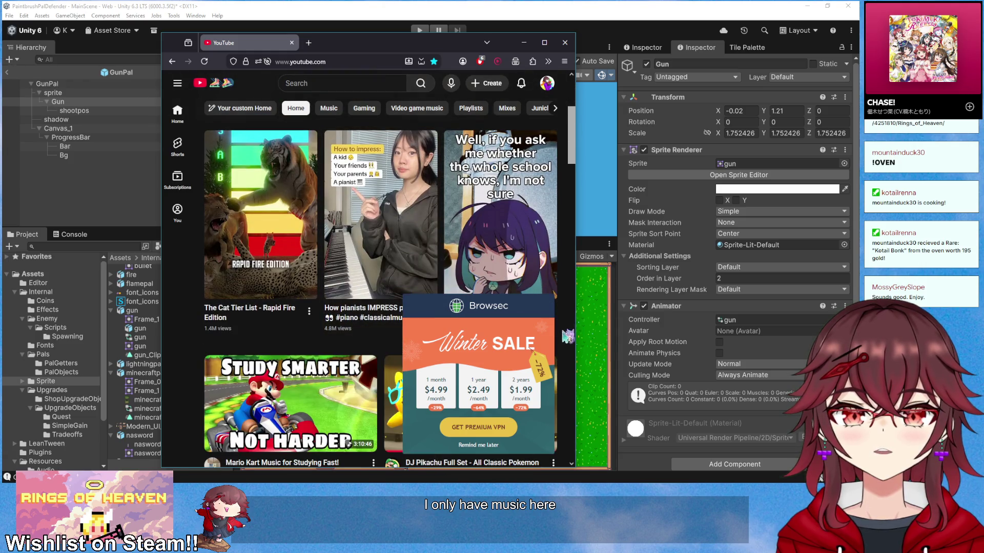
pyautogui.click(491, 444)
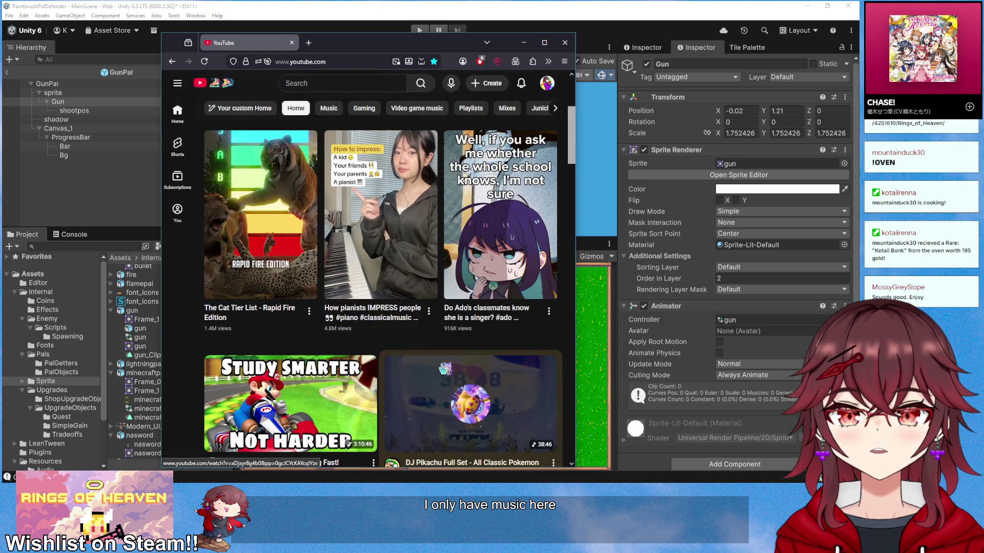
pyautogui.scroll(-3, 354, 359)
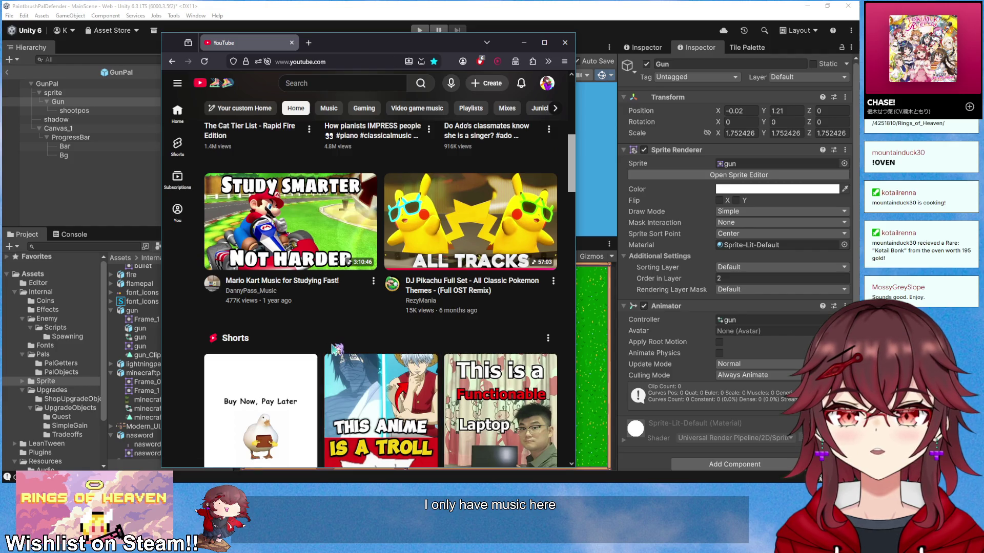
pyautogui.scroll(-4, 341, 359)
pyautogui.scroll(-4, 334, 350)
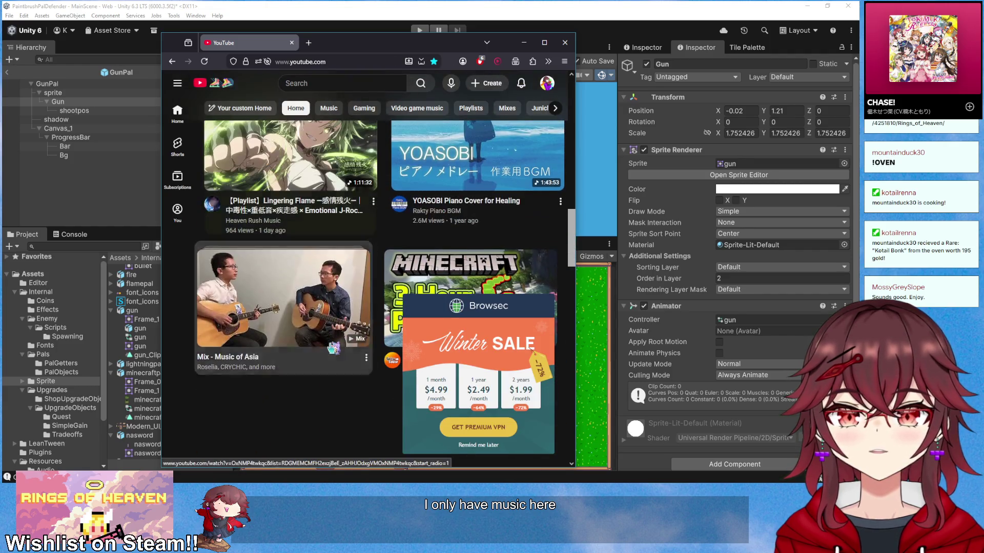
pyautogui.click(470, 446)
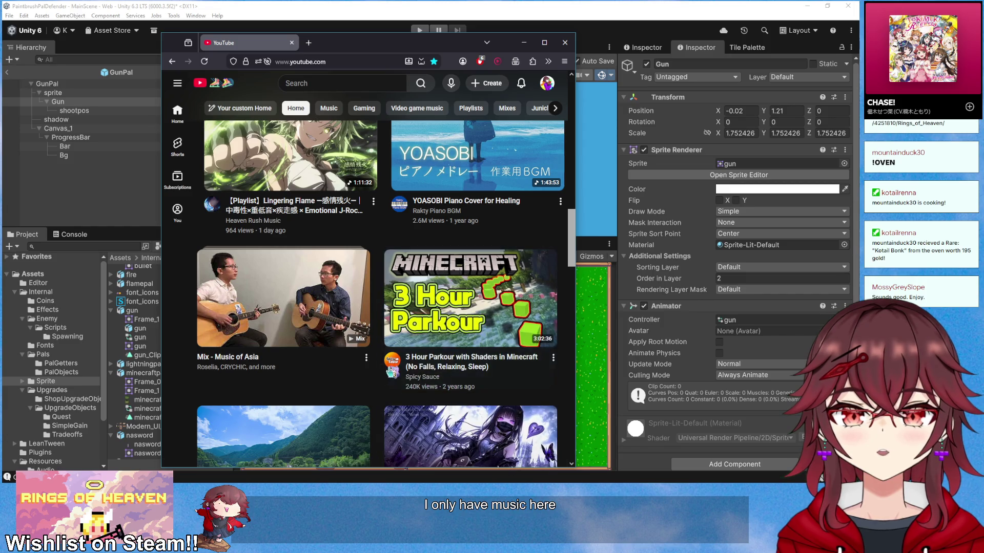
pyautogui.scroll(-4, 387, 371)
pyautogui.scroll(-6, 386, 371)
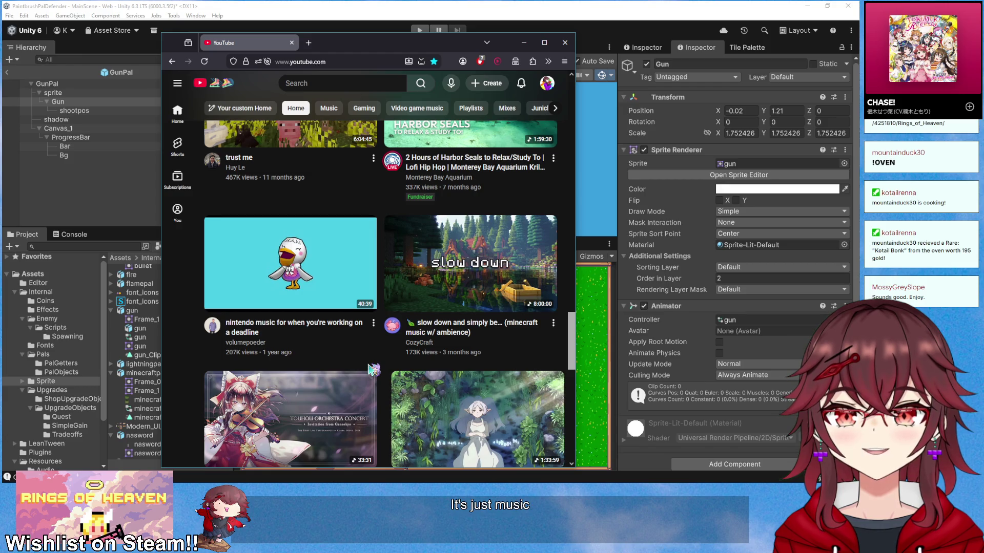
pyautogui.scroll(-3, 373, 369)
pyautogui.scroll(-3, 372, 369)
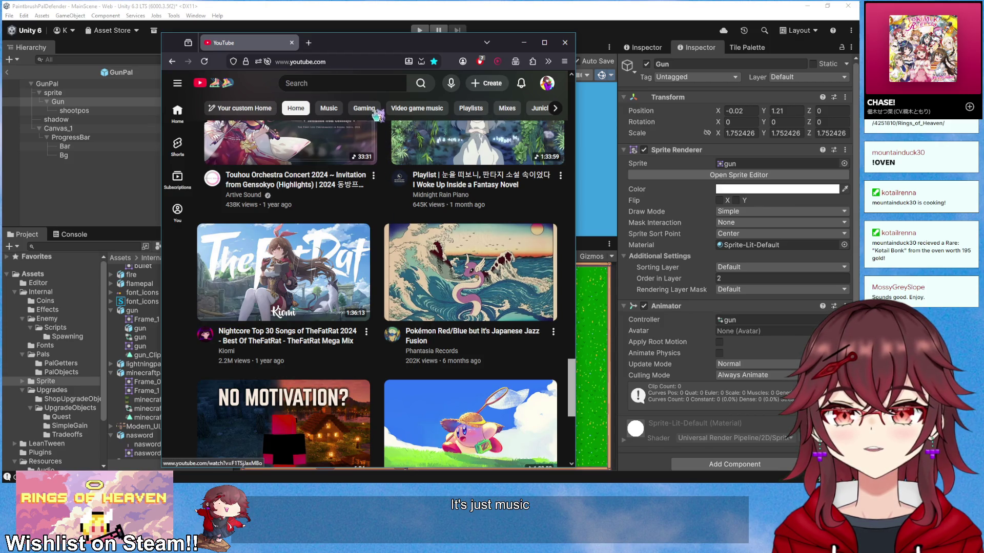
pyautogui.scroll(-5, 365, 267)
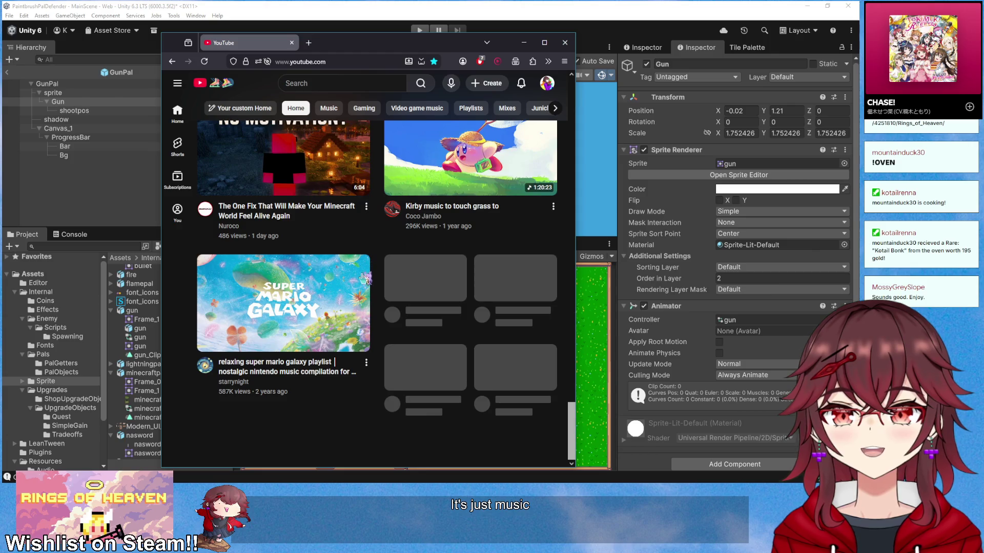
pyautogui.scroll(3, 375, 358)
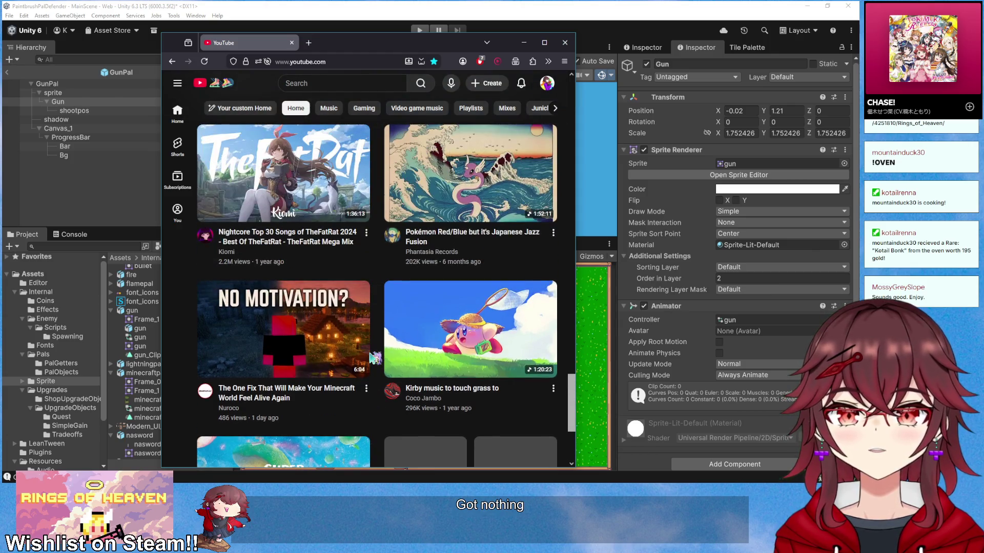
pyautogui.scroll(-3, 375, 359)
pyautogui.scroll(15, 375, 358)
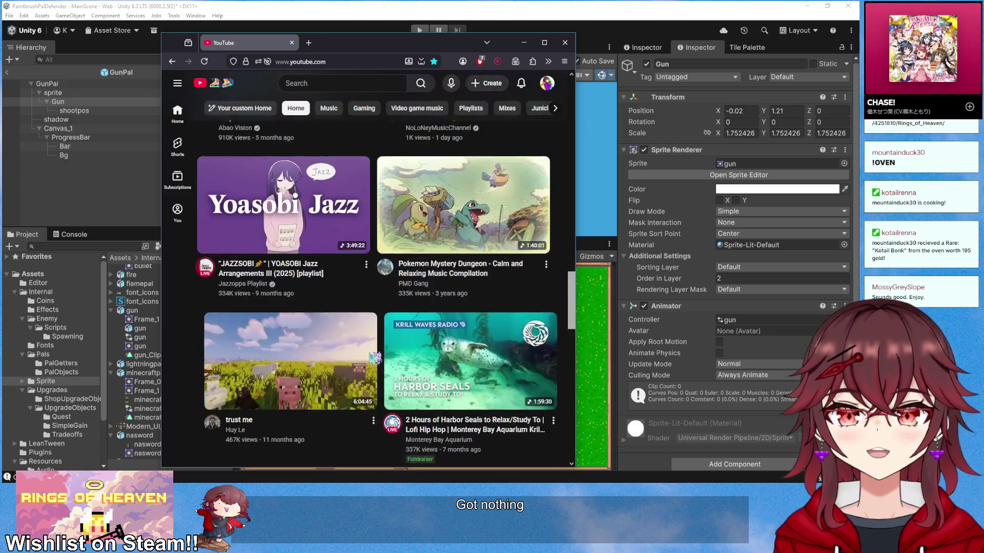
pyautogui.scroll(3, 375, 358)
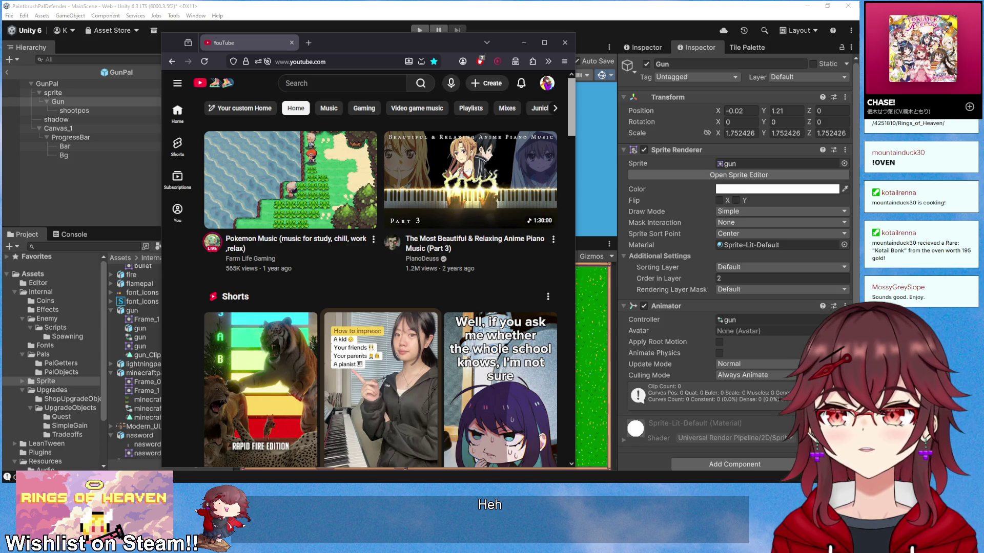
pyautogui.click(523, 42)
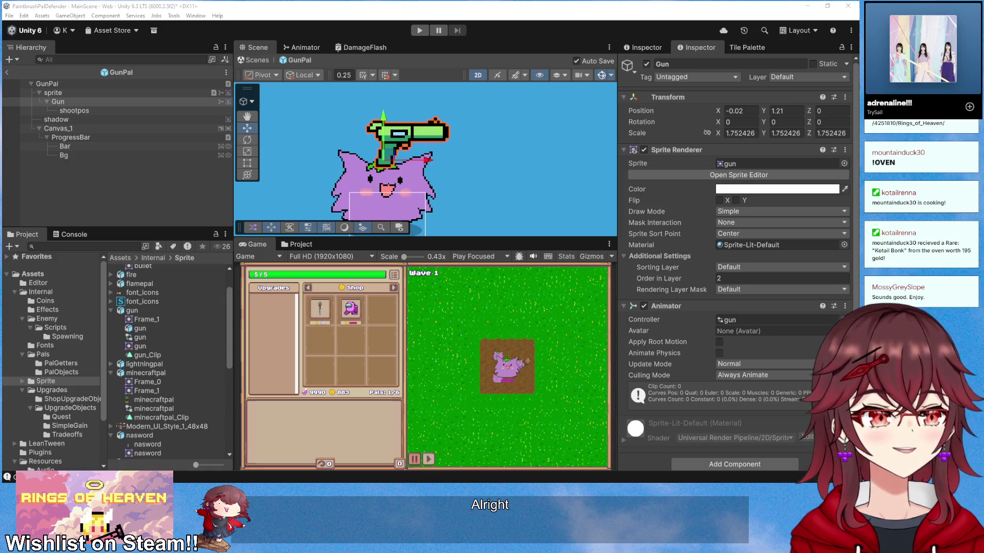
# - Bring the untitled Google Docs brainstorm of pal ideas to the front
pyautogui.hotkey('alt', 'Tab')
# - Highlight the pen, gun and santa pal lines, then deselect at the lightning pal line
pyautogui.moveTo(438, 278); pyautogui.dragTo(267, 253)
pyautogui.click(481, 305)
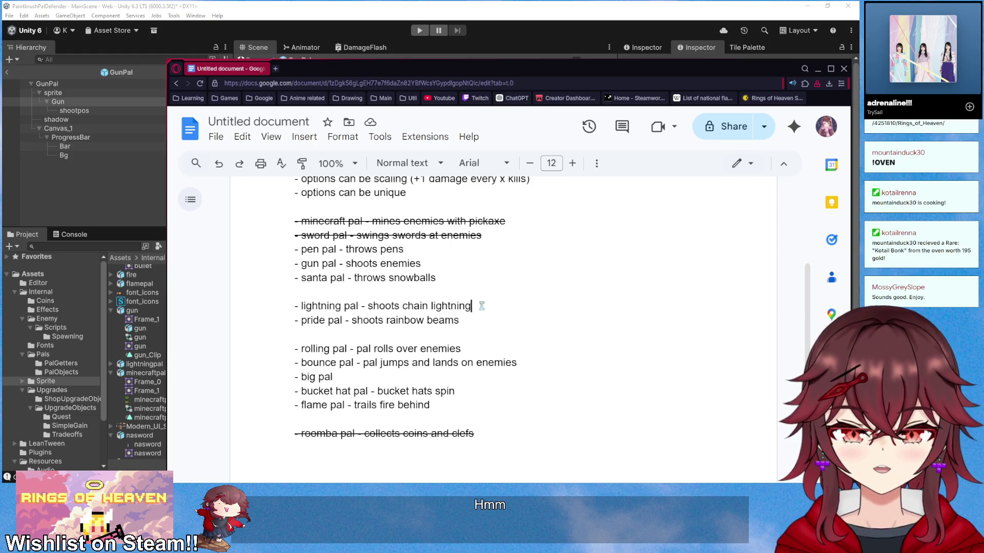
# - Place the cursor after the lightning pal line and select the bounce pal and big pal entries
pyautogui.click(482, 306)
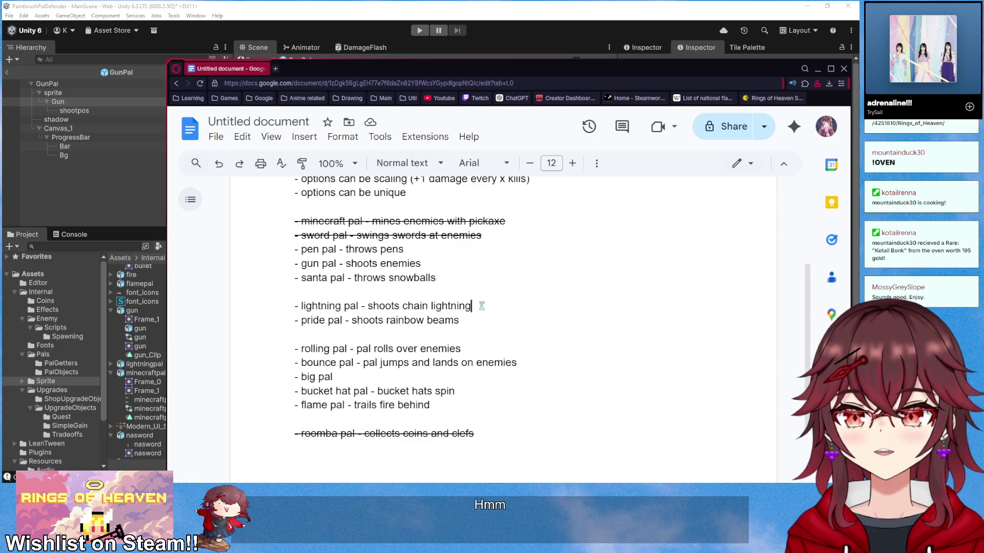
pyautogui.click(482, 306)
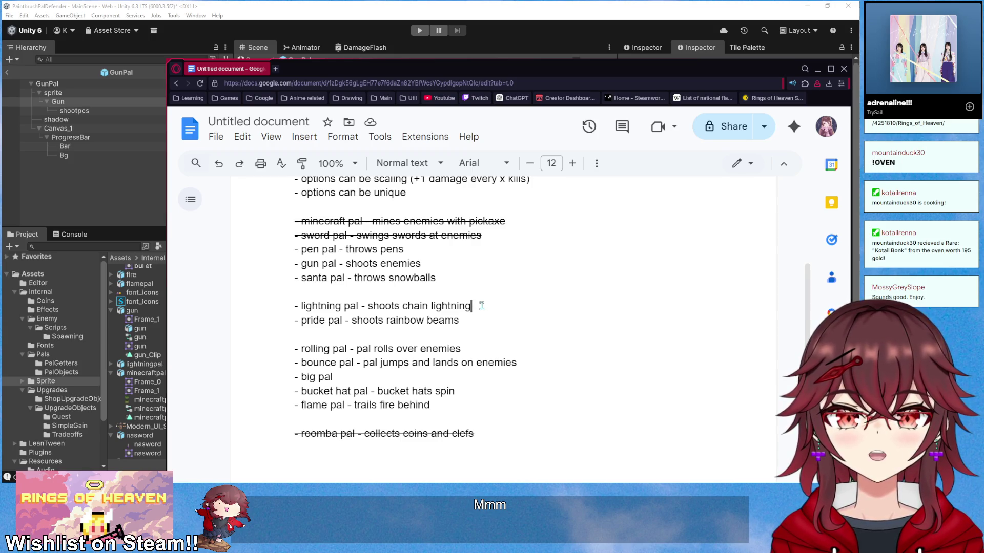
pyautogui.scroll(-1, 413, 326)
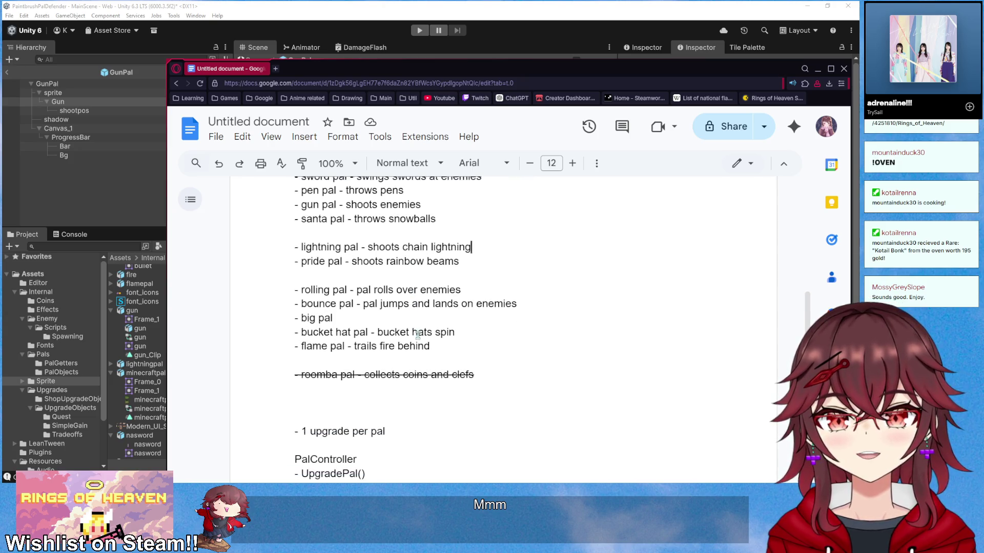
pyautogui.scroll(1, 418, 334)
pyautogui.moveTo(350, 379); pyautogui.dragTo(292, 369)
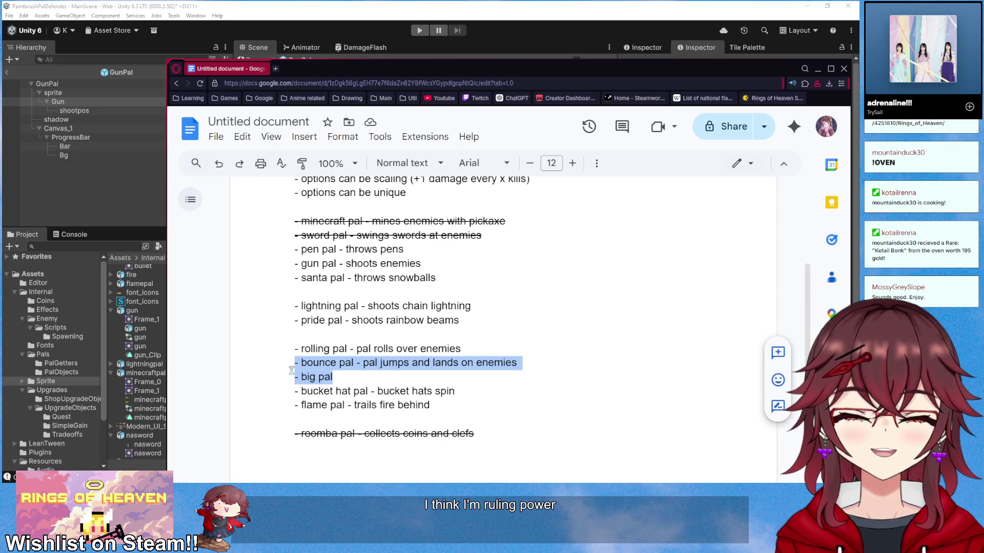
# - Delete the bounce and big pal lines, then strikethrough the pen, gun and santa pal lines
pyautogui.press('BackSpace')
pyautogui.press('BackSpace')
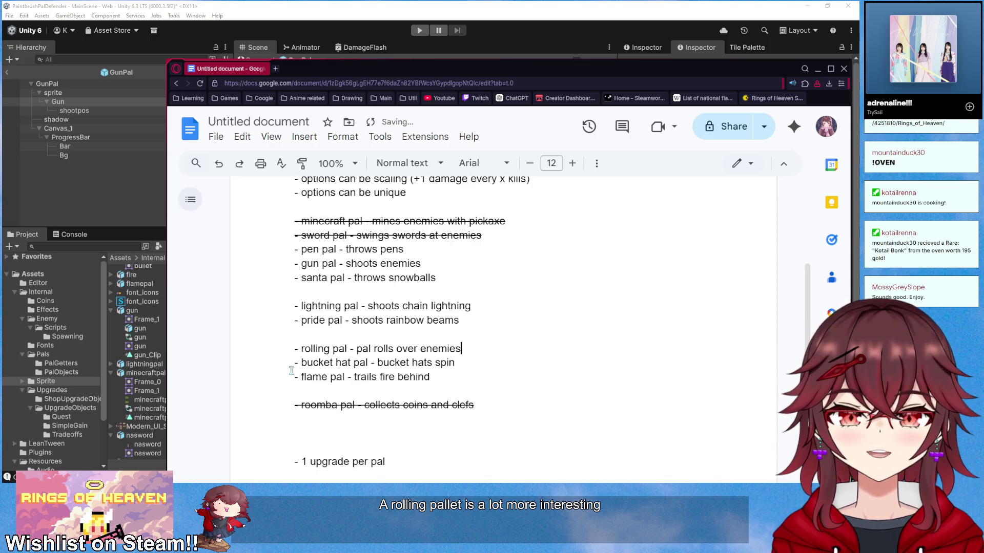
pyautogui.moveTo(467, 278); pyautogui.dragTo(276, 250)
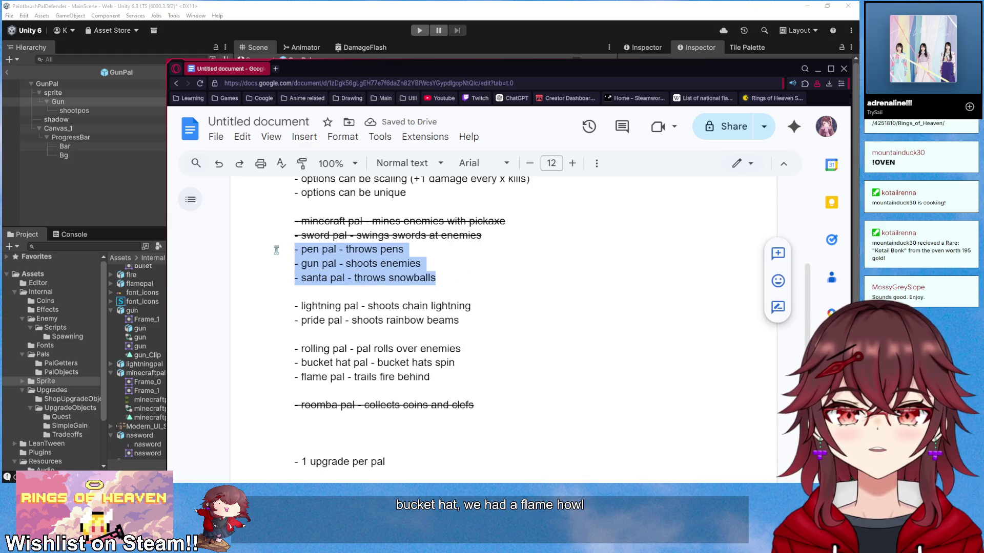
pyautogui.click(342, 137)
pyautogui.moveTo(440, 164)
pyautogui.click(589, 228)
pyautogui.click(586, 333)
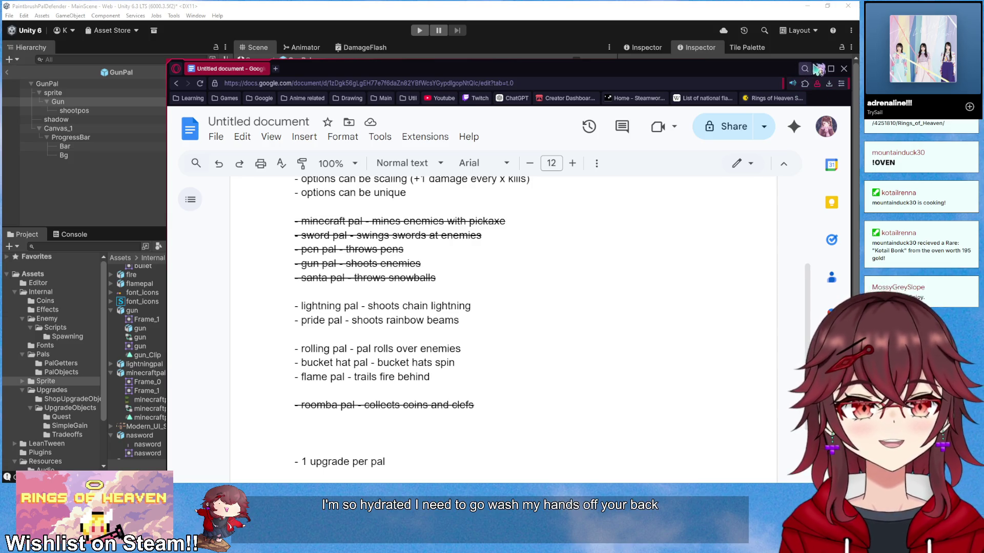
# - Return Unity to MainScene and playtest the game in Play mode up to Wave 4
pyautogui.click(817, 69)
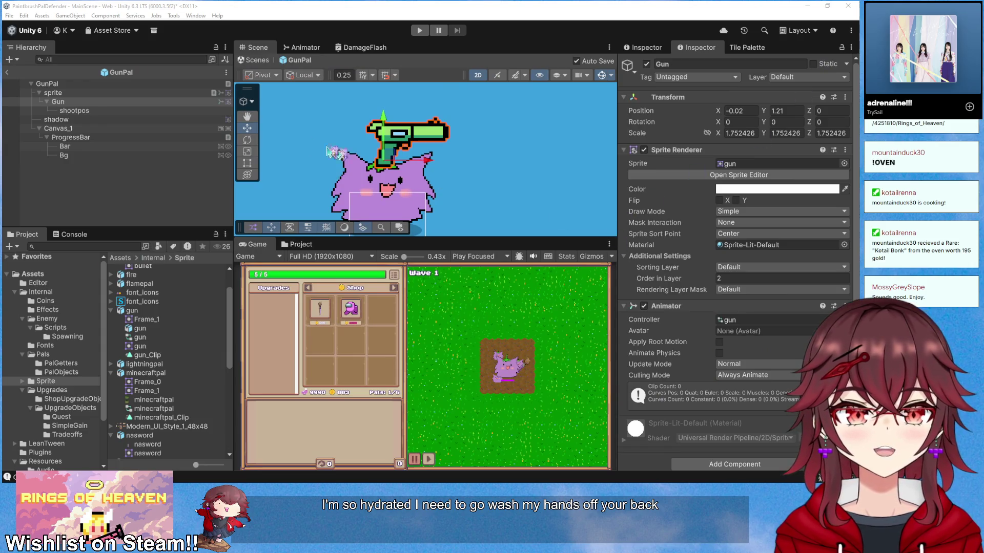
pyautogui.click(15, 76)
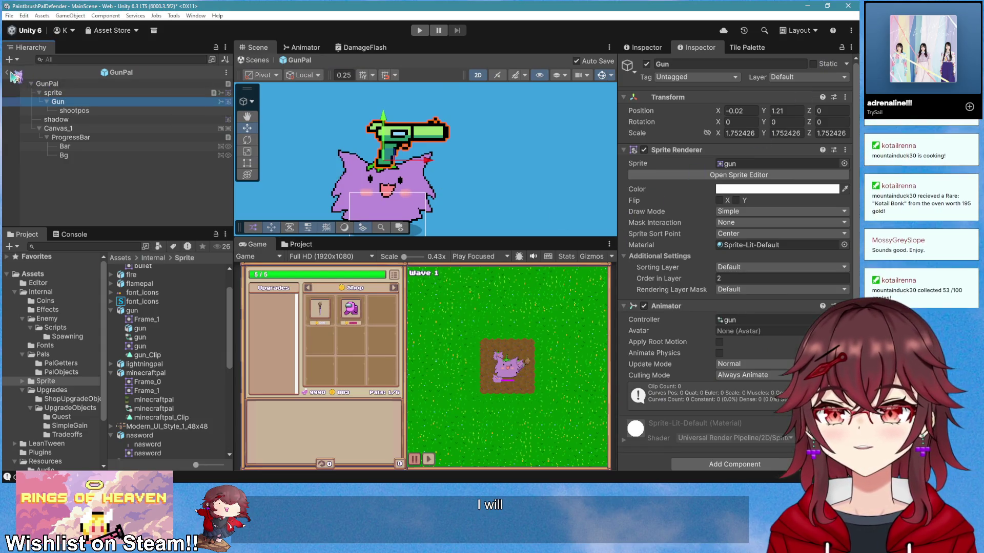
pyautogui.click(11, 75)
pyautogui.click(419, 31)
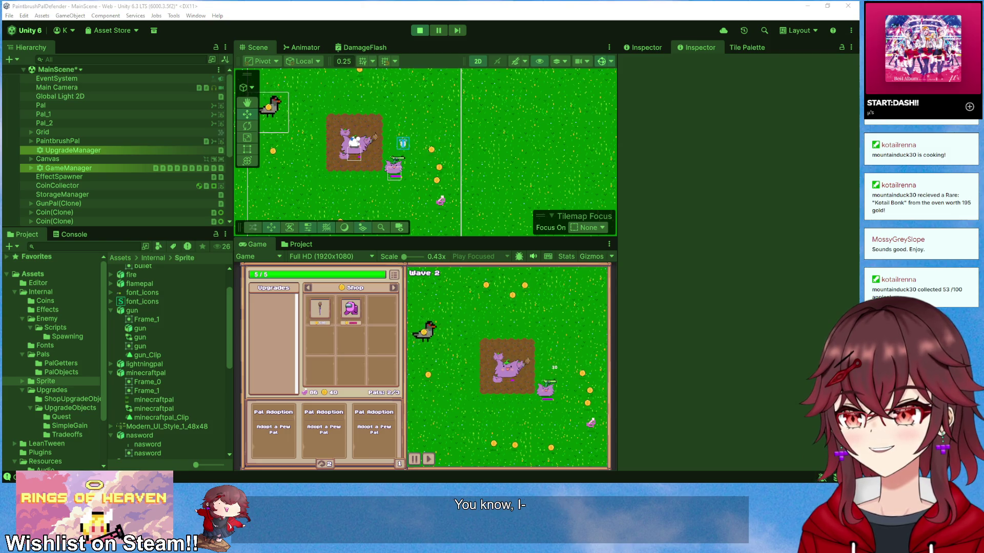
pyautogui.click(298, 410)
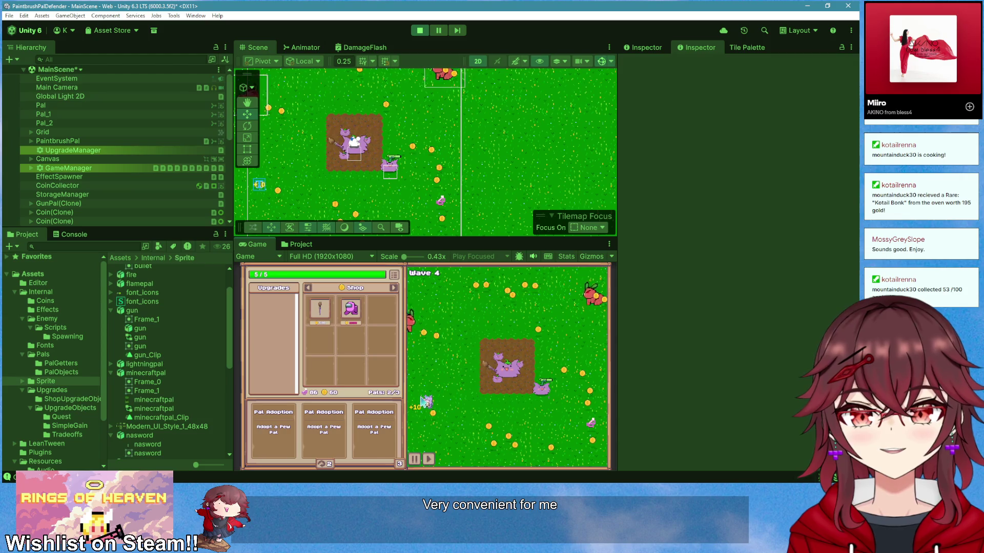
# - Collect the scattered coins in the Game view while the four gun pals defend Wave 1
pyautogui.moveTo(605, 452)
pyautogui.moveTo(587, 315)
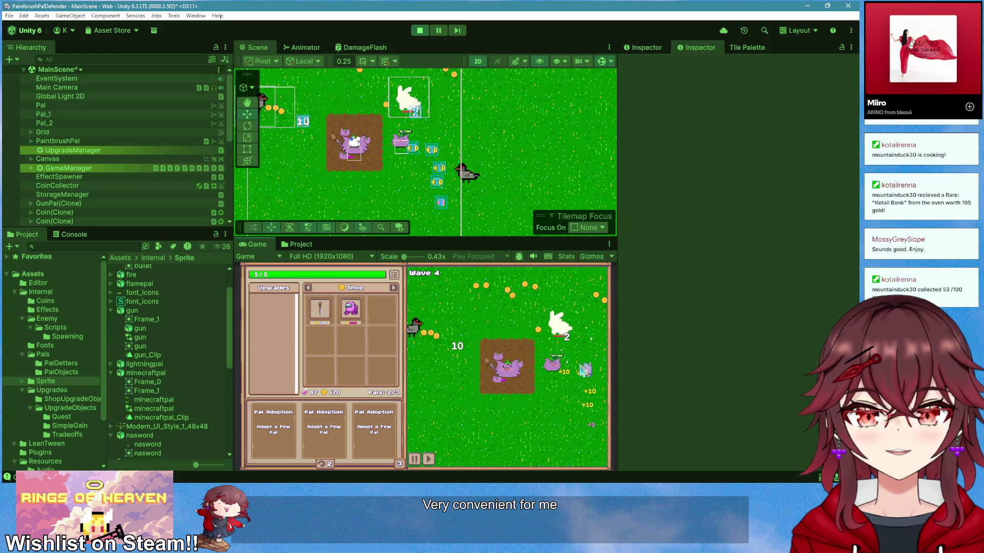
pyautogui.moveTo(433, 342)
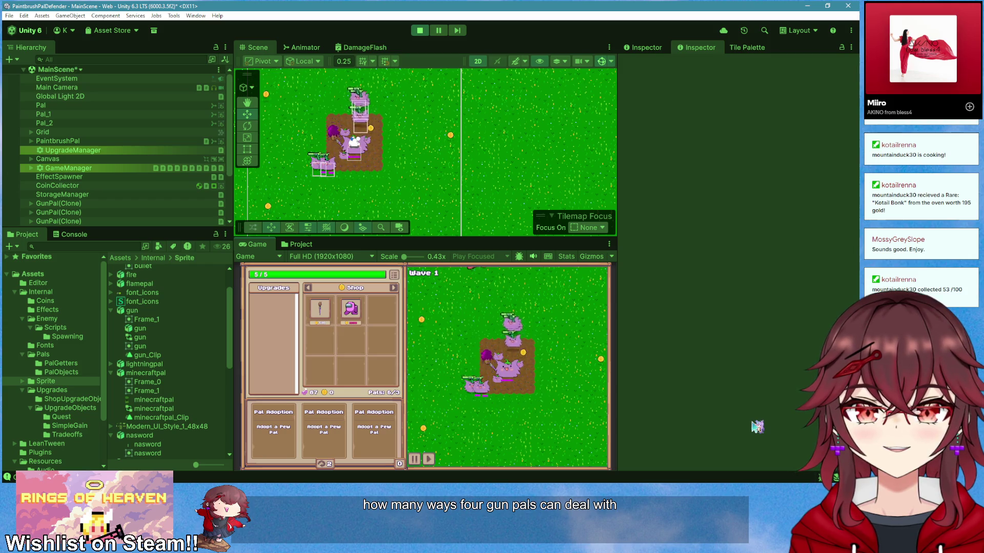
pyautogui.rightClick(262, 244)
pyautogui.click(286, 272)
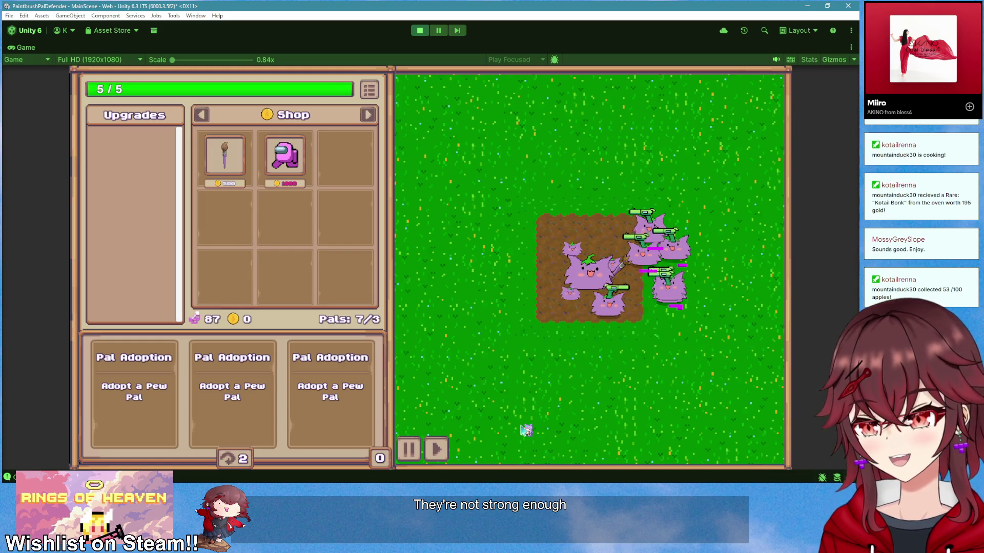
# - Exit Play mode and set the GunPal prefab's action cooldown to 3 in Pals/PalObjects
pyautogui.hotkey('ctrl', 'p')
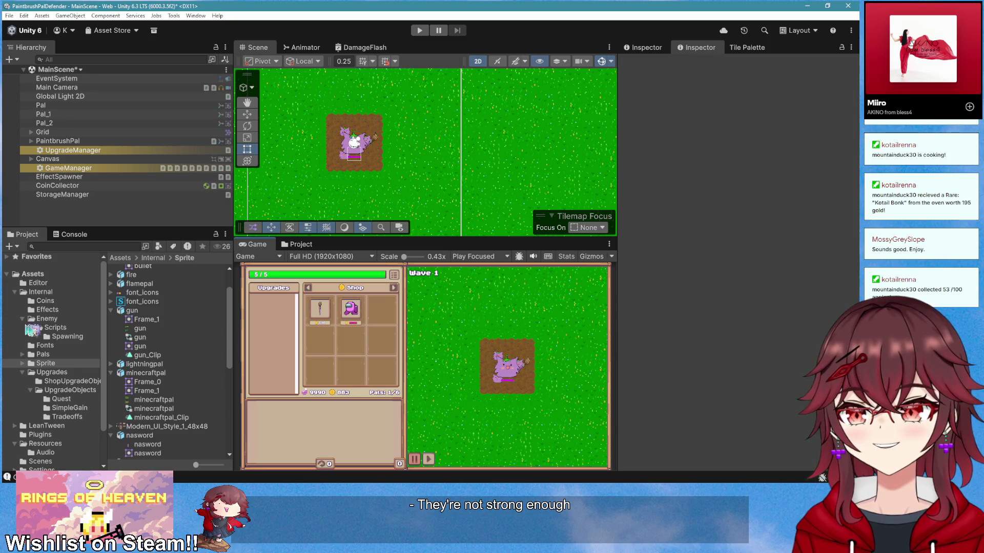
pyautogui.click(43, 354)
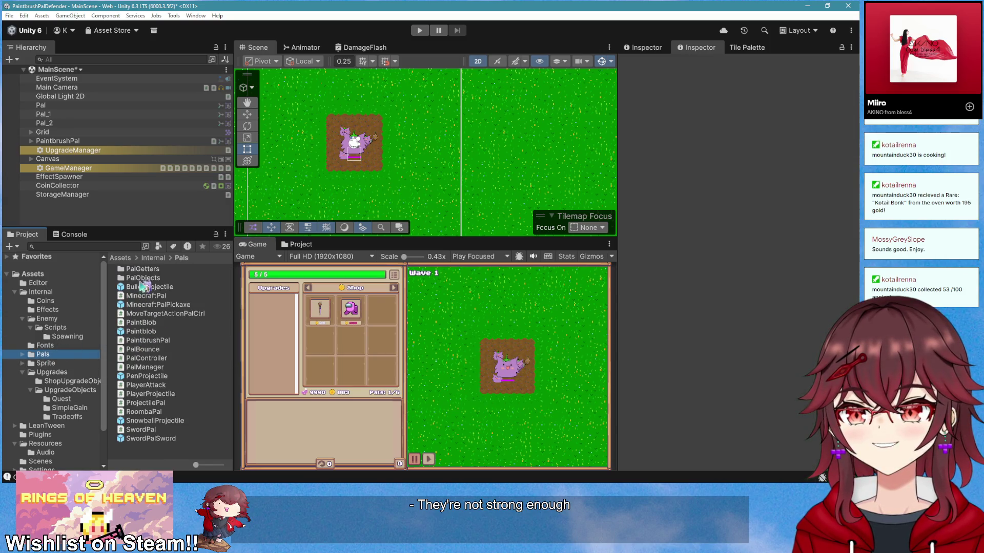
pyautogui.doubleClick(144, 278)
pyautogui.click(152, 270)
pyautogui.scroll(-2, 661, 256)
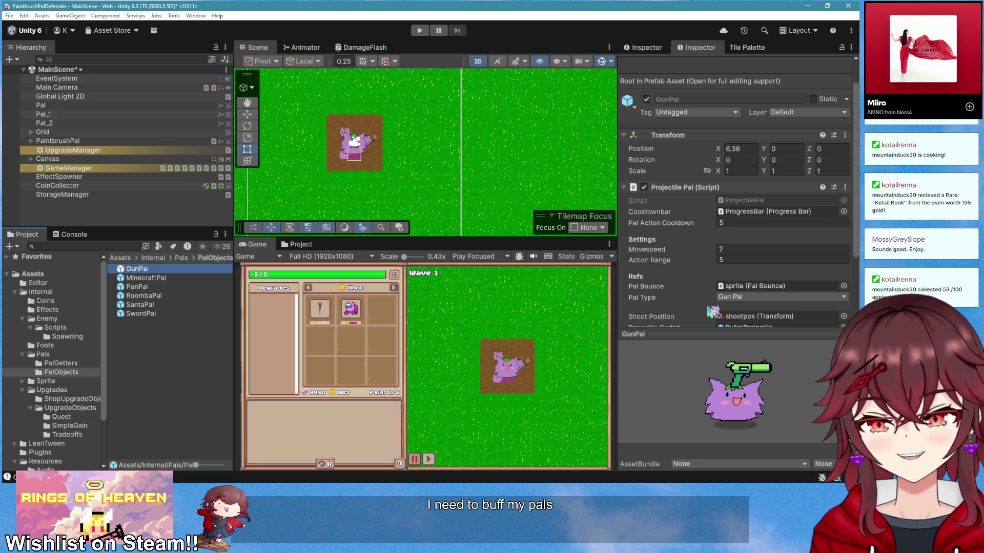
pyautogui.click(738, 224)
pyautogui.write('3')
pyautogui.scroll(-5, 753, 284)
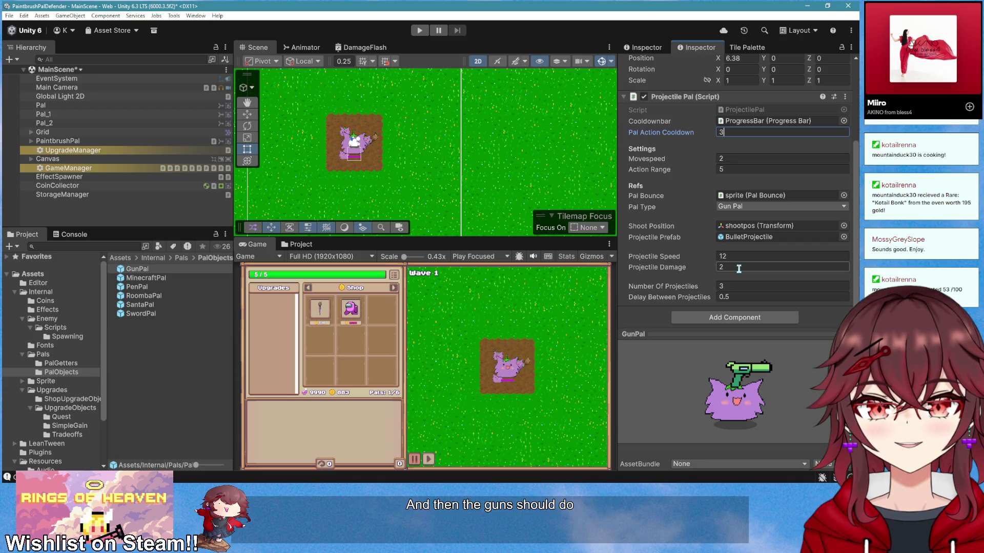
# - Set the MinecraftPal prefab's damage to 12
pyautogui.click(170, 278)
pyautogui.click(732, 245)
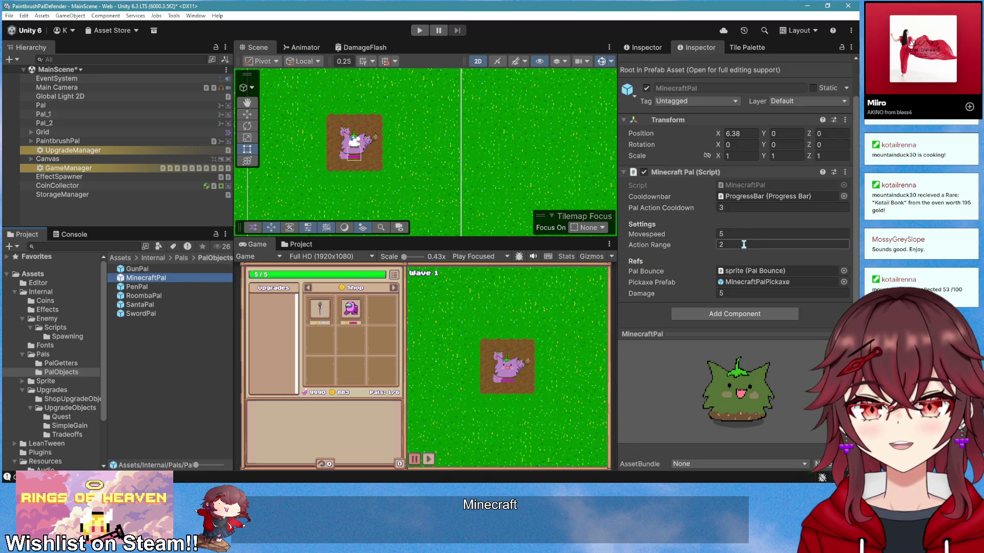
pyautogui.click(740, 292)
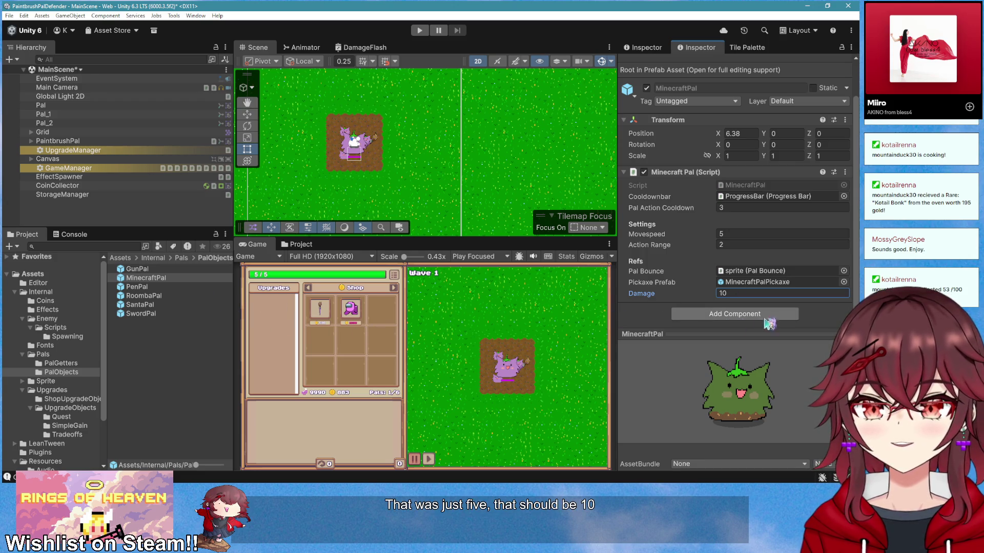
pyautogui.click(749, 296)
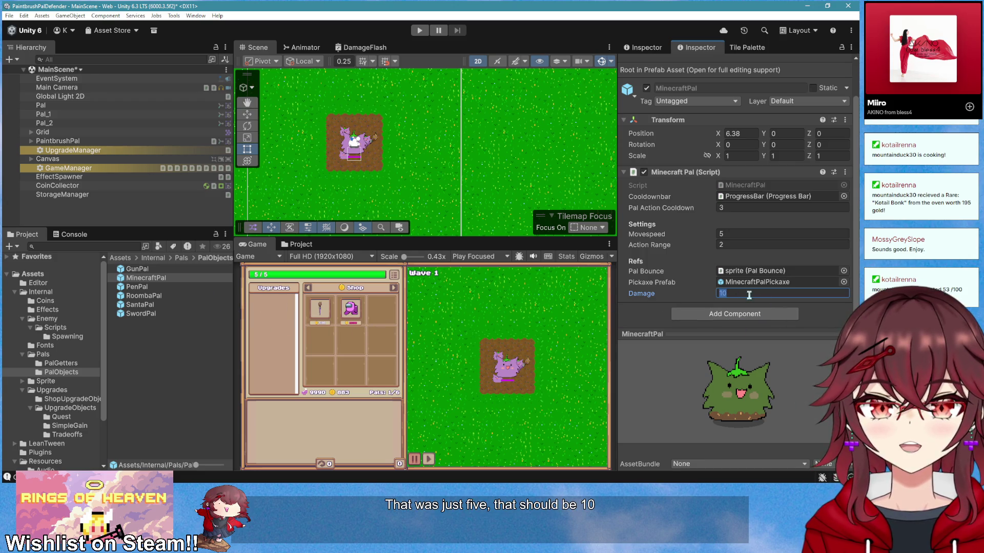
pyautogui.click(173, 288)
# - Give the PenPal prefab a 2-second action cooldown and 6 projectile damage
pyautogui.scroll(-3, 707, 287)
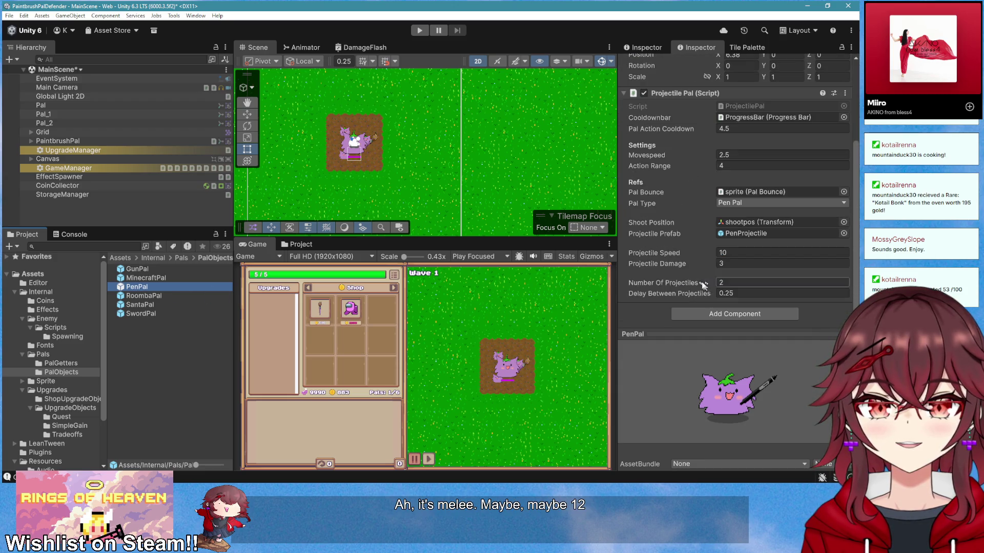
pyautogui.click(169, 268)
pyautogui.click(160, 288)
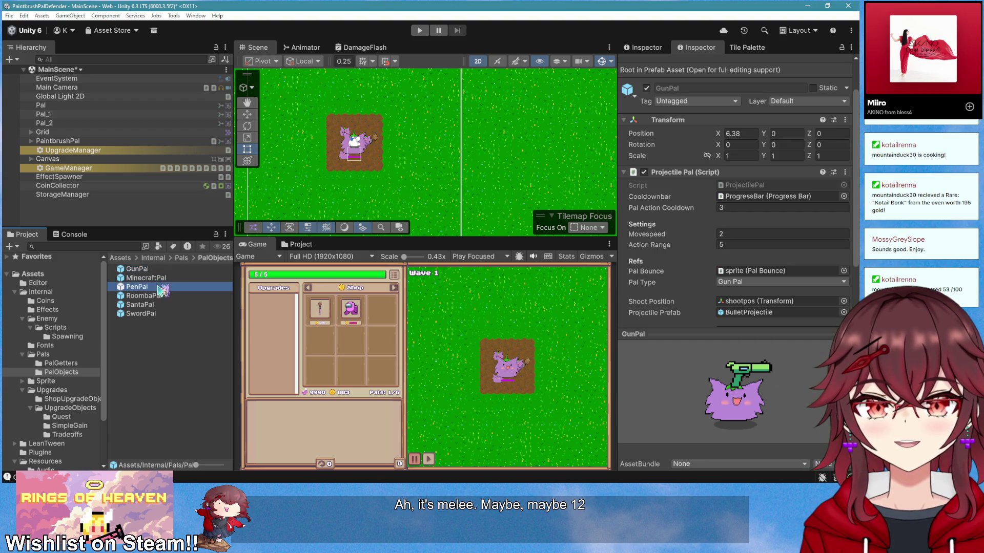
pyautogui.click(739, 209)
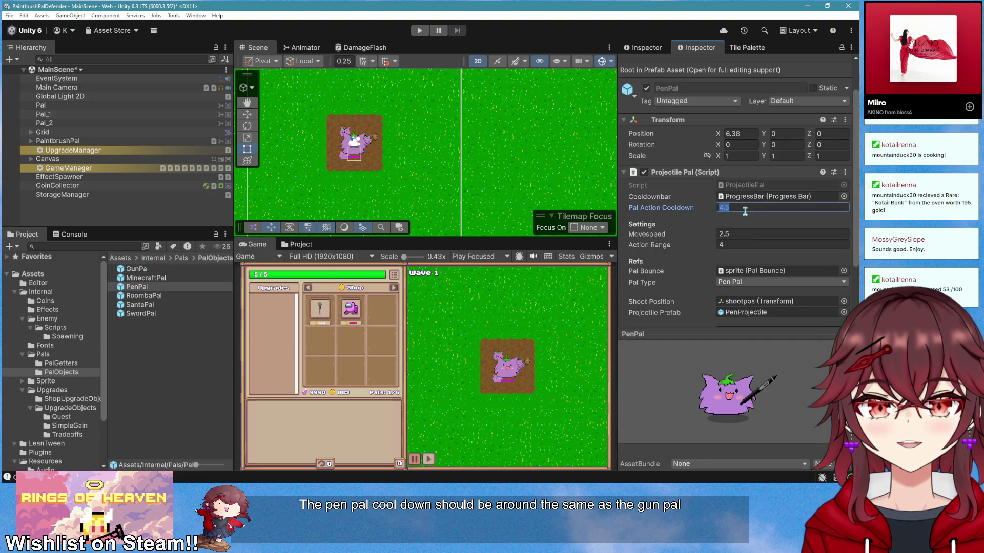
pyautogui.scroll(-3, 763, 232)
pyautogui.write('2')
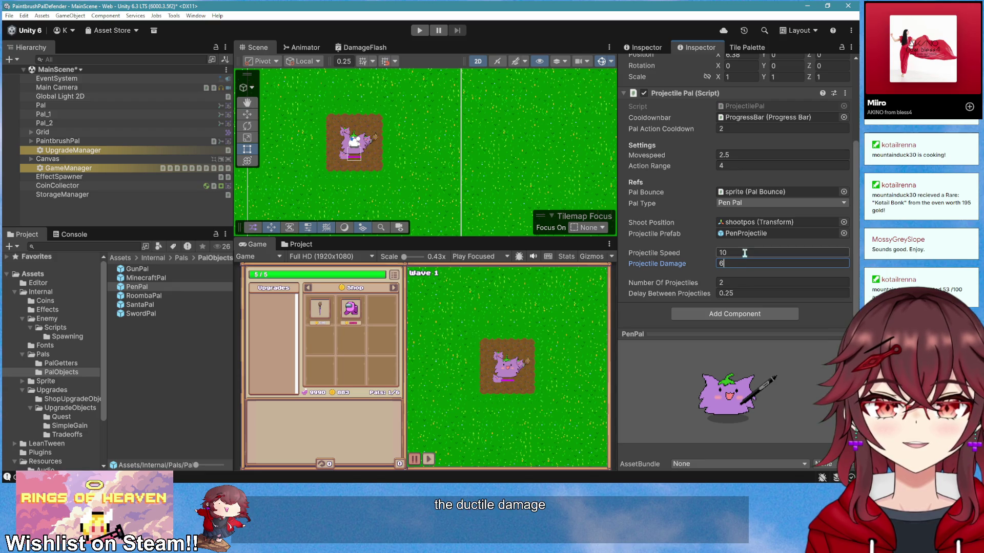
pyautogui.scroll(1, 746, 254)
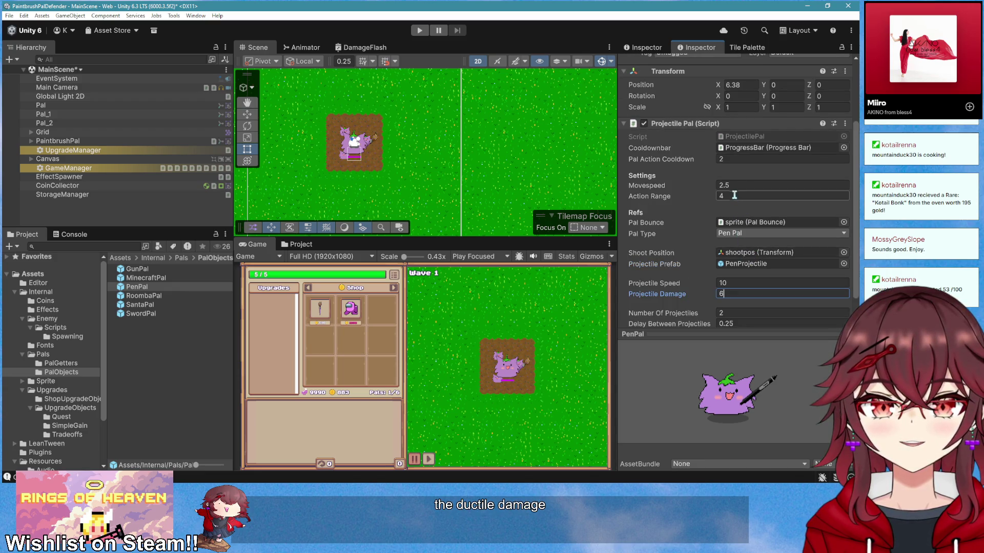
# - Select the RoombaPal prefab and open its script component's options
pyautogui.click(185, 297)
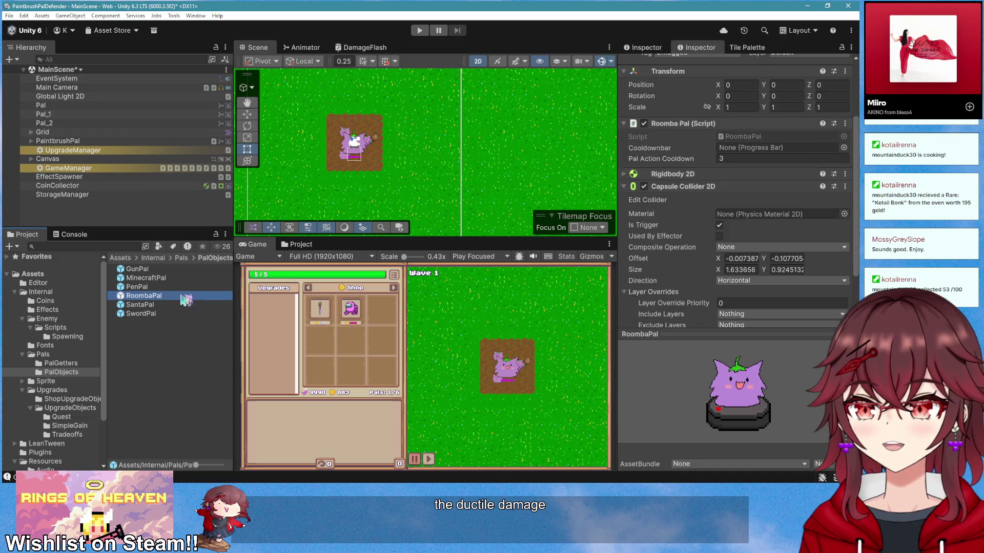
pyautogui.scroll(3, 744, 247)
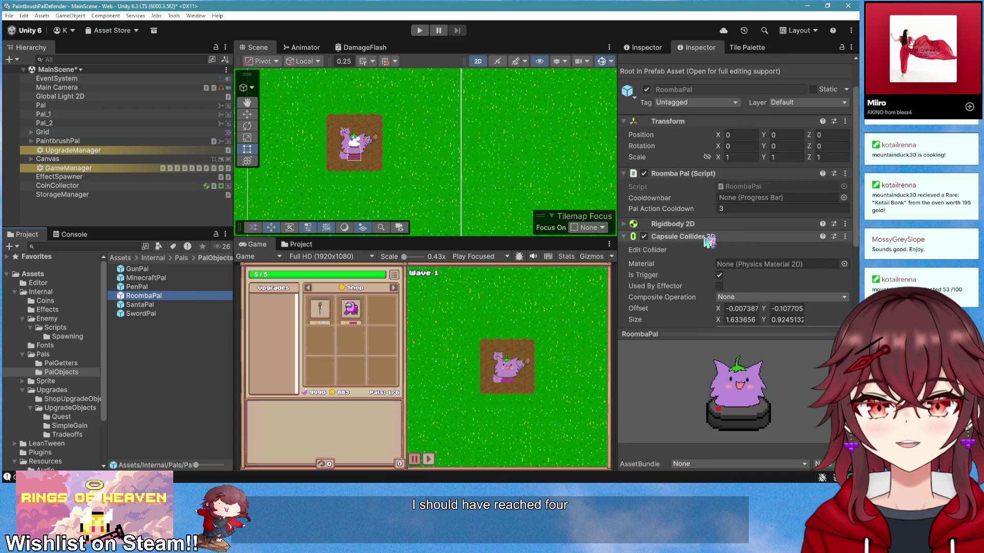
pyautogui.rightClick(702, 181)
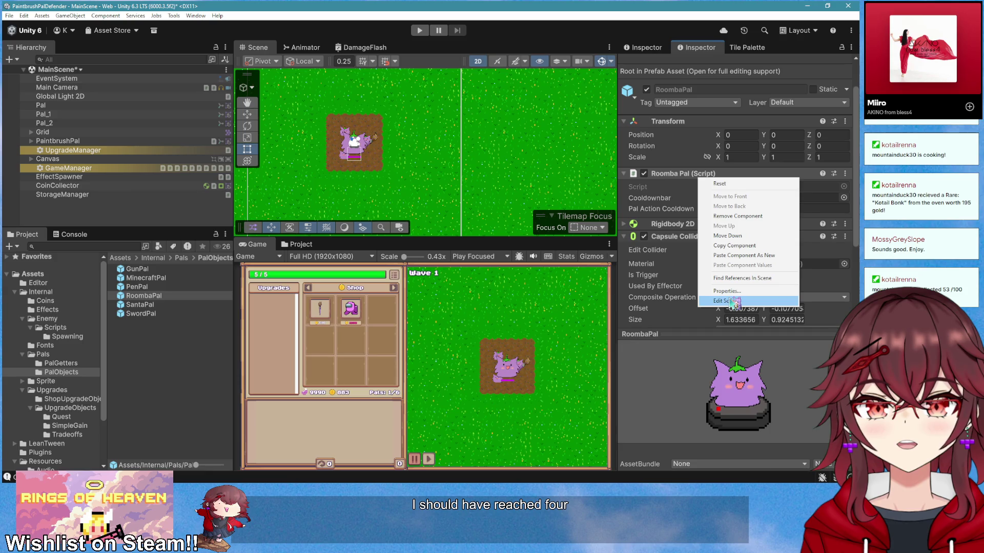
# - Change _movespeed in RoombaPal.cs from 5 to 3, delete the unused usings, and save
pyautogui.click(718, 302)
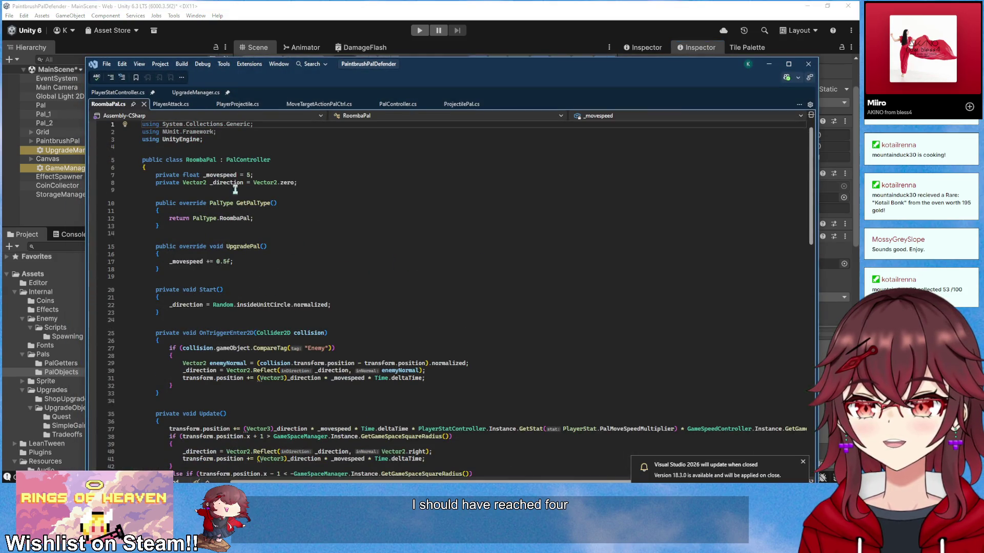
pyautogui.click(248, 175)
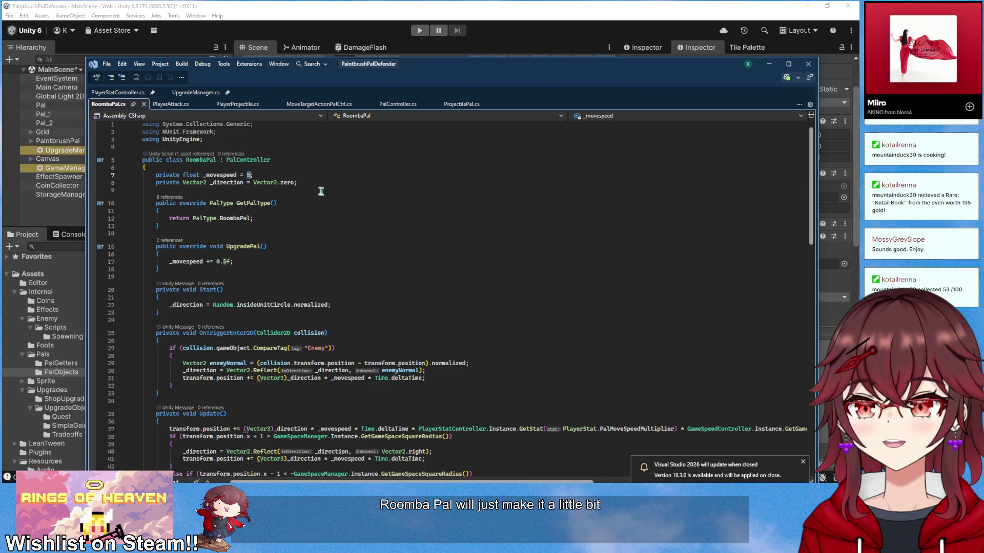
pyautogui.press('BackSpace')
pyautogui.write('3')
pyautogui.moveTo(218, 131); pyautogui.dragTo(122, 127)
pyautogui.press('Delete')
pyautogui.hotkey('ctrl', 's')
pyautogui.click(434, 7)
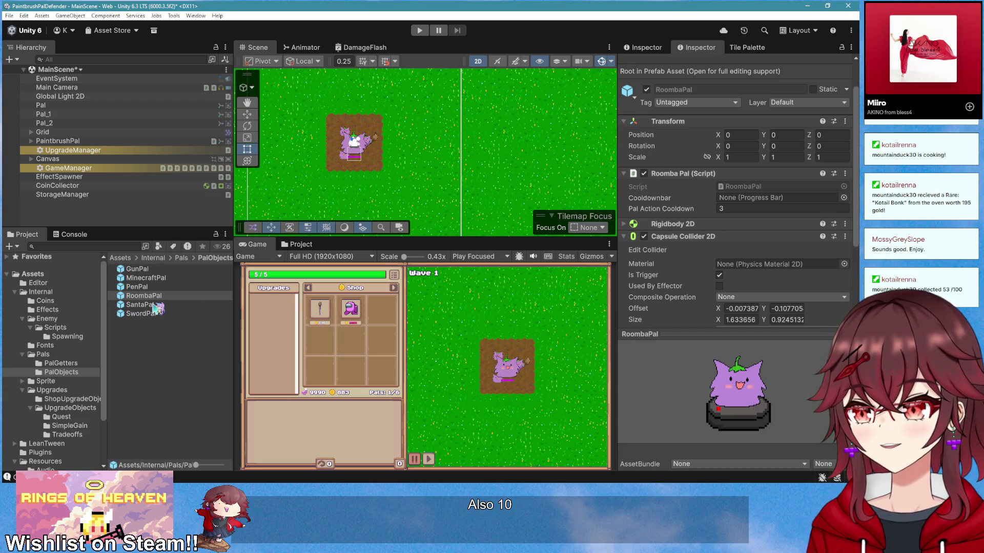
# - Set the SwordPal prefab's damage to 8
pyautogui.click(155, 307)
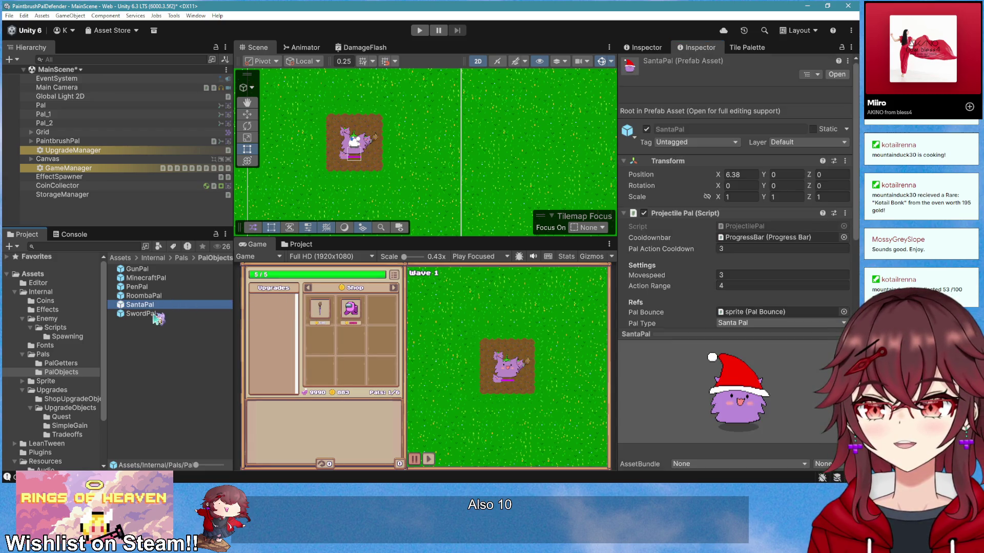
pyautogui.click(111, 142)
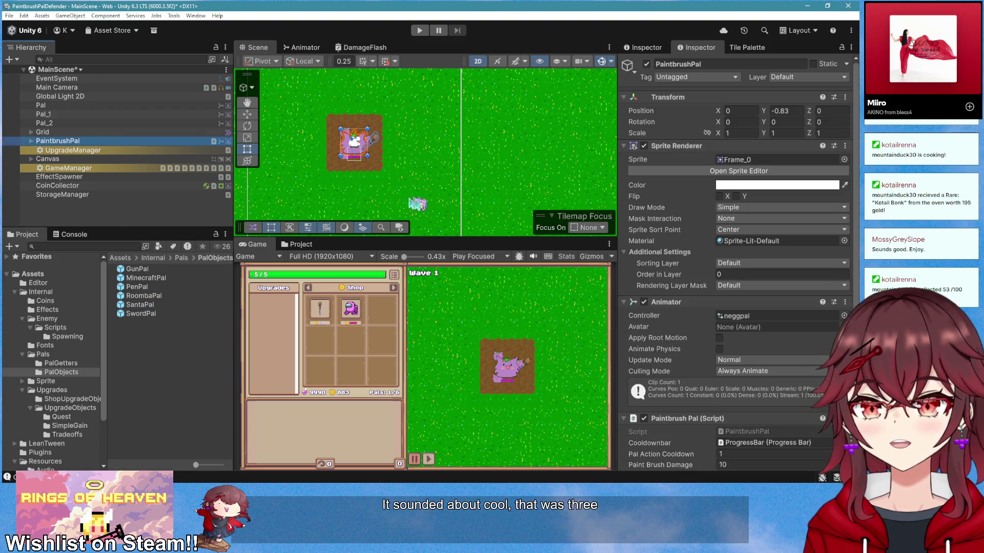
pyautogui.scroll(-5, 703, 269)
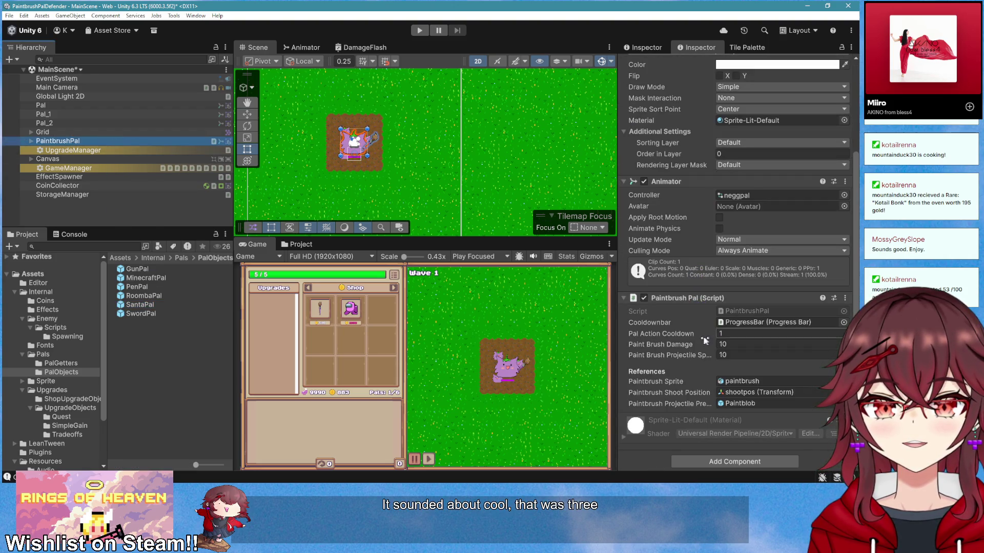
pyautogui.click(171, 315)
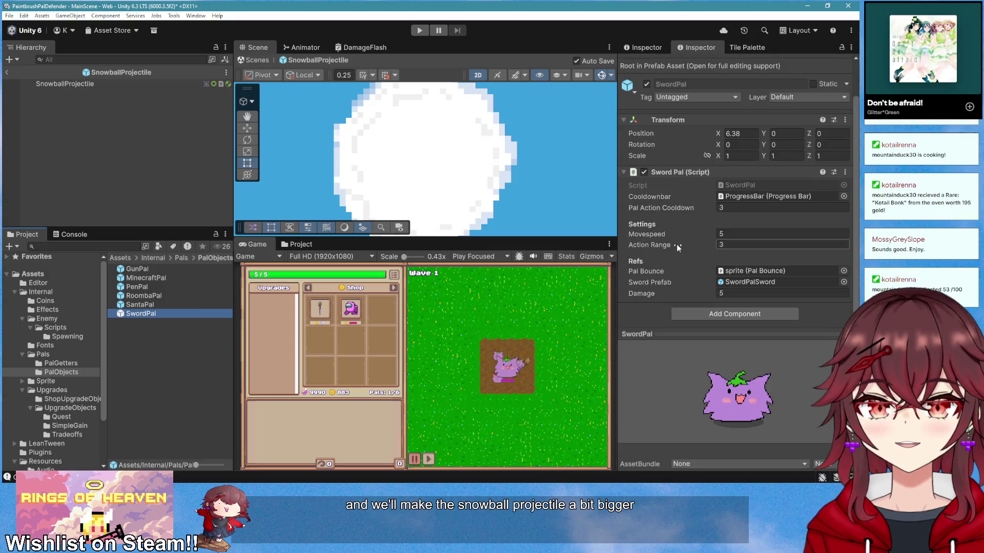
pyautogui.click(737, 294)
pyautogui.write('8')
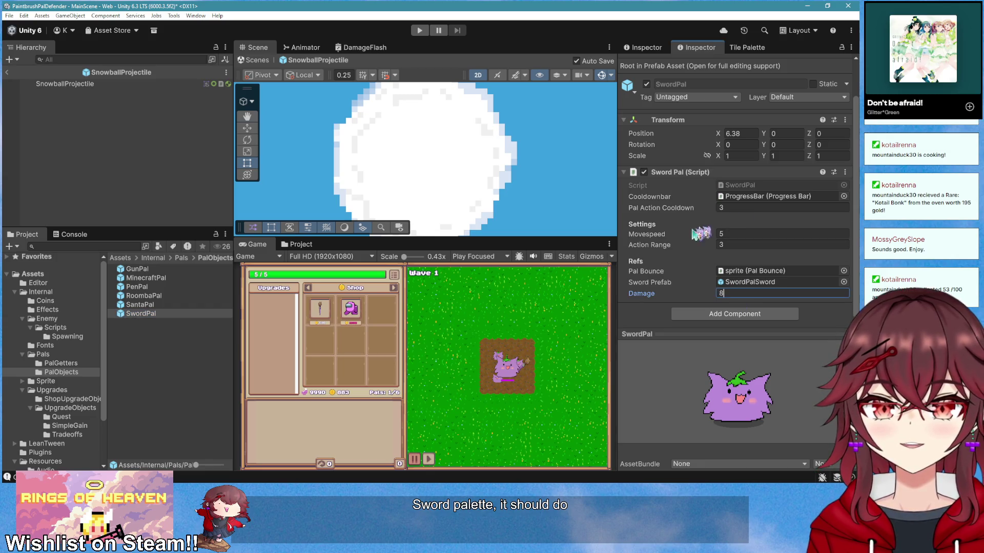
# - Check SantaPal and RoombaPal, return to MainScene, and save the scene
pyautogui.click(175, 307)
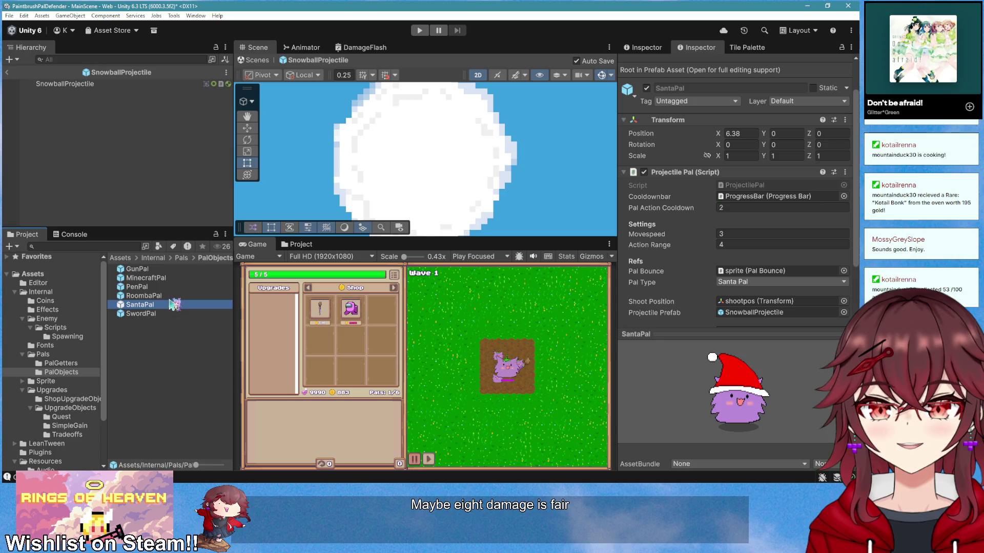
pyautogui.click(177, 296)
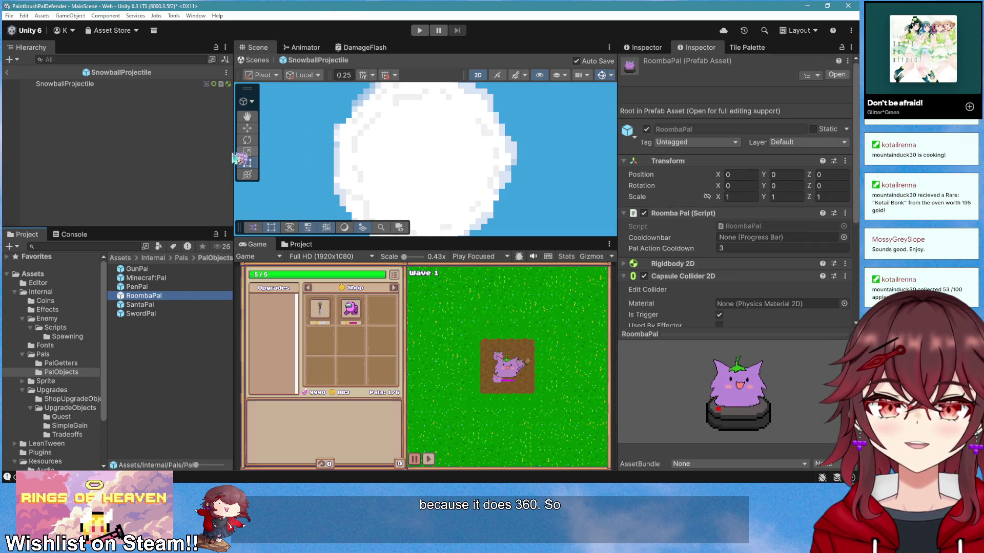
pyautogui.click(7, 72)
pyautogui.hotkey('ctrl', 's')
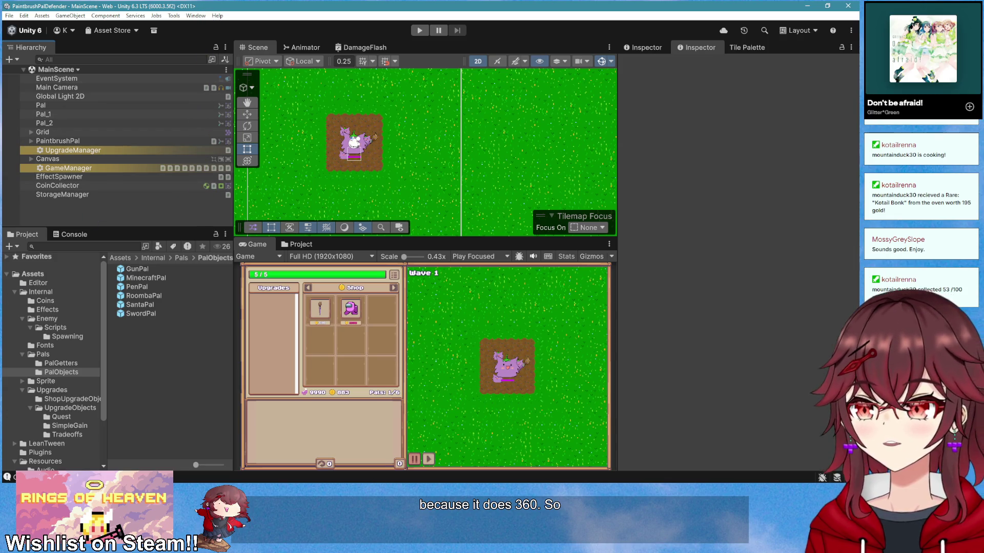
pyautogui.hotkey('alt', 'Tab')
# - Commit the seven pal files as 'pal number balancing', push to origin, and minimize GitHub Desktop
pyautogui.click(219, 354)
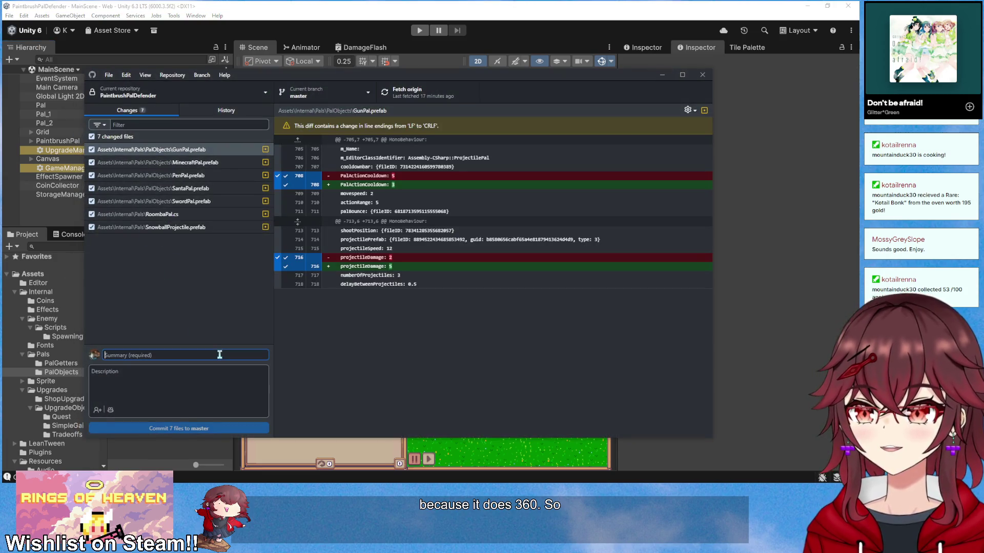
pyautogui.write('pal number')
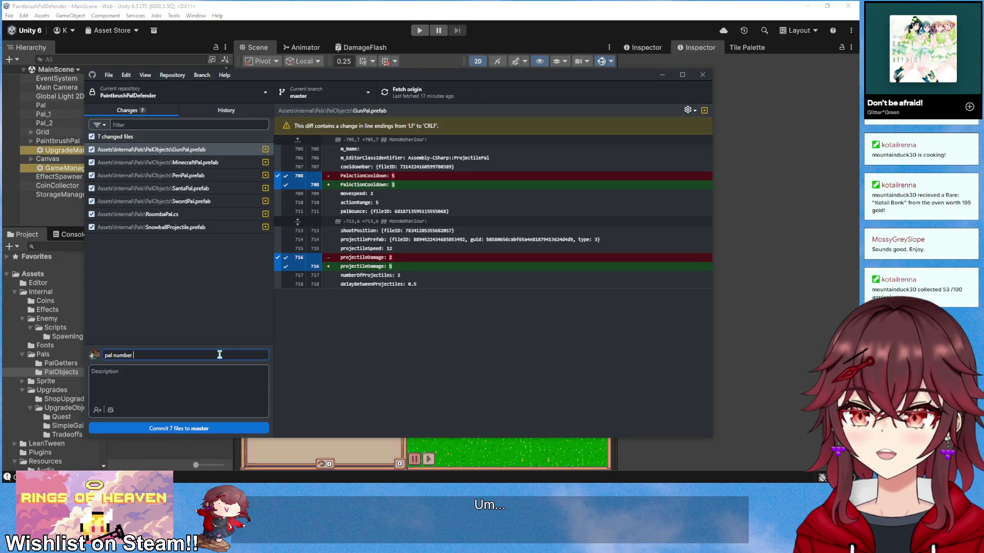
pyautogui.write('ing')
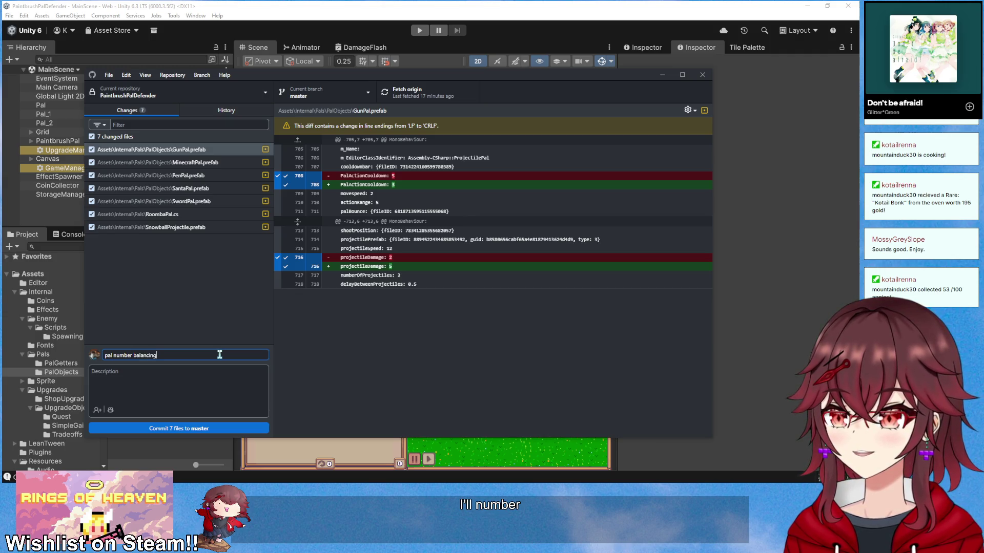
pyautogui.click(219, 428)
pyautogui.click(422, 93)
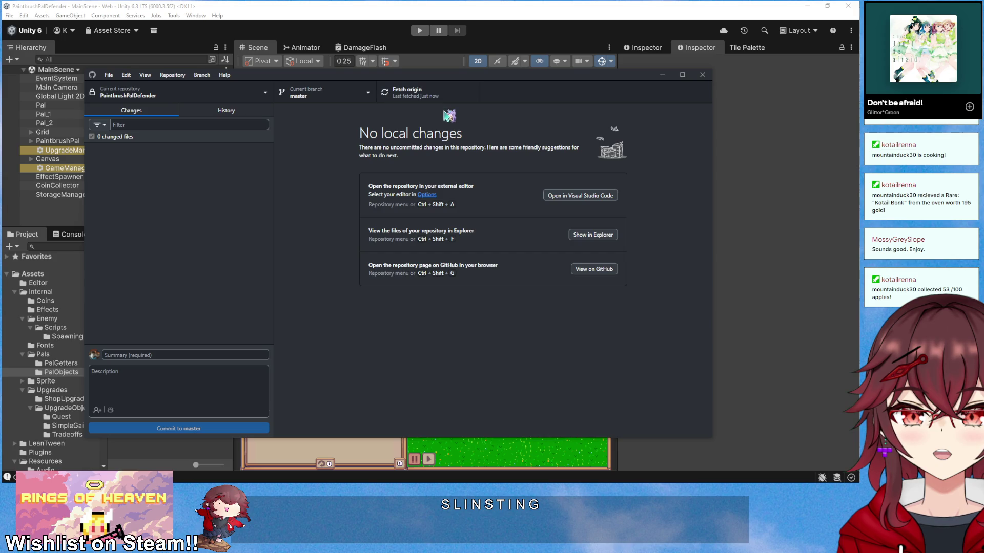
pyautogui.click(662, 75)
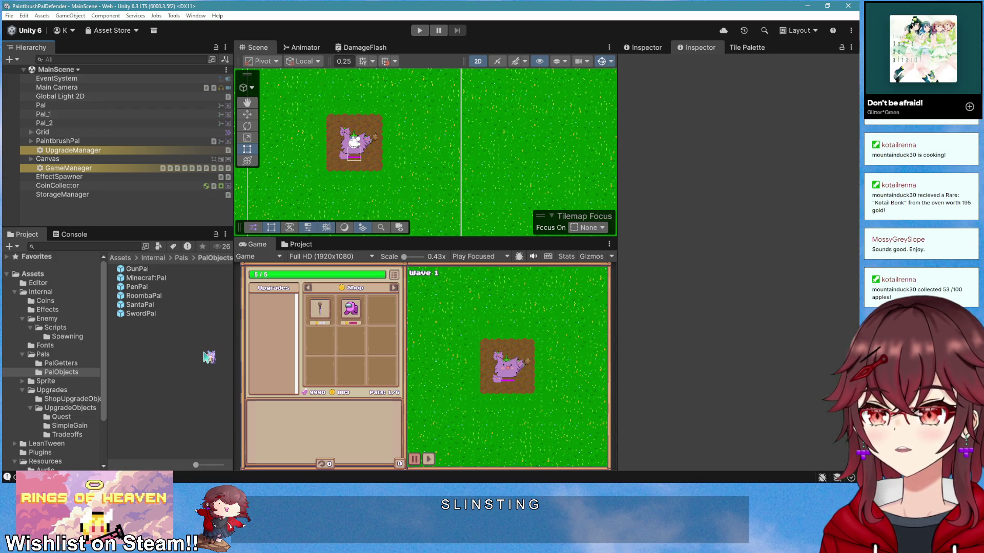
# - Open the Pals folder, enlarge the Project panel, and inspect the MoveTargetActionPalCtrl script
pyautogui.click(72, 355)
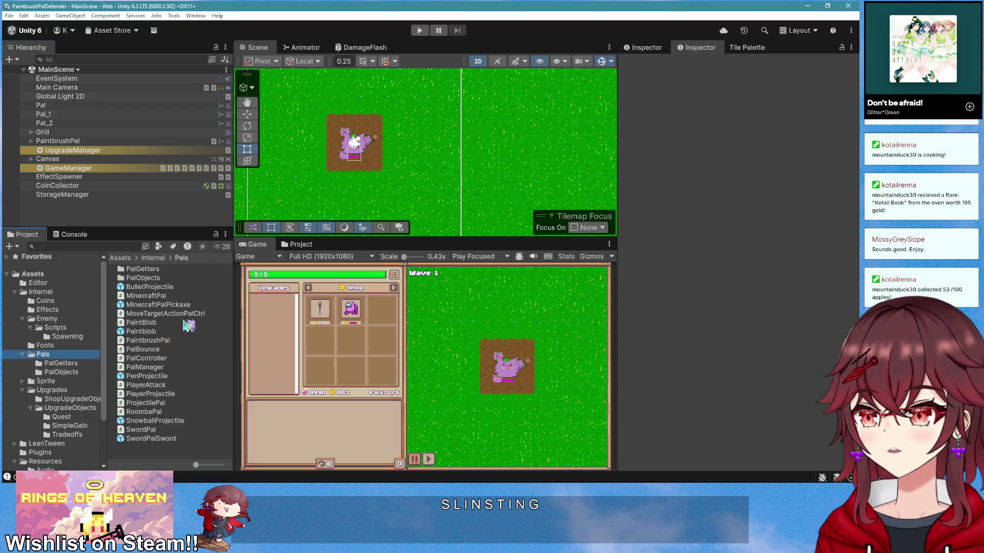
pyautogui.moveTo(176, 226); pyautogui.dragTo(176, 204)
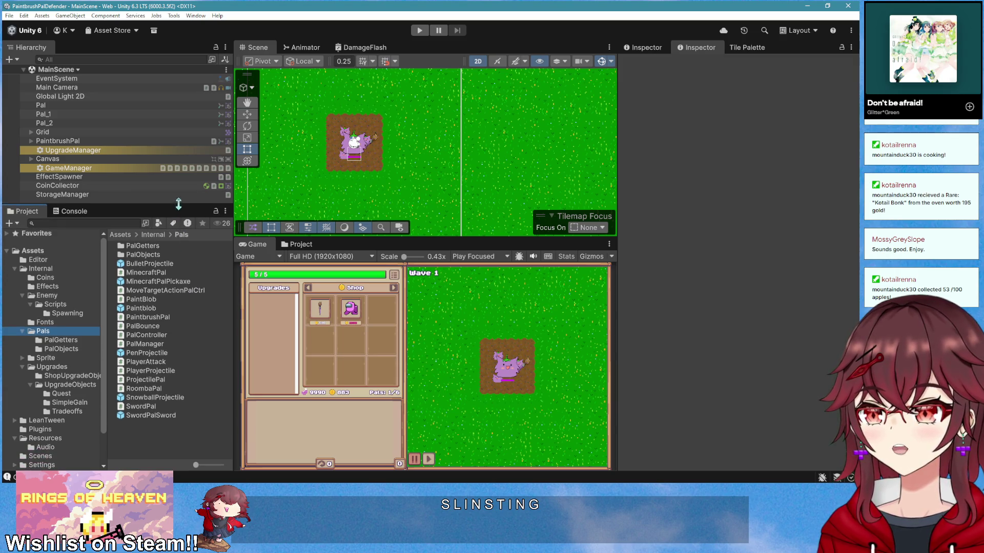
pyautogui.click(195, 291)
pyautogui.scroll(-5, 691, 336)
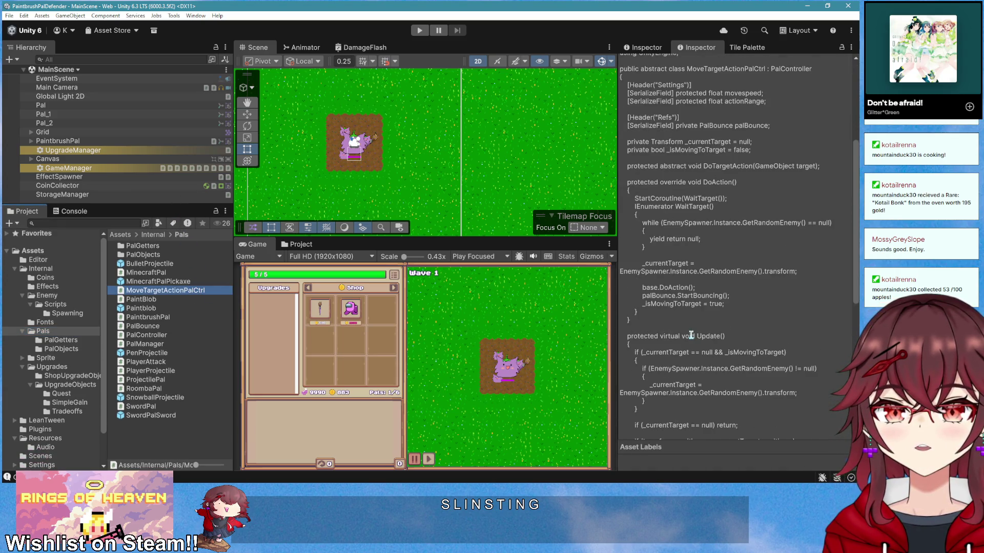
pyautogui.scroll(5, 691, 336)
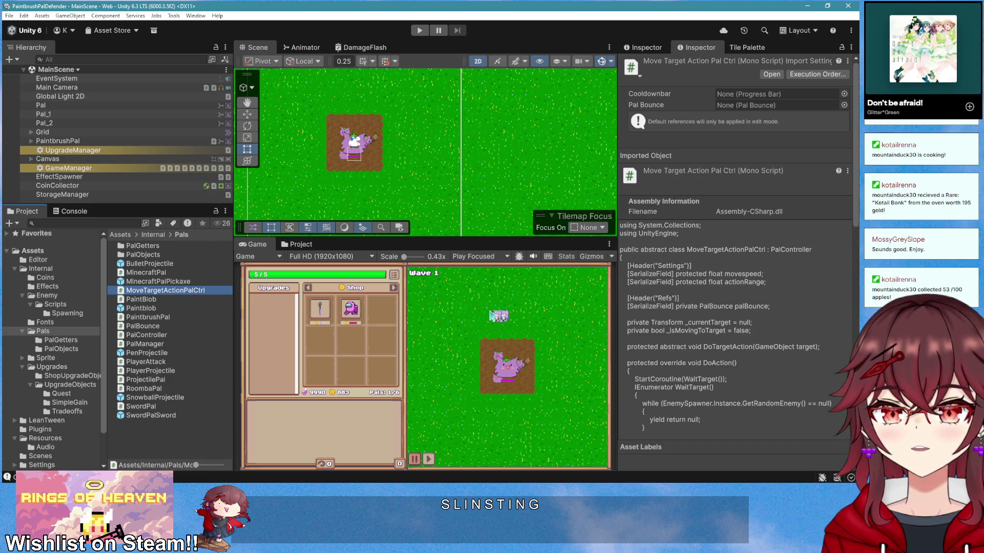
# - Create a MonoBehaviour script named MoveRandomPalCtrl in Pals and open it in Visual Studio
pyautogui.rightClick(155, 445)
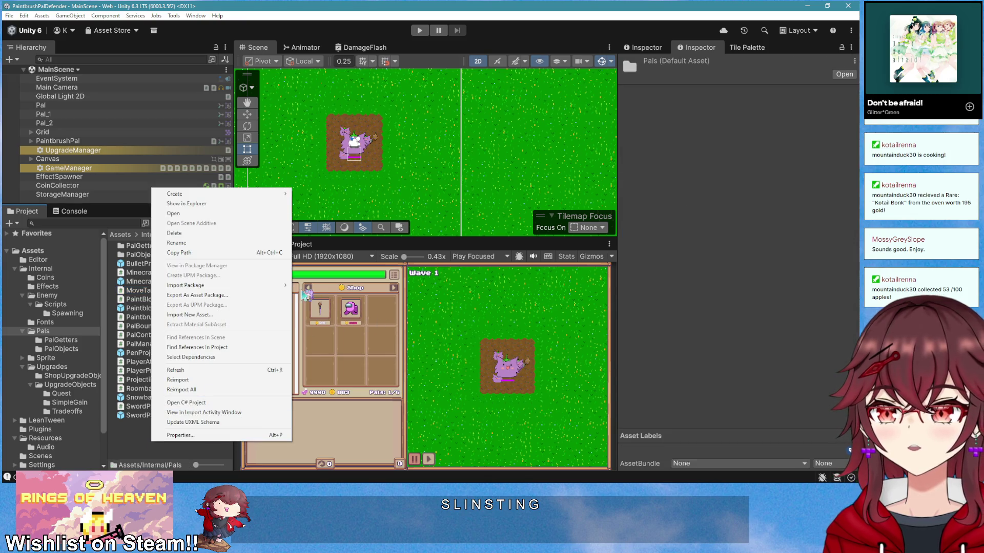
pyautogui.click(142, 299)
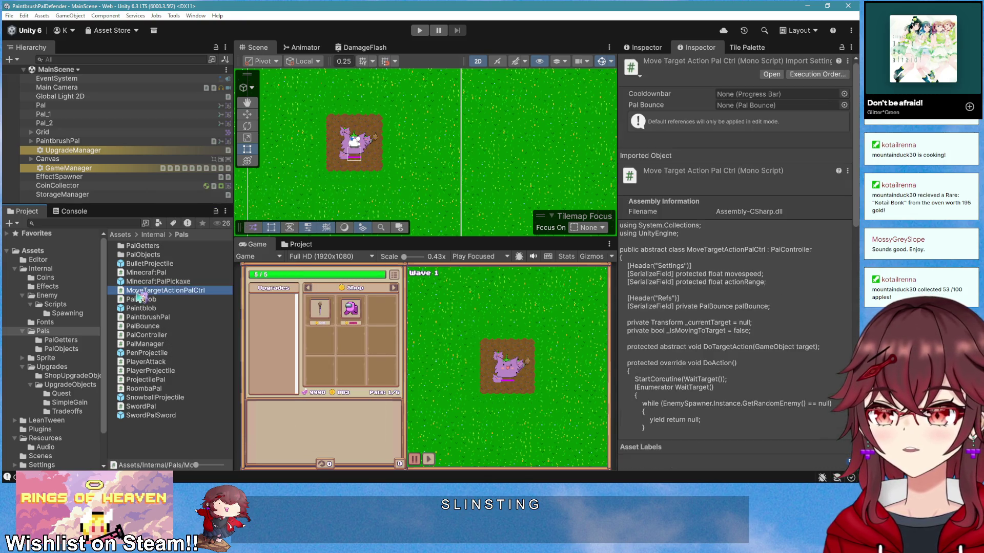
pyautogui.rightClick(172, 362)
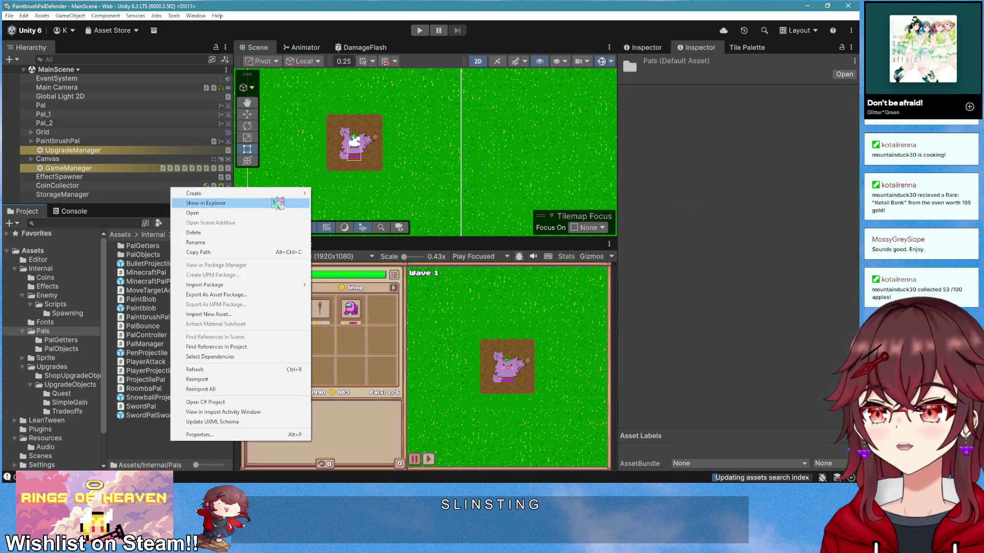
pyautogui.moveTo(275, 195)
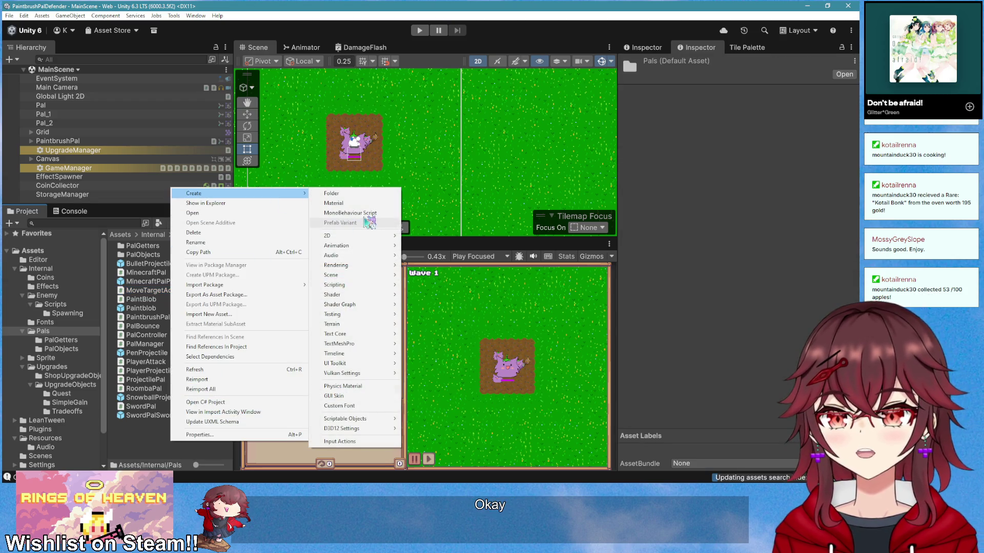
pyautogui.click(354, 212)
pyautogui.write('MoveRandomP')
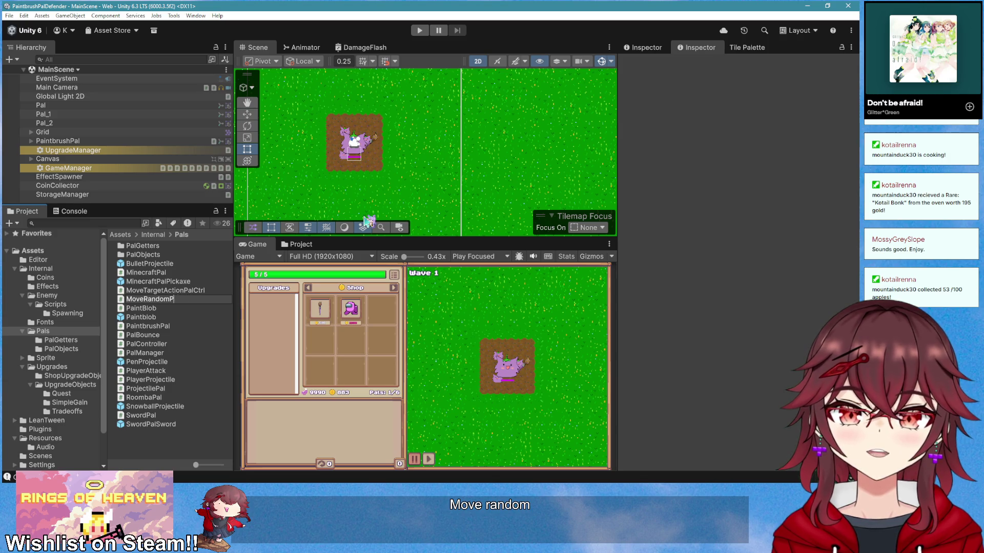
pyautogui.write('trl')
pyautogui.press('Return')
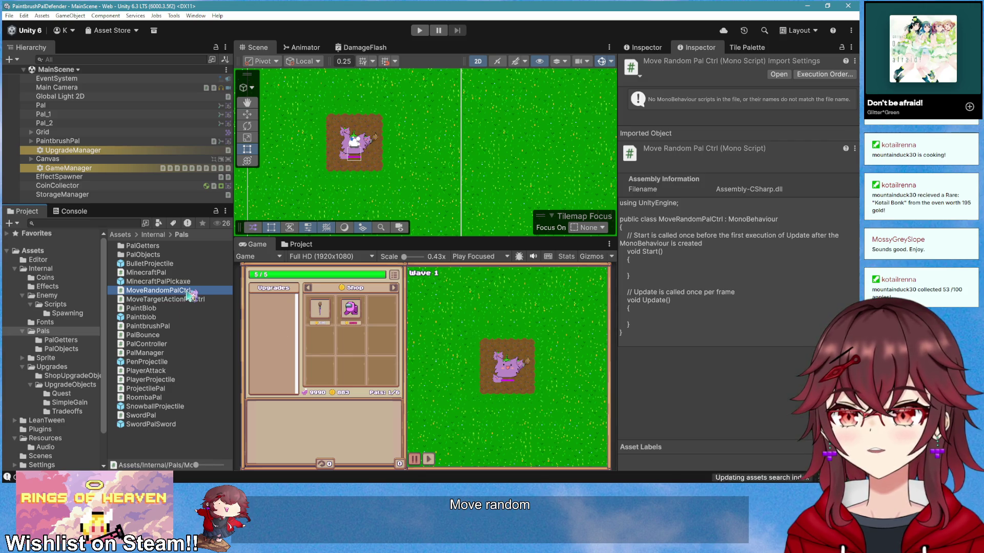
pyautogui.doubleClick(190, 290)
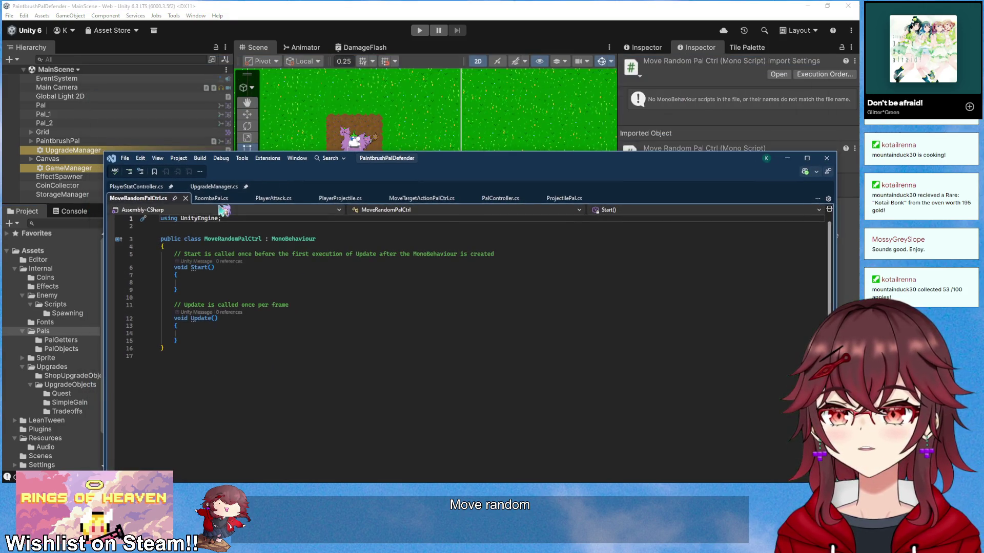
# - Glance at RoombaPal.cs, then read through MoveTargetActionPalCtrl.cs's DoAction and Update code
pyautogui.click(212, 198)
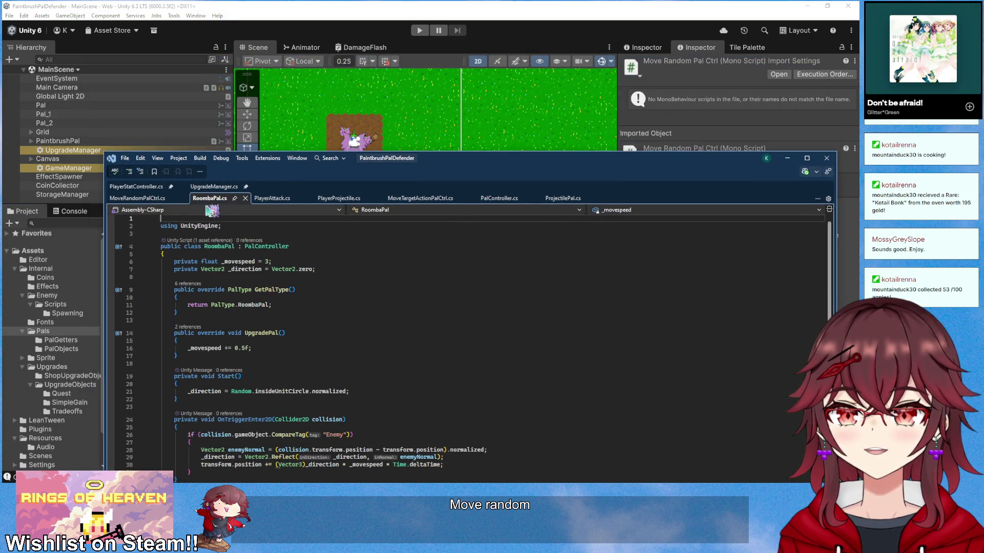
pyautogui.click(137, 198)
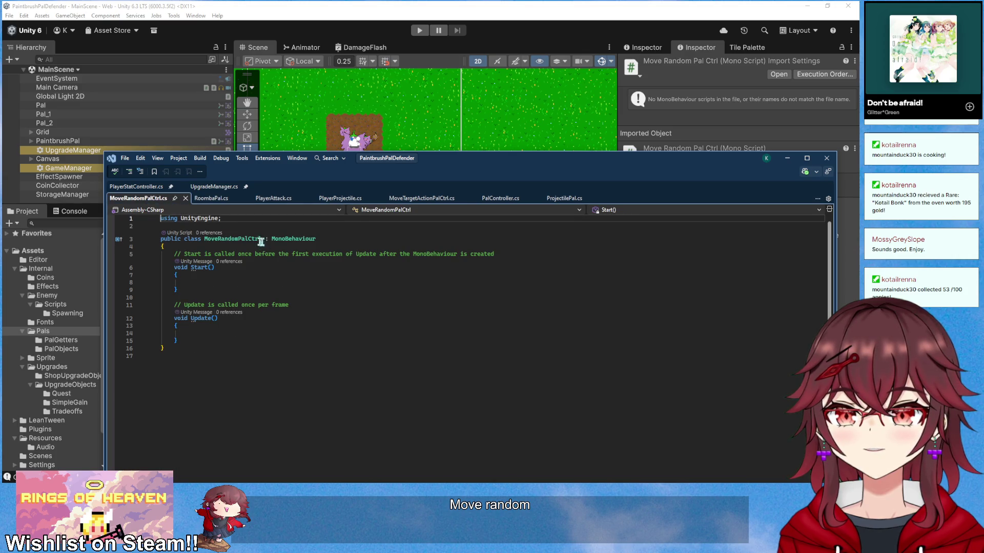
pyautogui.click(417, 198)
pyautogui.scroll(8, 420, 335)
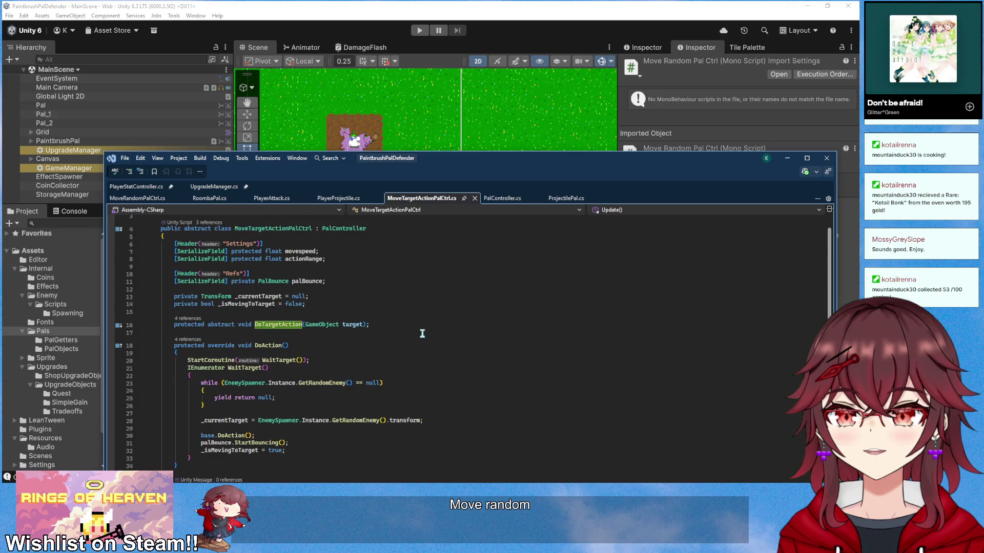
pyautogui.moveTo(477, 165); pyautogui.dragTo(441, 126)
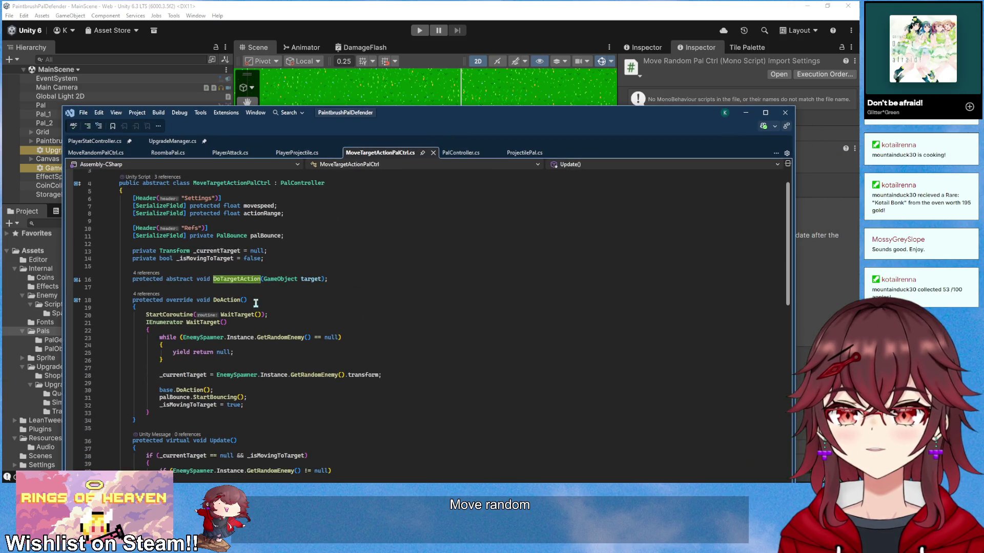
pyautogui.scroll(-12, 329, 305)
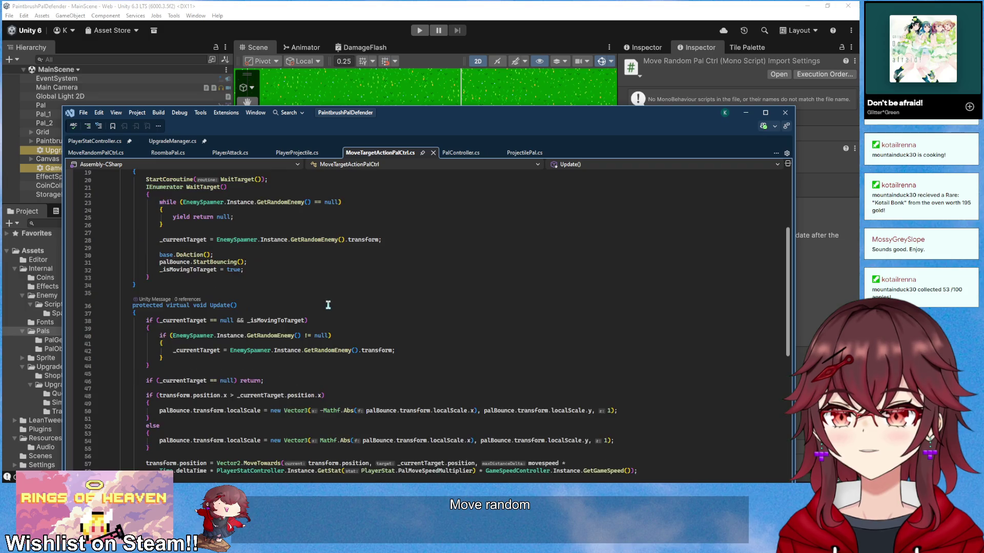
pyautogui.scroll(12, 328, 304)
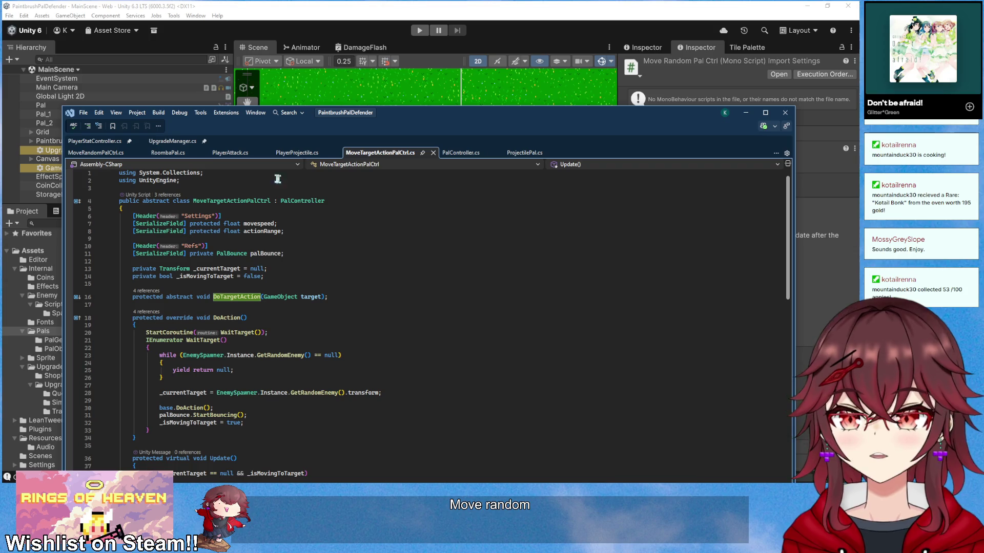
# - Make MoveRandomPalCtrl inherit PalController, drop Start and Update, and implement the abstract members
pyautogui.click(102, 153)
pyautogui.doubleClick(263, 194)
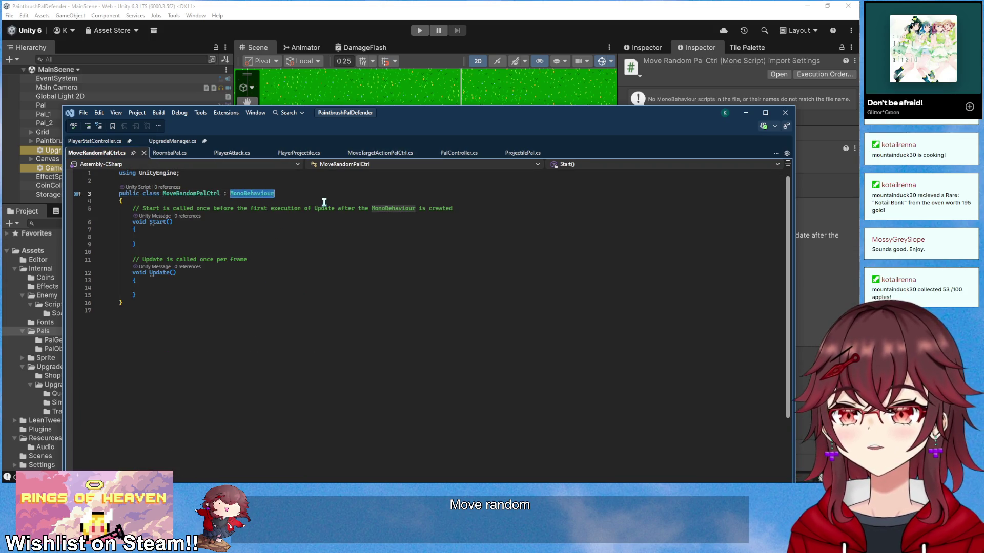
pyautogui.write('PalController')
pyautogui.moveTo(146, 295); pyautogui.dragTo(132, 209)
pyautogui.press('BackSpace')
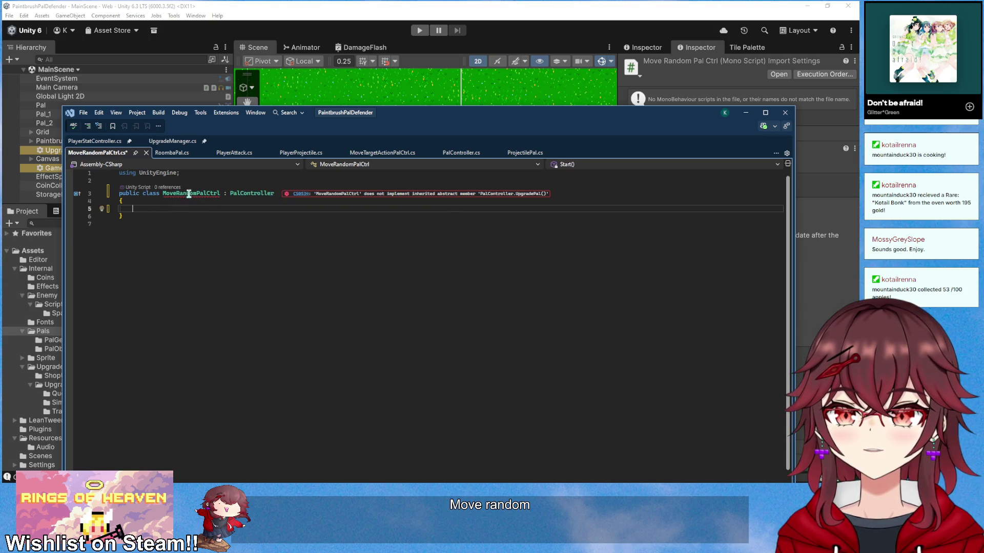
pyautogui.rightClick(189, 194)
pyautogui.click(232, 224)
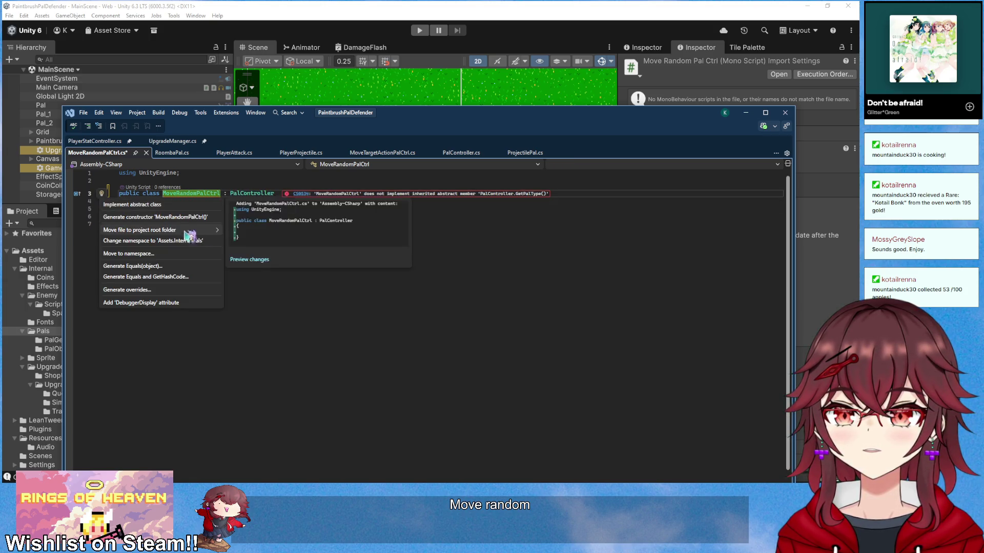
pyautogui.click(175, 206)
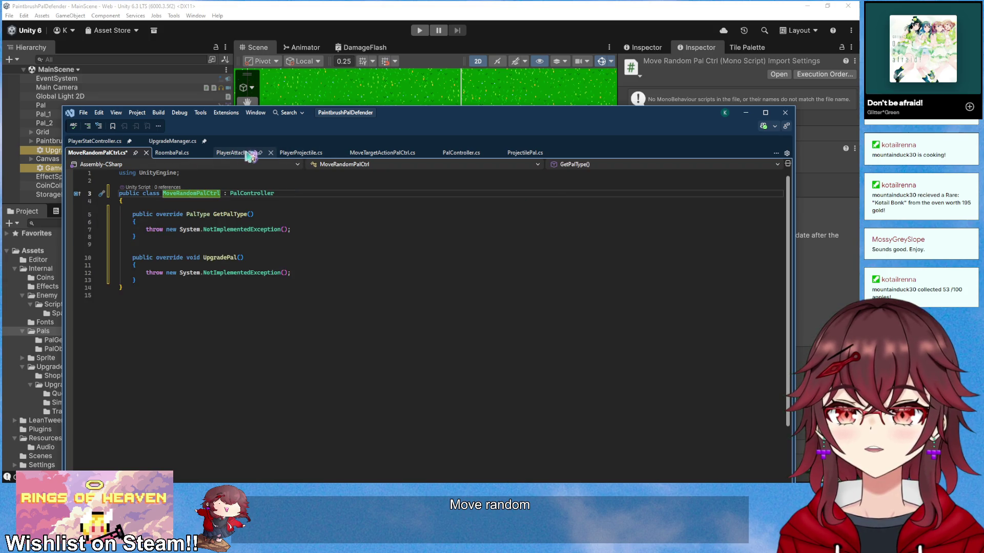
# - Copy the palType field from ProjectilePal into MoveRandomPalCtrl and have GetPalType return palType
pyautogui.click(313, 154)
pyautogui.click(513, 153)
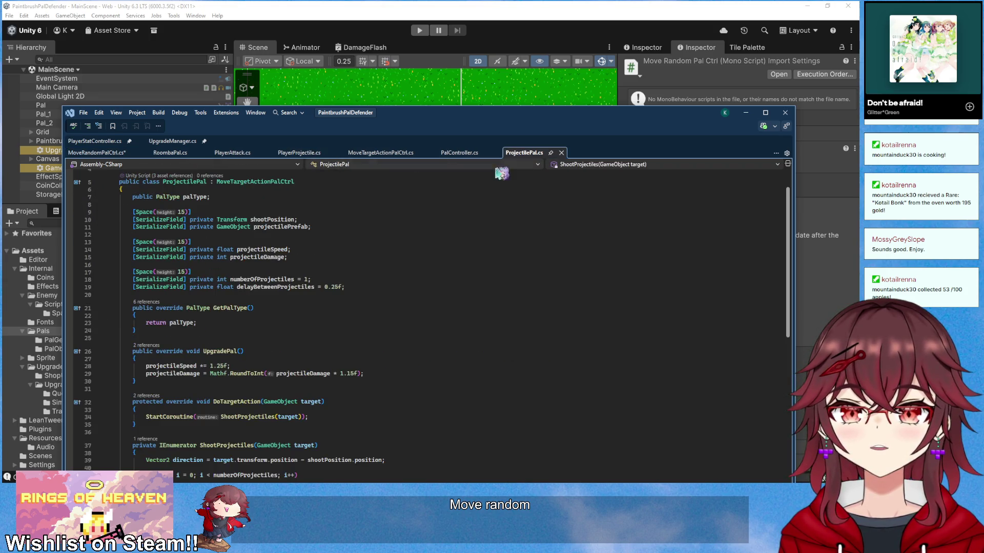
pyautogui.moveTo(210, 198); pyautogui.dragTo(126, 201)
pyautogui.hotkey('ctrl', 'c')
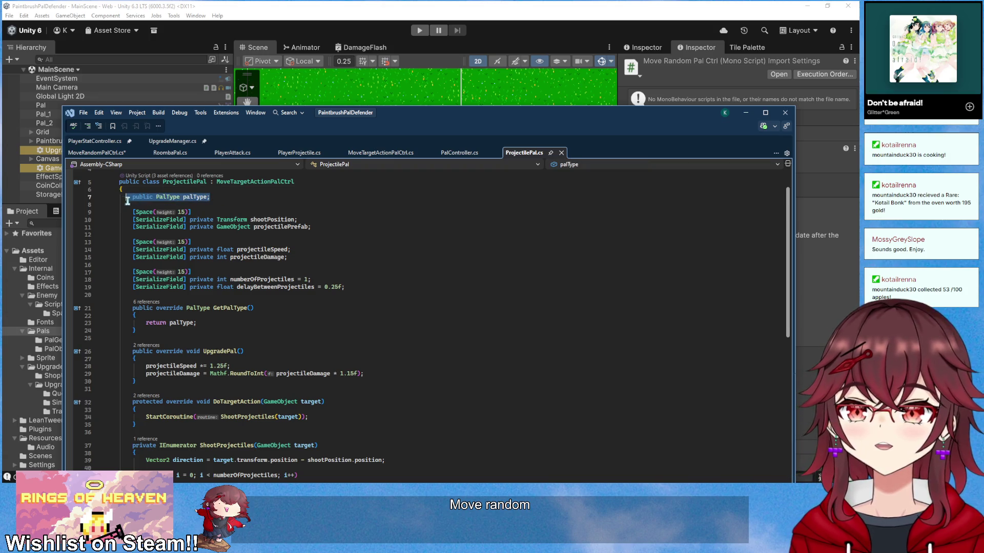
pyautogui.click(98, 153)
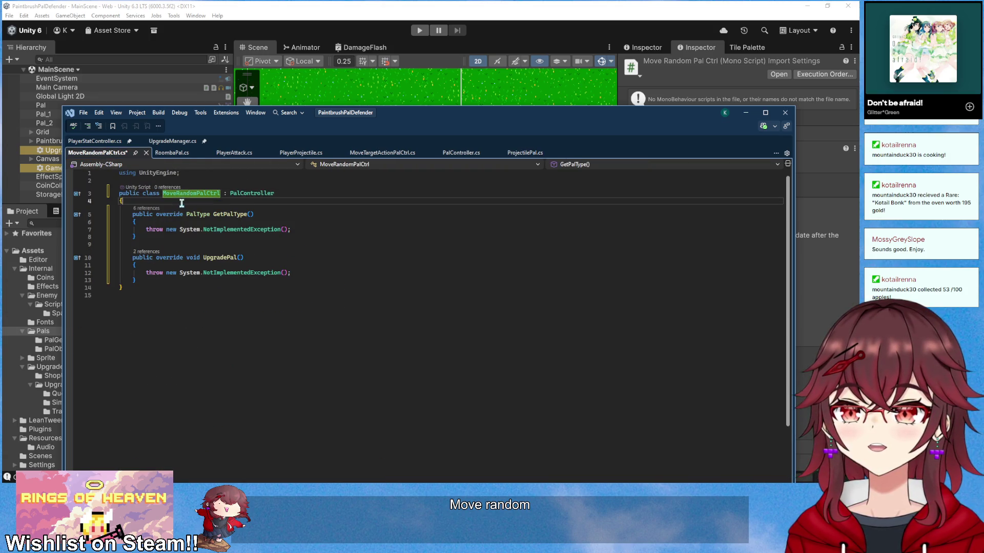
pyautogui.press('Return')
pyautogui.press('Up')
pyautogui.hotkey('ctrl', 'v')
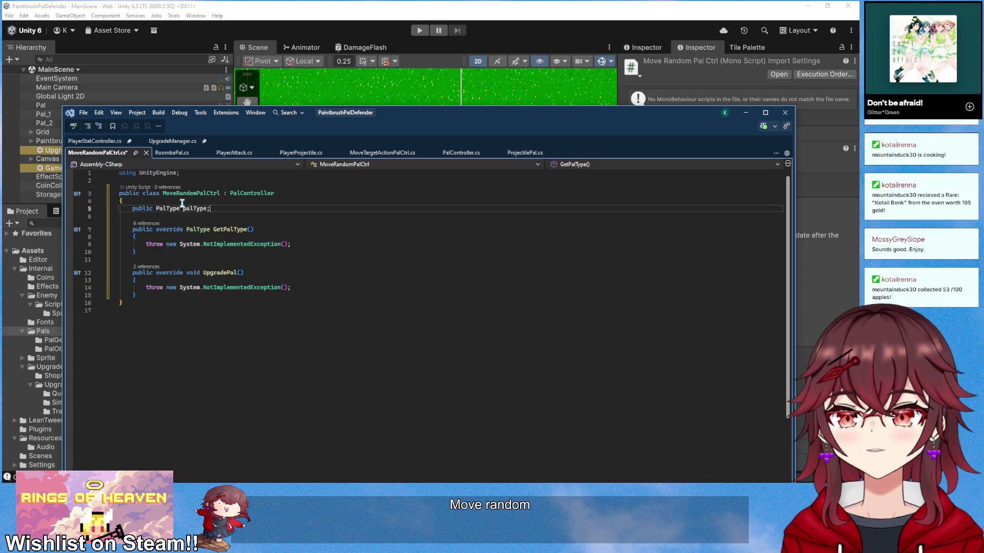
pyautogui.moveTo(291, 244); pyautogui.dragTo(142, 247)
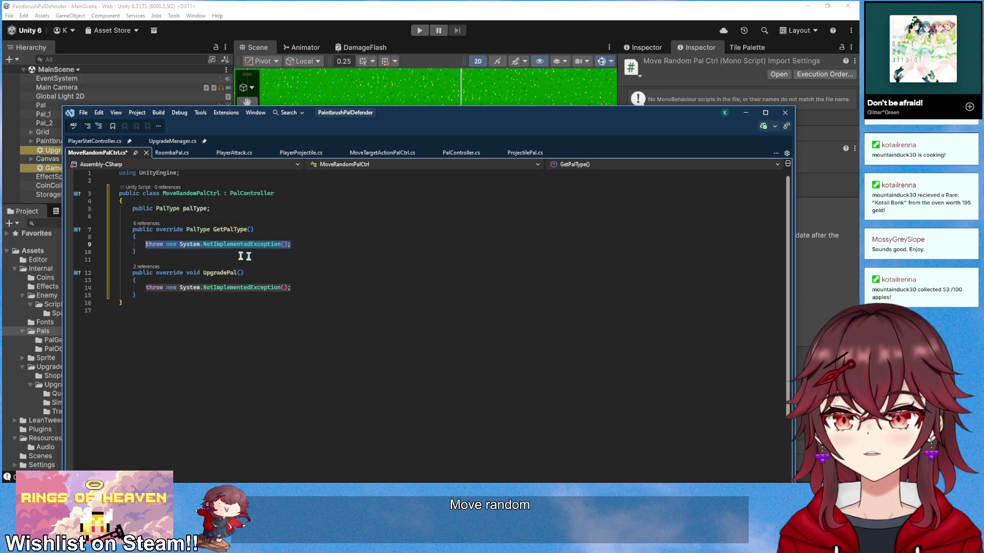
pyautogui.write('return palType;')
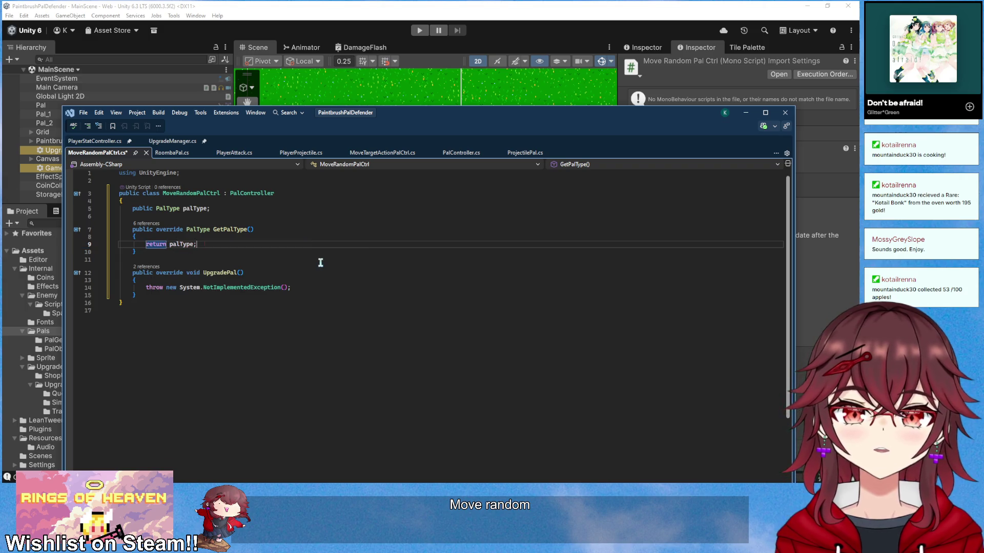
pyautogui.click(308, 287)
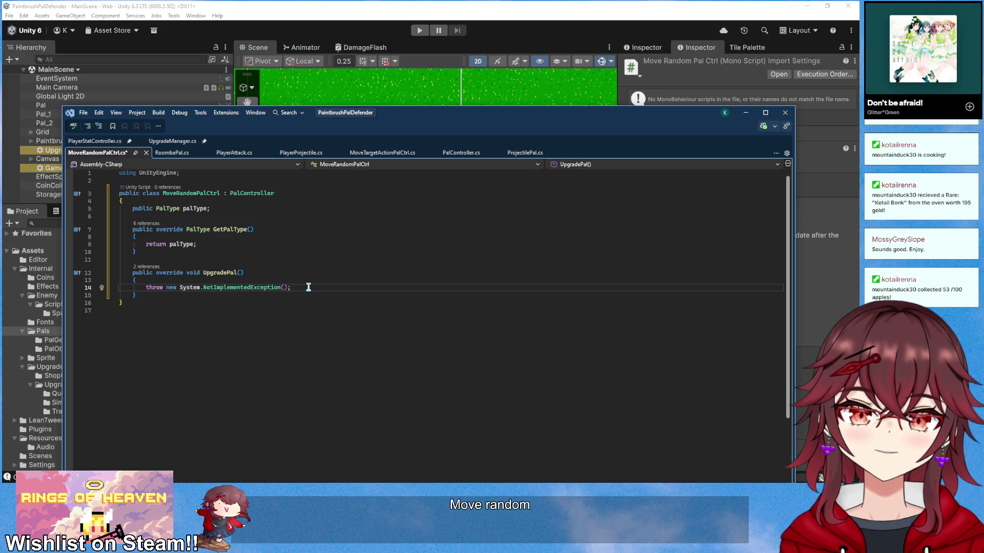
# - Start a public UnityEvent field to import UnityEngine.Events, then delete the palType and UnityEvent lines
pyautogui.press('Up')
pyautogui.press('Up')
pyautogui.press('Up')
pyautogui.press('Return')
pyautogui.write('public UnityEven')
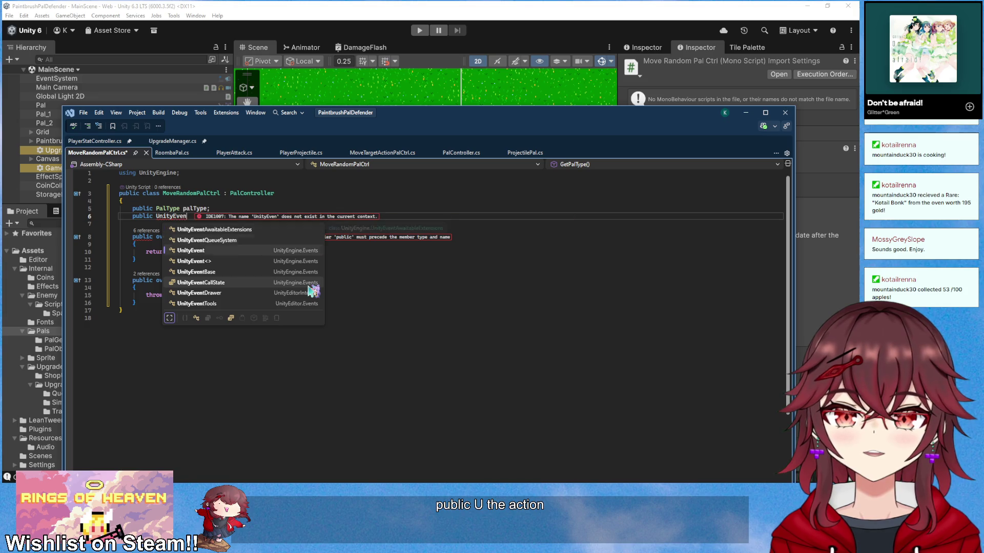
pyautogui.write('t')
pyautogui.press('Tab')
pyautogui.write('On')
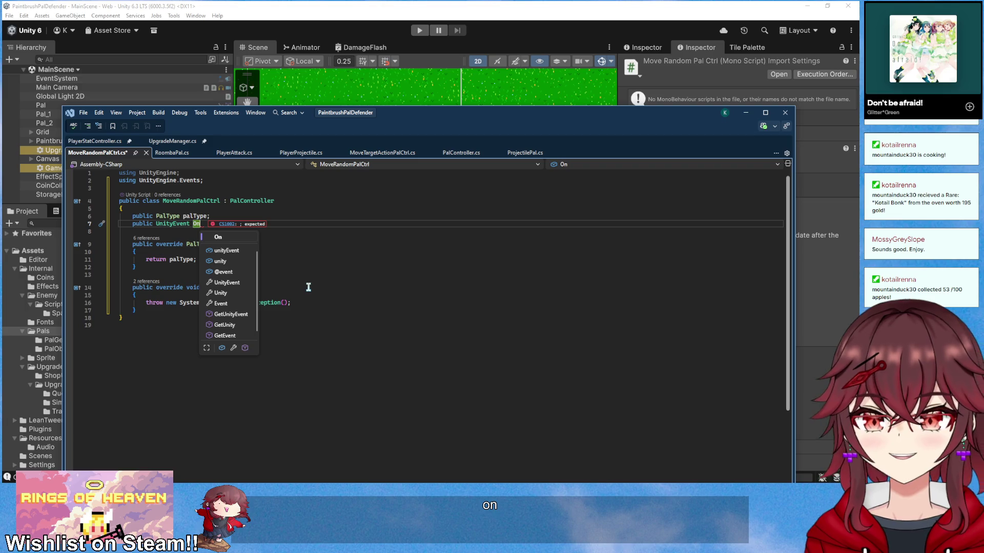
pyautogui.click(364, 230)
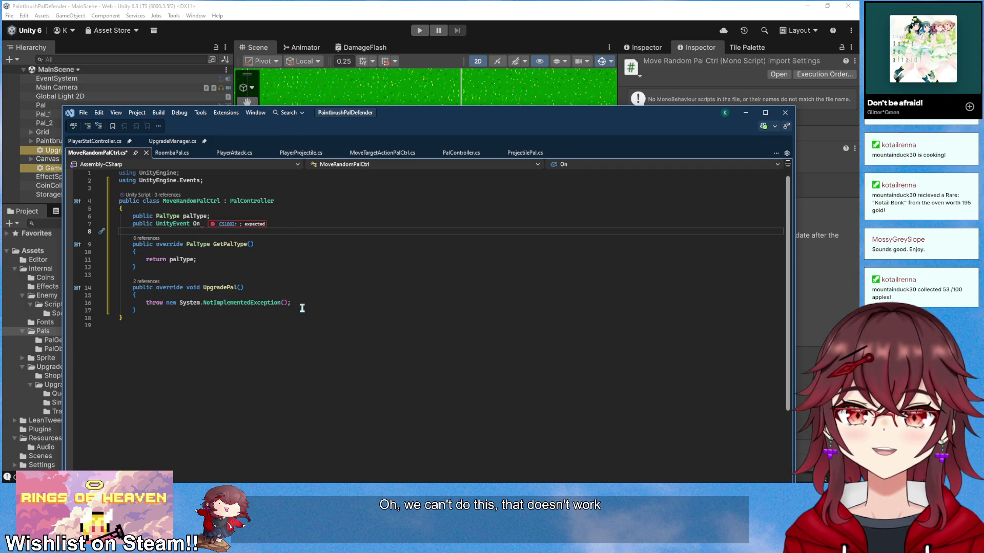
pyautogui.moveTo(210, 231); pyautogui.dragTo(123, 208)
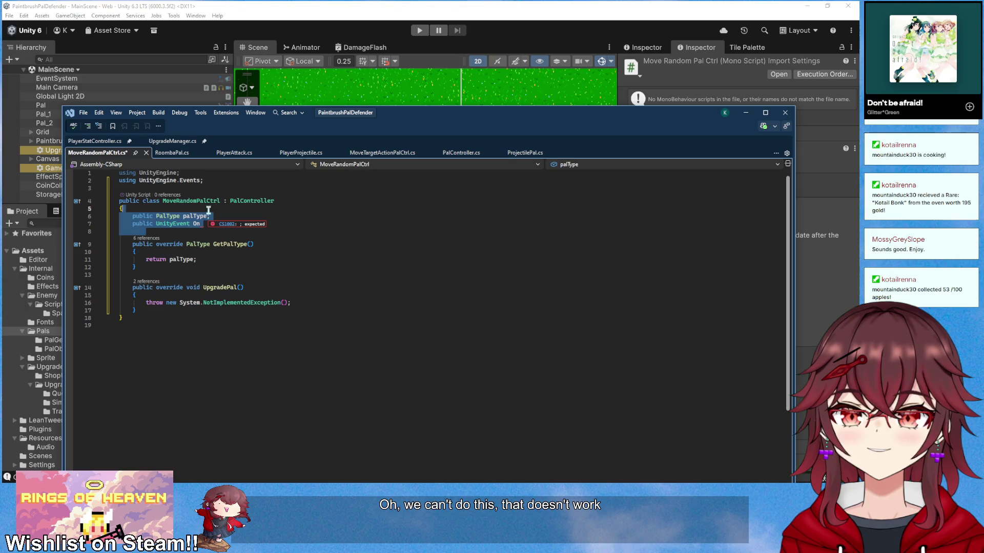
pyautogui.press('BackSpace')
# - Rename the MoveRandomPalCtrl class to FlamePal
pyautogui.rightClick(205, 201)
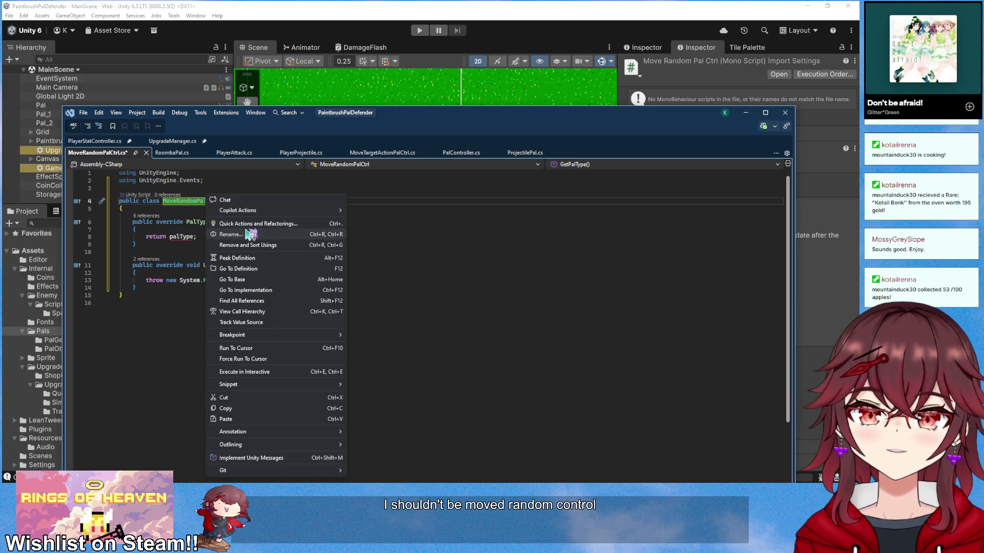
pyautogui.click(249, 231)
pyautogui.write('FlamePal')
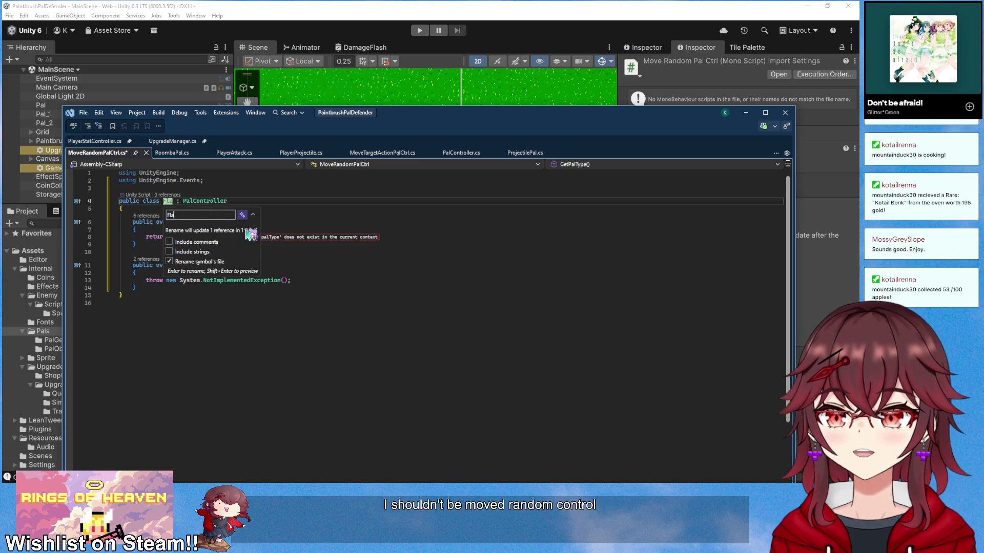
pyautogui.press('Return')
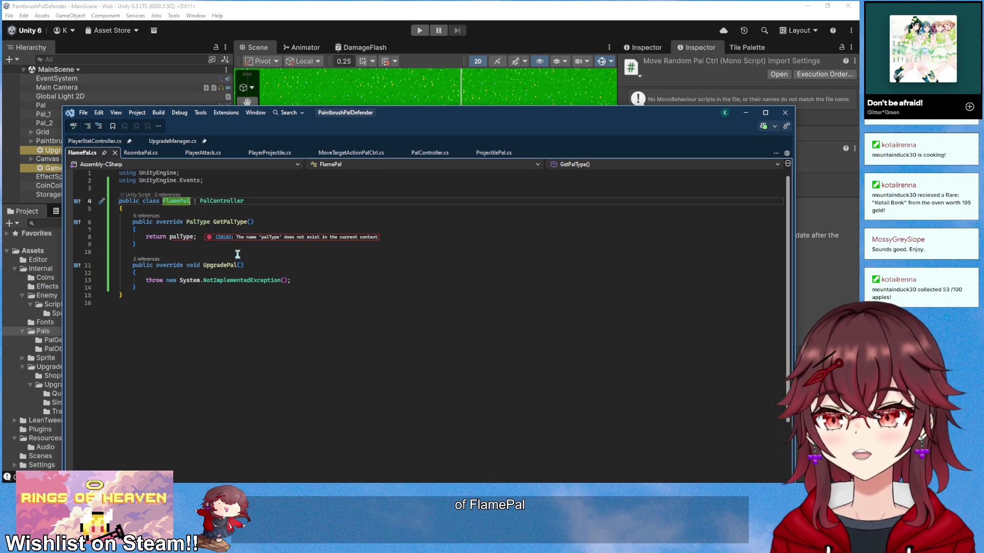
# - Change GetPalType to return PalType.FlamePal
pyautogui.doubleClick(194, 238)
pyautogui.write('fire')
pyautogui.press('BackSpace')
pyautogui.press('BackSpace')
pyautogui.press('BackSpace')
pyautogui.write('Pal')
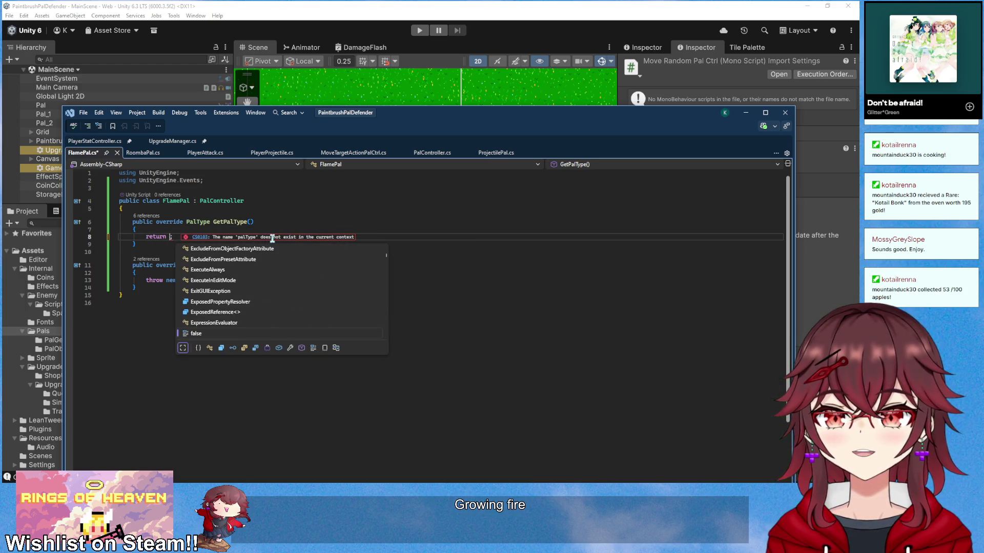
pyautogui.press('Tab')
pyautogui.write('.fi')
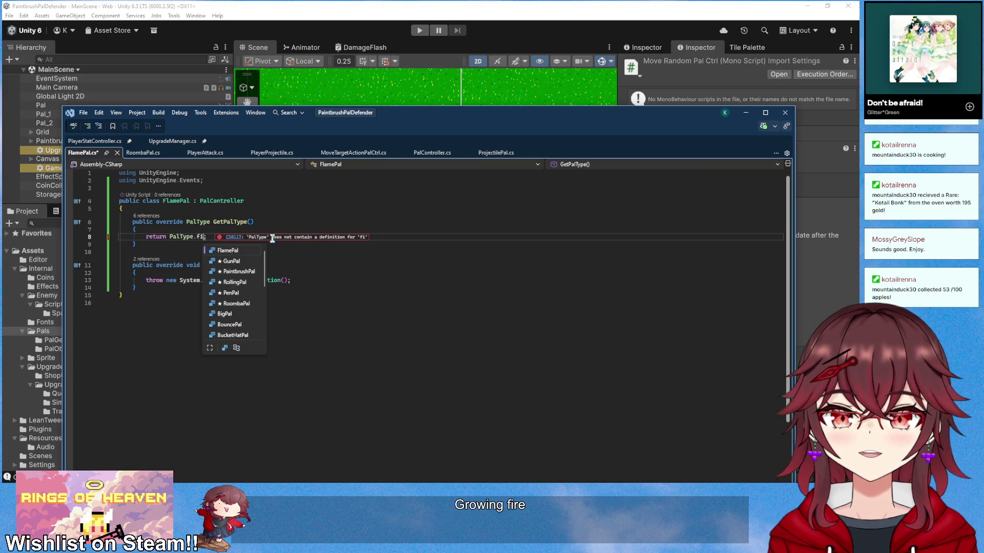
pyautogui.press('Tab')
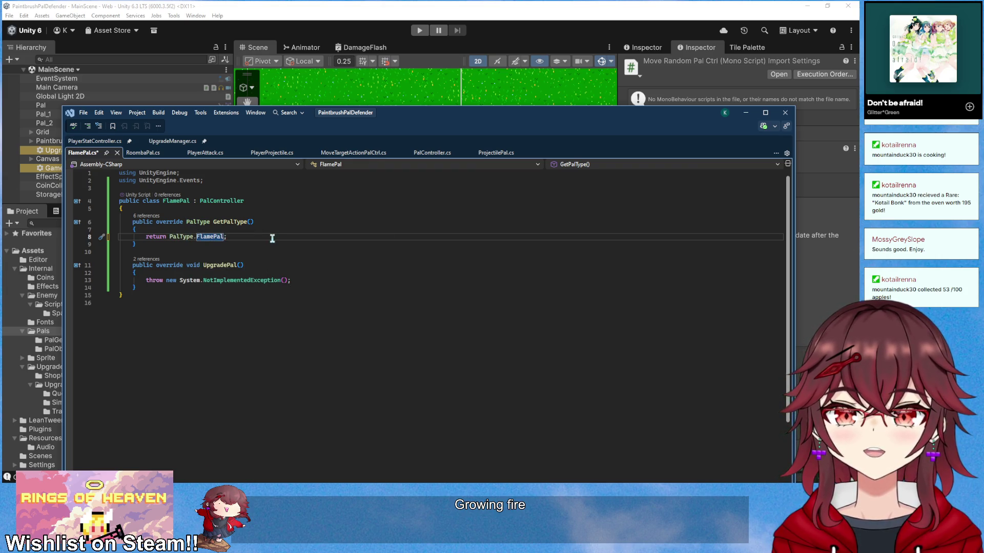
# - Open blank lines at the top of the class body for new fields
pyautogui.moveTo(233, 126); pyautogui.dragTo(239, 151)
pyautogui.click(291, 239)
pyautogui.press('Return')
pyautogui.press('Return')
pyautogui.press('Up')
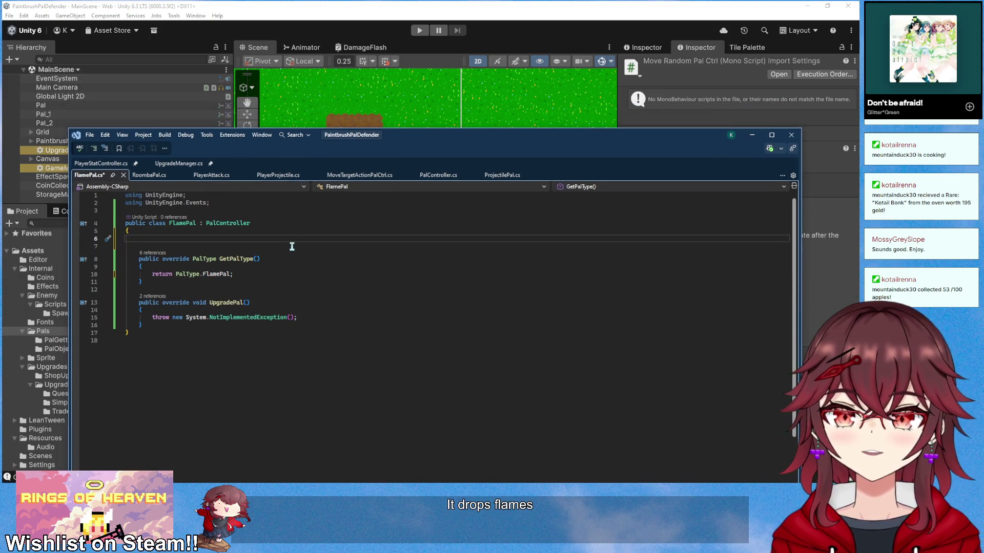
# - Add a serialized private float flameDropInterval field set to 2.5f
pyautogui.write('SerializeField] private')
pyautogui.press('Escape')
pyautogui.write('float ')
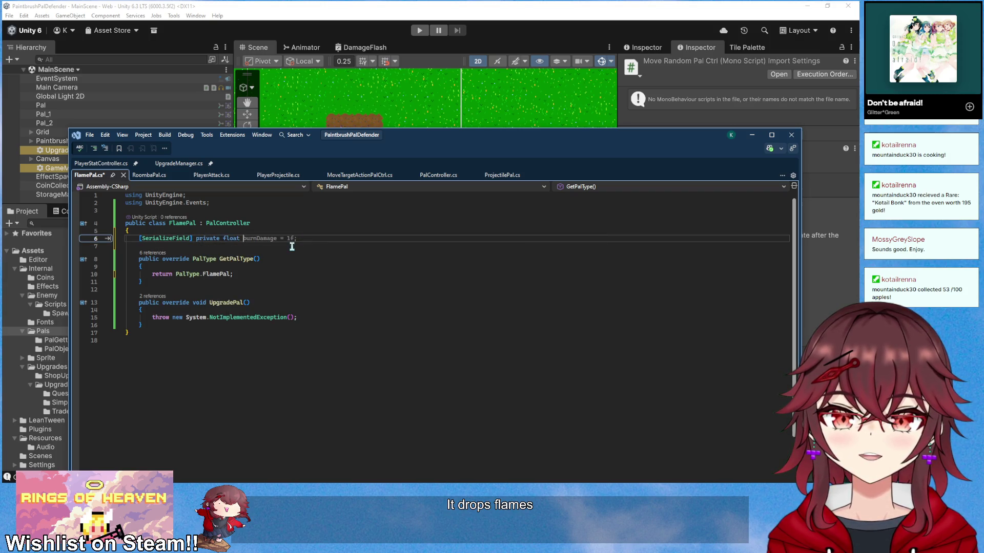
pyautogui.write('flame')
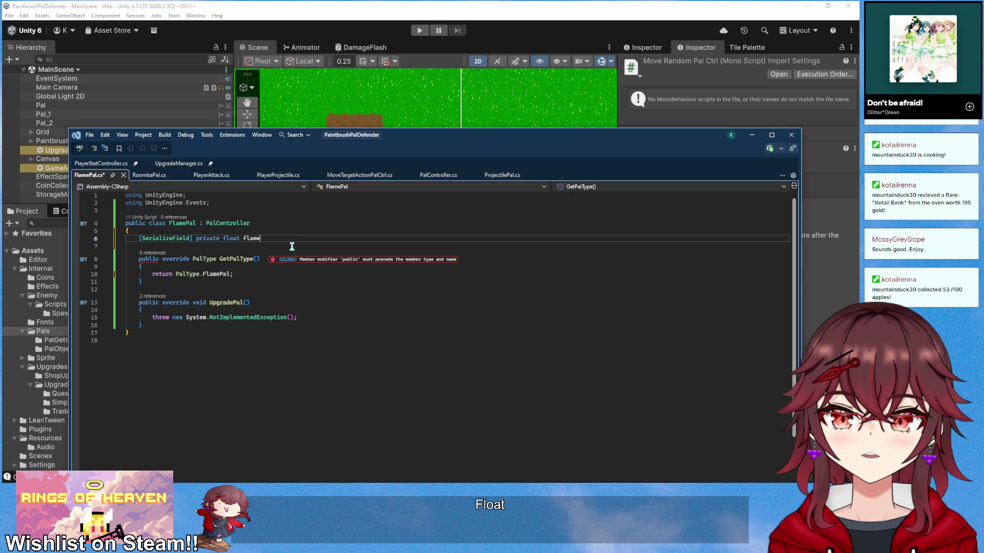
pyautogui.write('DropInterval')
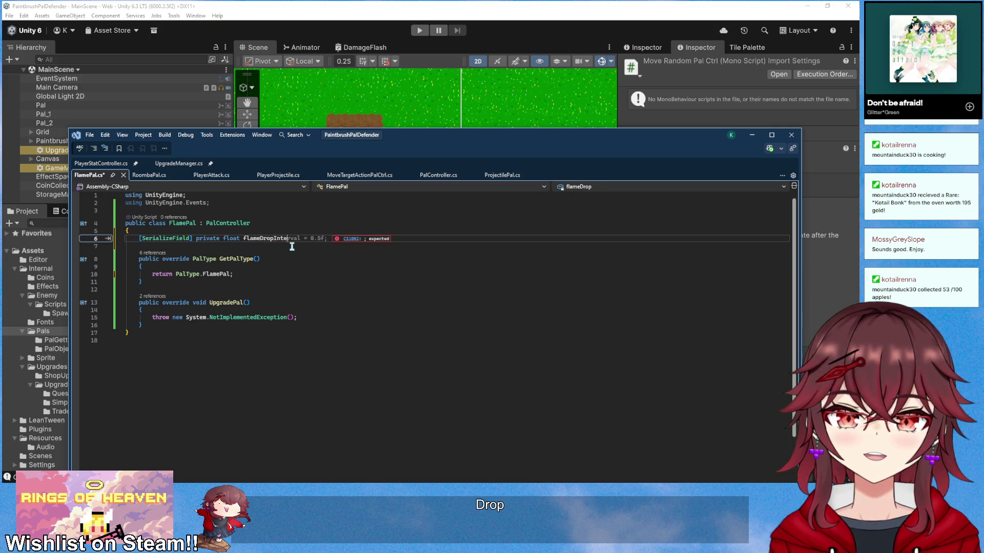
pyautogui.press('Tab')
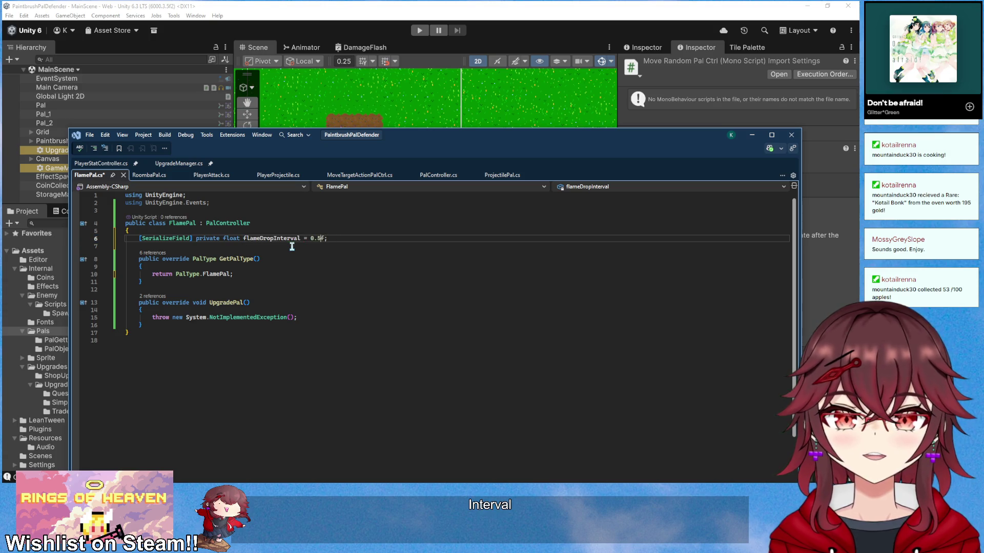
pyautogui.press('BackSpace')
pyautogui.press('BackSpace')
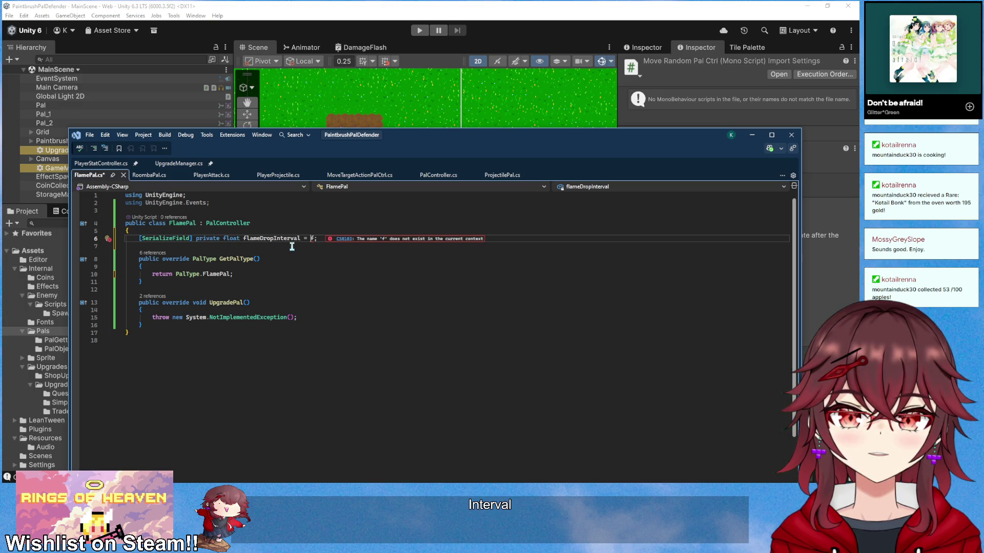
pyautogui.write('2.5')
pyautogui.press('Up')
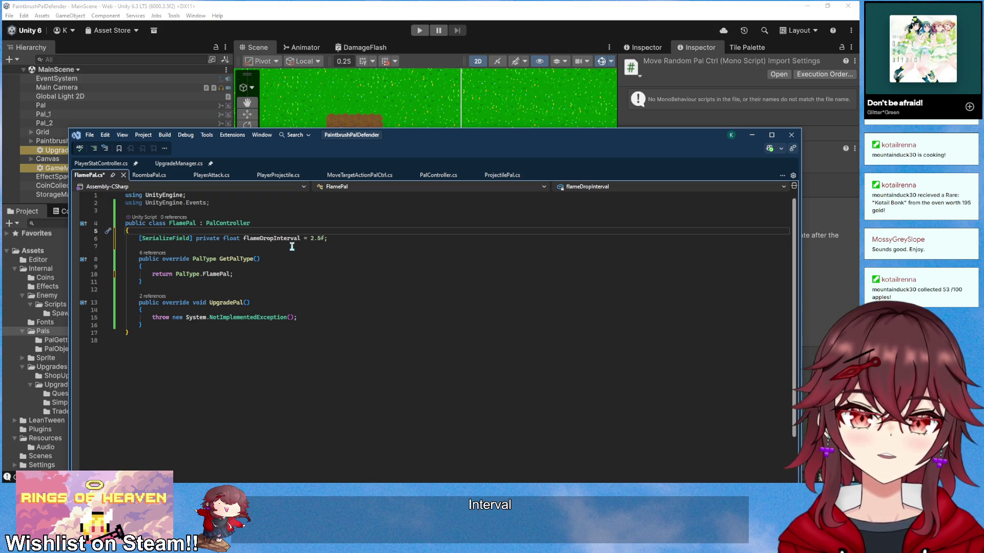
pyautogui.press('Down')
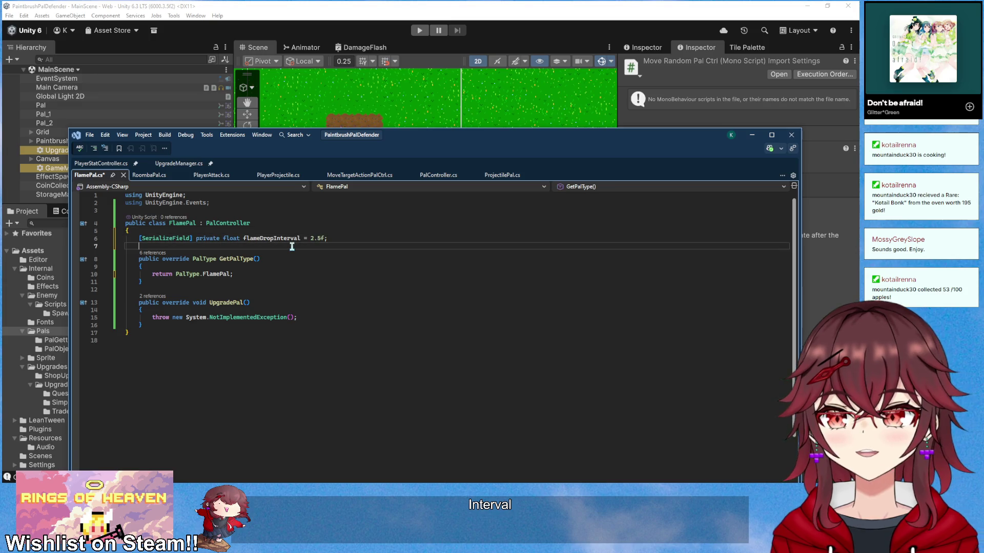
pyautogui.press('Return')
# - Add serialized fields float movespeed and int flameDamage
pyautogui.write('[S')
pyautogui.press('Tab')
pyautogui.write(']')
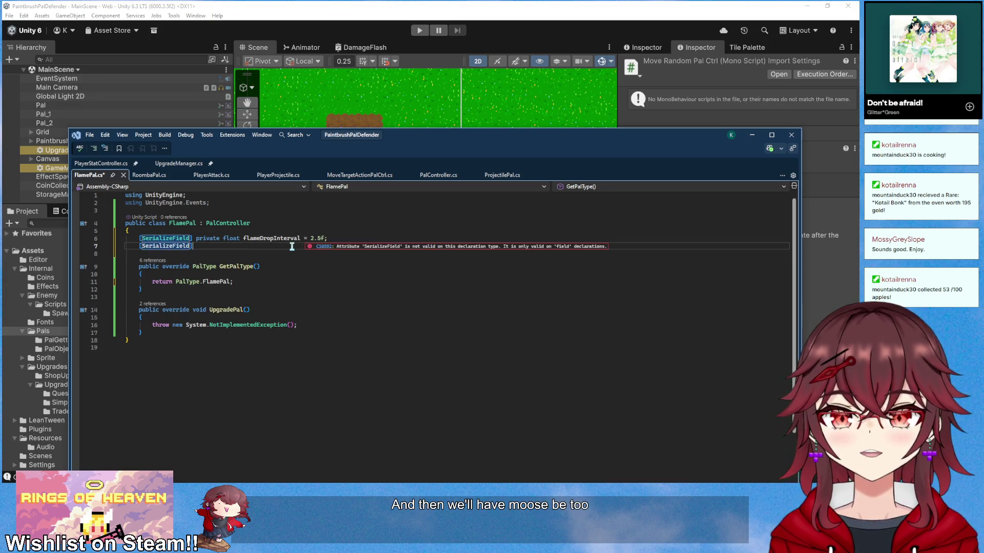
pyautogui.write(' private float movespeed;')
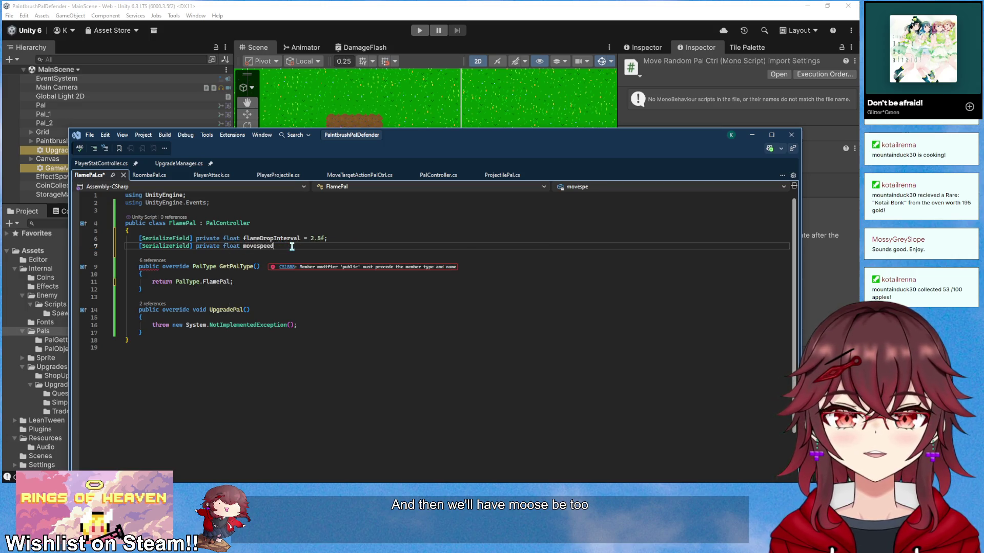
pyautogui.hotkey('ctrl', 'd')
pyautogui.press('BackSpace')
pyautogui.hotkey('ctrl', 'BackSpace')
pyautogui.hotkey('ctrl', 'BackSpace')
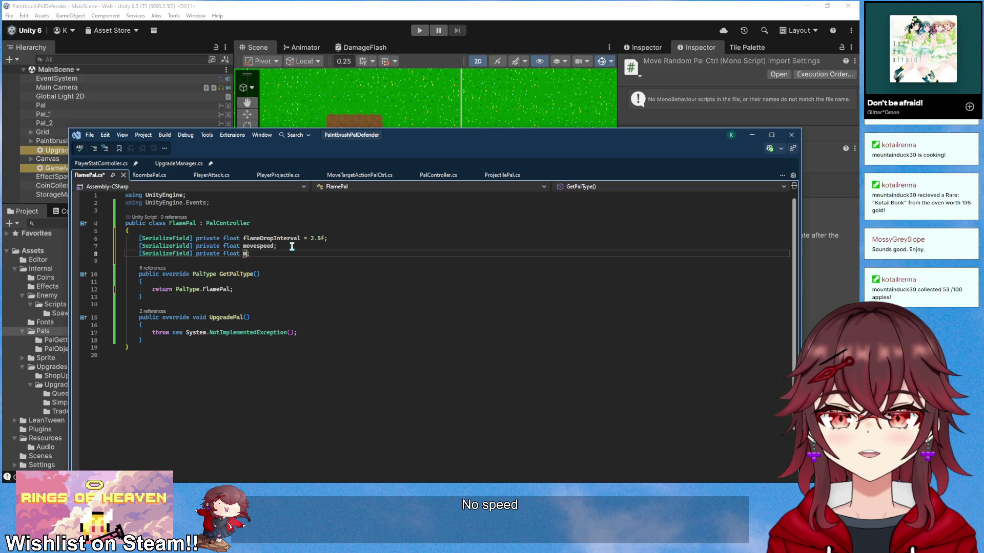
pyautogui.write('int flameDamage')
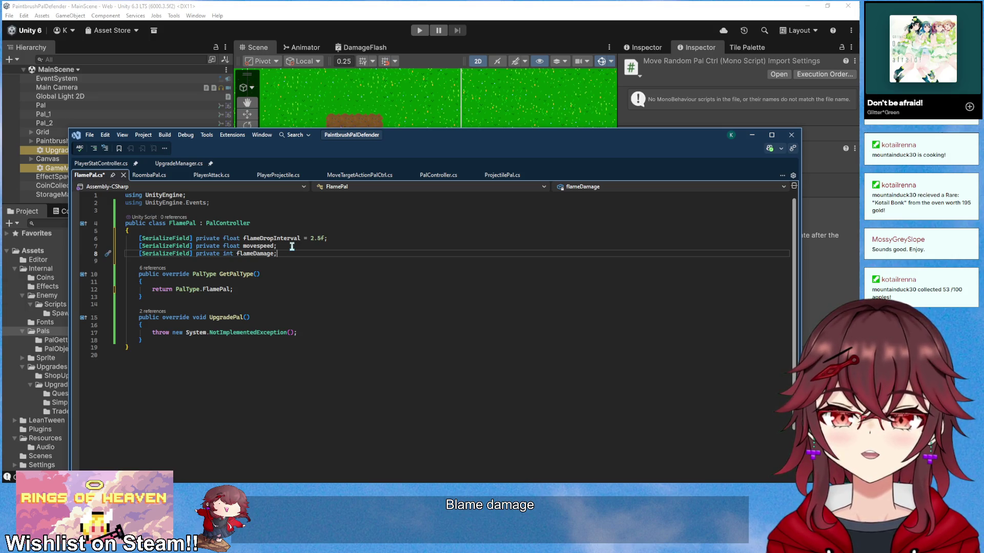
# - Add [SerializeField] private float moveRange; directly below movespeed
pyautogui.click(292, 247)
pyautogui.press('Return')
pyautogui.write('[SerializeField] private float ')
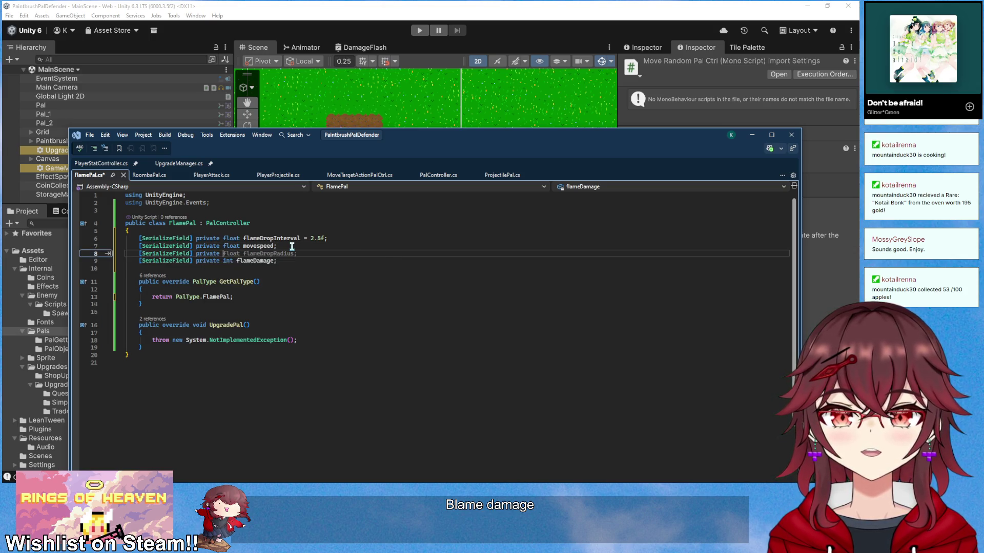
pyautogui.write('moveRange;')
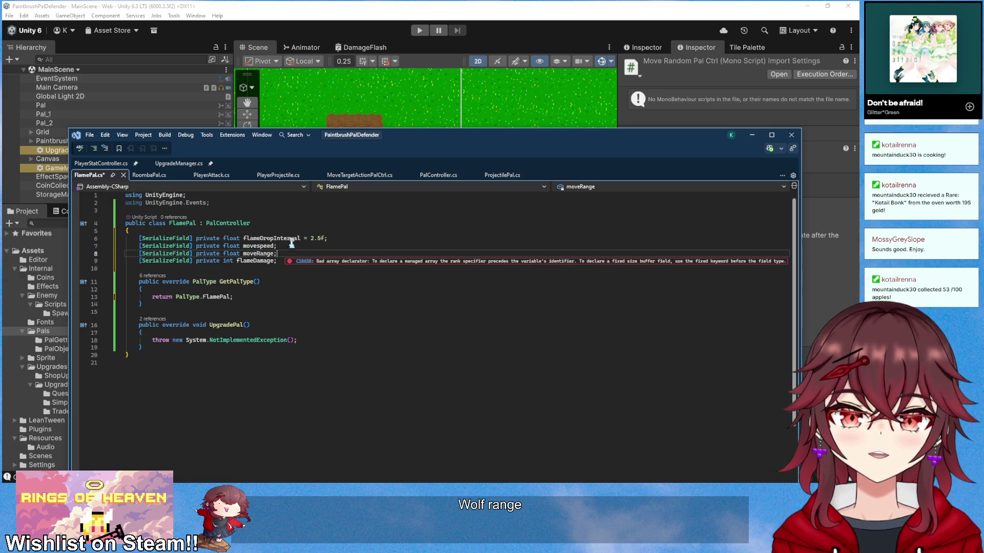
pyautogui.click(164, 351)
# - Add OnDrawGizmosSelected below UpgradePal with IntelliSense's red wire sphere of radius moveRange
pyautogui.press('Return')
pyautogui.press('Return')
pyautogui.write('private v')
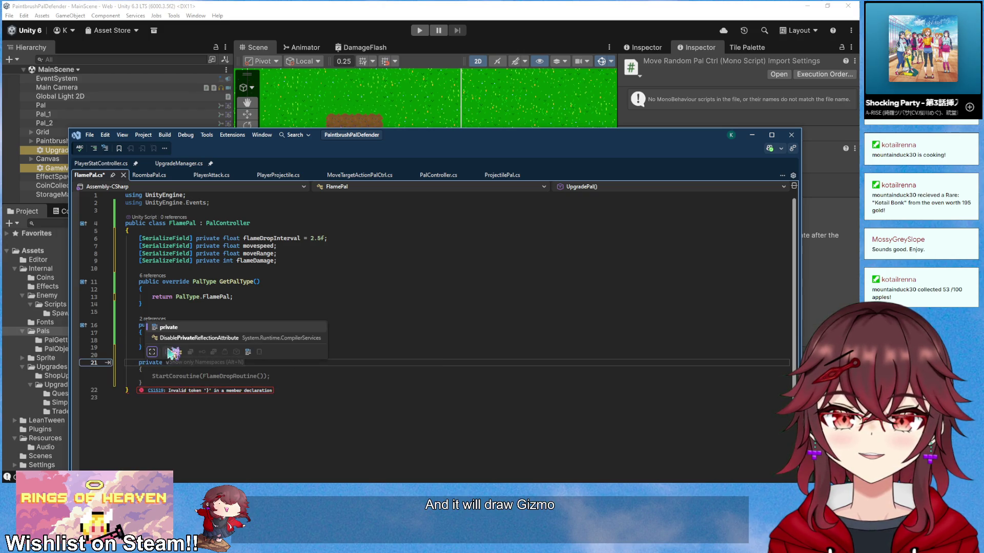
pyautogui.write('oid ')
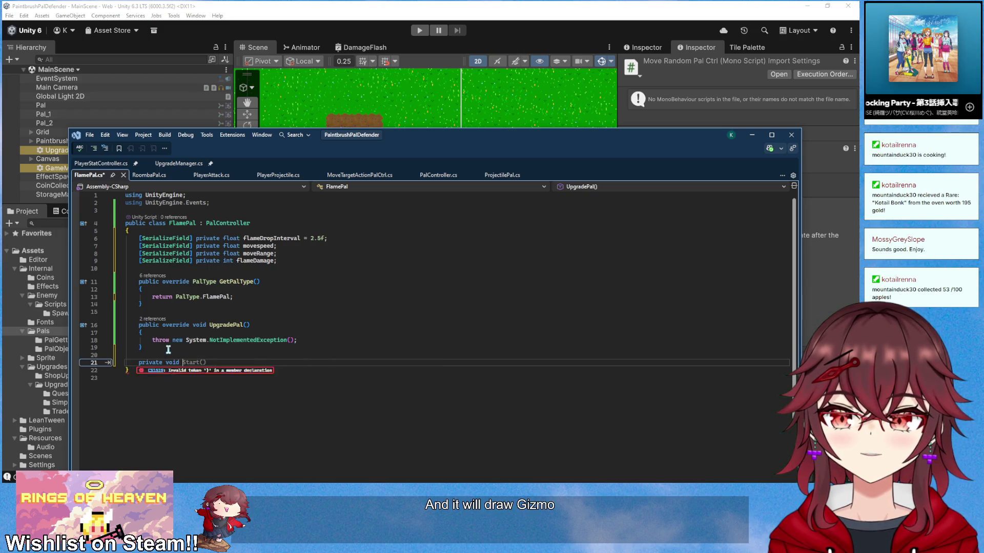
pyautogui.write('OnDraw')
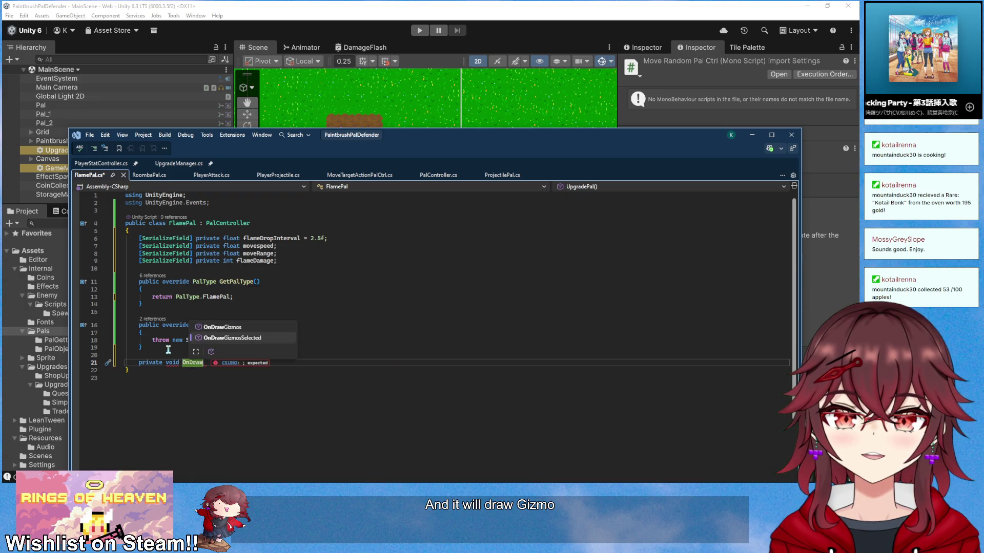
pyautogui.press('Tab')
pyautogui.press('Tab')
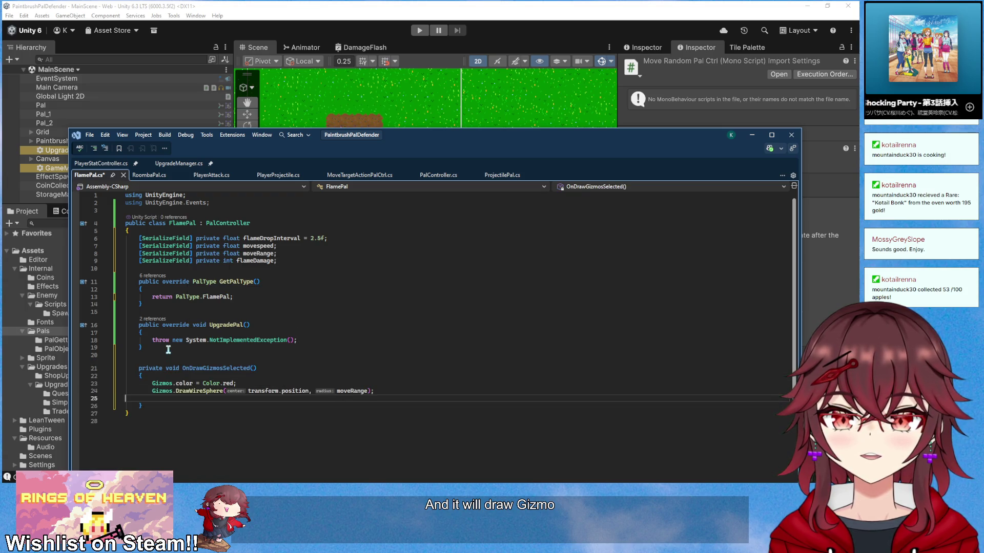
pyautogui.press('Up')
pyautogui.press('Up')
pyautogui.press('Up')
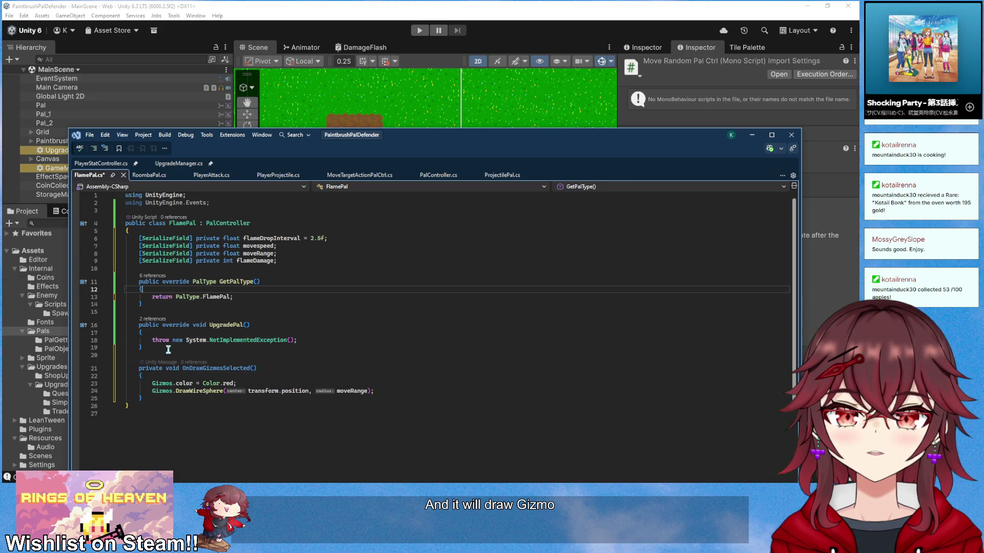
pyautogui.press('Down')
pyautogui.press('Down')
pyautogui.press('Down')
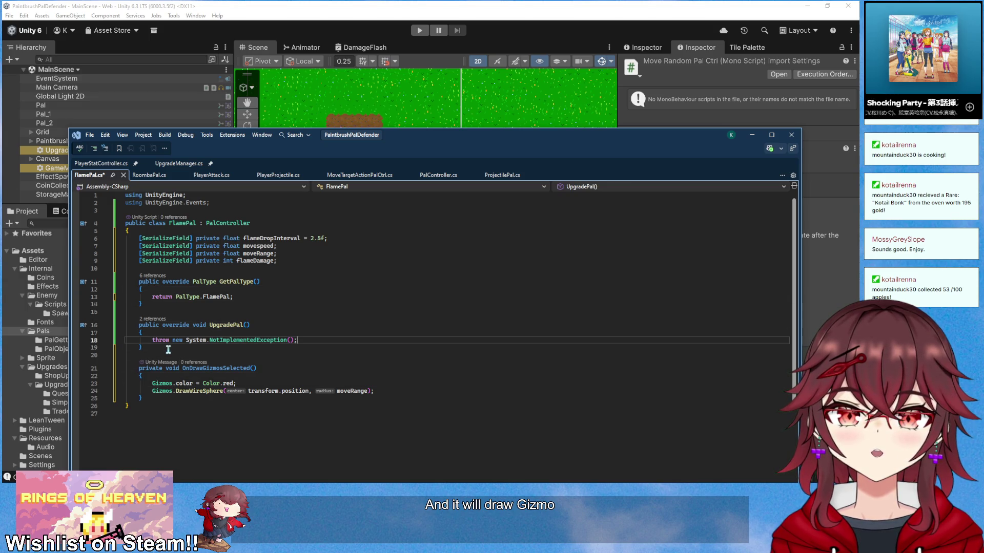
# - Duplicate the flameDamage field and rename the copy flameDamageTickInterval
pyautogui.click(277, 261)
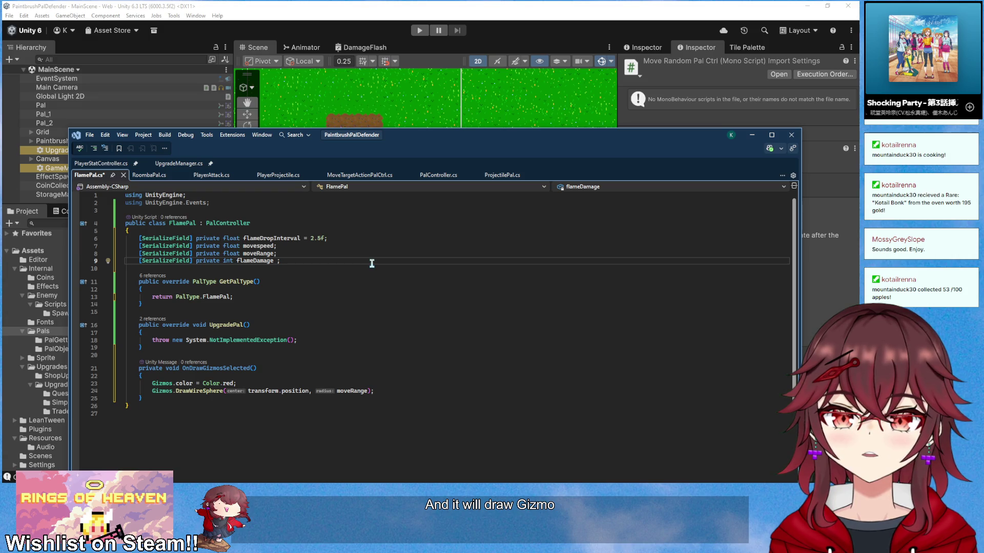
pyautogui.hotkey('ctrl', 'd')
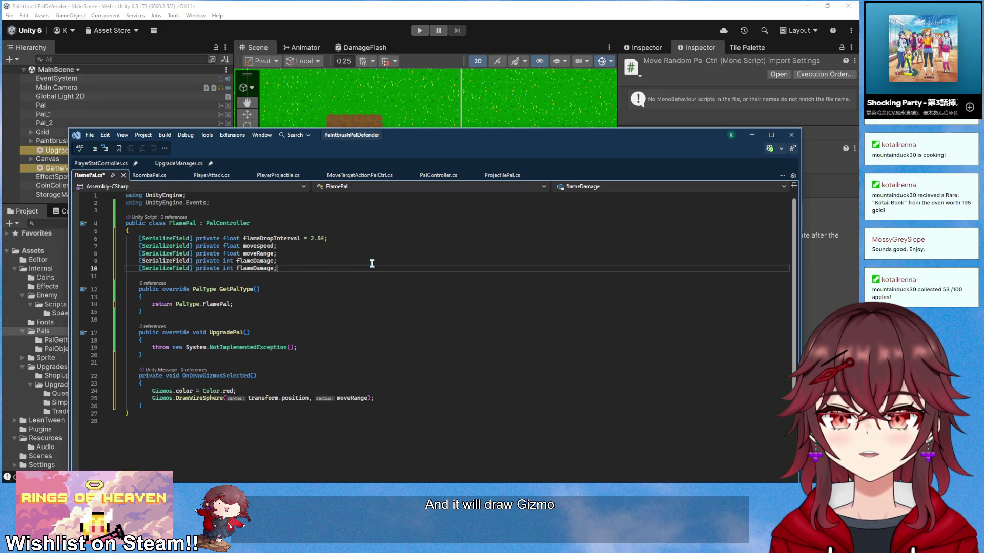
pyautogui.press('BackSpace')
pyautogui.press('BackSpace')
pyautogui.write('geTickInterval')
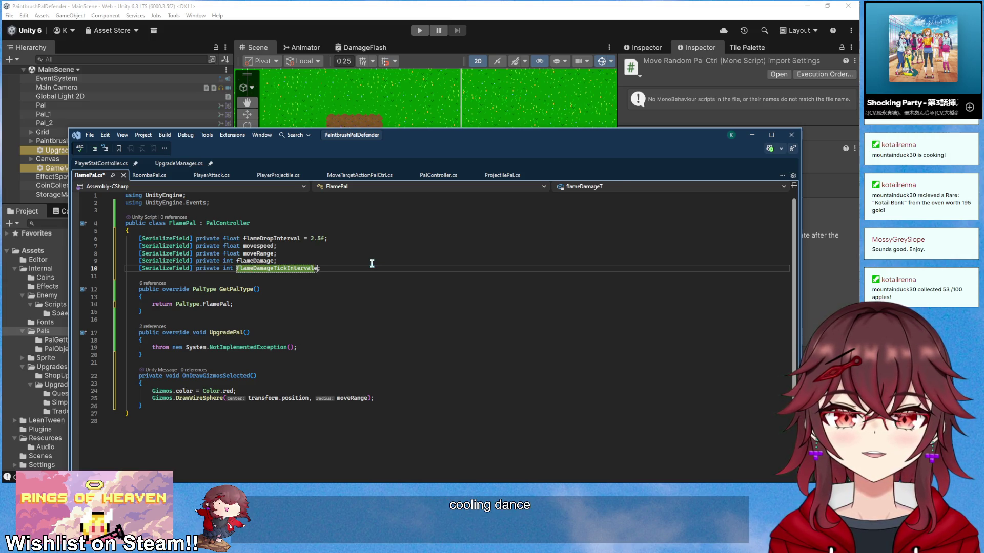
# - Move flameDropInterval below moveRange and add a [Space(10)] attribute above the flame stats
pyautogui.moveTo(352, 232); pyautogui.dragTo(171, 239)
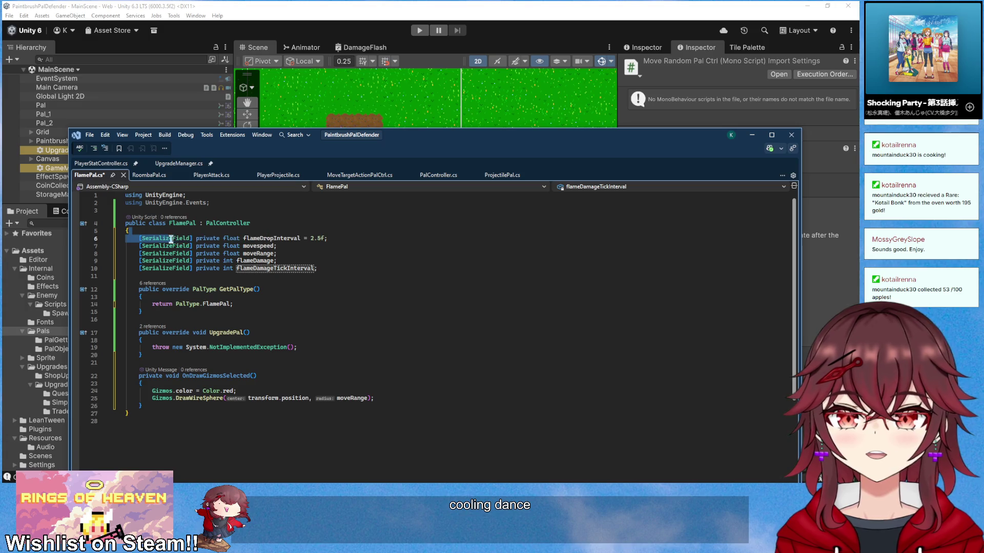
pyautogui.moveTo(338, 238); pyautogui.dragTo(138, 239)
pyautogui.press('BackSpace')
pyautogui.click(301, 254)
pyautogui.press('Return')
pyautogui.hotkey('ctrl', 'v')
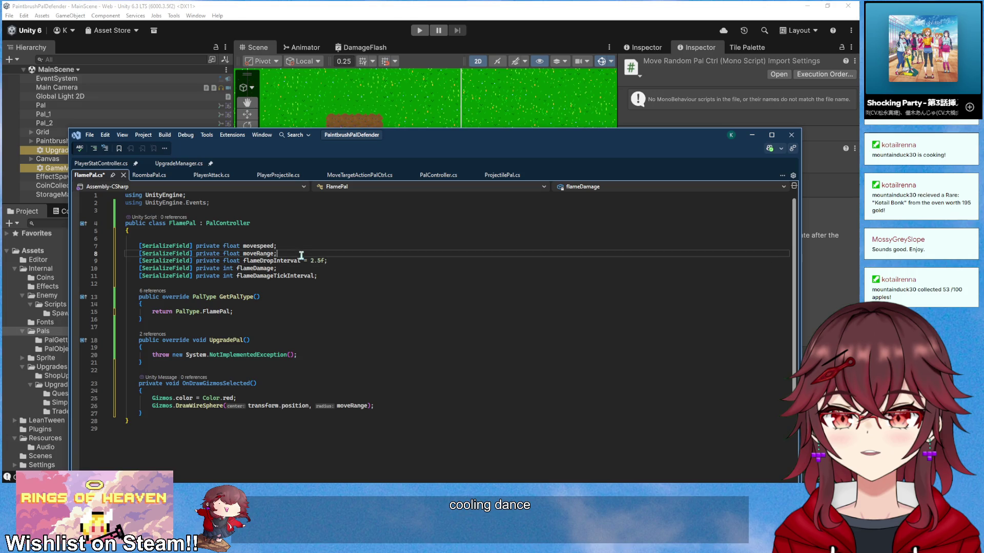
pyautogui.press('Return')
pyautogui.press('Up')
pyautogui.press('Up')
pyautogui.press('Up')
pyautogui.press('BackSpace')
pyautogui.press('Down')
pyautogui.press('Down')
pyautogui.press('Down')
pyautogui.press('Return')
pyautogui.write('[Space(10)')
pyautogui.press('Down')
pyautogui.press('Down')
pyautogui.press('Down')
# - Make flameDamageTickInterval a float with an initializer
pyautogui.press('End')
pyautogui.press('Left')
pyautogui.write('=')
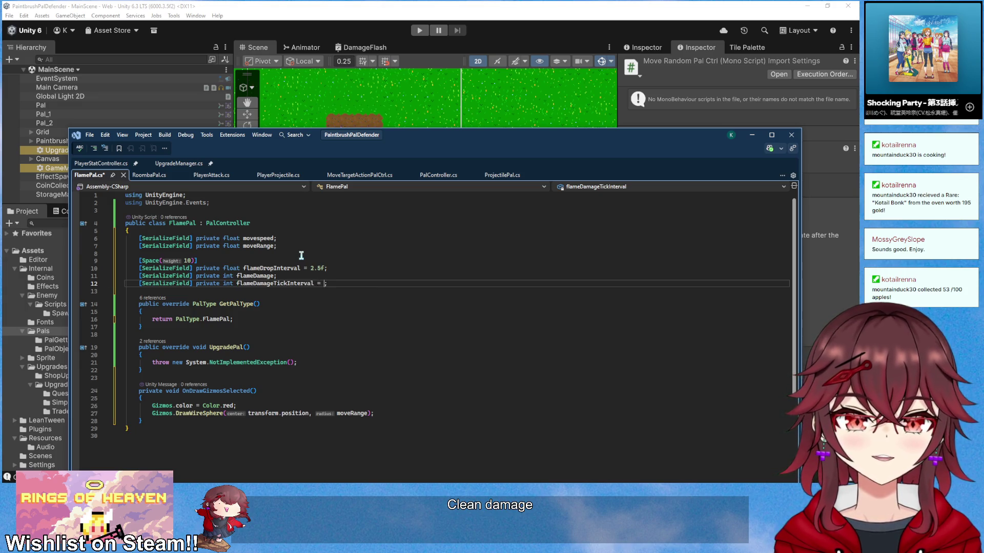
pyautogui.press('Up')
pyautogui.press('Left')
pyautogui.press('Down')
pyautogui.hotkey('ctrl', 'Left')
pyautogui.hotkey('ctrl', 'BackSpace')
pyautogui.write('float')
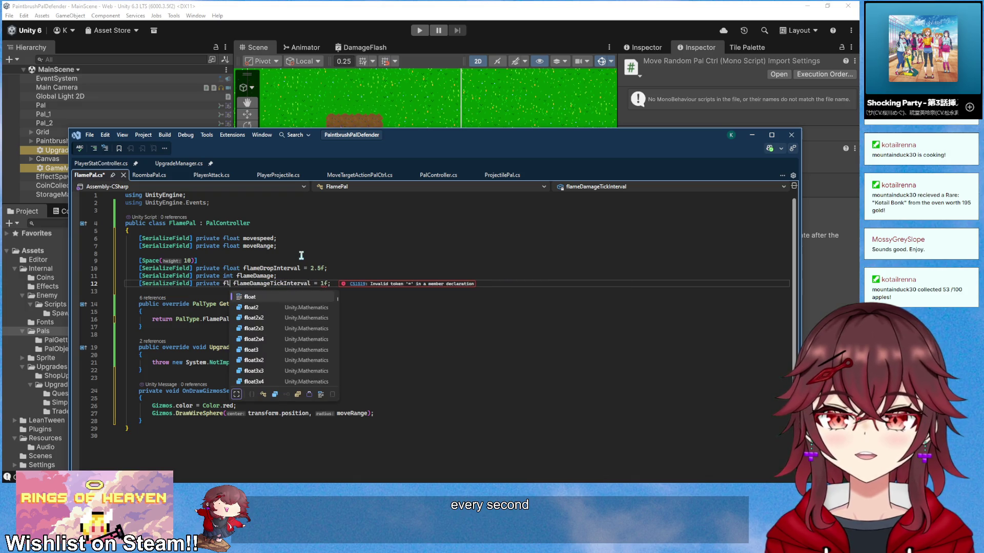
# - Set flameDamage to 2 and flameDamageTickInterval to 0.5f
pyautogui.press('Up')
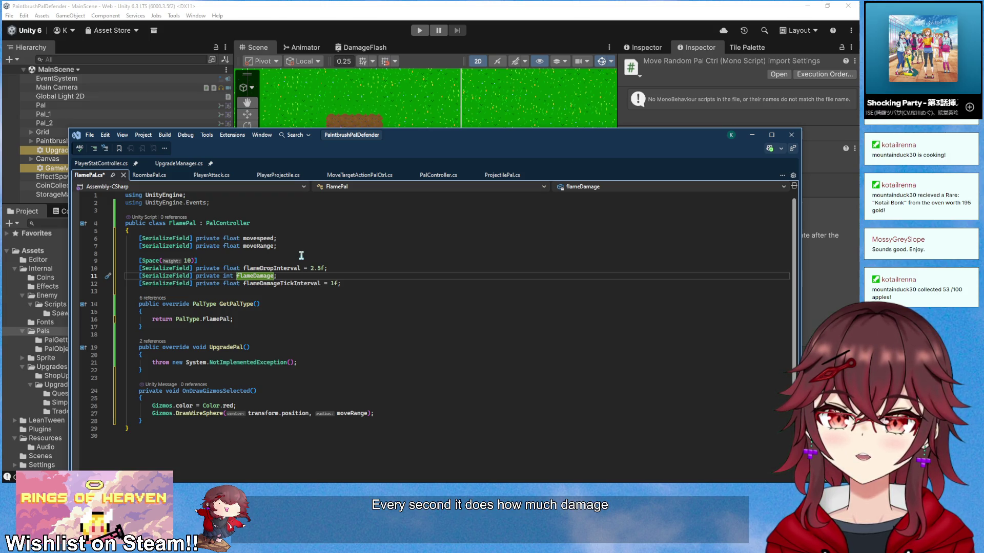
pyautogui.write('= 4f')
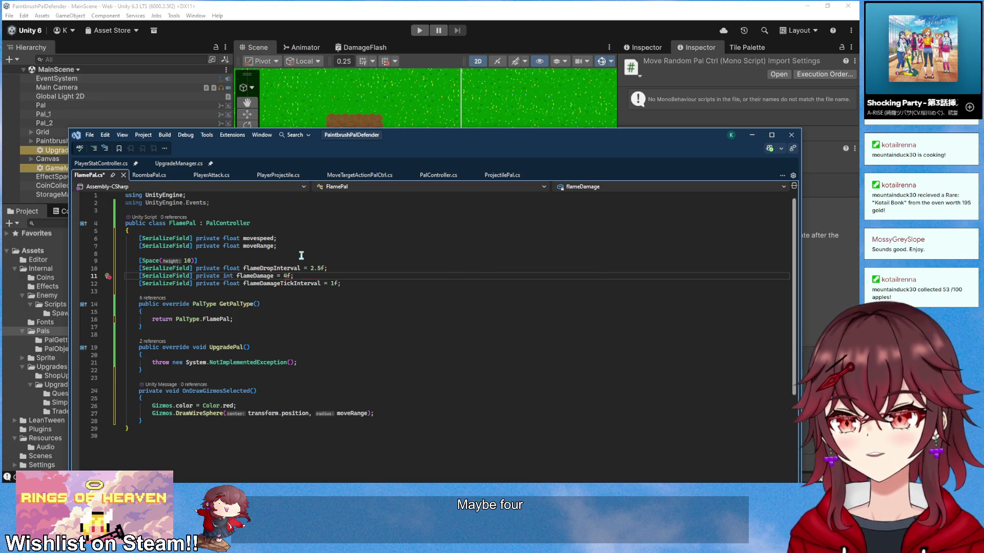
pyautogui.press('BackSpace')
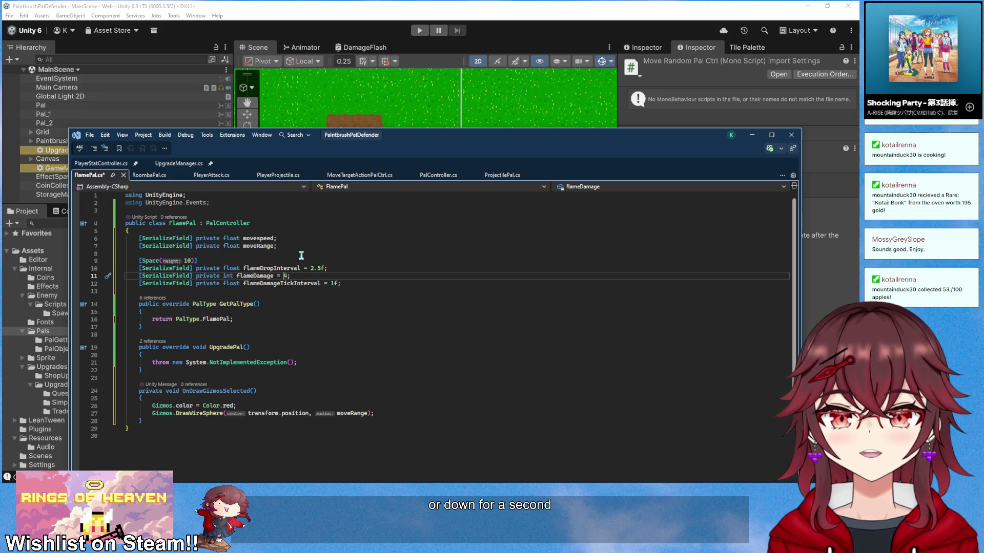
pyautogui.write('2')
pyautogui.press('Down')
pyautogui.press('End')
pyautogui.press('Left')
pyautogui.press('Left')
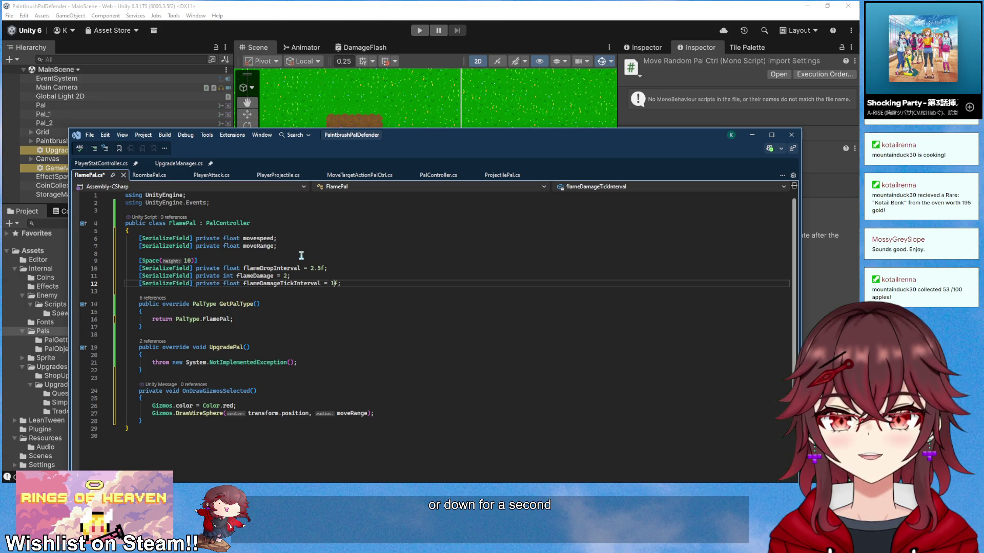
pyautogui.press('BackSpace')
pyautogui.press('BackSpace')
pyautogui.press('BackSpace')
pyautogui.write('0.5')
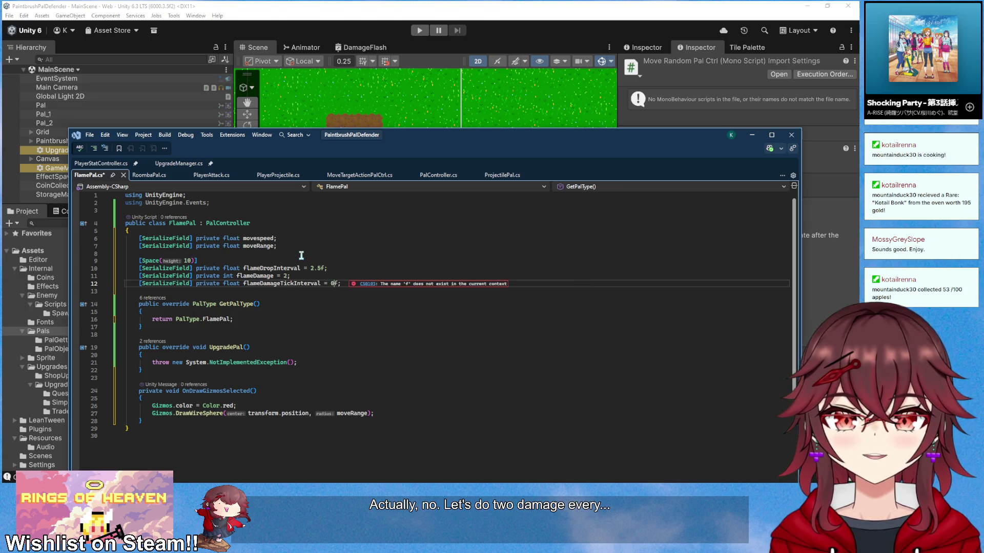
# - Delete the placeholder exception in UpgradePal
pyautogui.press('Down')
pyautogui.press('Down')
pyautogui.press('Down')
pyautogui.press('Down')
pyautogui.press('End')
pyautogui.press('BackSpace')
pyautogui.press('BackSpace')
pyautogui.press('BackSpace')
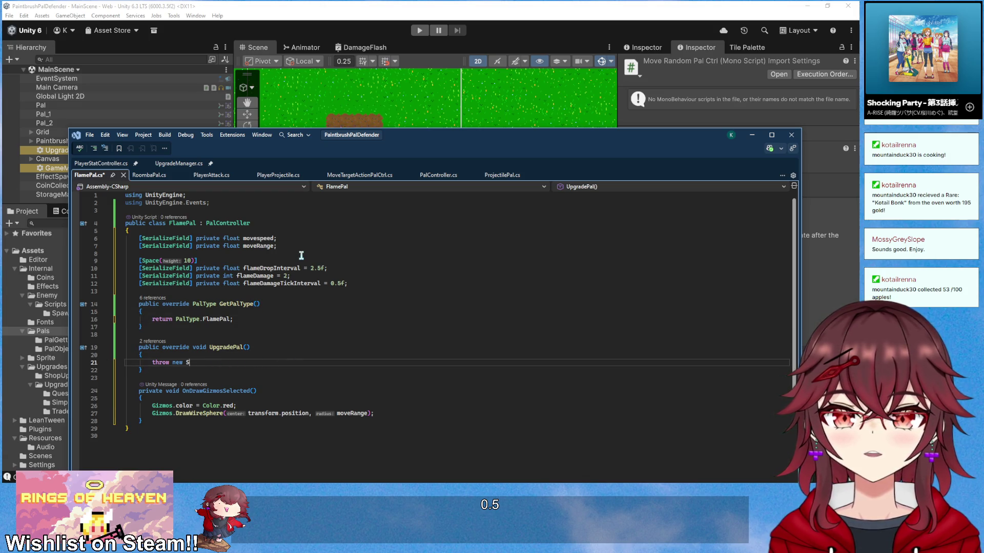
# - In UpgradePal, add lines increasing flameDamage by 1 and movespeed by 0.5f
pyautogui.write('flameD')
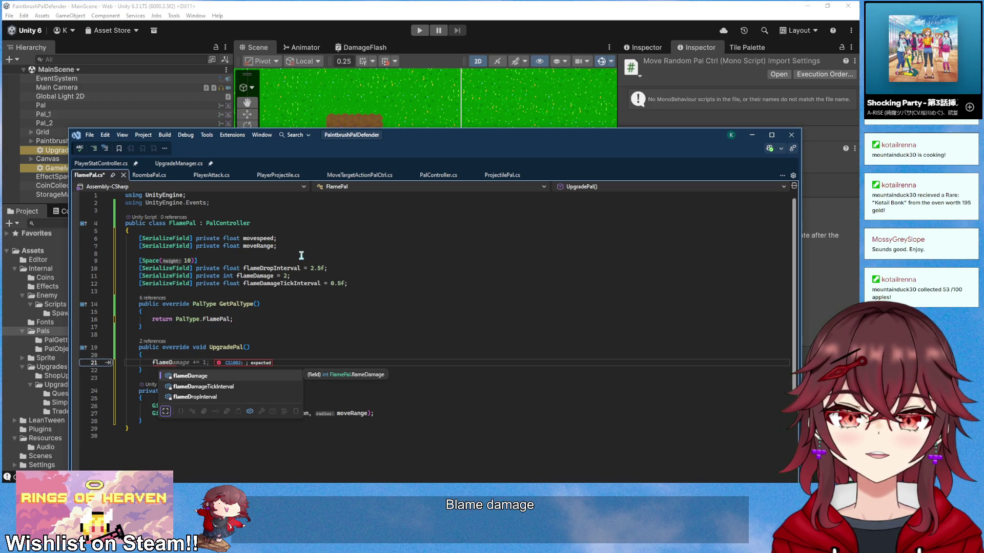
pyautogui.press('Tab')
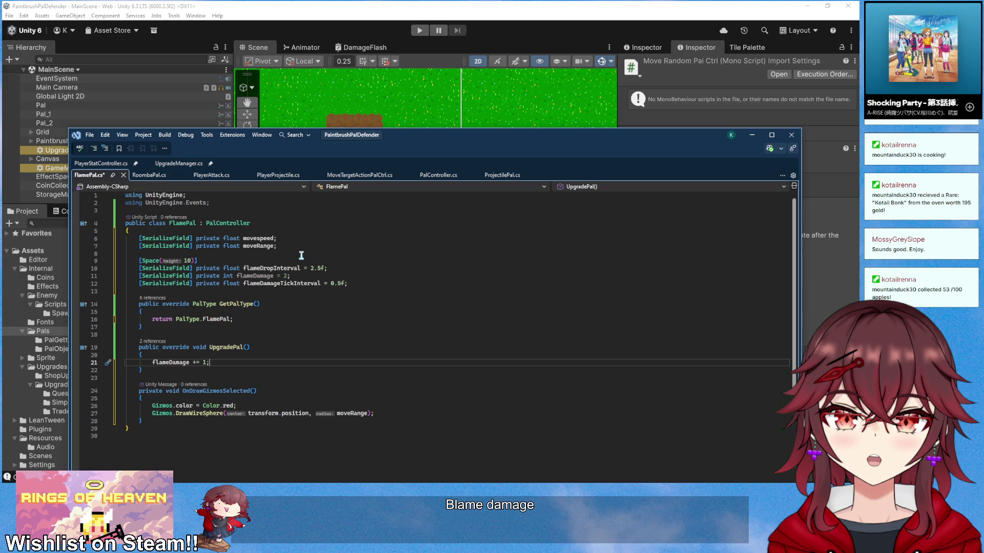
pyautogui.press('Return')
pyautogui.write('movesp')
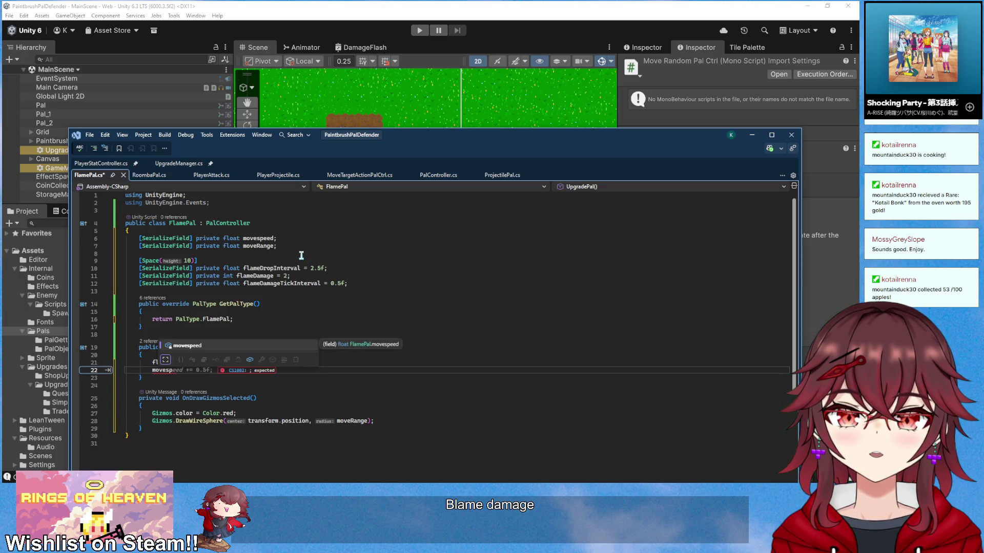
pyautogui.press('Tab')
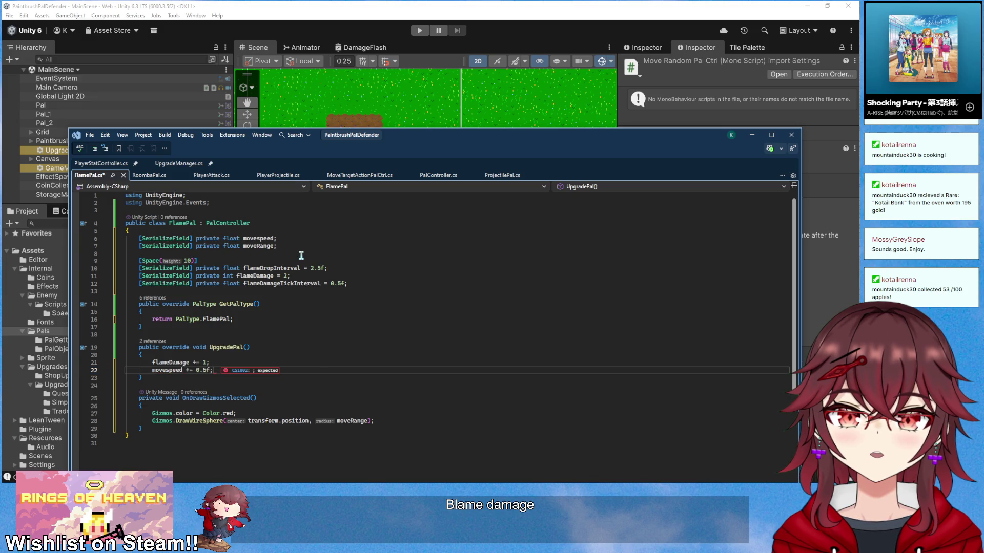
# - Give the movespeed field a default value of 5
pyautogui.click(271, 238)
pyautogui.press('Down')
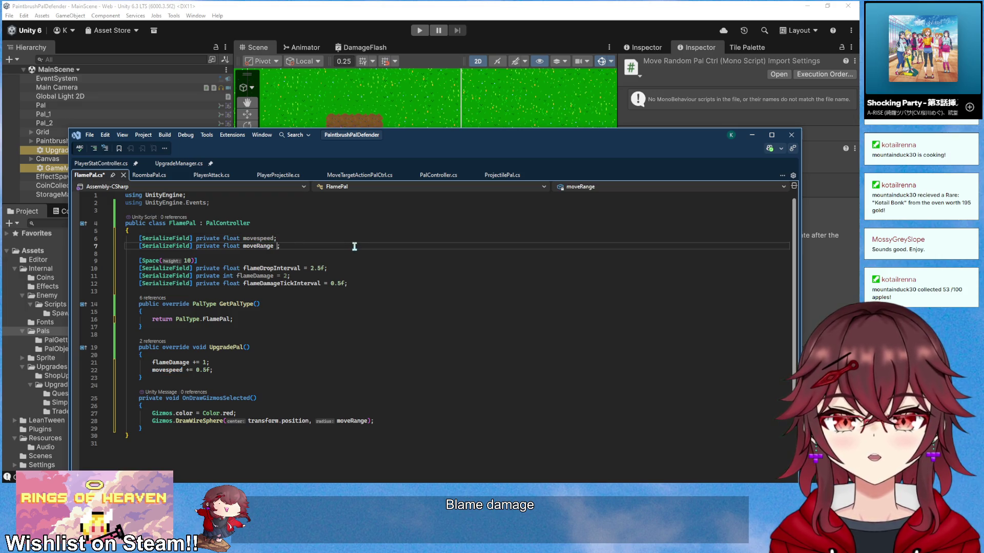
pyautogui.press('Up')
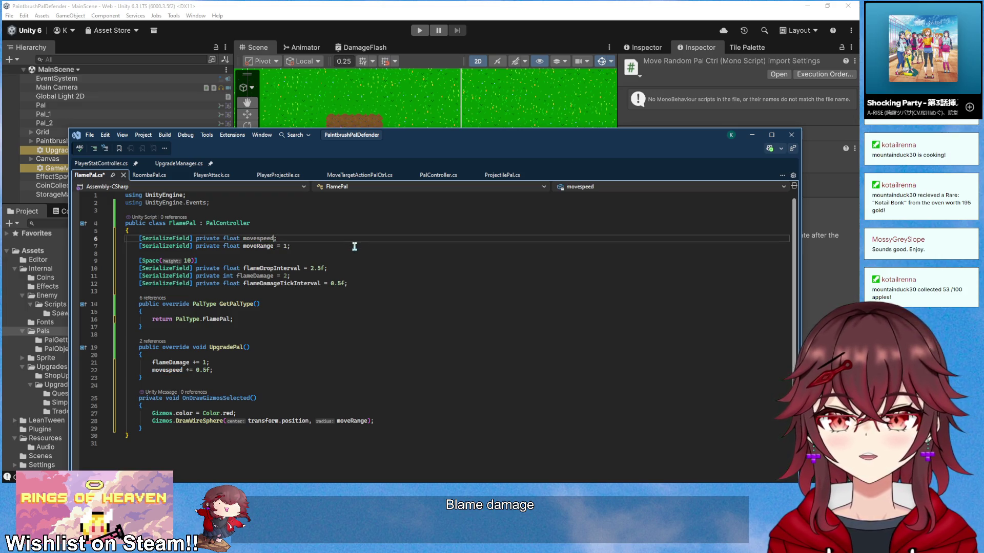
pyautogui.write('= 5')
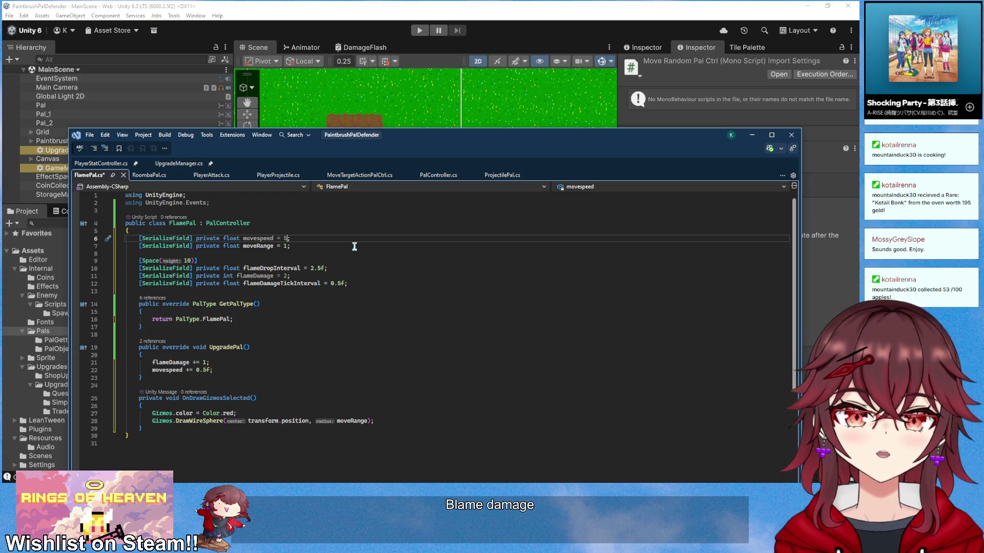
# - Add 'if (flameDropInterval > 0.75f) flameDropInterval -= 0.25f;' to UpgradePal
pyautogui.press('Down')
pyautogui.press('Down')
pyautogui.press('Down')
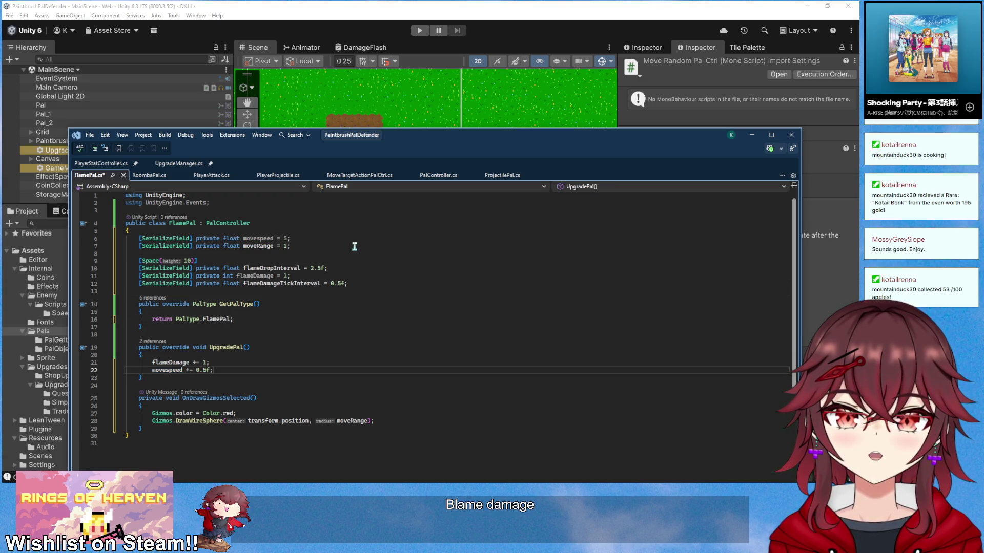
pyautogui.press('Return')
pyautogui.write('flame')
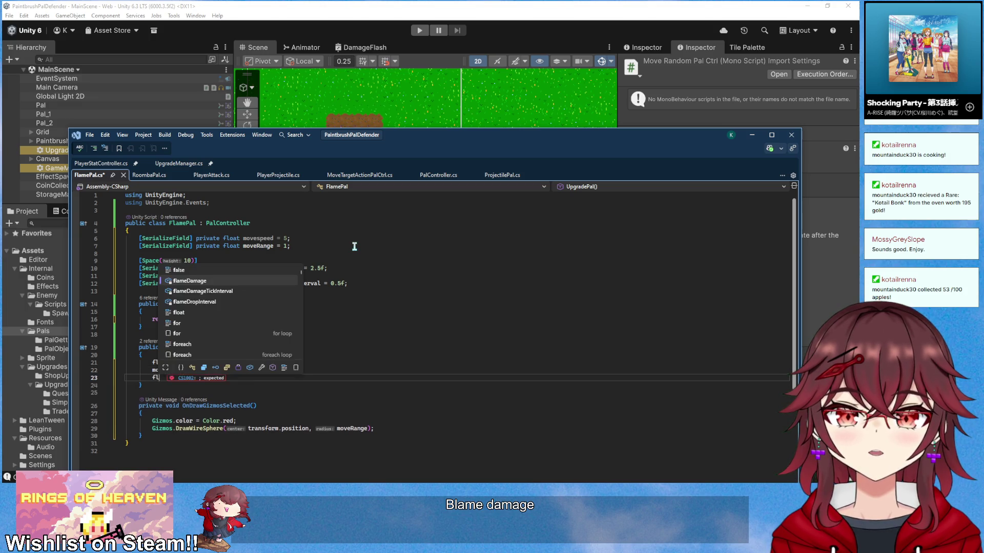
pyautogui.press('BackSpace')
pyautogui.press('BackSpace')
pyautogui.press('BackSpace')
pyautogui.write('if')
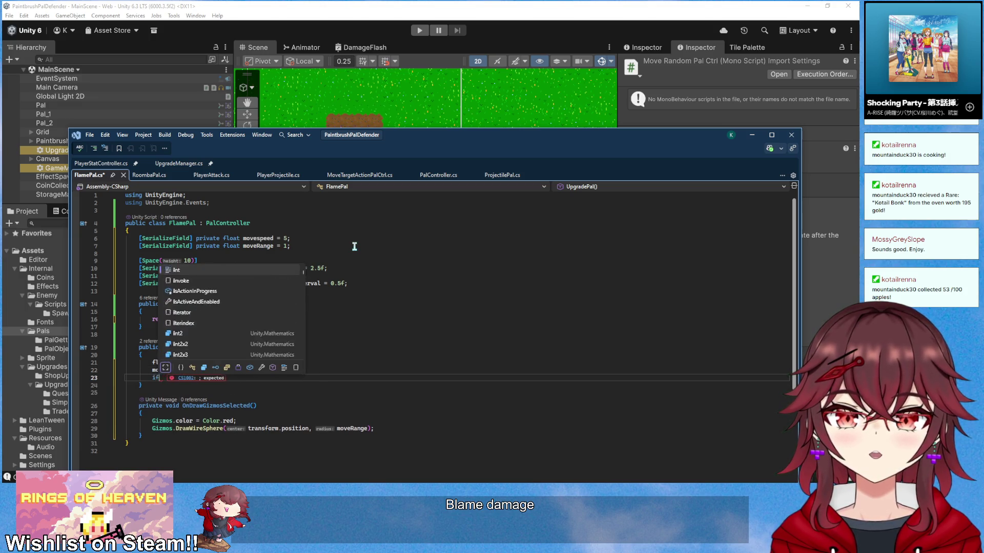
pyautogui.press('Tab')
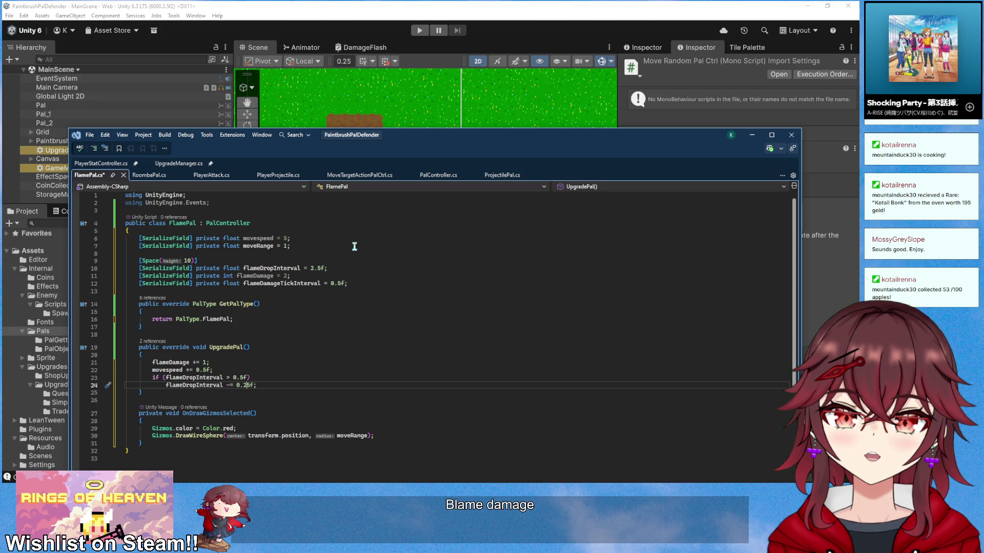
pyautogui.press('Up')
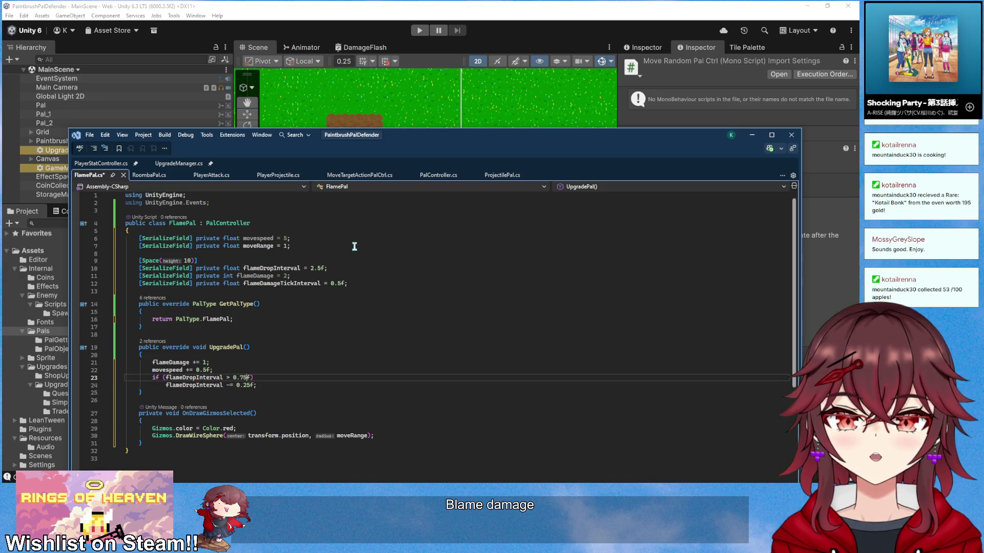
pyautogui.press('Down')
pyautogui.press('Down')
pyautogui.press('Up')
pyautogui.press('Up')
pyautogui.press('Up')
pyautogui.scroll(-2, 307, 276)
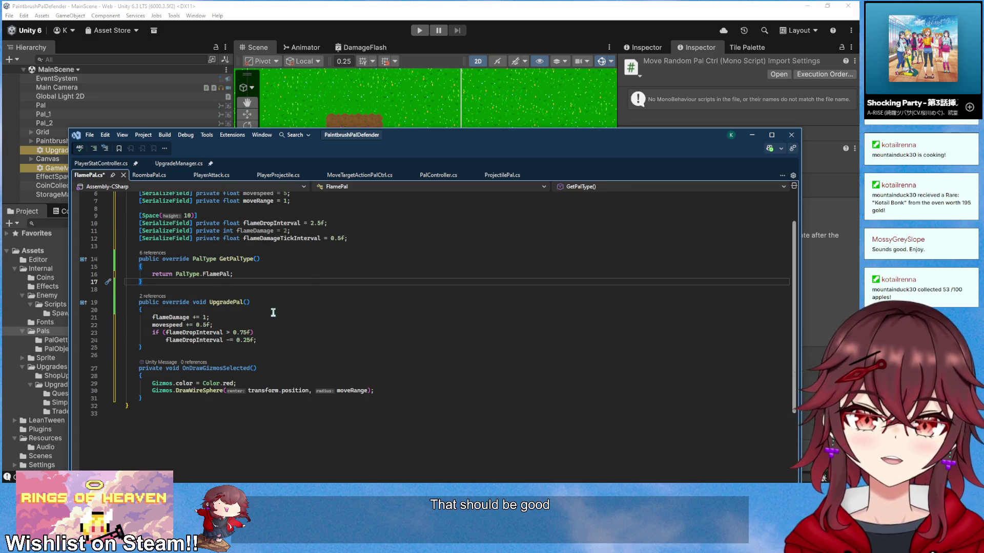
# - Inspect the PalController base class definition to check its DoAction method
pyautogui.scroll(2, 269, 297)
pyautogui.keyDown('ctrl'); pyautogui.click(235, 226); pyautogui.keyUp('ctrl')
pyautogui.scroll(-14, 267, 251)
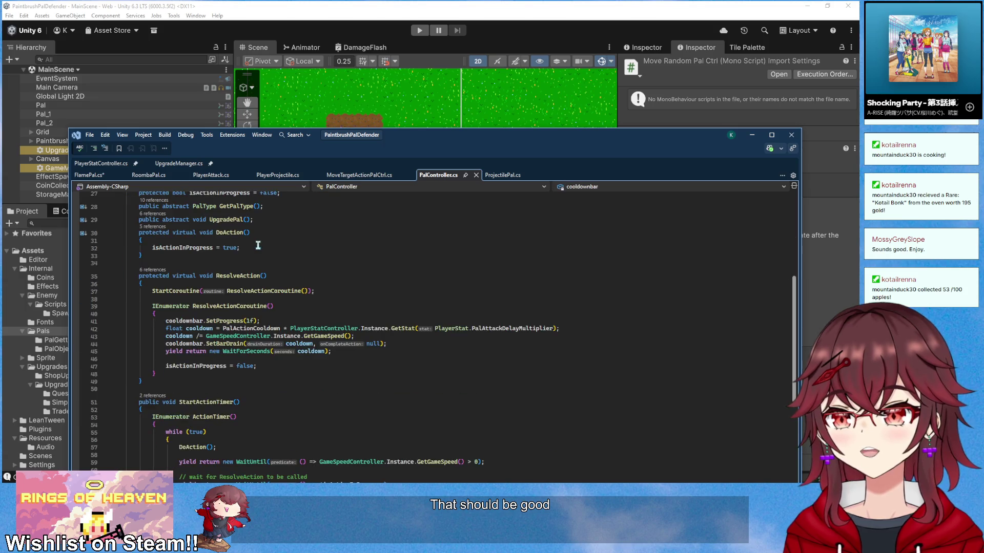
pyautogui.scroll(1, 258, 245)
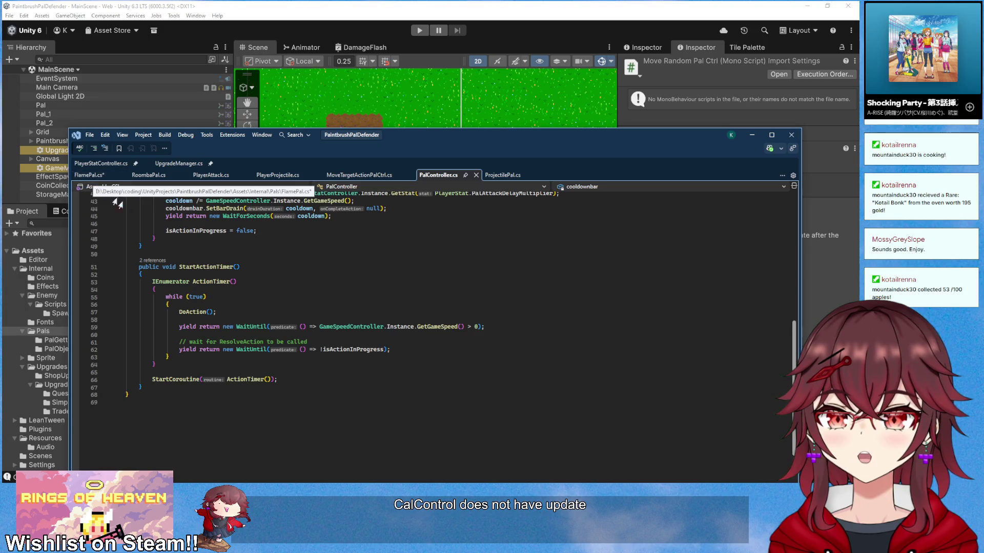
pyautogui.scroll(4, 299, 273)
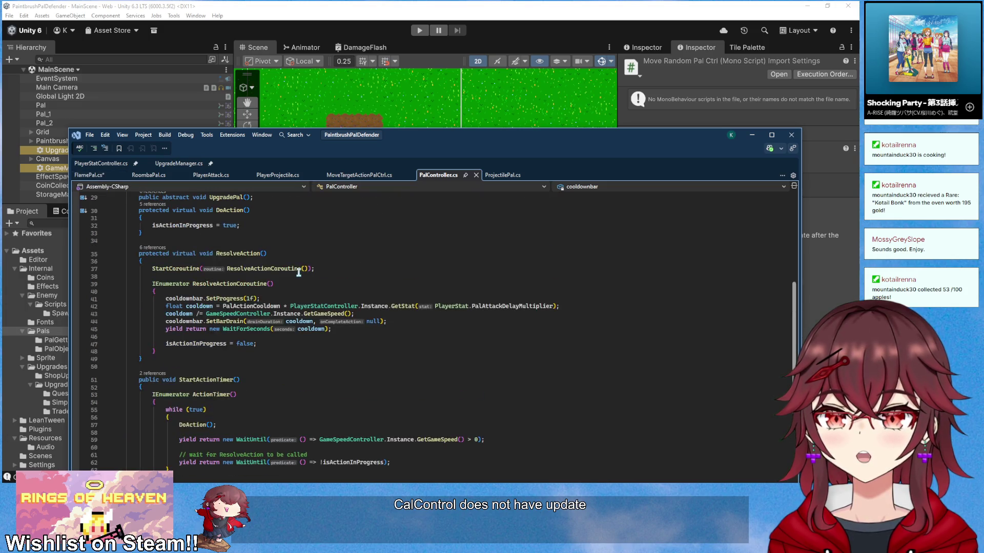
pyautogui.hotkey('ctrl', '-')
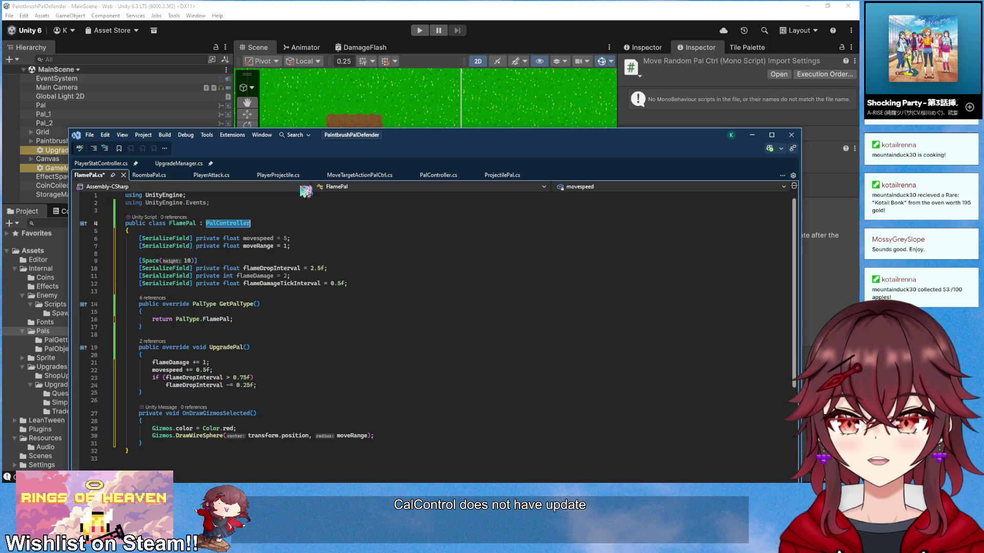
pyautogui.moveTo(320, 137); pyautogui.dragTo(332, 104)
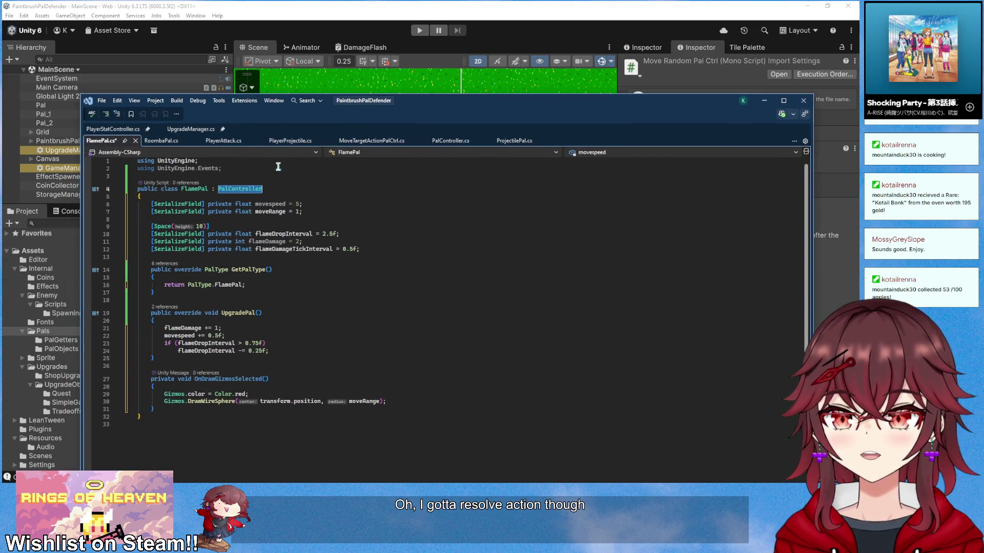
pyautogui.click(450, 140)
pyautogui.scroll(2, 333, 243)
pyautogui.scroll(1, 333, 243)
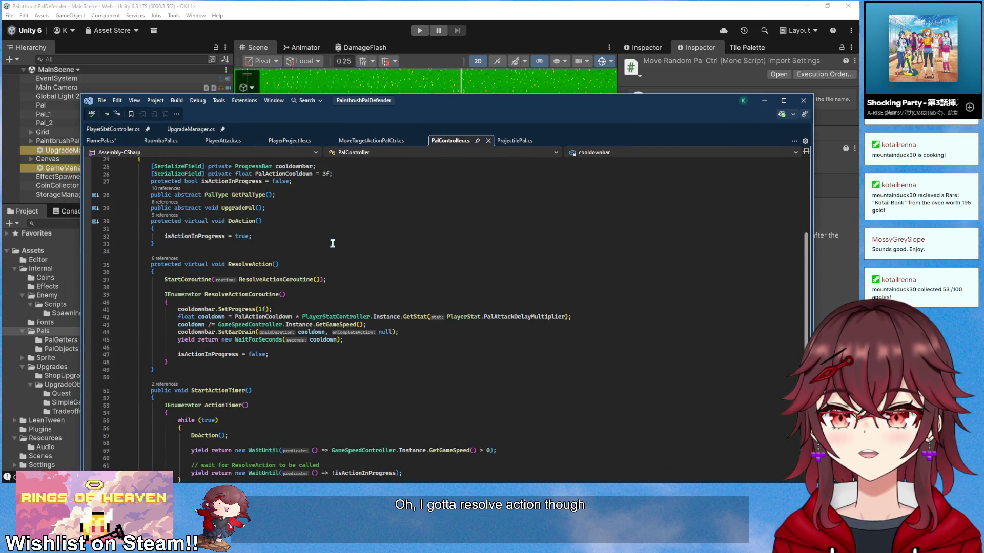
pyautogui.click(100, 141)
# - Above OnDrawGizmosSelected, add a DoAction override calling base.DoAction() and StartCoroutine(FlameDropRoutine())
pyautogui.click(202, 366)
pyautogui.press('Return')
pyautogui.press('Return')
pyautogui.write('protected over')
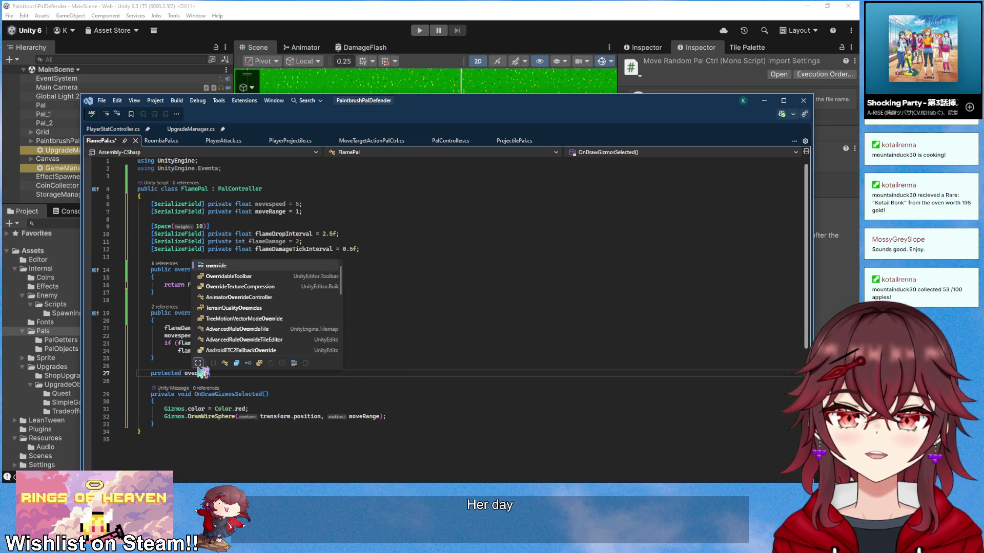
pyautogui.write('ri')
pyautogui.press('Escape')
pyautogui.press('Tab')
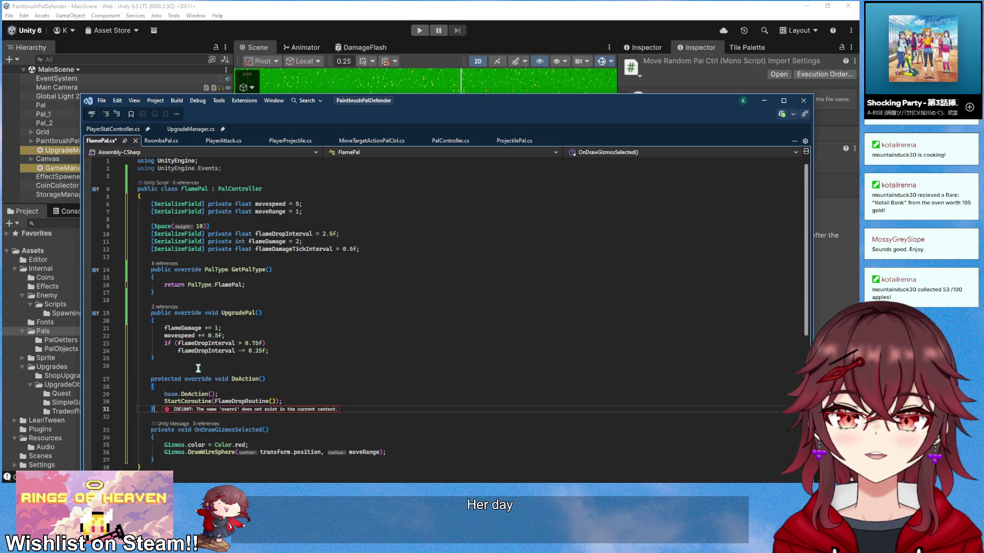
pyautogui.scroll(-2, 278, 251)
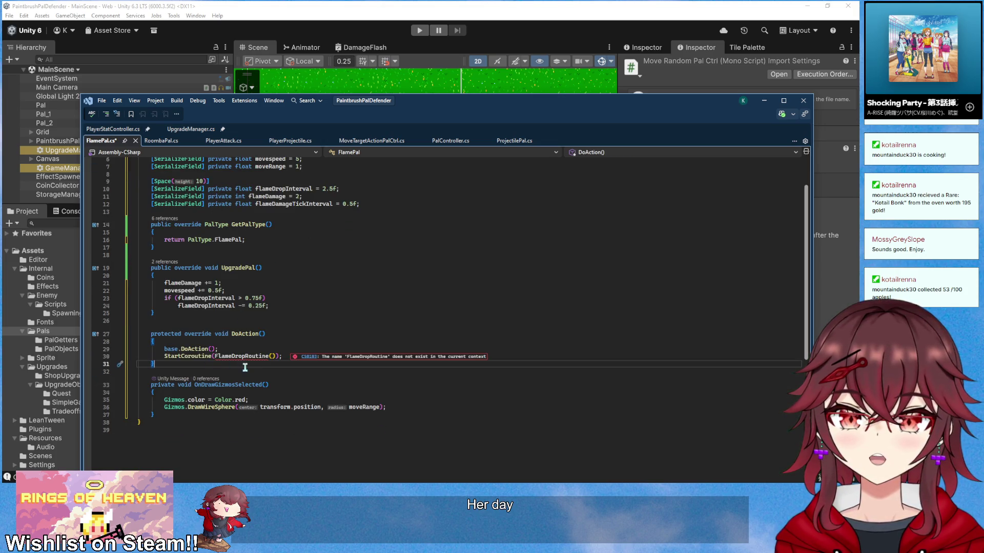
pyautogui.moveTo(230, 360)
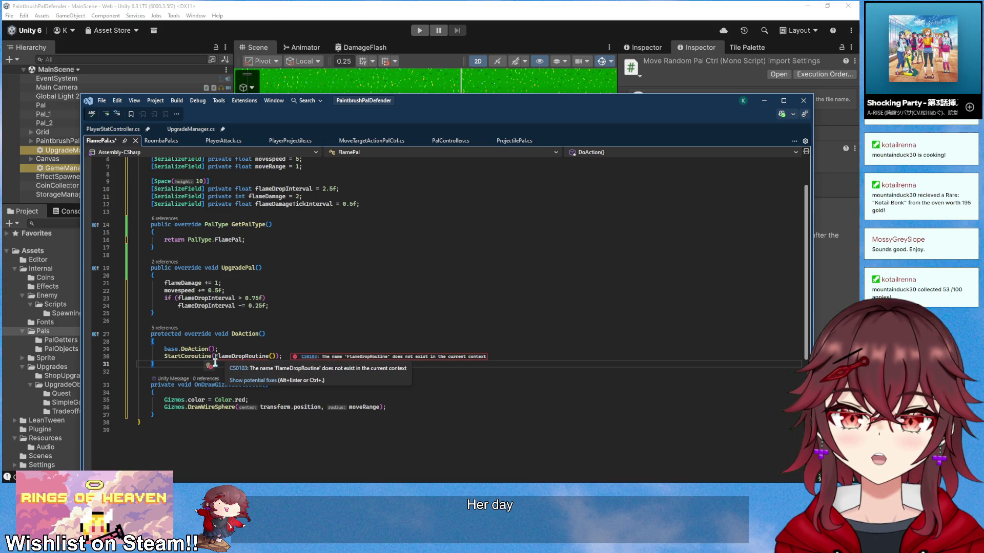
pyautogui.press('Return')
pyautogui.press('Return')
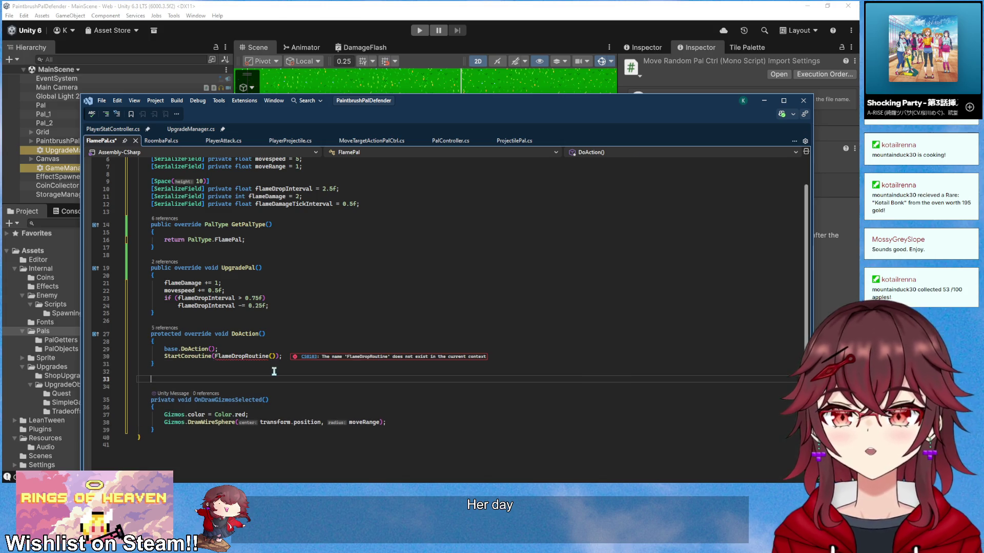
# - Generate the missing FlameDropRoutine method stub and change its return type to IEnumerator
pyautogui.rightClick(255, 363)
pyautogui.click(257, 234)
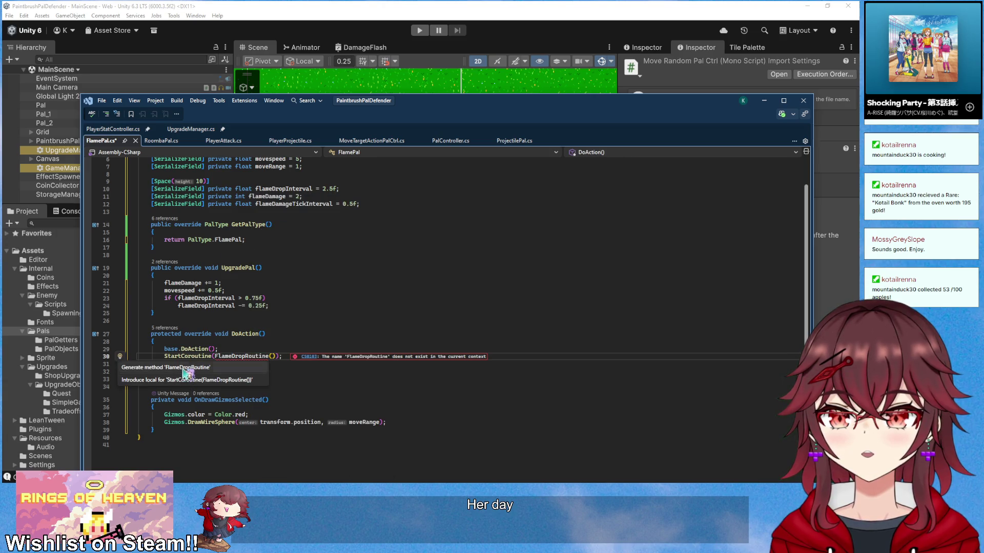
pyautogui.press('Escape')
pyautogui.hotkey('ctrl', '.')
pyautogui.press('Return')
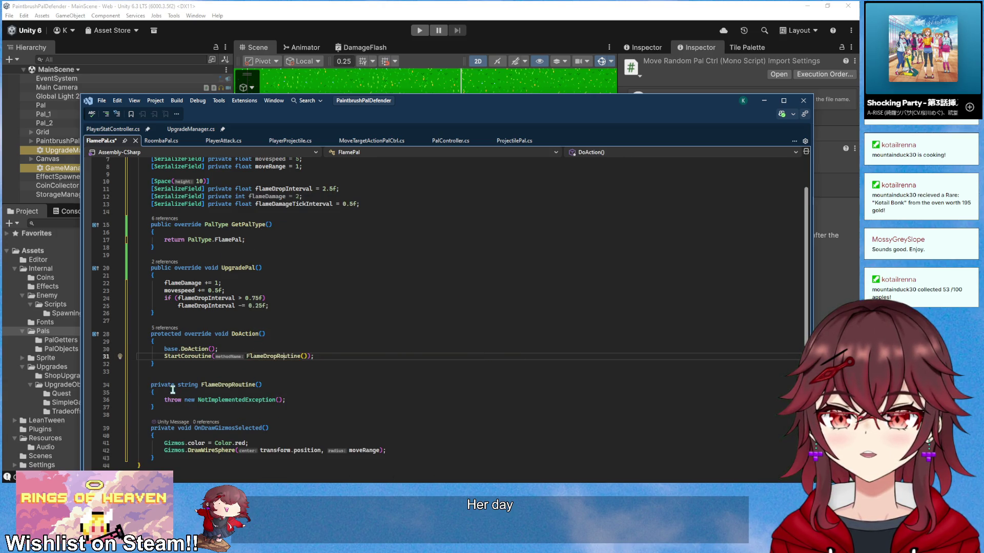
pyautogui.doubleClick(197, 385)
pyautogui.write('IEnum')
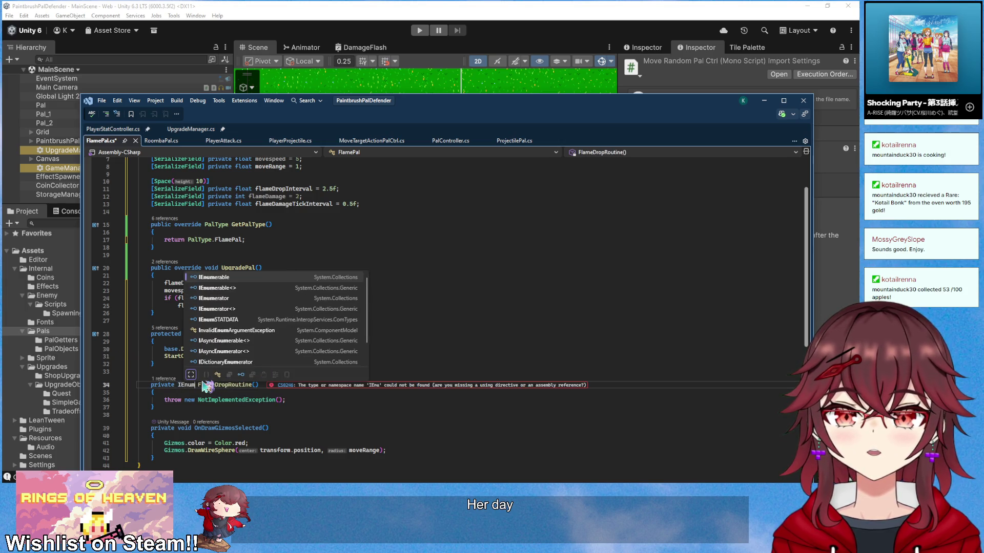
pyautogui.press('Down')
pyautogui.press('Down')
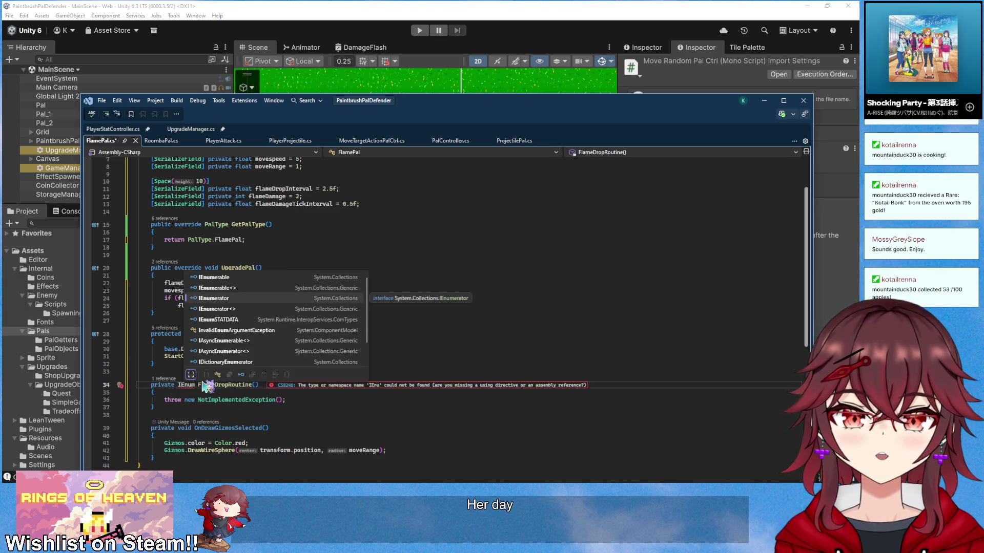
pyautogui.press('Tab')
# - Replace the stub body with comments: pick location, move to location, drop flames while waiting
pyautogui.scroll(-1, 236, 372)
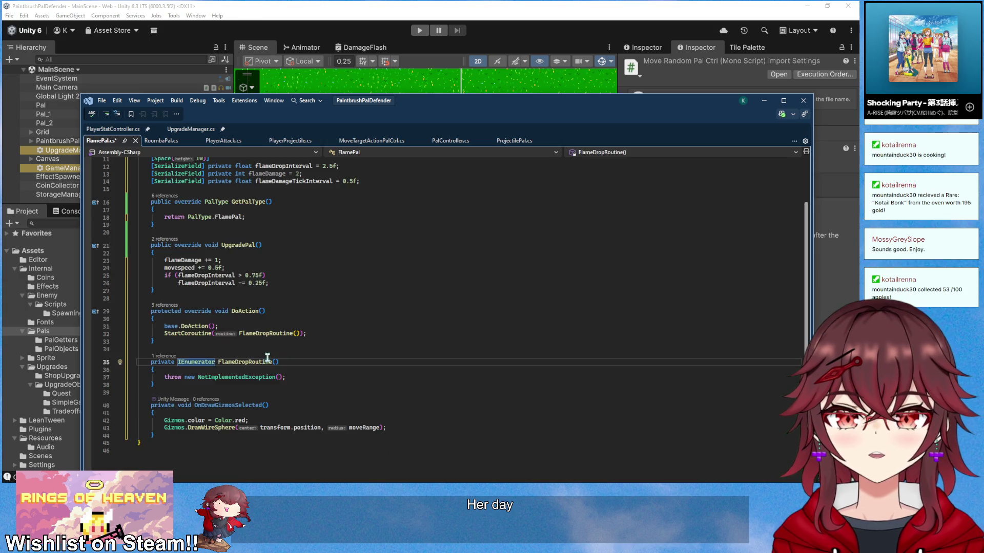
pyautogui.click(304, 379)
pyautogui.hotkey('shift', 'Home')
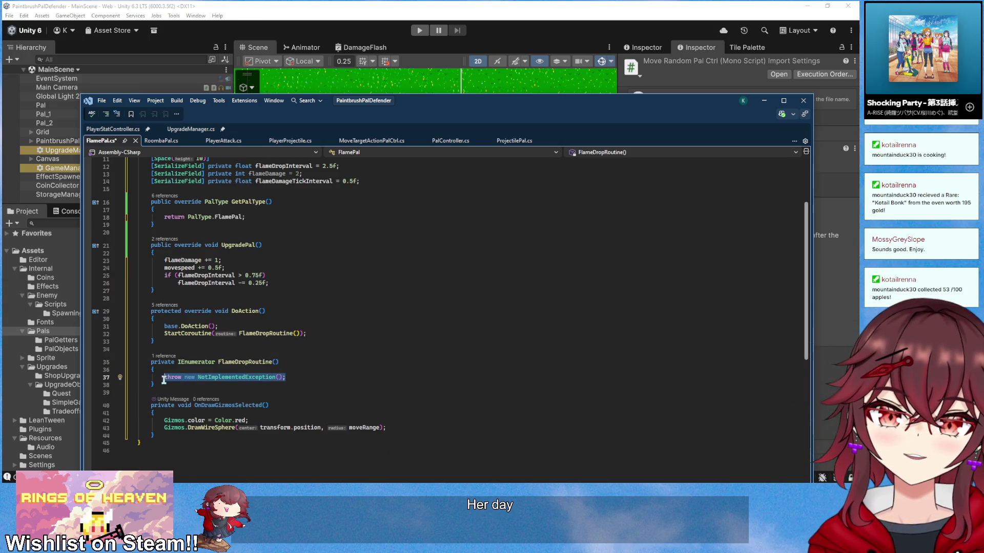
pyautogui.write('// ')
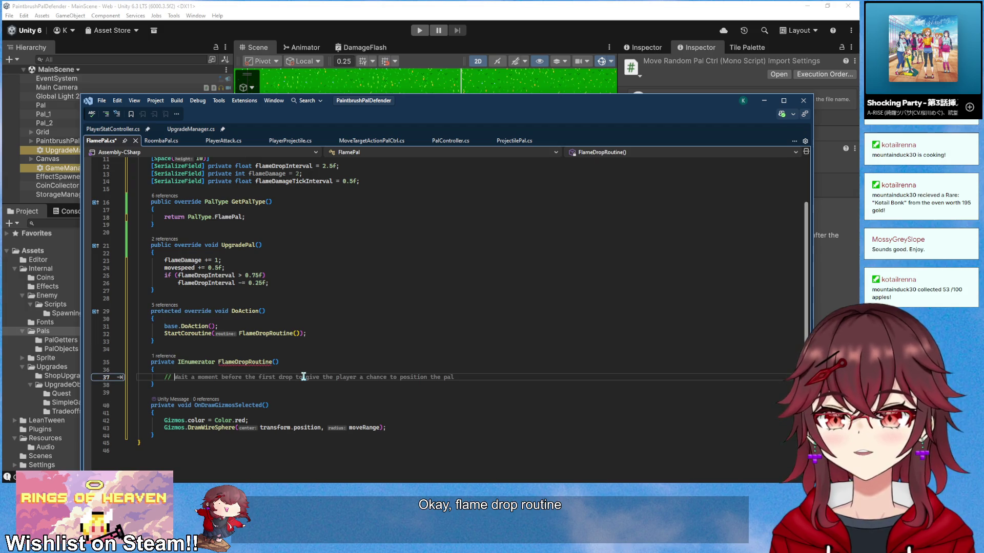
pyautogui.write('pick location')
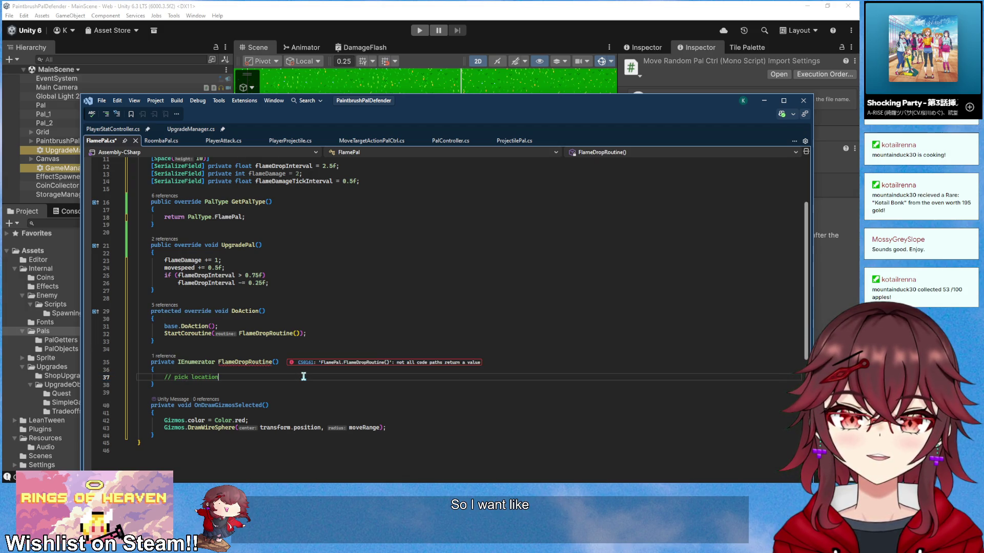
pyautogui.press('Return')
pyautogui.write('// move')
pyautogui.write('to location')
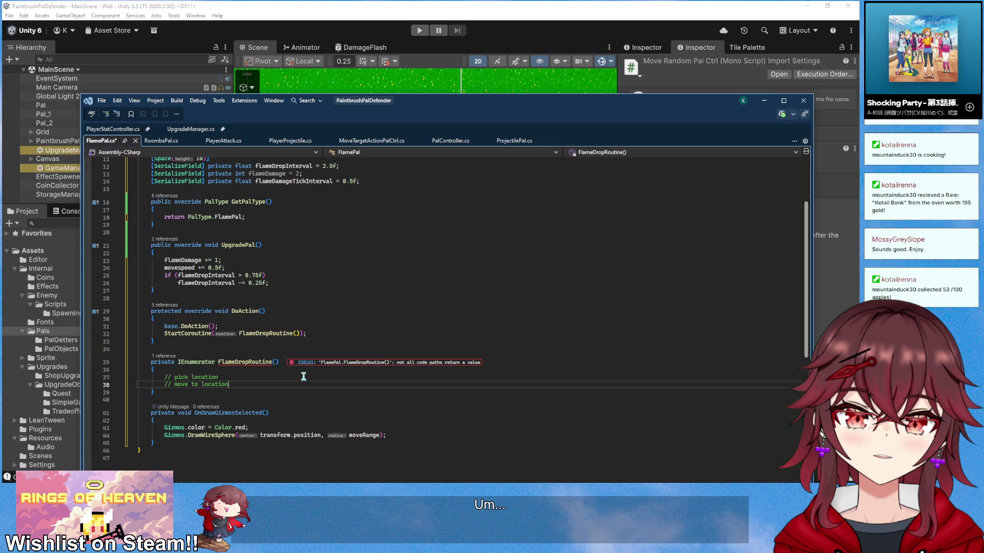
pyautogui.press('Return')
pyautogui.write('// dro')
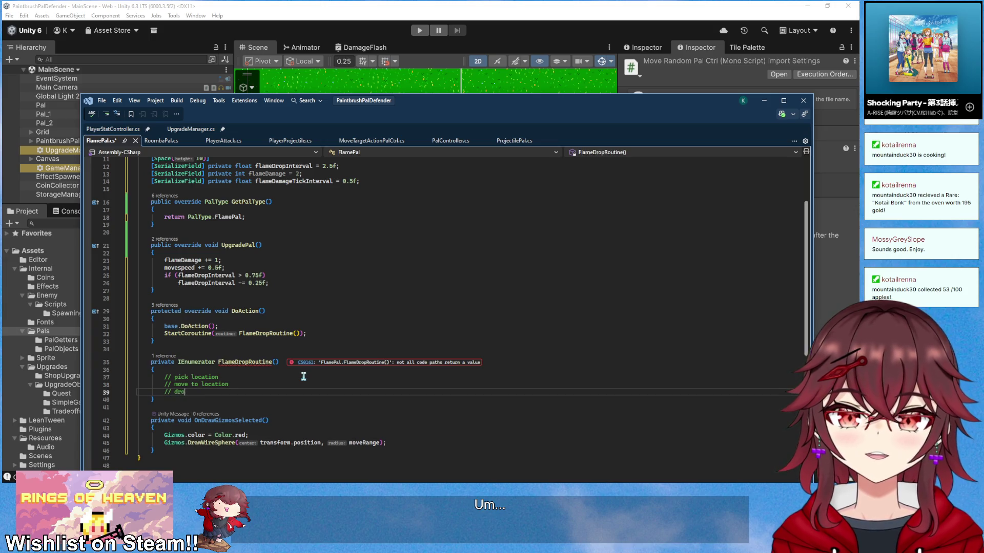
pyautogui.write('p paflames whil')
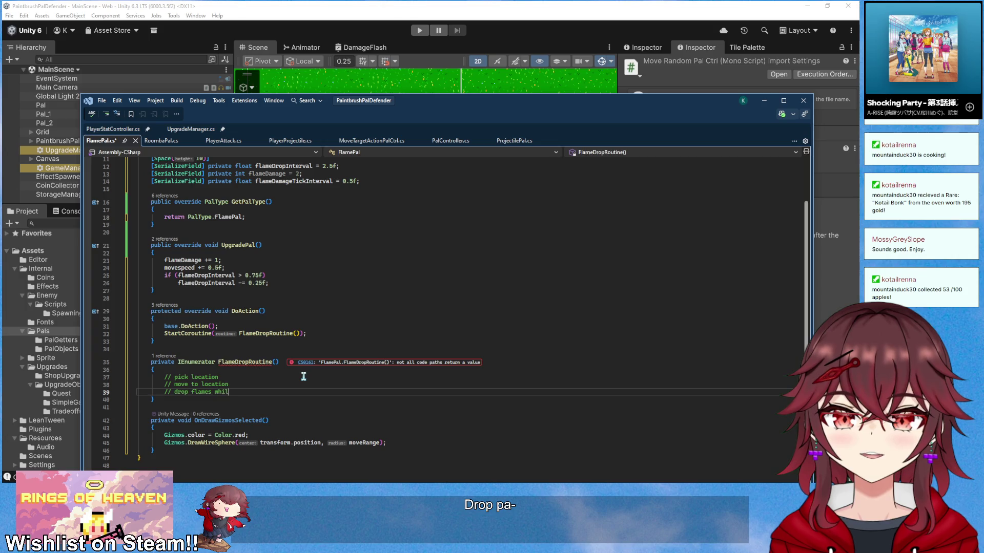
pyautogui.write('e waiting f')
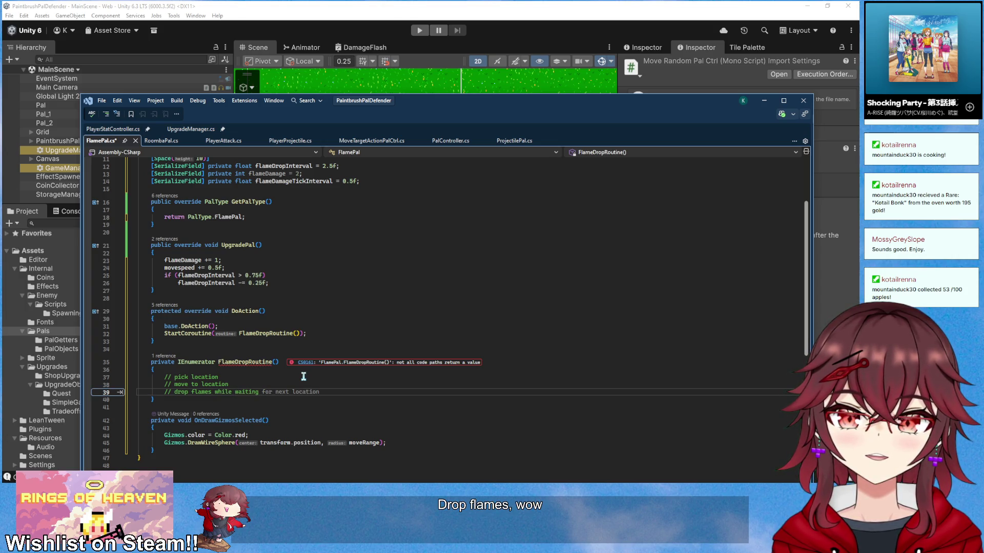
pyautogui.write('to get to destination')
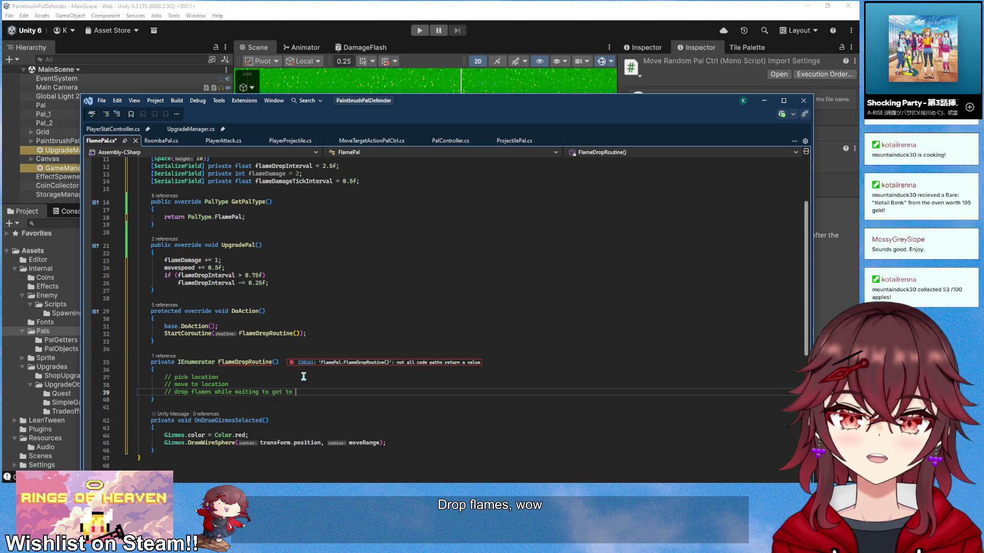
pyautogui.press('Up')
pyautogui.press('Up')
pyautogui.press('Up')
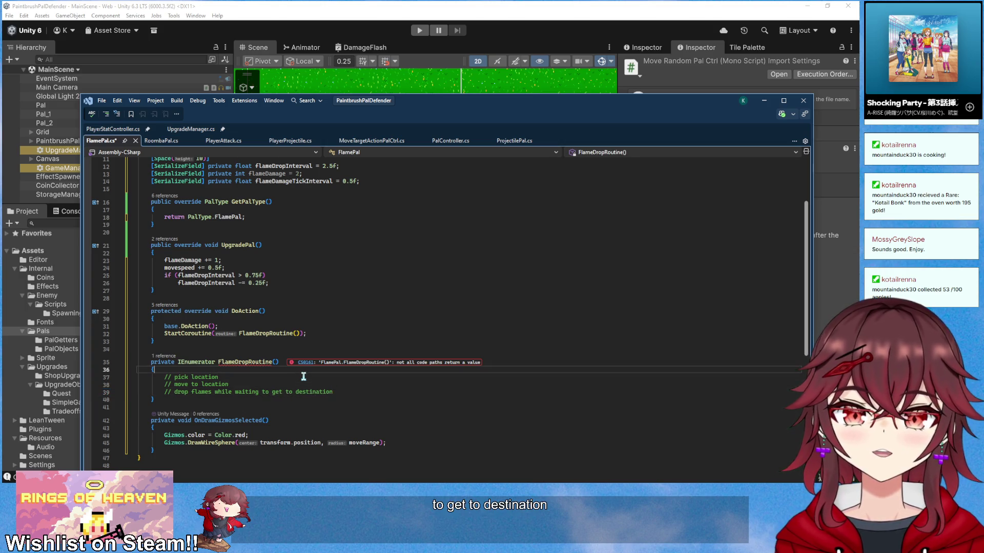
pyautogui.click(304, 377)
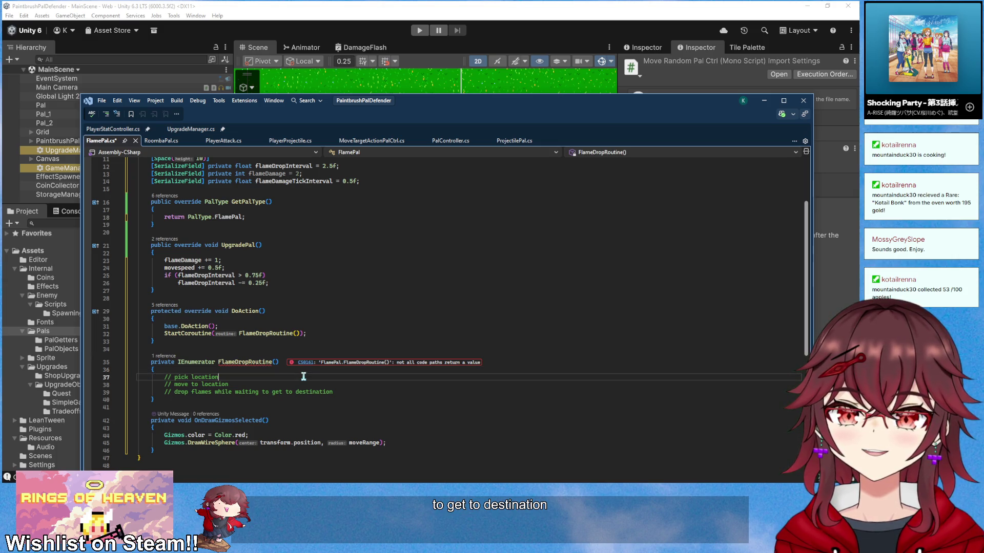
pyautogui.scroll(-3, 315, 339)
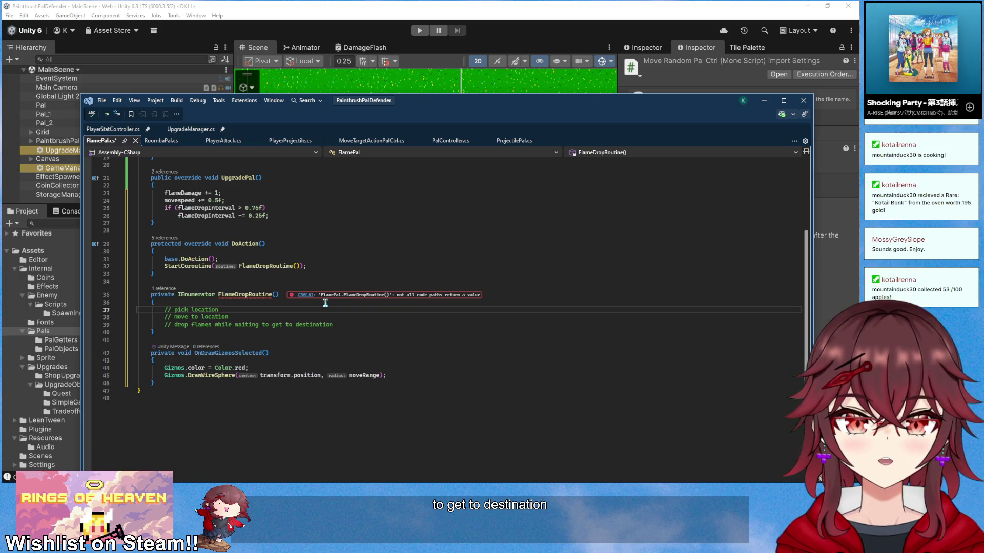
# - Under '// pick location', start a 'Vector2 randomLocation = Random.' assignment
pyautogui.press('Return')
pyautogui.press('Return')
pyautogui.press('Return')
pyautogui.press('Up')
pyautogui.press('Up')
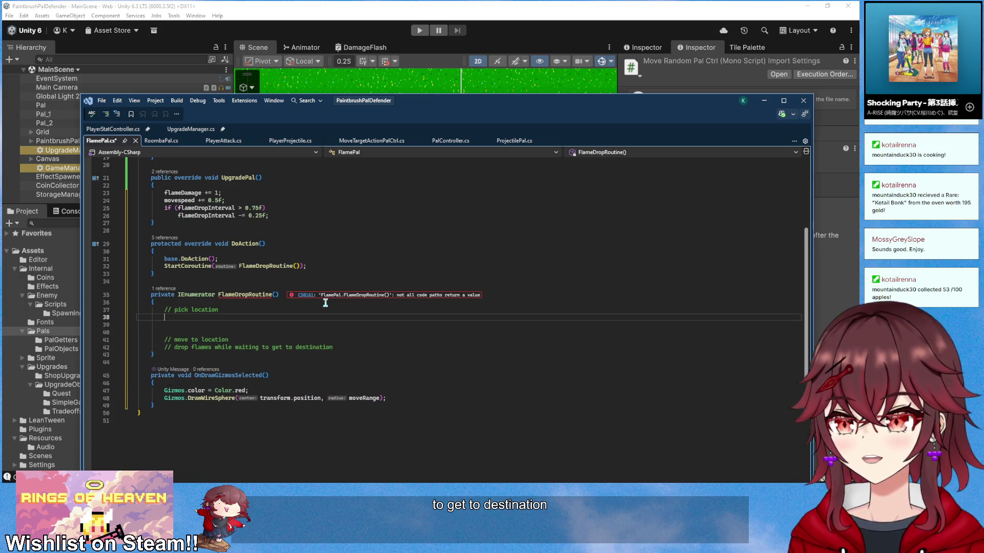
pyautogui.write('Vector2 randomLocal')
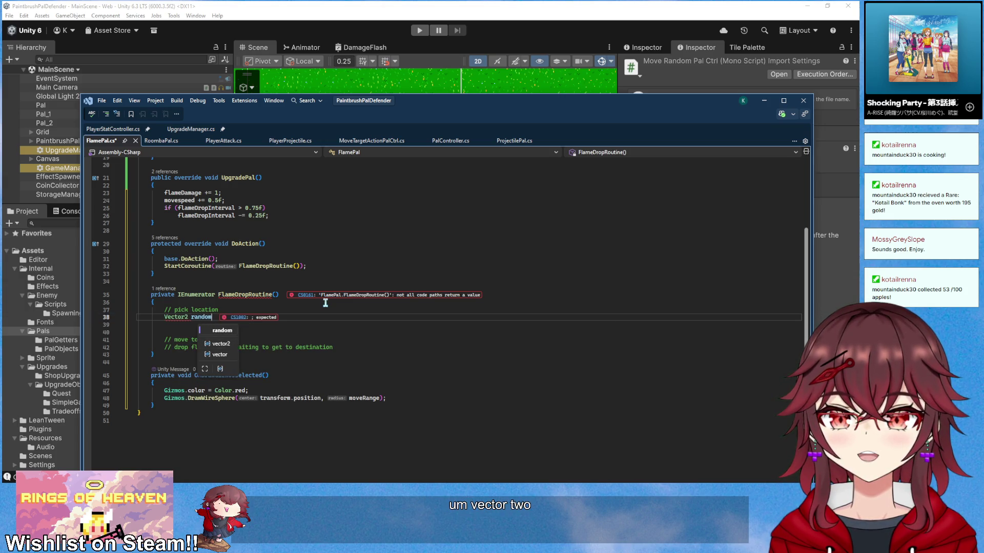
pyautogui.press('BackSpace')
pyautogui.write('tion = Random.')
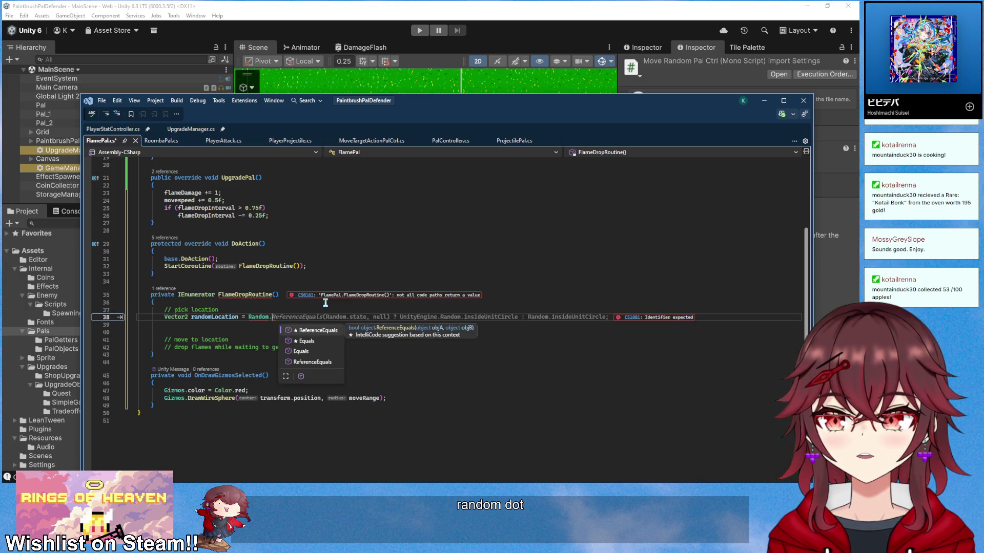
pyautogui.write('unitci')
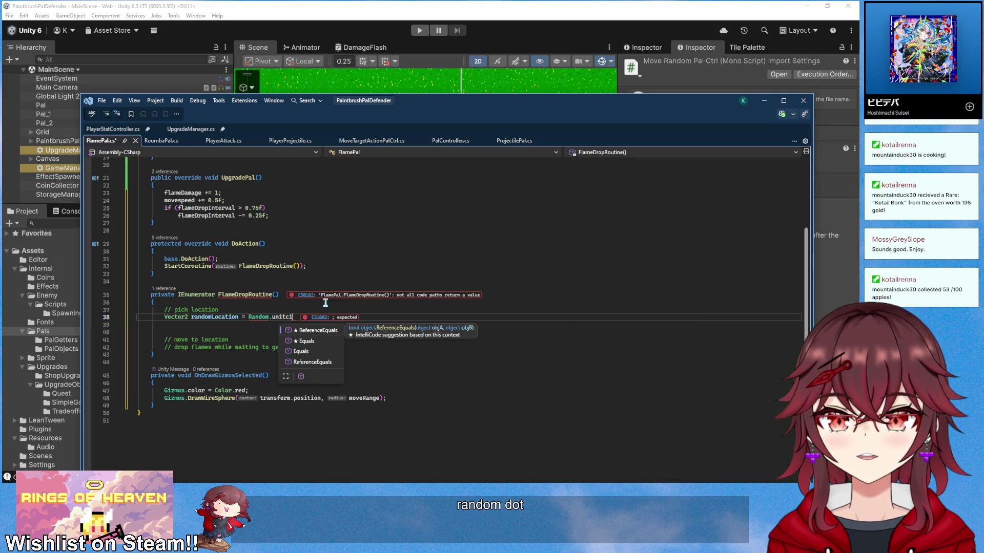
pyautogui.press('BackSpace')
pyautogui.press('BackSpace')
pyautogui.press('BackSpace')
pyautogui.write('I')
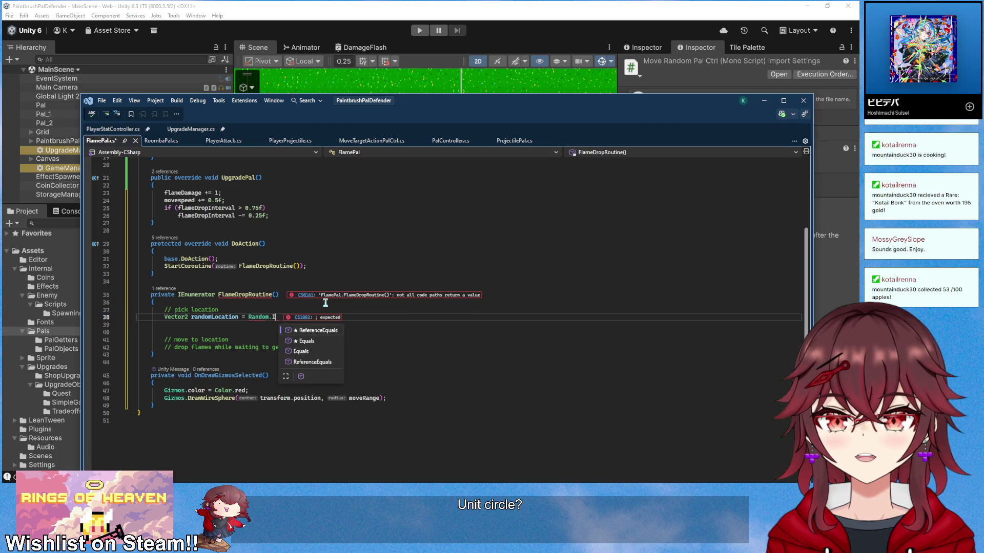
pyautogui.press('BackSpace')
pyautogui.press('BackSpace')
pyautogui.write('.in')
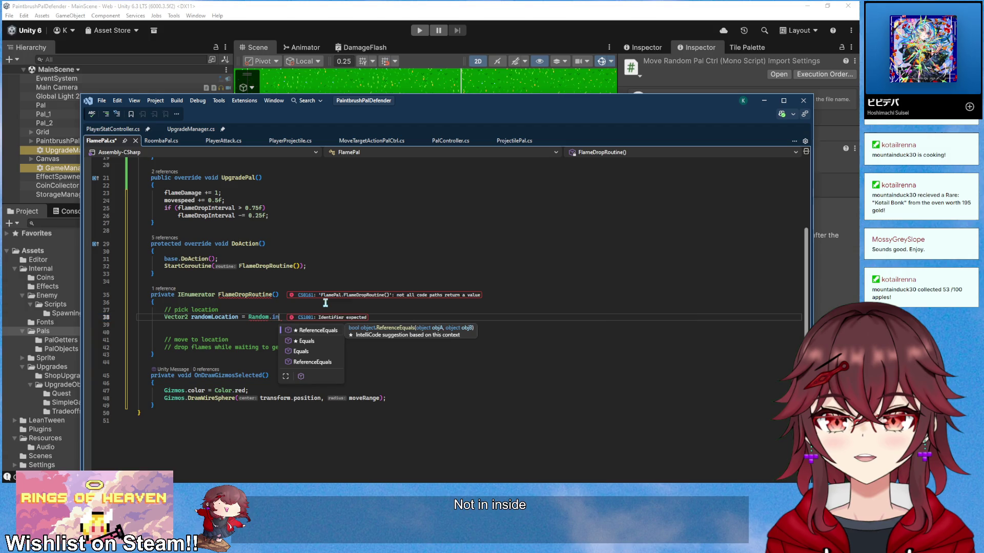
# - Resolve Random to UnityEngine.Random and complete it as insideUnitCircle.normalized * moveRange
pyautogui.rightClick(256, 320)
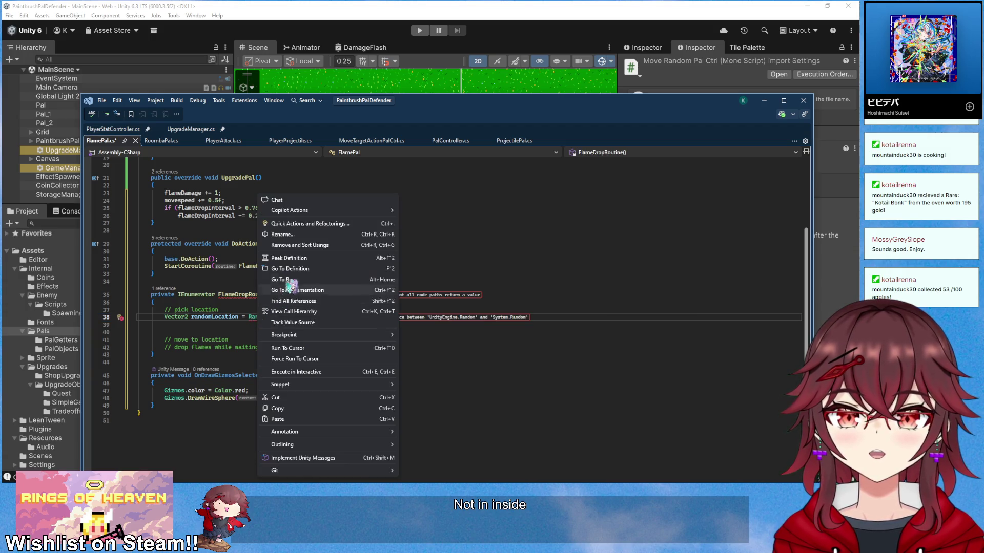
pyautogui.click(302, 223)
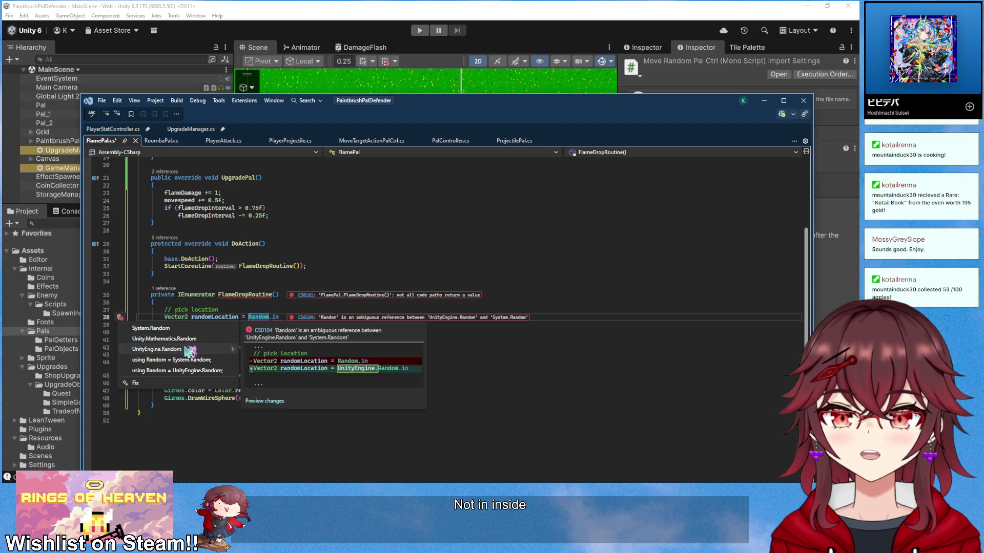
pyautogui.click(192, 349)
pyautogui.click(334, 318)
pyautogui.write('si')
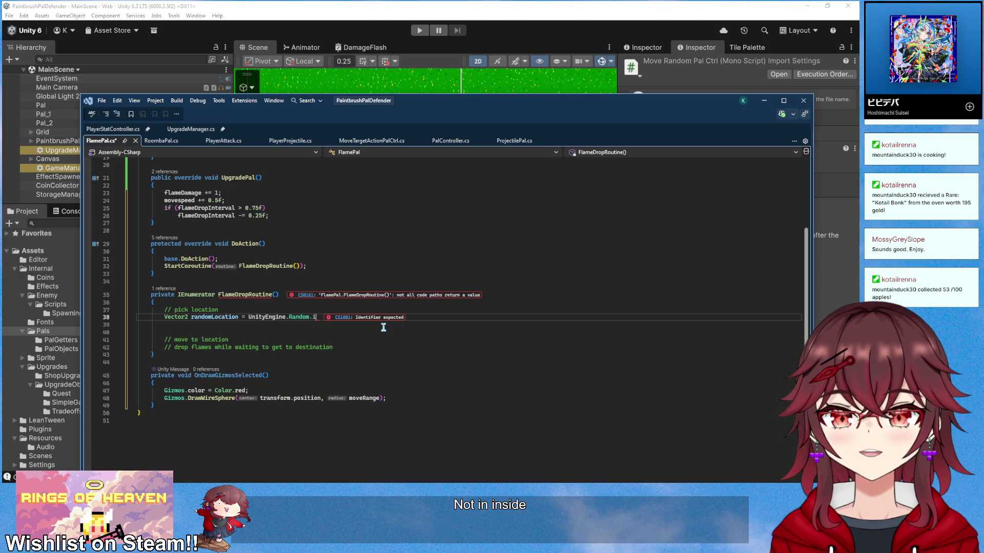
pyautogui.press('Tab')
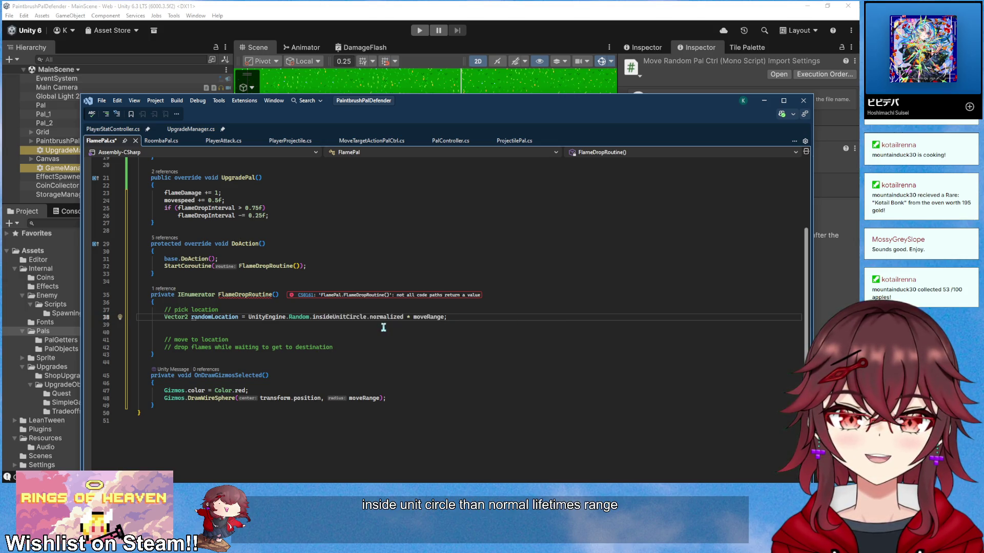
# - Add a while loop rerolling randomLocation until GameSpaceManager's IsPointInBounds accepts it
pyautogui.press('Return')
pyautogui.write('while ')
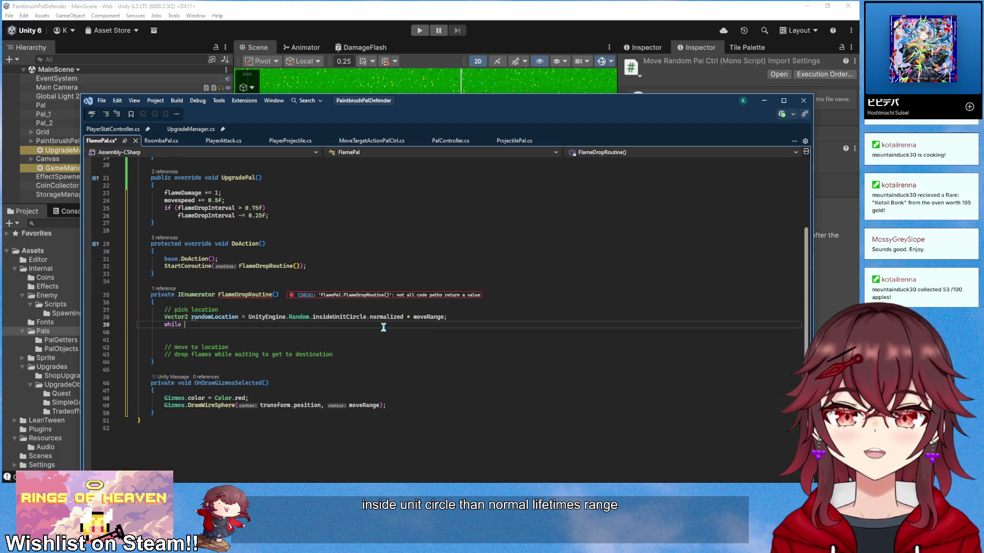
pyautogui.write('(')
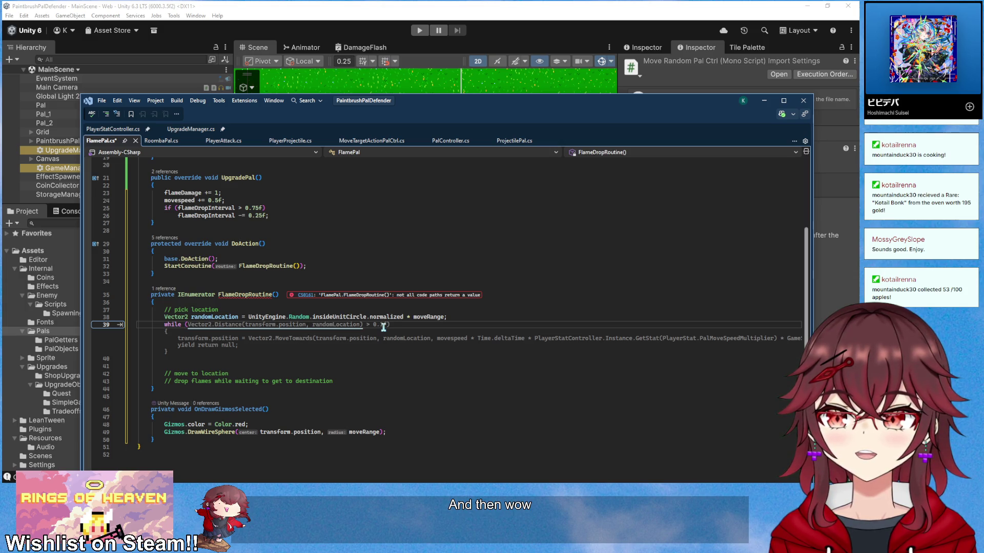
pyautogui.write('GameSpaceManager')
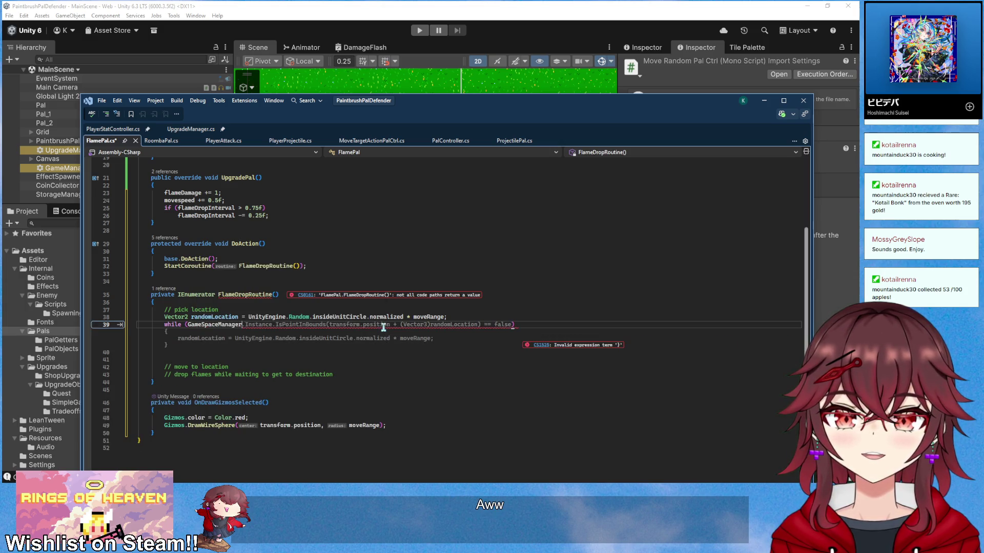
pyautogui.press('Tab')
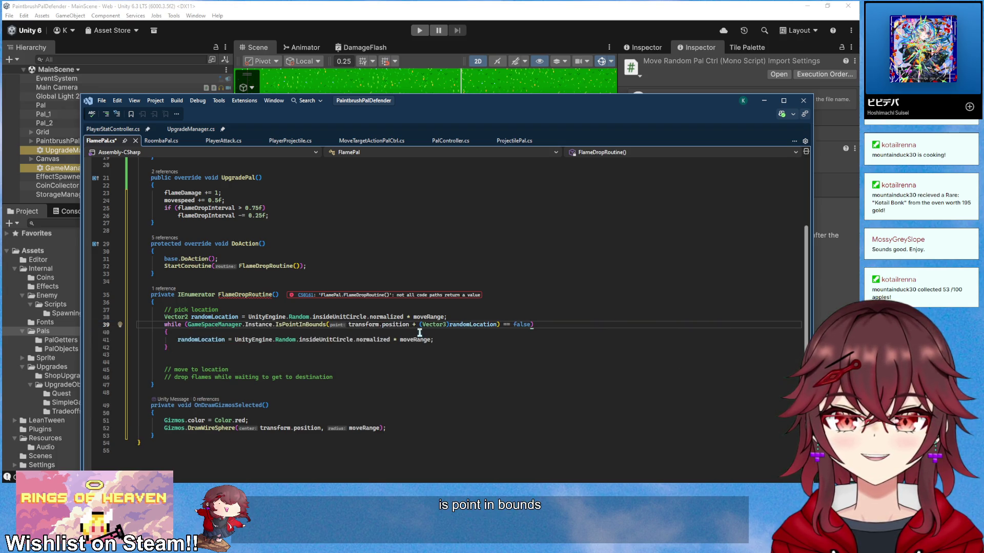
pyautogui.click(389, 353)
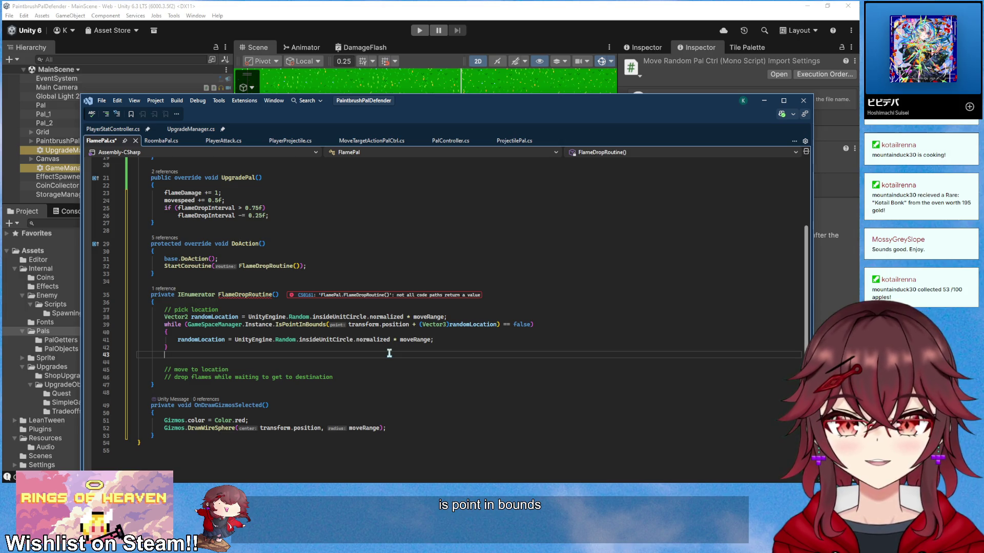
pyautogui.press('Return')
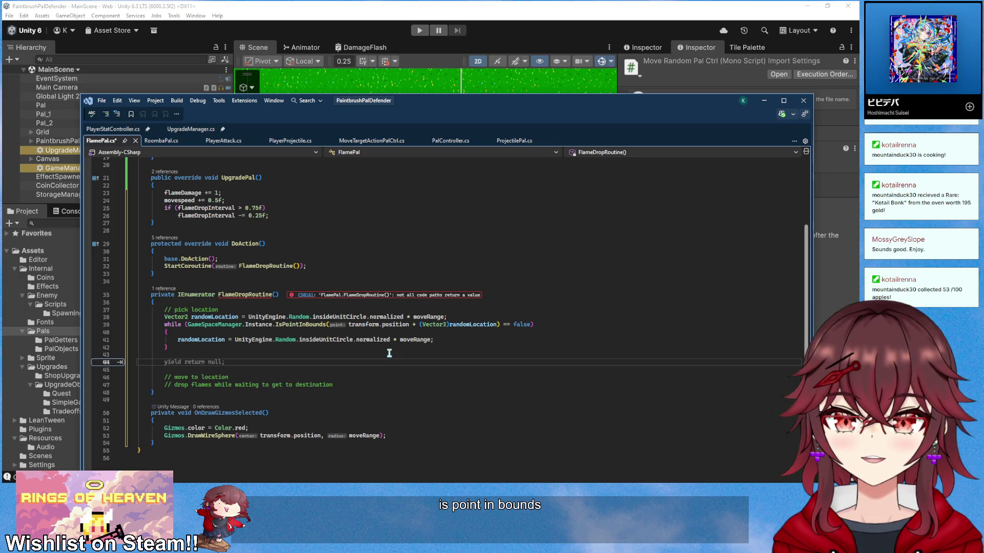
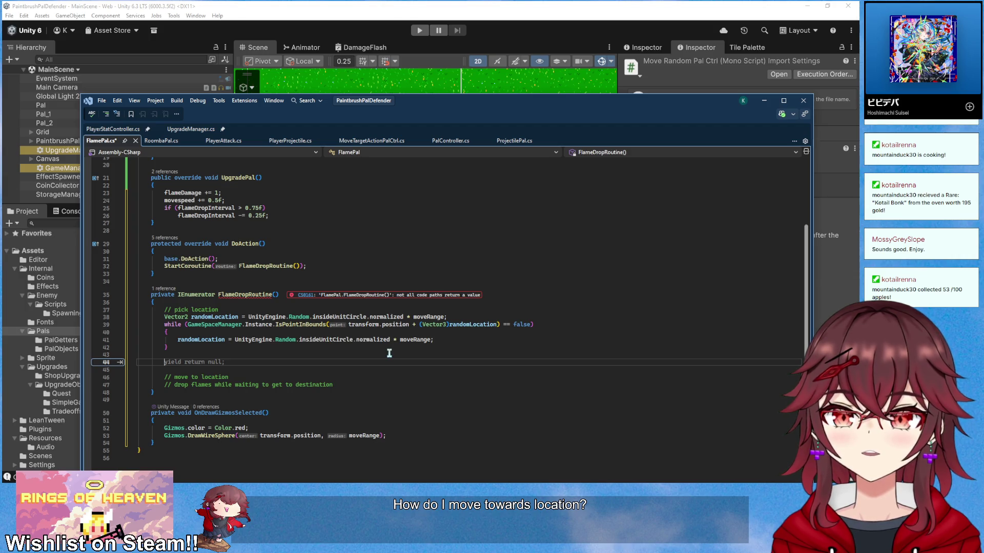
# - Add a 'private bool _isMoving = false;' field after DoAction
pyautogui.click(294, 340)
pyautogui.scroll(3, 291, 335)
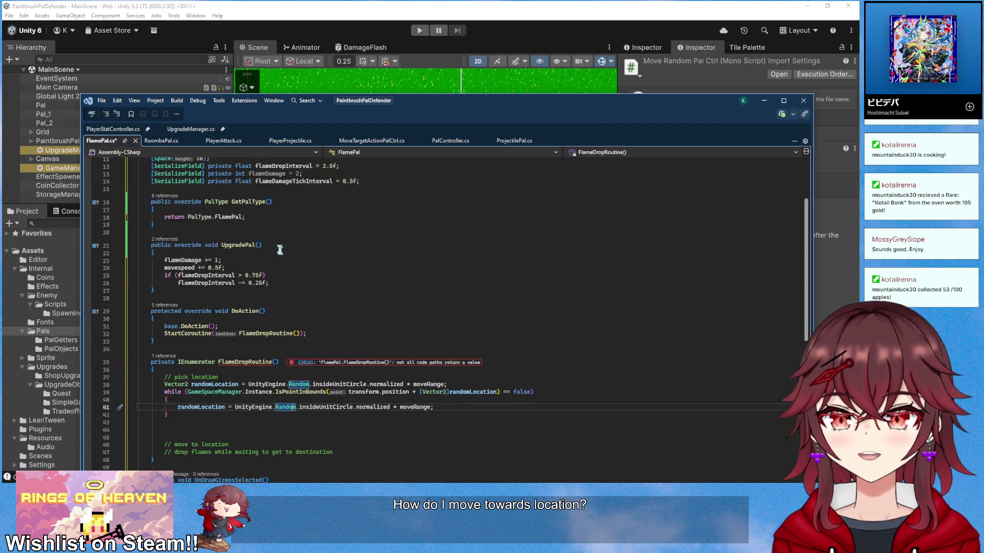
pyautogui.scroll(-3, 280, 261)
pyautogui.click(251, 278)
pyautogui.press('Return')
pyautogui.press('Return')
pyautogui.write('private bool _isMoving = false;')
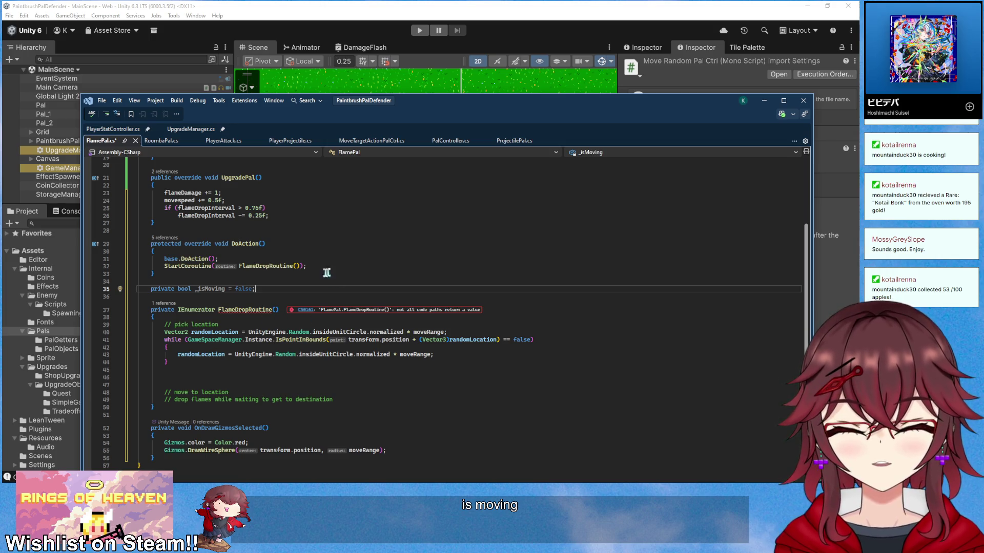
pyautogui.press('Return')
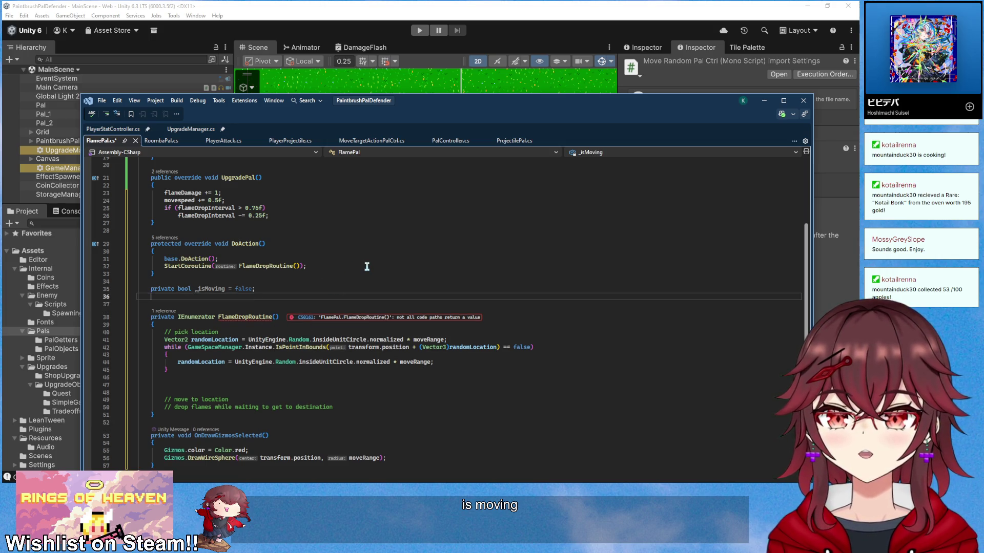
# - Add a private Vector2 randomLocation field below _isMoving
pyautogui.moveTo(239, 340); pyautogui.dragTo(162, 341)
pyautogui.hotkey('ctrl', 'c')
pyautogui.click(170, 297)
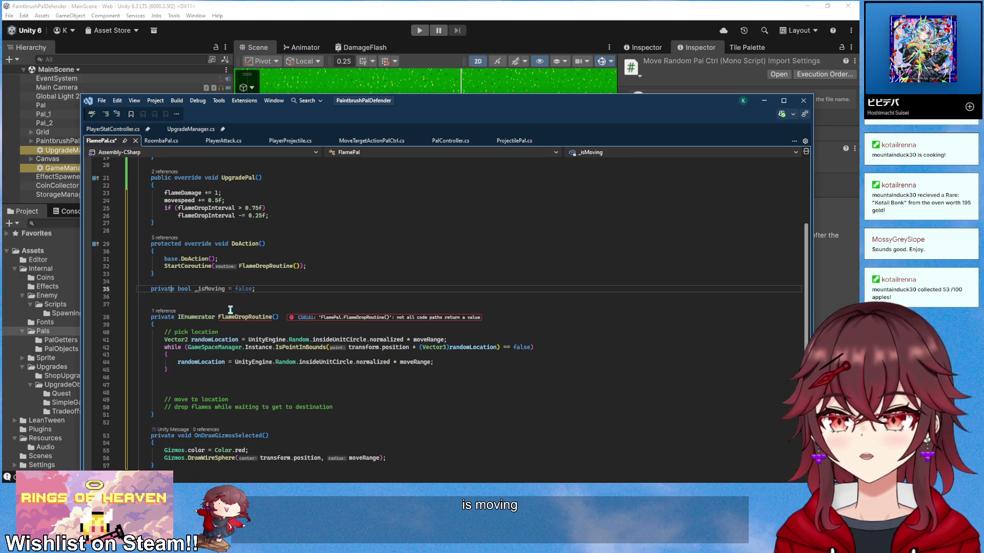
pyautogui.write('private')
pyautogui.hotkey('ctrl', 'v')
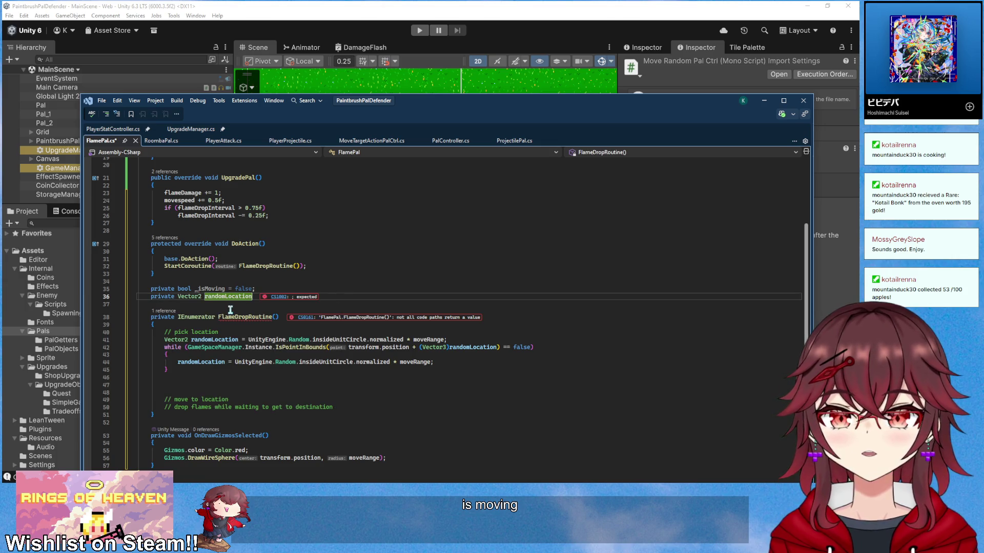
pyautogui.write(';')
# - Remove DoAction's StartCoroutine call and cut the location-picking code out of FlameDropRoutine
pyautogui.moveTo(306, 266); pyautogui.dragTo(164, 267)
pyautogui.hotkey('ctrl', 'x')
pyautogui.press('Return')
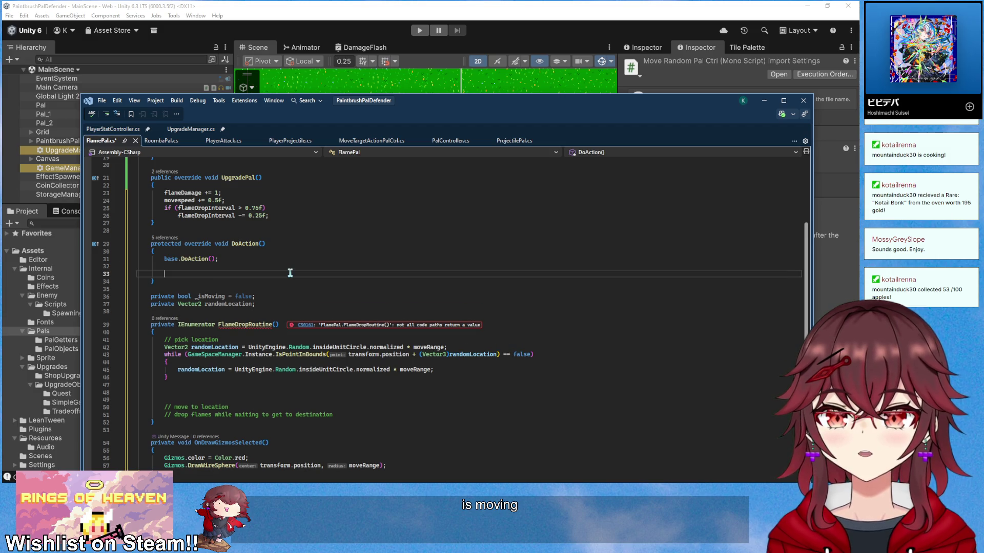
pyautogui.moveTo(169, 378)
pyautogui.mouseDown()
pyautogui.moveTo(154, 369)
pyautogui.moveTo(163, 350)
pyautogui.mouseUp()
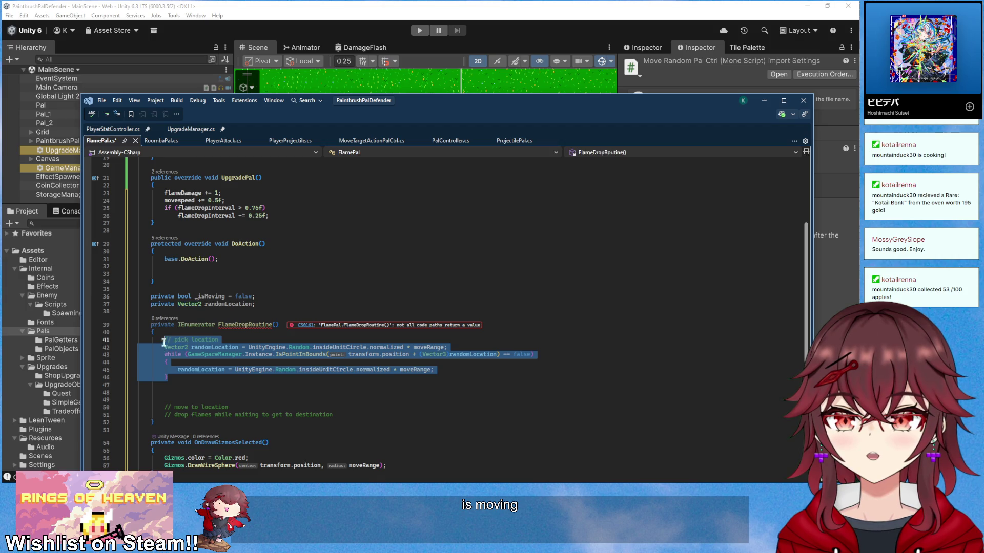
pyautogui.moveTo(345, 416); pyautogui.dragTo(177, 348)
pyautogui.hotkey('ctrl', 'x')
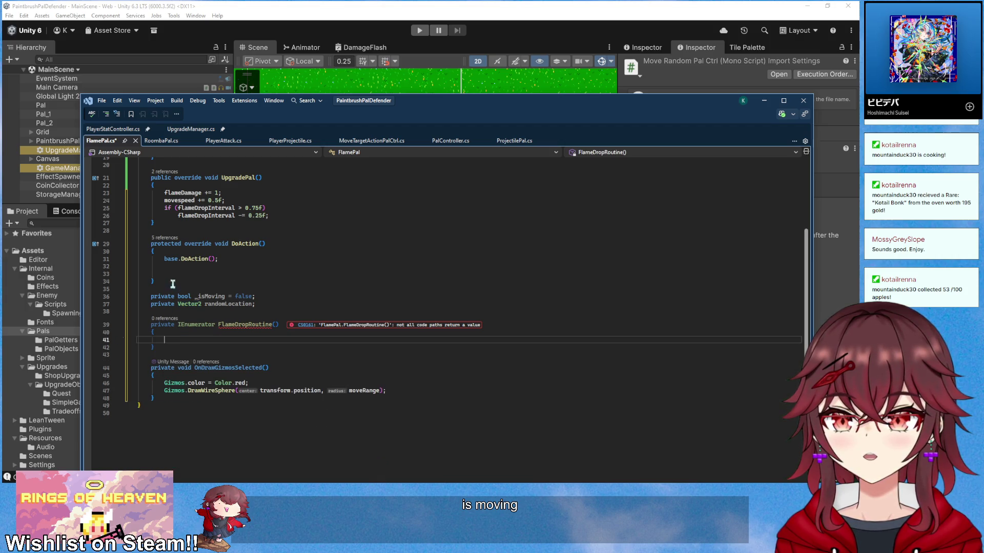
# - Paste the location-picking code into DoAction and delete the empty FlameDropRoutine method
pyautogui.click(169, 274)
pyautogui.hotkey('ctrl', 'v')
pyautogui.moveTo(179, 423)
pyautogui.mouseDown()
pyautogui.moveTo(290, 379)
pyautogui.moveTo(151, 371)
pyautogui.mouseUp()
pyautogui.press('Delete')
# - Move the _isMoving and randomLocation fields above DoAction
pyautogui.hotkey('ctrl', 'x')
pyautogui.click(227, 231)
pyautogui.press('Return')
pyautogui.press('Return')
pyautogui.click(232, 239)
pyautogui.hotkey('ctrl', 'v')
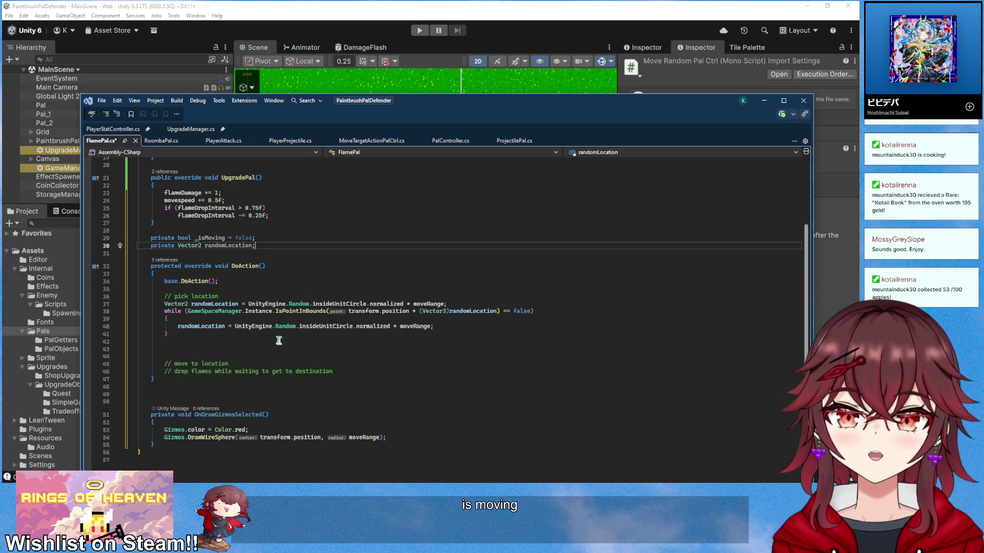
# - Set '_isMoving = true;' after the location-picking loop in DoAction
pyautogui.click(331, 276)
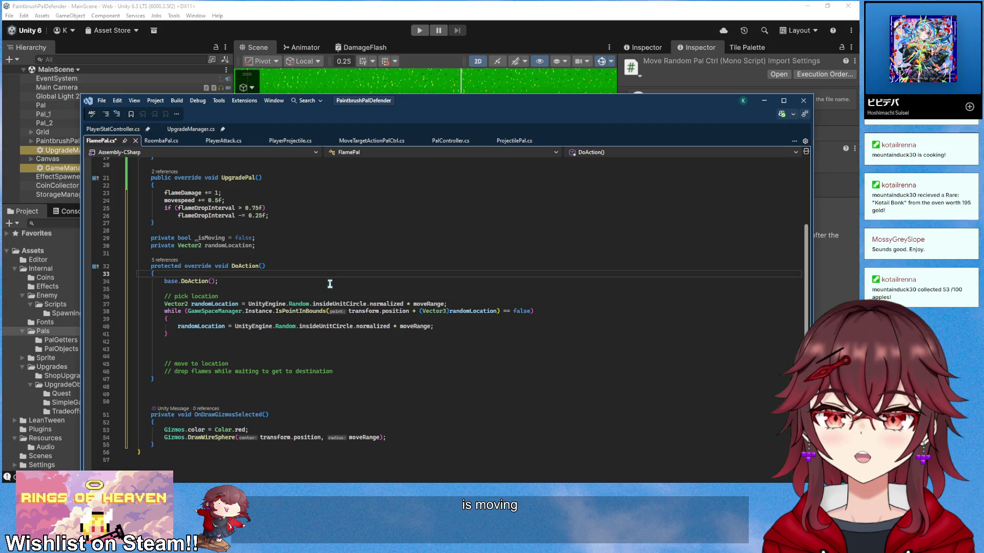
pyautogui.scroll(-1, 323, 315)
pyautogui.click(214, 368)
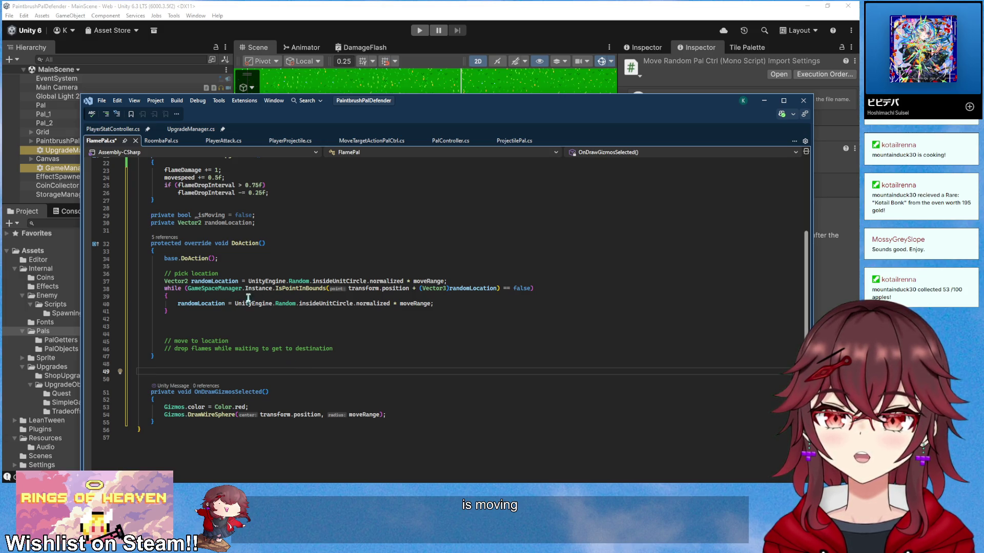
pyautogui.click(238, 326)
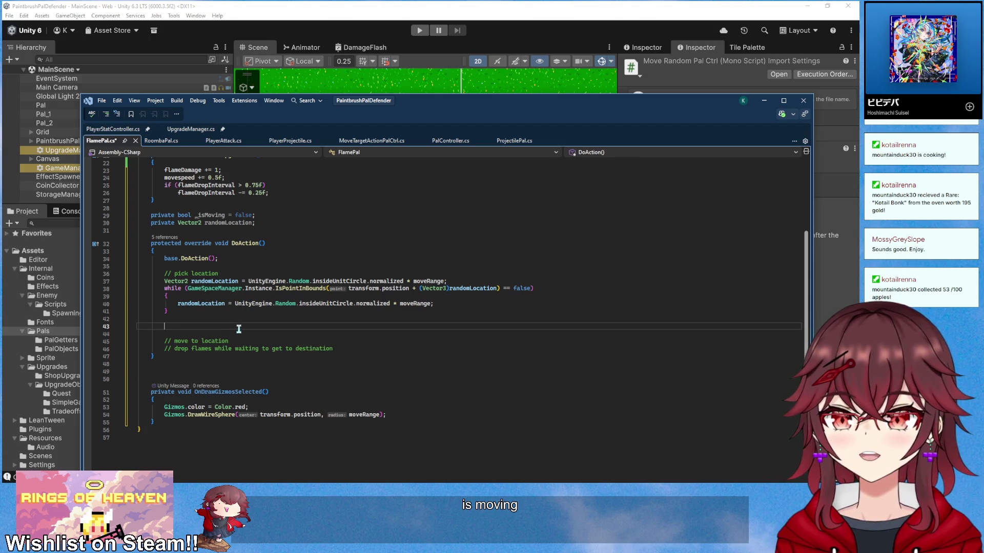
pyautogui.write('_isMoving = tr')
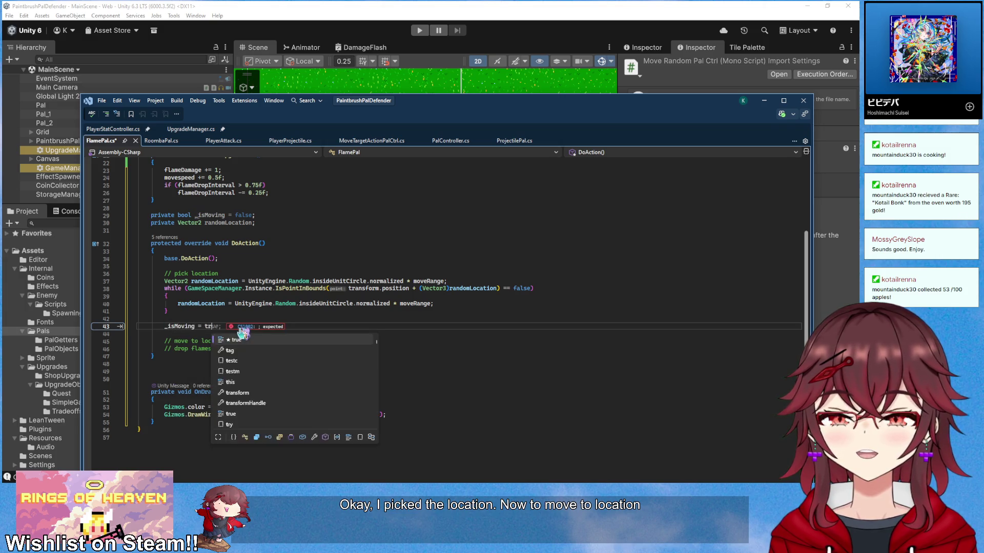
pyautogui.press('Tab')
pyautogui.press('Down')
pyautogui.press('Down')
pyautogui.press('Down')
# - Add a private void Update() method containing an if (_isMoving) block
pyautogui.press('Return')
pyautogui.write('pri')
pyautogui.press('Tab')
pyautogui.write('vo')
pyautogui.press('Tab')
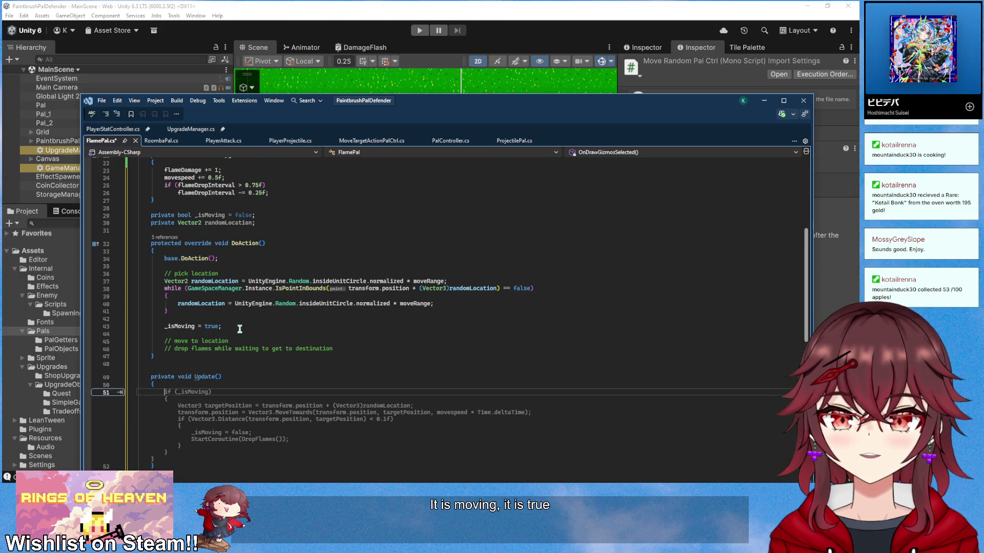
pyautogui.write('if (')
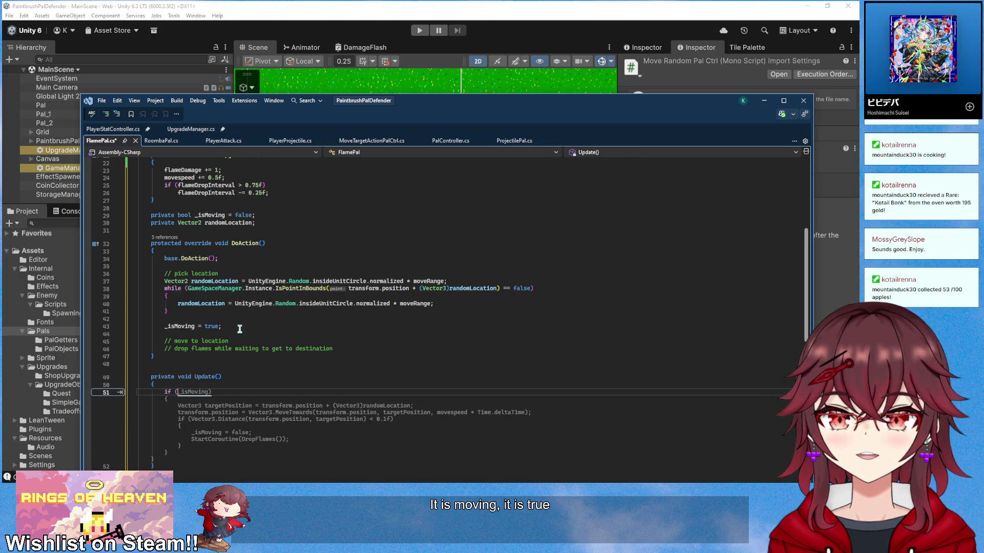
pyautogui.write('_is')
pyautogui.press('Tab')
pyautogui.write(')')
pyautogui.press('Return')
pyautogui.write('{')
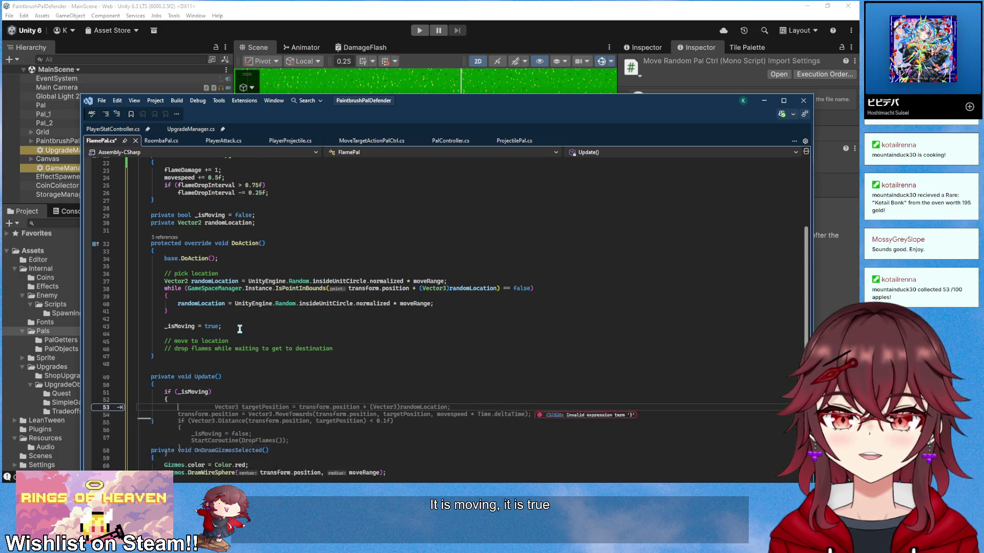
pyautogui.scroll(7, 296, 313)
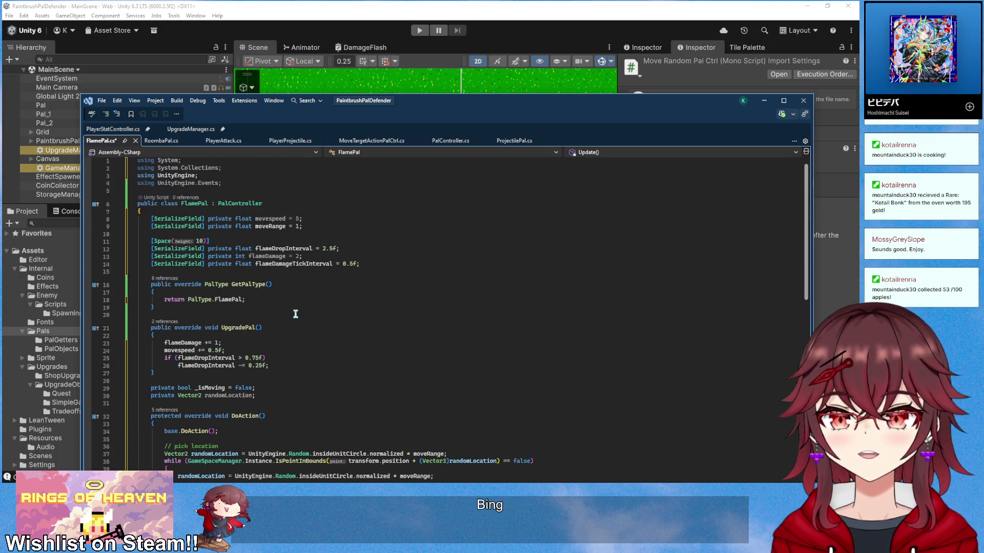
pyautogui.click(278, 199)
# - Add [RequireComponent(typeof(Rigidbody2D))] above the FlamePal class
pyautogui.press('Up')
pyautogui.press('Return')
pyautogui.write('[Requi')
pyautogui.press('Tab')
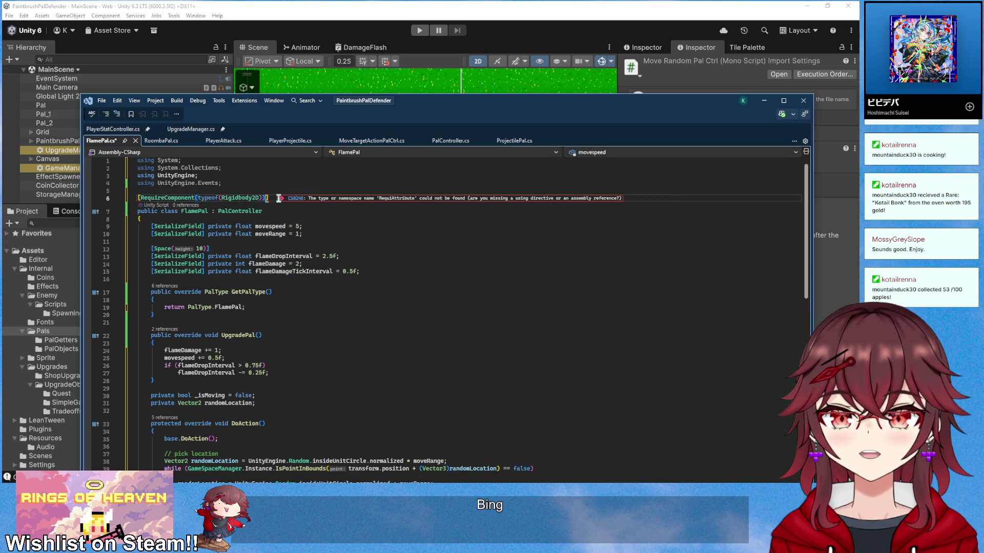
# - Declare a 'private Rigidbody2D _rb;' field after the serialized fields
pyautogui.scroll(-3, 319, 323)
pyautogui.scroll(3, 319, 320)
pyautogui.click(301, 279)
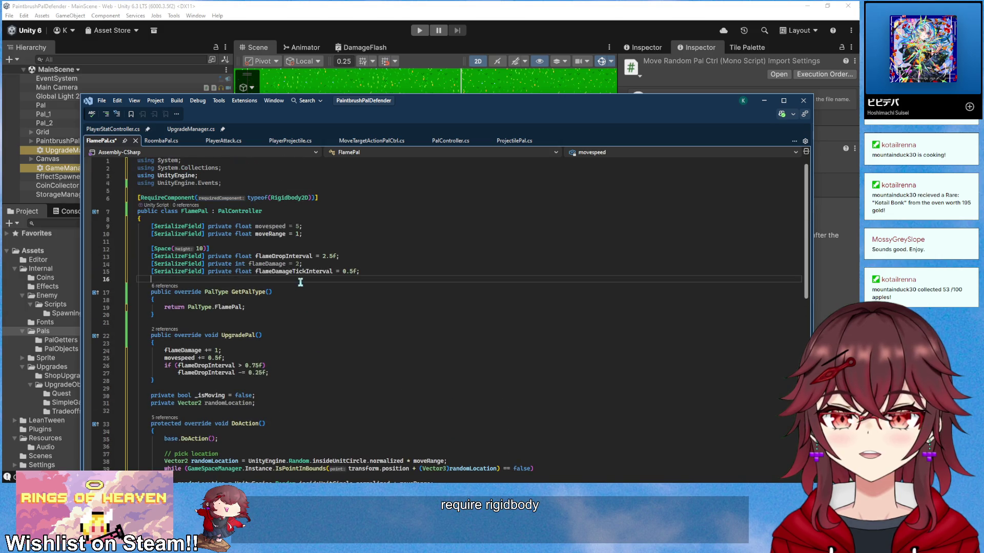
pyautogui.press('Return')
pyautogui.press('Return')
pyautogui.press('Up')
pyautogui.write('private ')
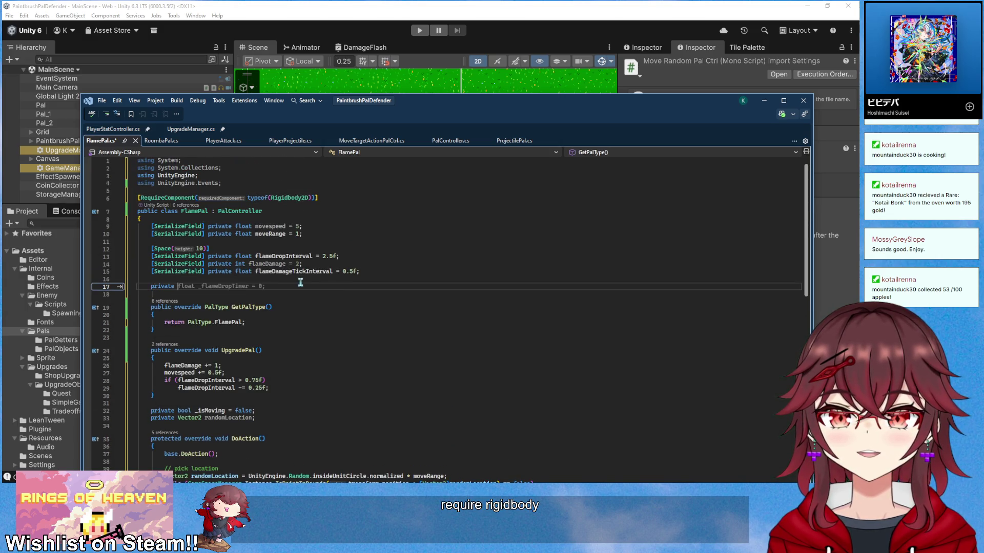
pyautogui.write('Rigid')
pyautogui.press('Tab')
pyautogui.write('_rb;')
pyautogui.scroll(-6, 296, 311)
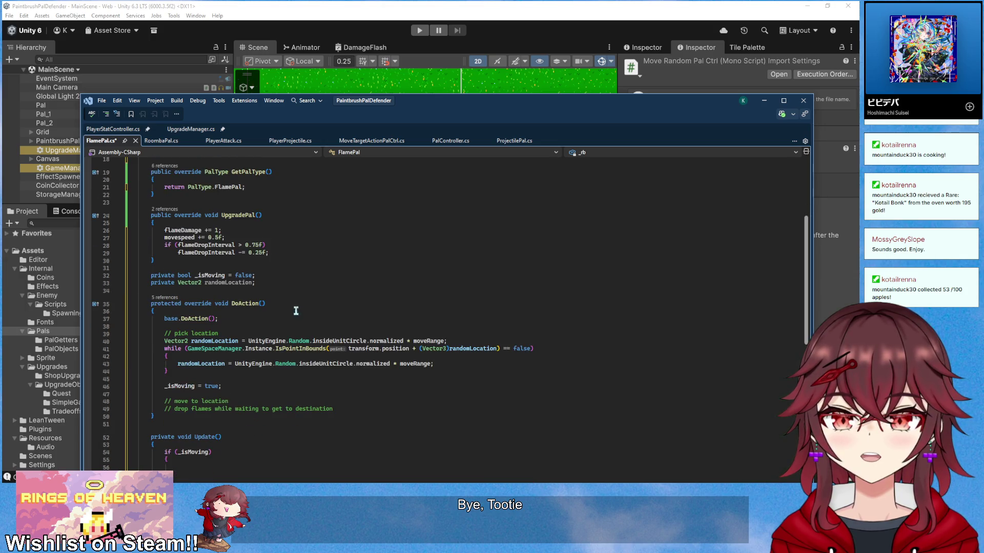
pyautogui.scroll(5, 285, 297)
pyautogui.press('Return')
pyautogui.press('Return')
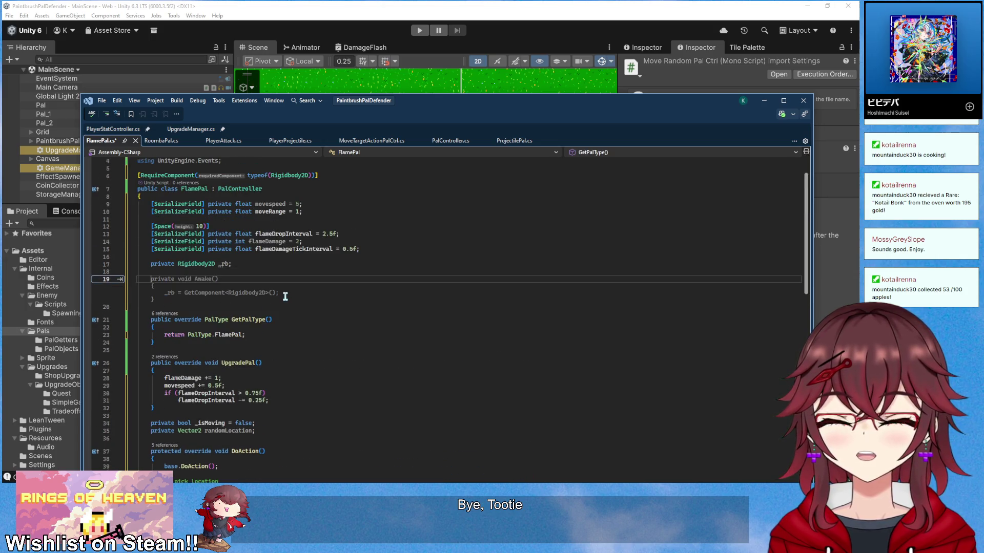
# - Inspect the PalController base class definition with F12, then return to FlamePal
pyautogui.click(240, 189)
pyautogui.press('F12')
pyautogui.scroll(-6, 251, 267)
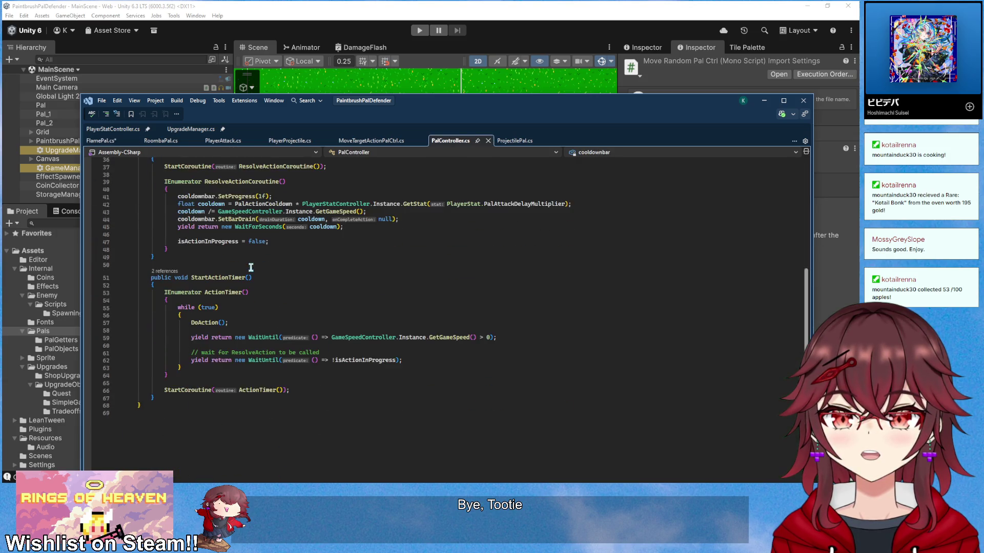
pyautogui.scroll(5, 251, 267)
pyautogui.click(102, 140)
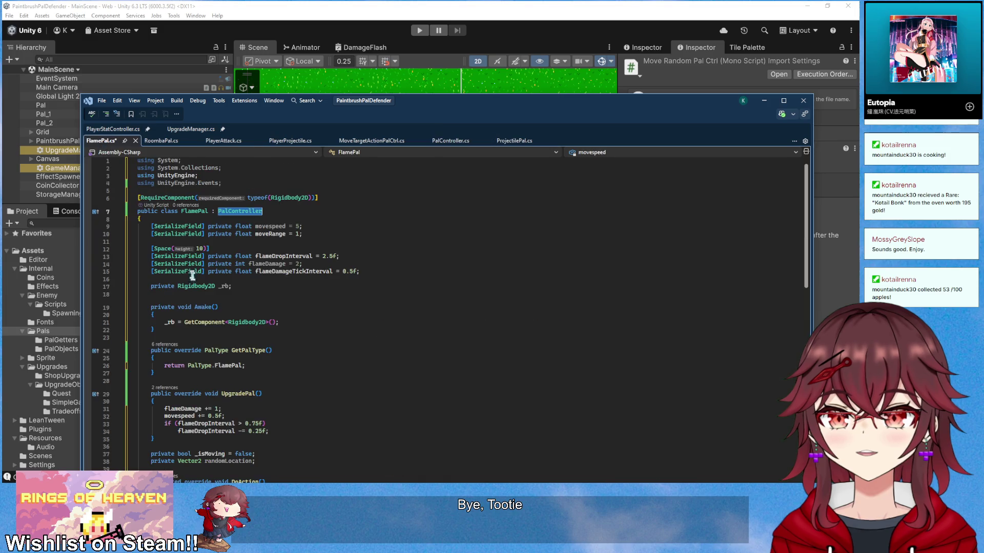
# - Change Update's condition to '_isMoving && randomLocation != Vector2.zero'
pyautogui.scroll(-10, 333, 329)
pyautogui.scroll(2, 286, 328)
pyautogui.click(233, 330)
pyautogui.write('_')
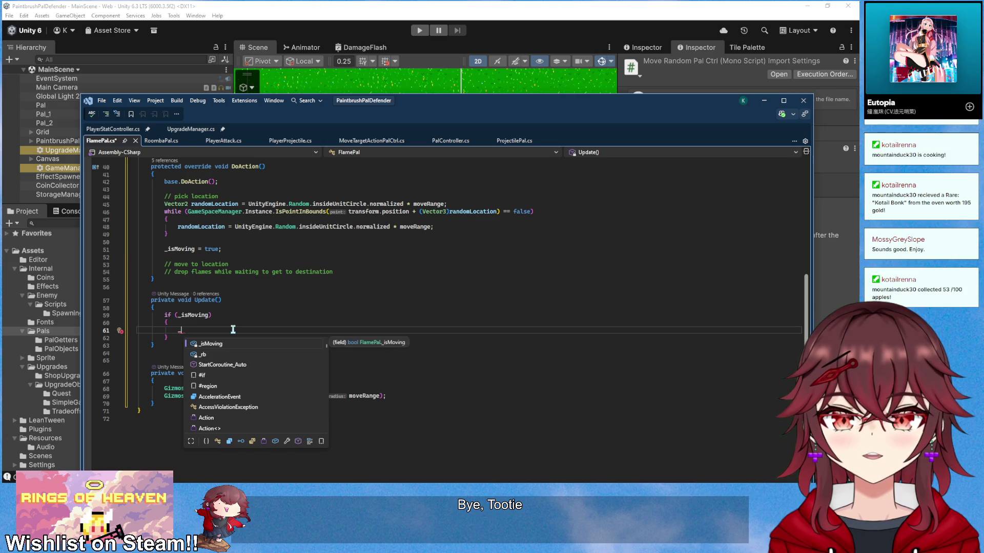
pyautogui.write('isMoving')
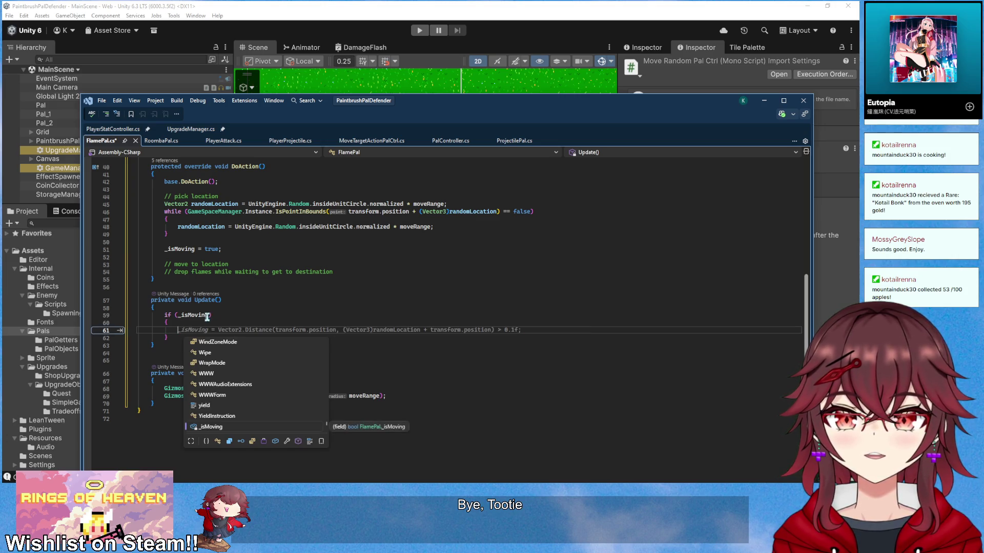
pyautogui.hotkey('ctrl', 'BackSpace')
pyautogui.click(267, 317)
pyautogui.press('Left')
pyautogui.write('&& ')
pyautogui.write('random')
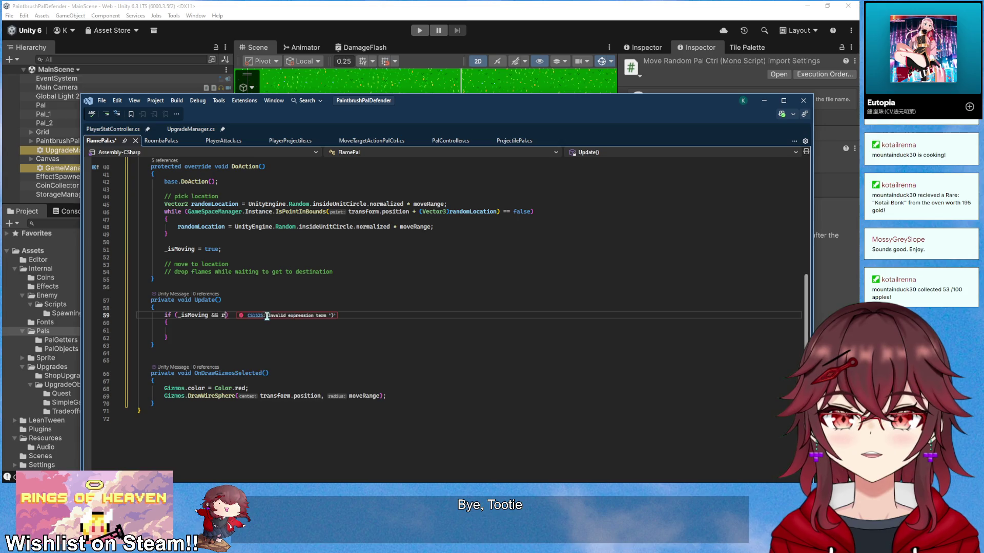
pyautogui.press('Down')
pyautogui.press('Down')
pyautogui.press('Down')
pyautogui.press('Up')
pyautogui.press('Tab')
pyautogui.write('!= Vector2.zero')
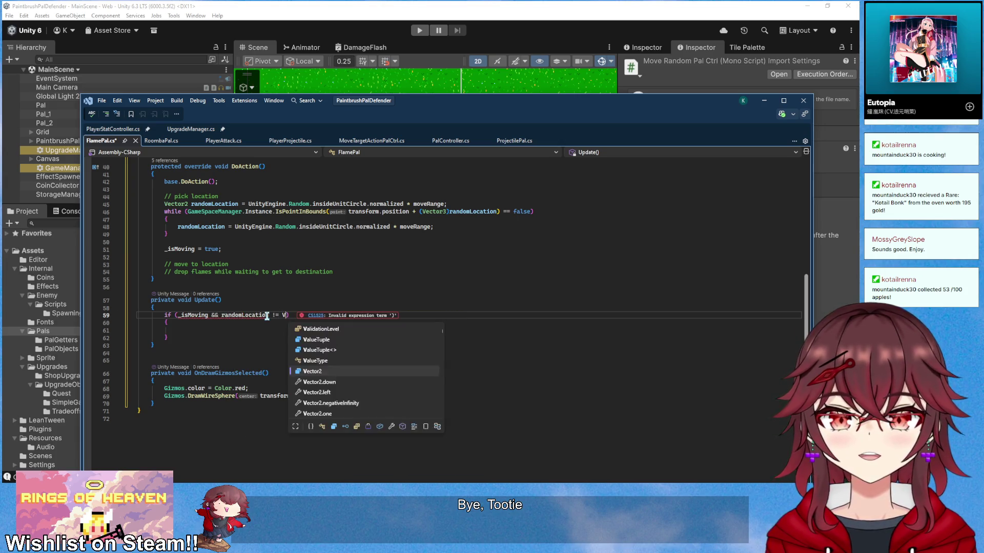
# - Initialise the randomLocation field to Vector2.zero
pyautogui.scroll(4, 293, 268)
pyautogui.click(261, 236)
pyautogui.write('Vector2.zero;')
pyautogui.click(362, 391)
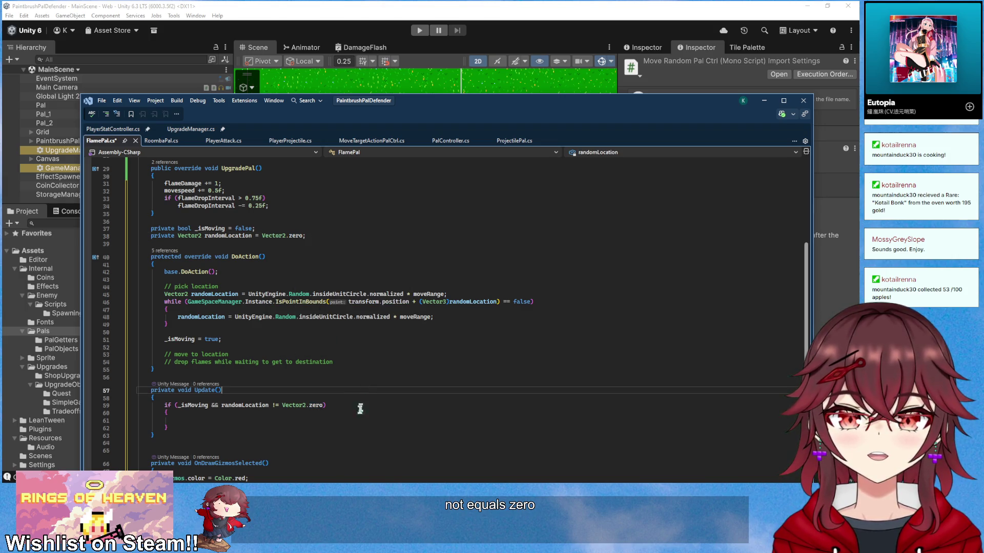
# - Move the rigidbody with _rb.MovePosition(Vector2.MoveTowards(...)) toward randomLocation, wrapping the arguments
pyautogui.press('Down')
pyautogui.press('Down')
pyautogui.press('Down')
pyautogui.scroll(-2, 377, 406)
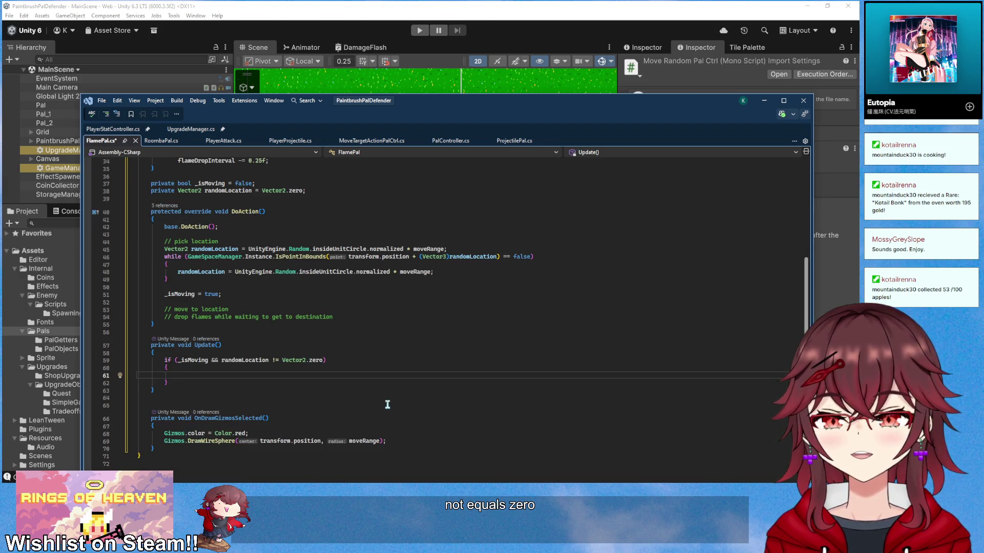
pyautogui.write('_rb.Move')
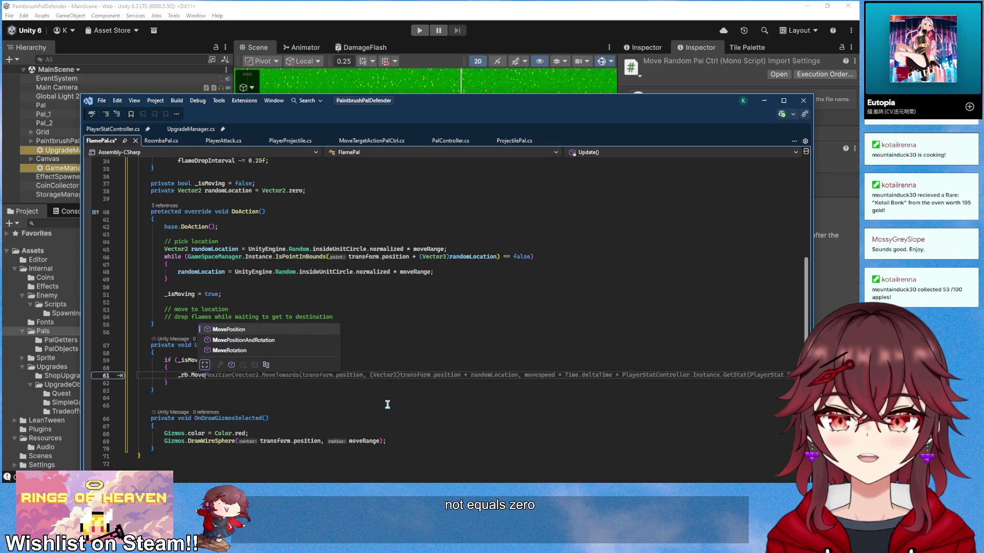
pyautogui.press('Tab')
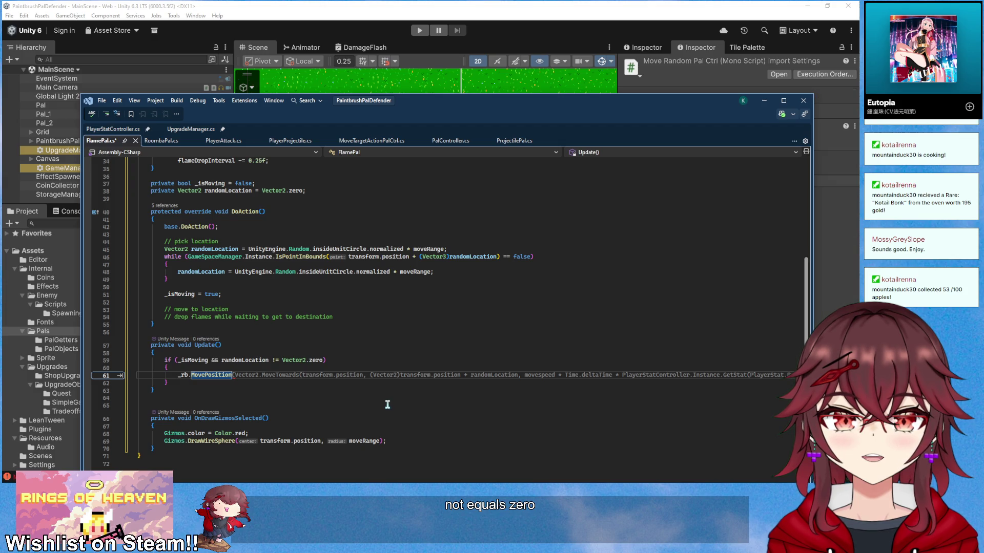
pyautogui.press('Tab')
pyautogui.click(92, 369)
pyautogui.click(216, 369)
pyautogui.click(443, 377)
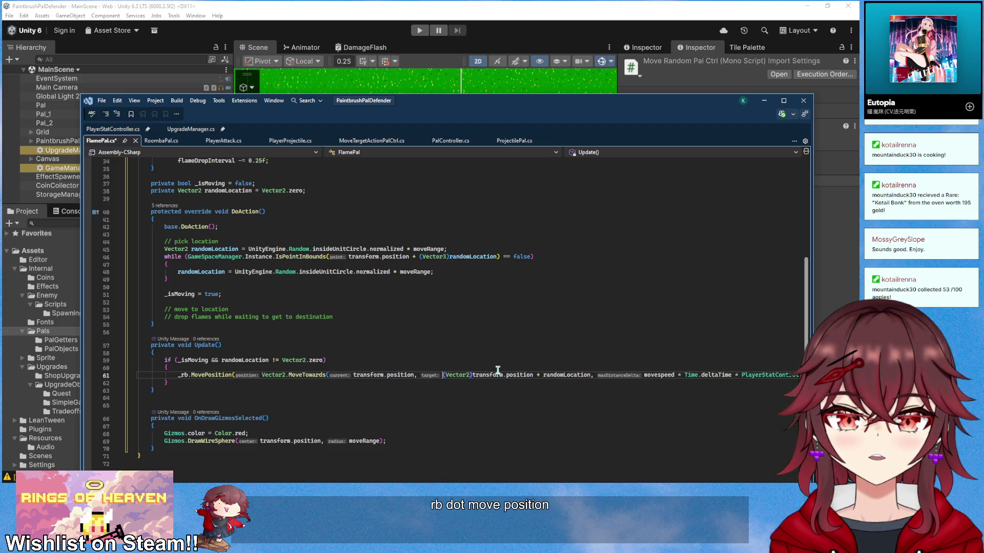
pyautogui.press('Return')
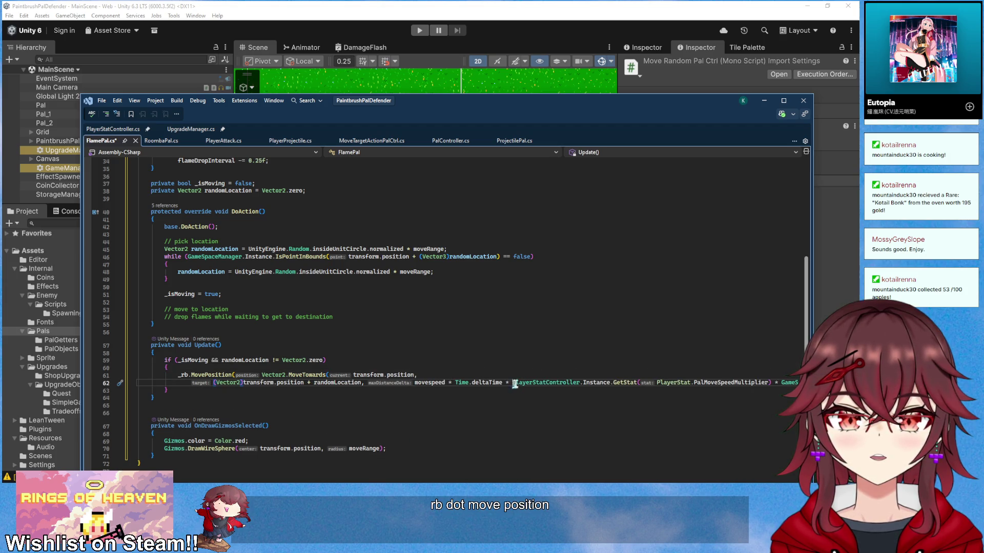
pyautogui.click(512, 384)
pyautogui.press('Return')
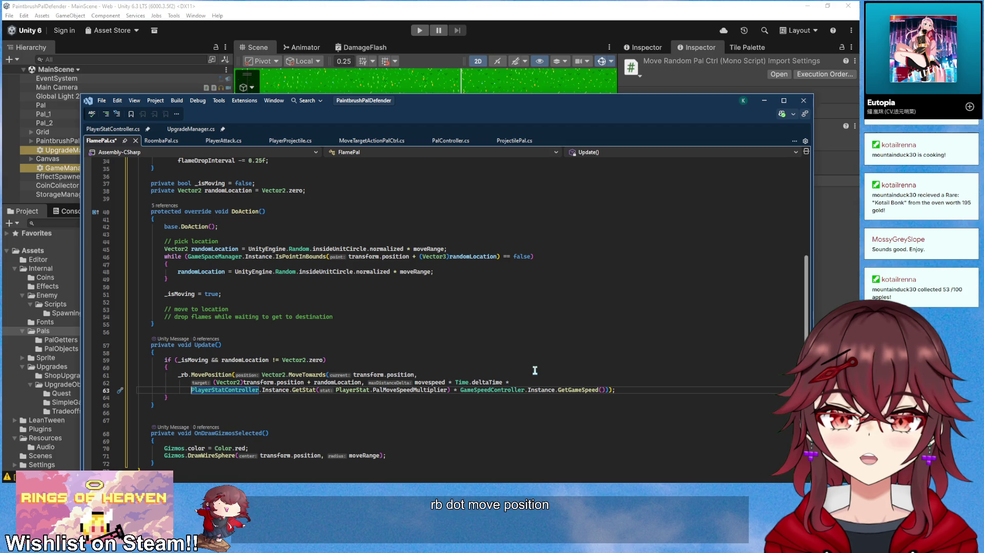
# - Add an arrival check within 0.1f of randomLocation that sets _isMoving to false
pyautogui.scroll(-2, 233, 379)
pyautogui.scroll(1, 233, 379)
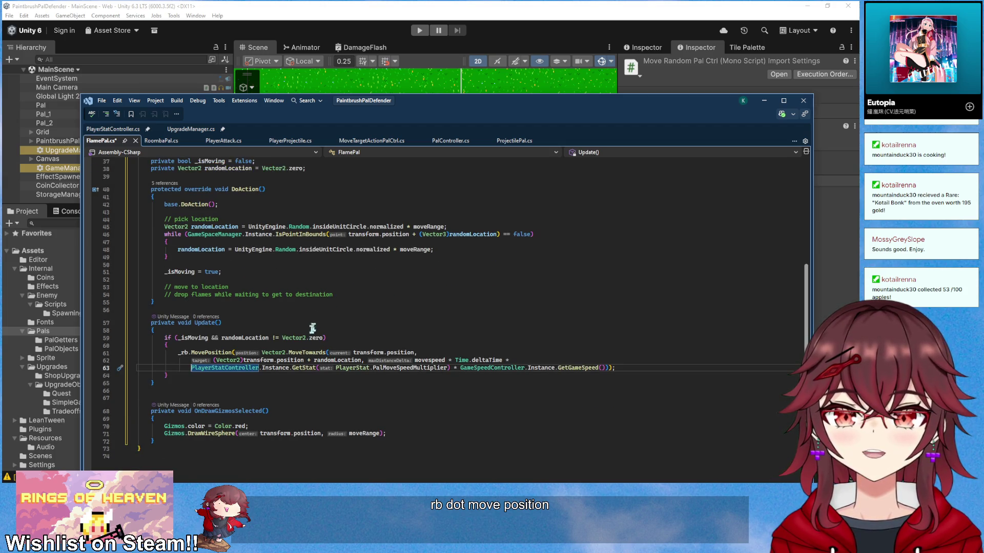
pyautogui.click(234, 379)
pyautogui.scroll(-1, 353, 375)
pyautogui.press('Return')
pyautogui.press('Return')
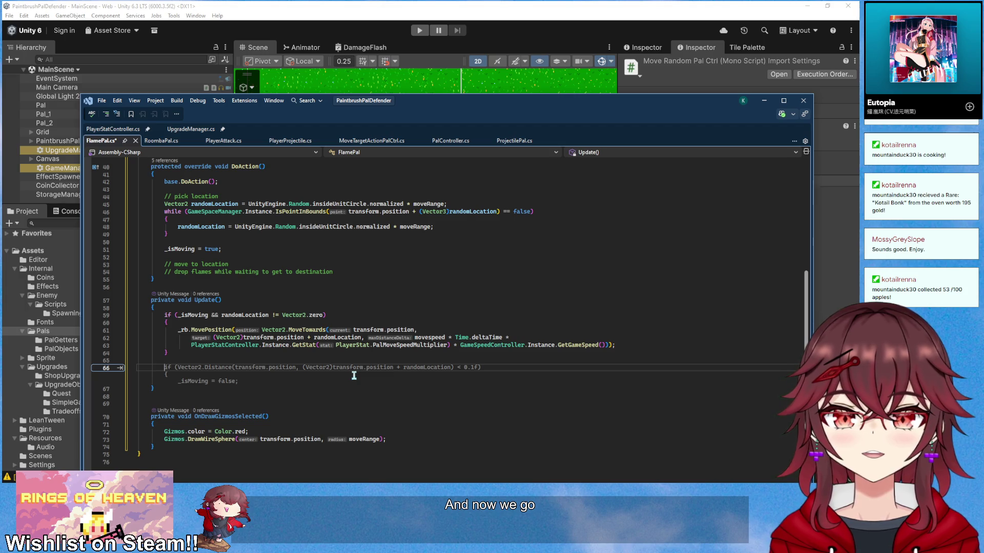
pyautogui.press('Tab')
pyautogui.moveTo(169, 390); pyautogui.dragTo(165, 368)
pyautogui.press('BackSpace')
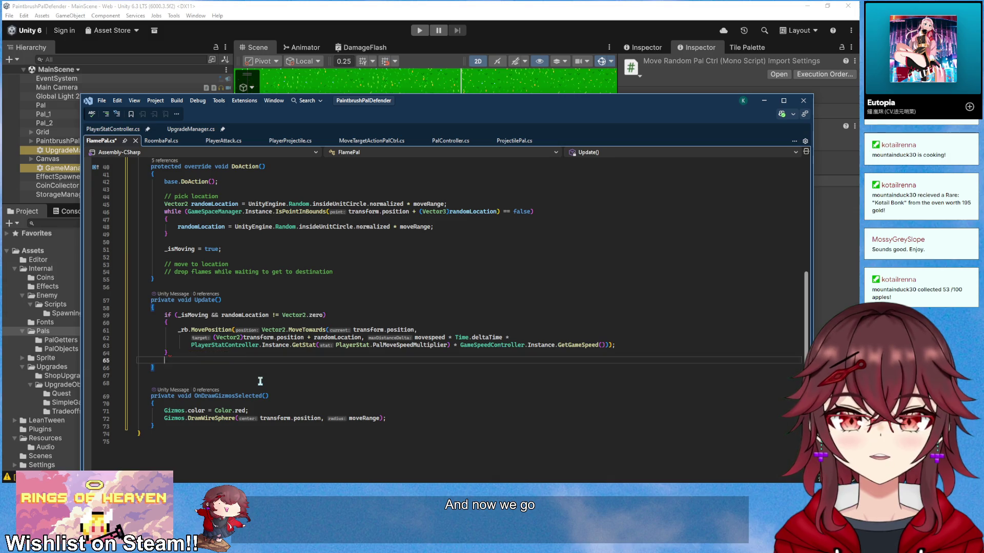
pyautogui.press('BackSpace')
pyautogui.press('Tab')
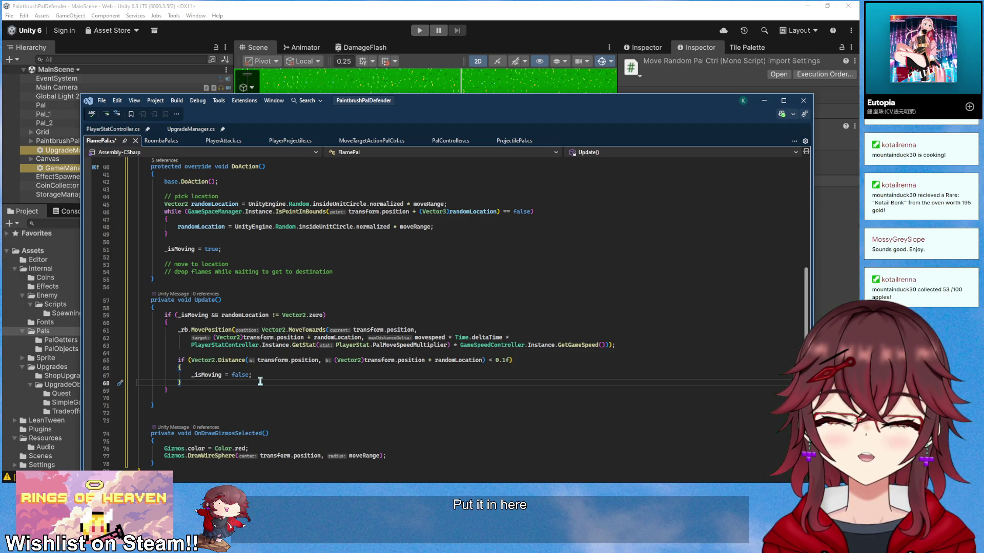
pyautogui.press('Return')
pyautogui.press('Return')
# - Add a ResolveAction(); call and reset randomLocation in the arrival block
pyautogui.write('Resol')
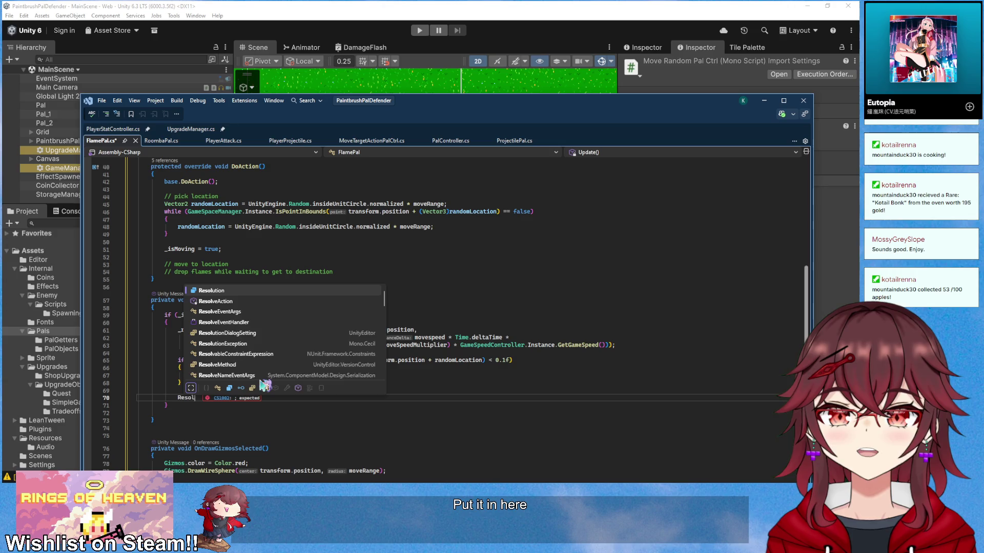
pyautogui.press('Down')
pyautogui.press('Tab')
pyautogui.write('();')
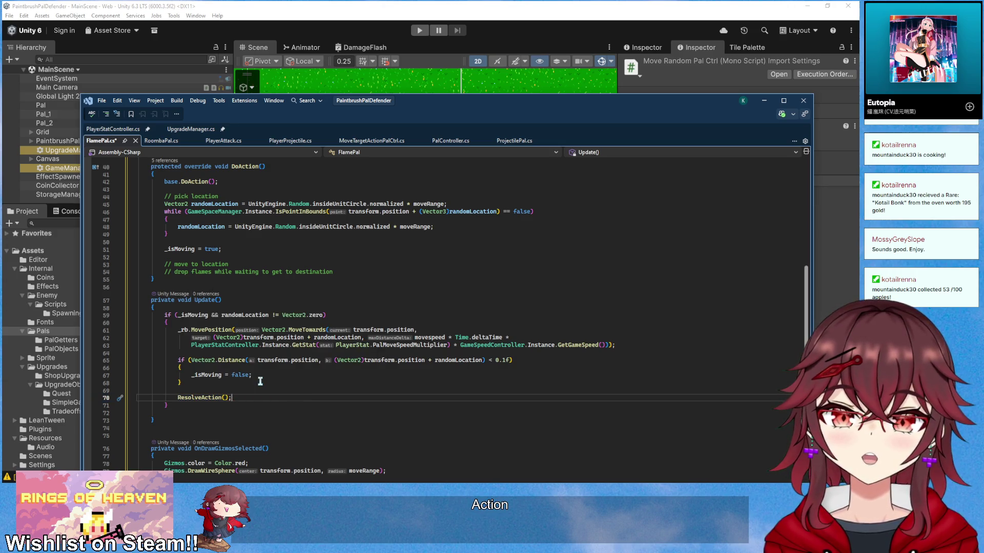
pyautogui.click(265, 378)
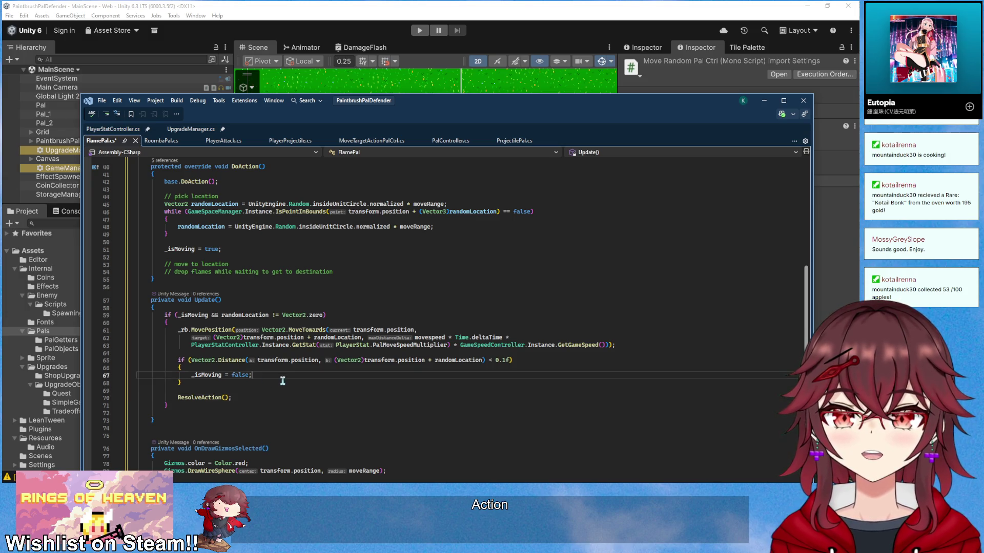
pyautogui.press('Return')
pyautogui.press('Tab')
pyautogui.press('Tab')
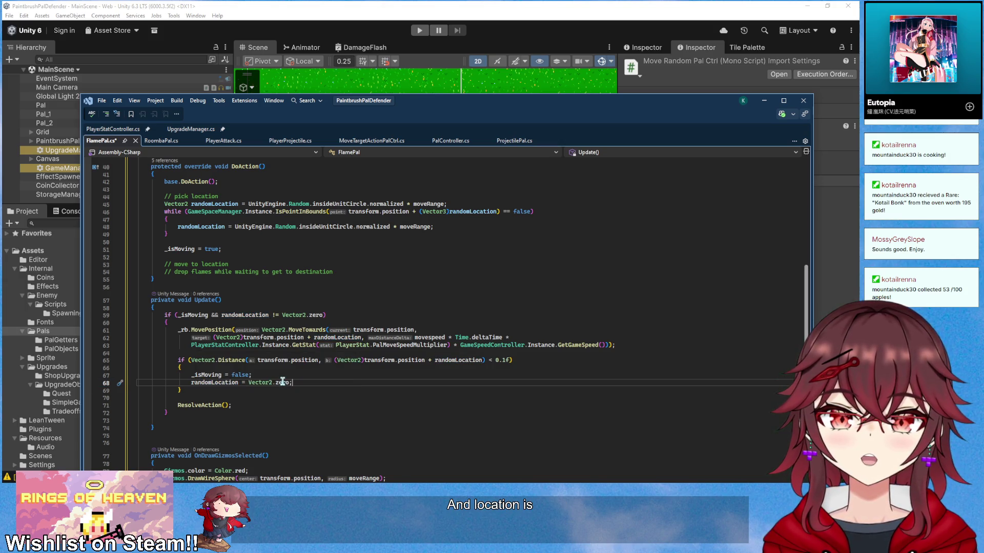
# - Move ResolveAction(); inside the arrival block after the randomLocation reset, removing leftover blank lines
pyautogui.moveTo(253, 406); pyautogui.dragTo(174, 405)
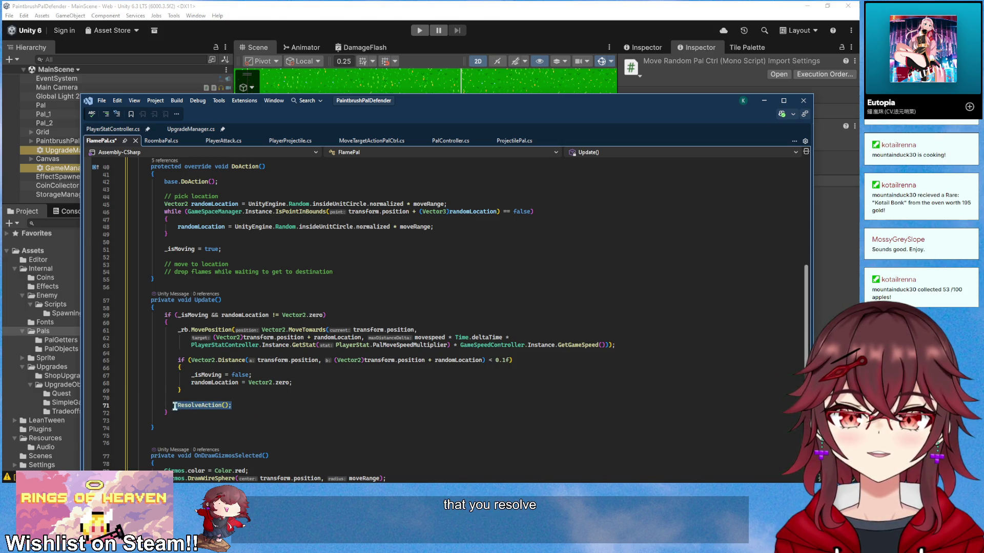
pyautogui.hotkey('ctrl', 'x')
pyautogui.click(312, 378)
pyautogui.click(314, 382)
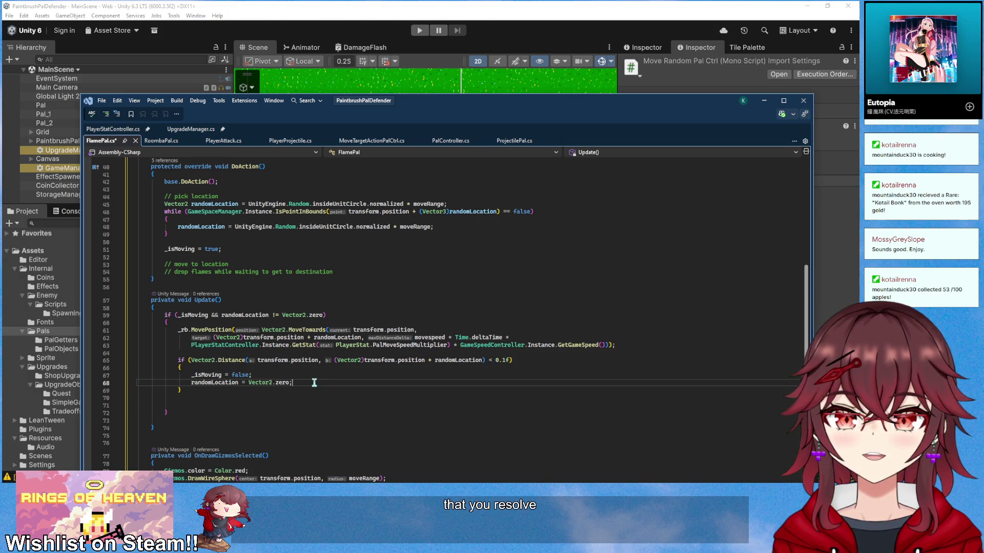
pyautogui.press('Return')
pyautogui.press('Return')
pyautogui.hotkey('ctrl', 'v')
pyautogui.moveTo(203, 423); pyautogui.dragTo(209, 409)
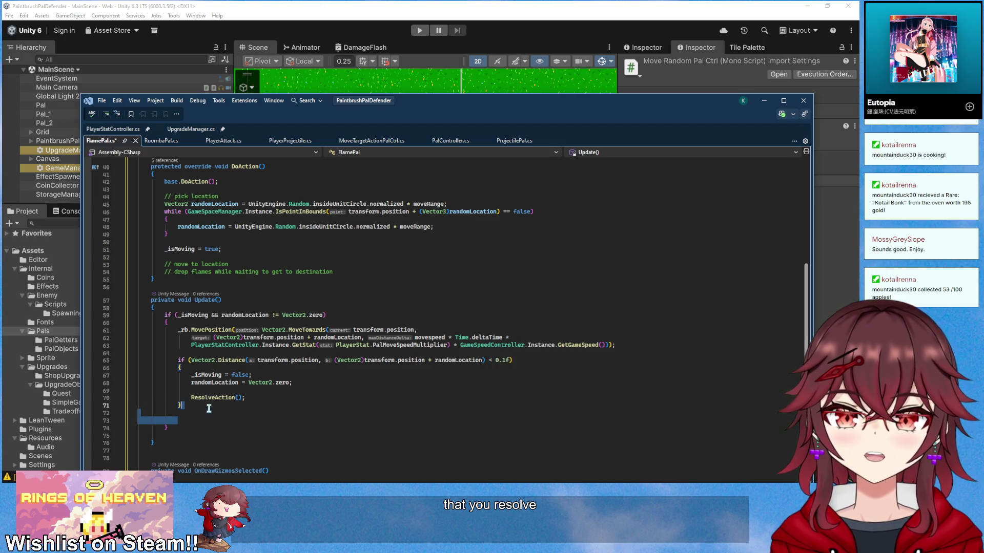
pyautogui.press('BackSpace')
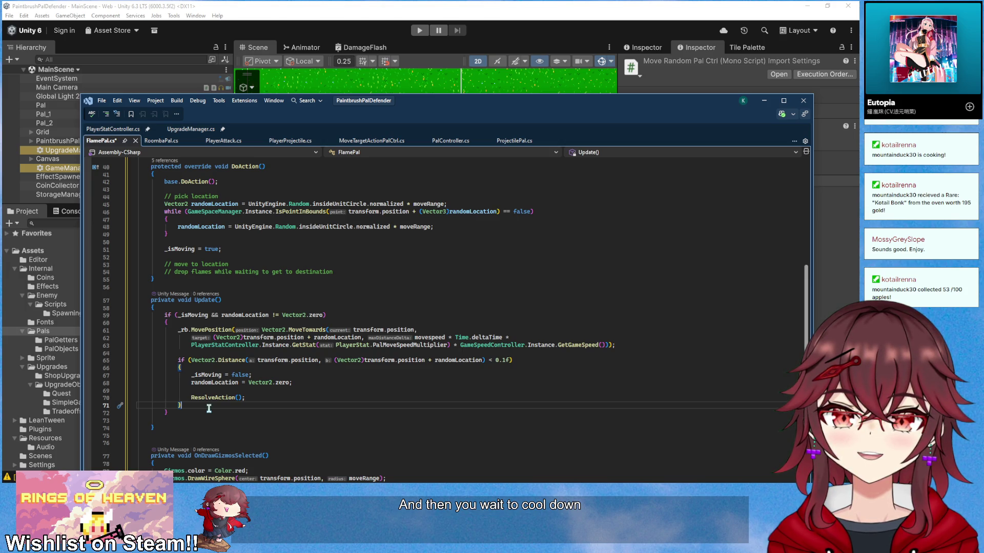
# - Add blank lines after DoAction for a new field
pyautogui.press('Up')
pyautogui.press('Up')
pyautogui.press('Up')
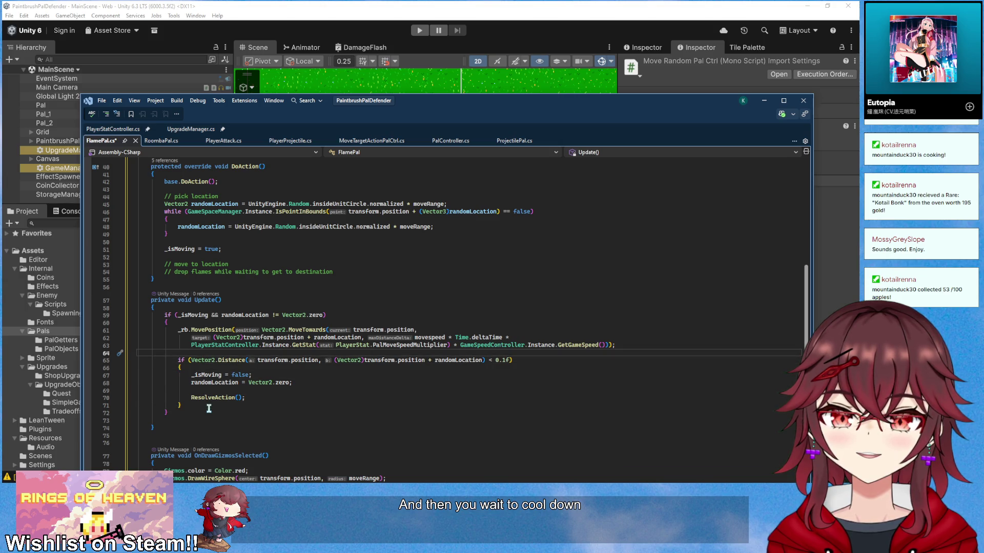
pyautogui.press('Up')
pyautogui.press('Up')
pyautogui.press('Up')
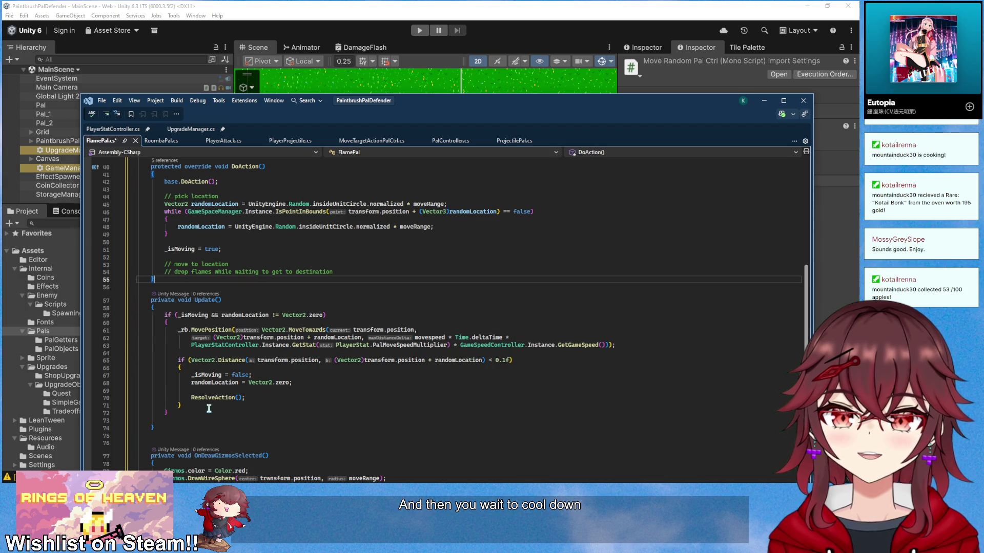
pyautogui.press('Return')
pyautogui.press('Return')
pyautogui.scroll(3, 282, 333)
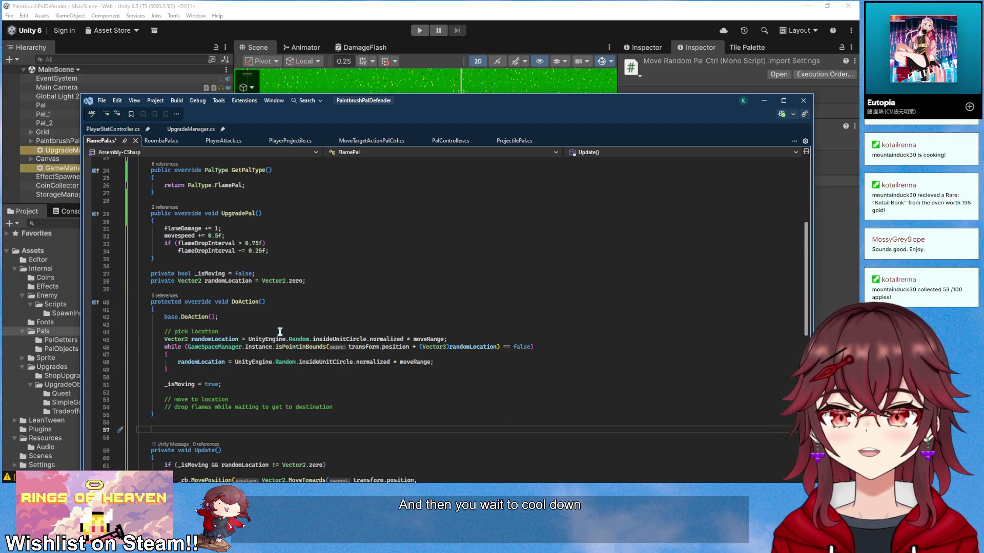
# - Declare a private float _currentDropIntervalTimer field initialized to 0
pyautogui.scroll(10, 285, 338)
pyautogui.scroll(-9, 307, 352)
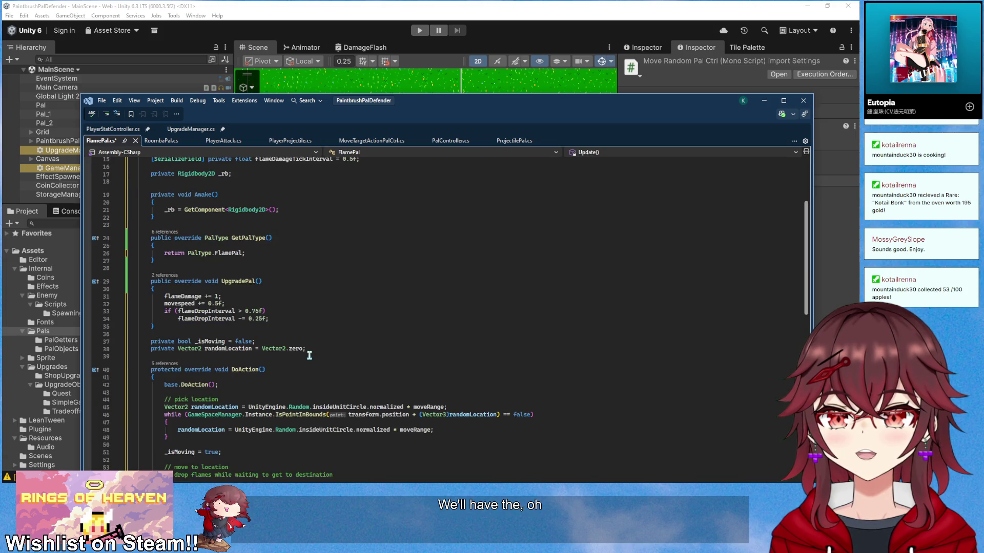
pyautogui.write('private float _curren')
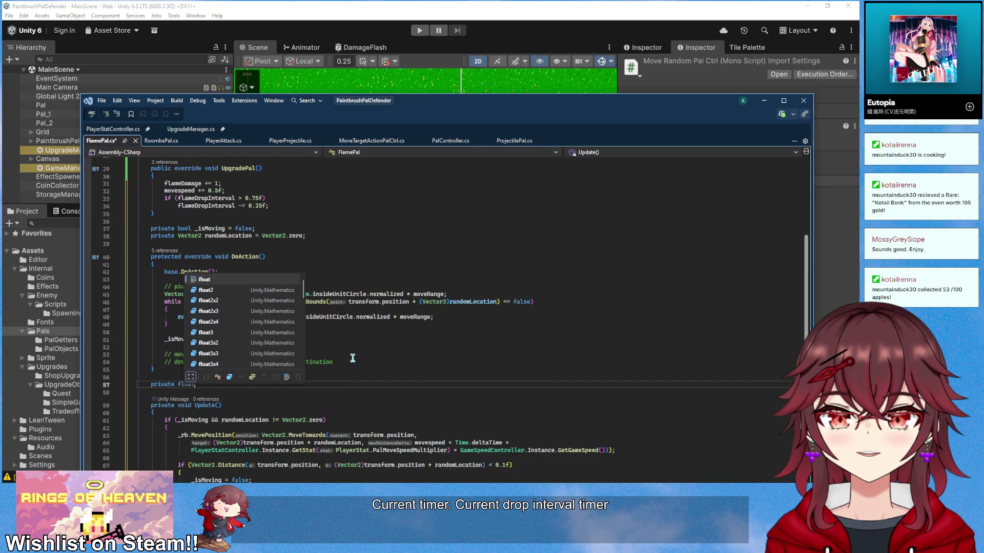
pyautogui.write('tDropInt')
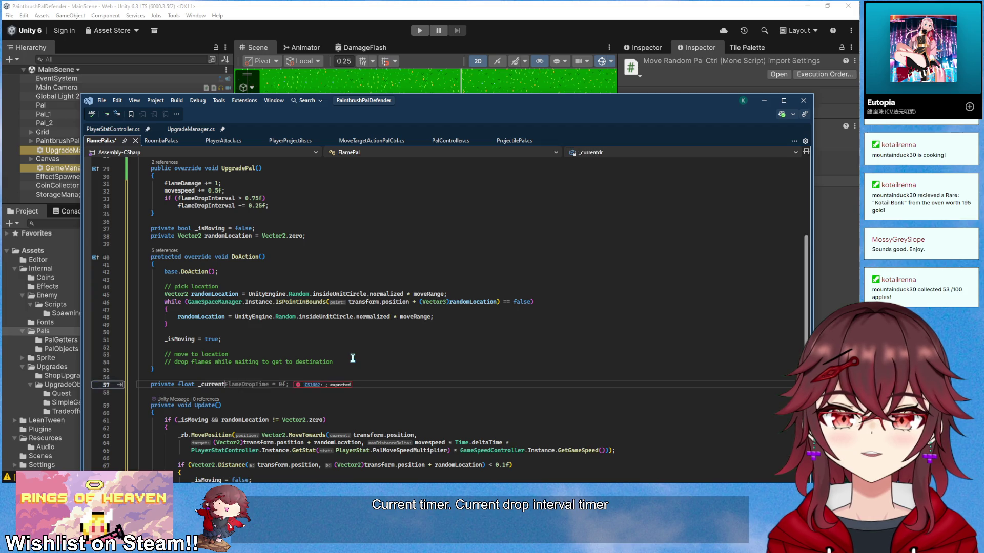
pyautogui.write('ervalTimer = 0;')
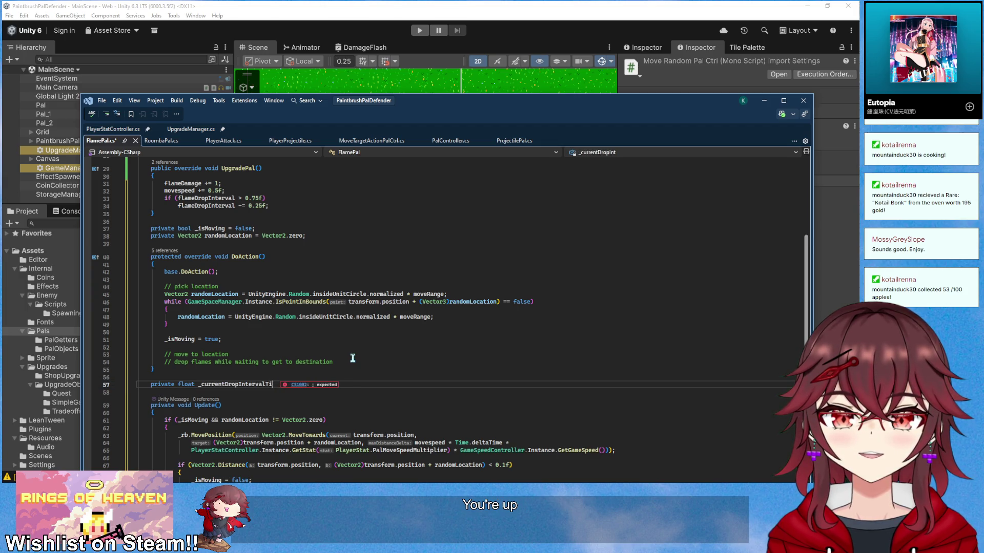
pyautogui.scroll(-3, 352, 349)
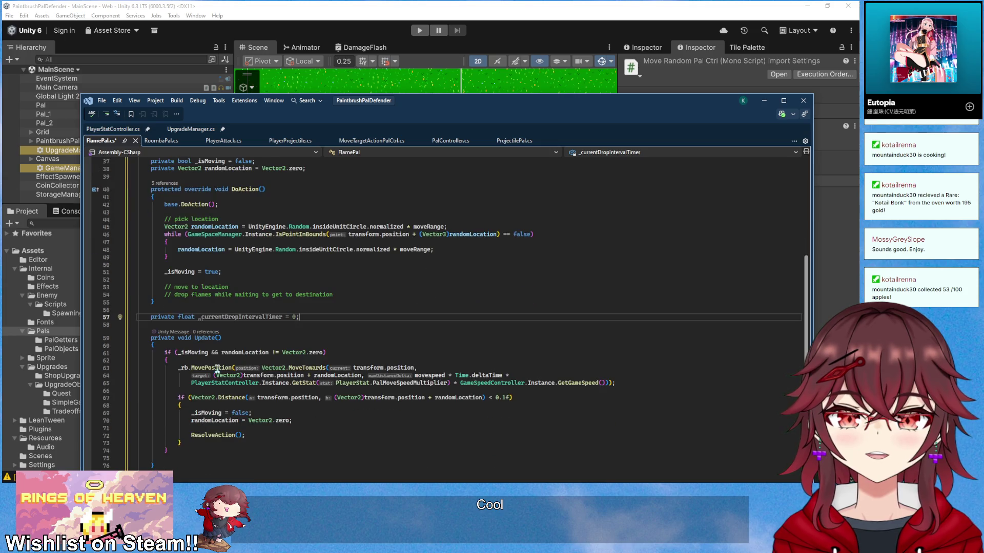
# - Reset _currentDropIntervalTimer to 0 in the arrival block after randomLocation is reset
pyautogui.moveTo(312, 319); pyautogui.dragTo(200, 320)
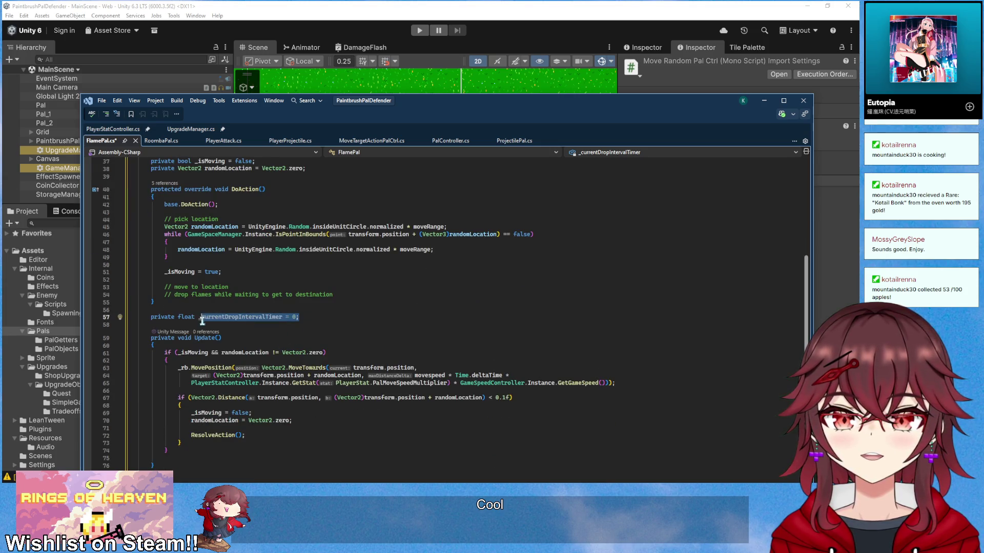
pyautogui.click(265, 428)
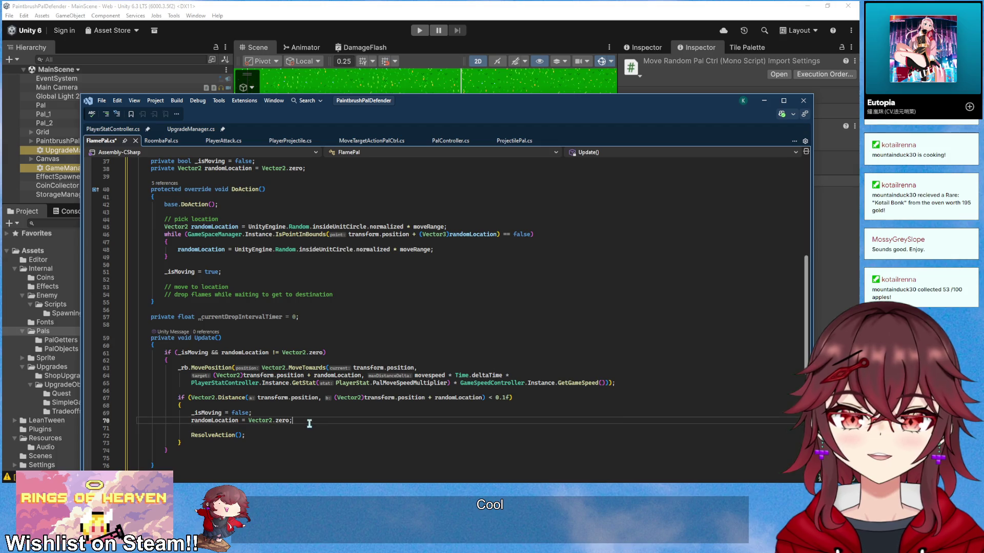
pyautogui.press('Return')
pyautogui.hotkey('ctrl', 'v')
# - Add the condition if (_currentDropIntervalTimer >= flameDropInterval) above the arrival check
pyautogui.click(259, 391)
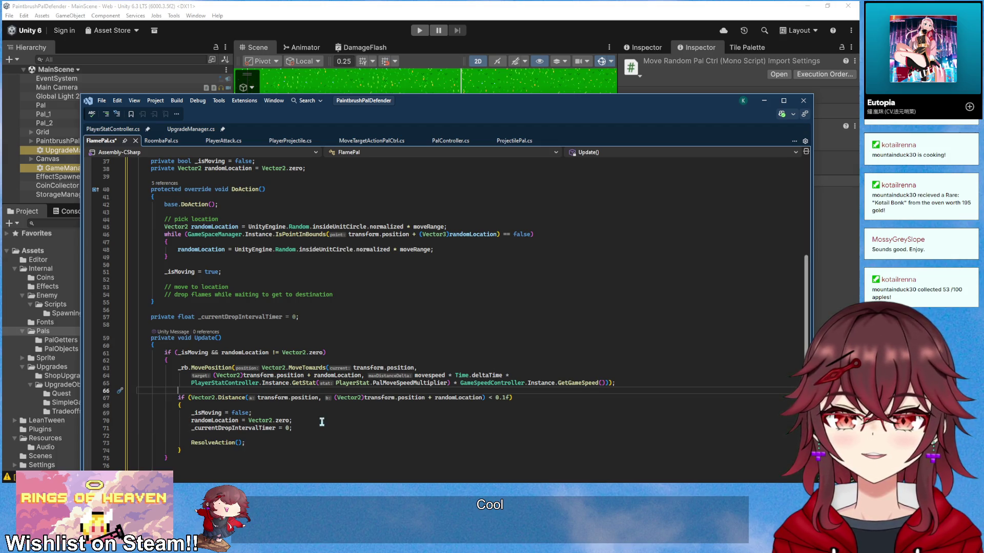
pyautogui.press('Return')
pyautogui.write('if (_curr')
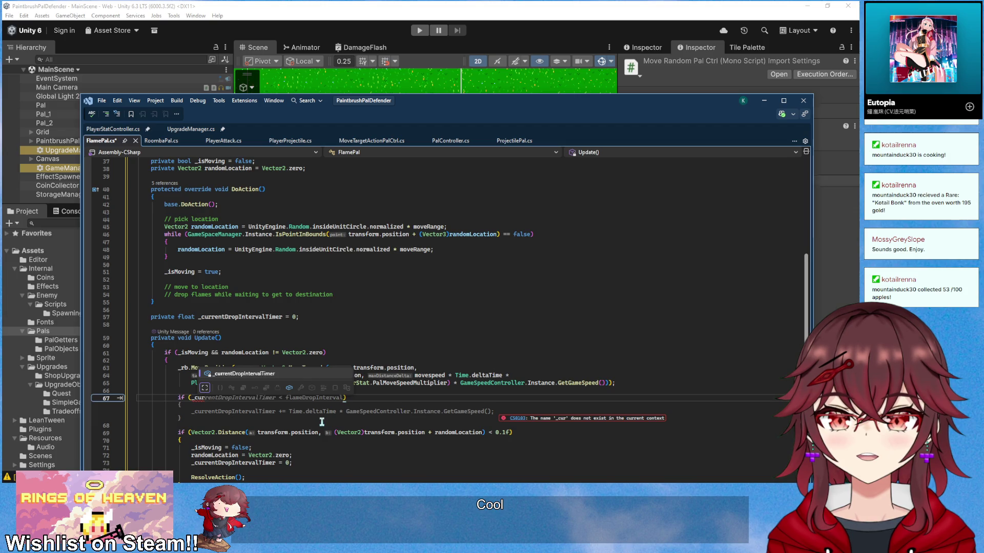
pyautogui.press('Tab')
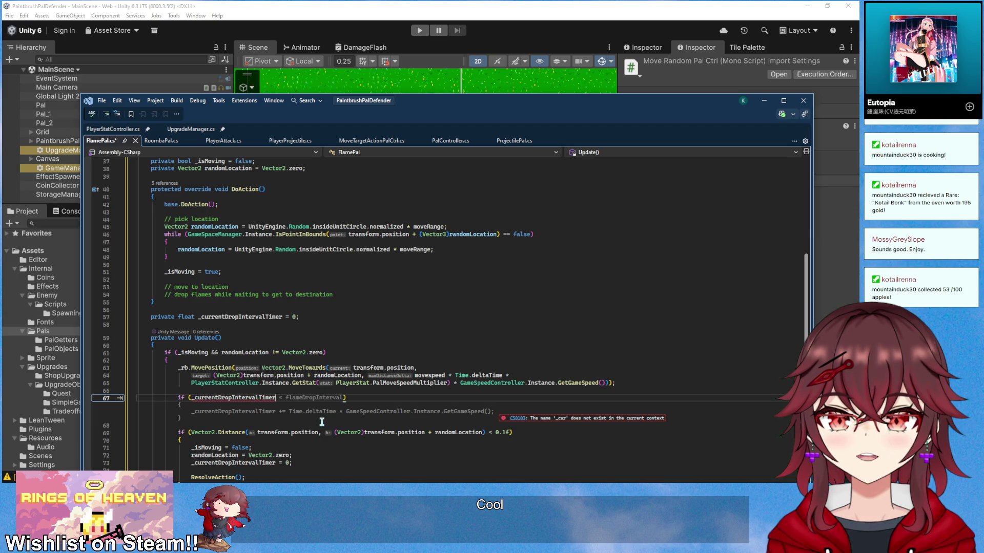
pyautogui.write('> flameD')
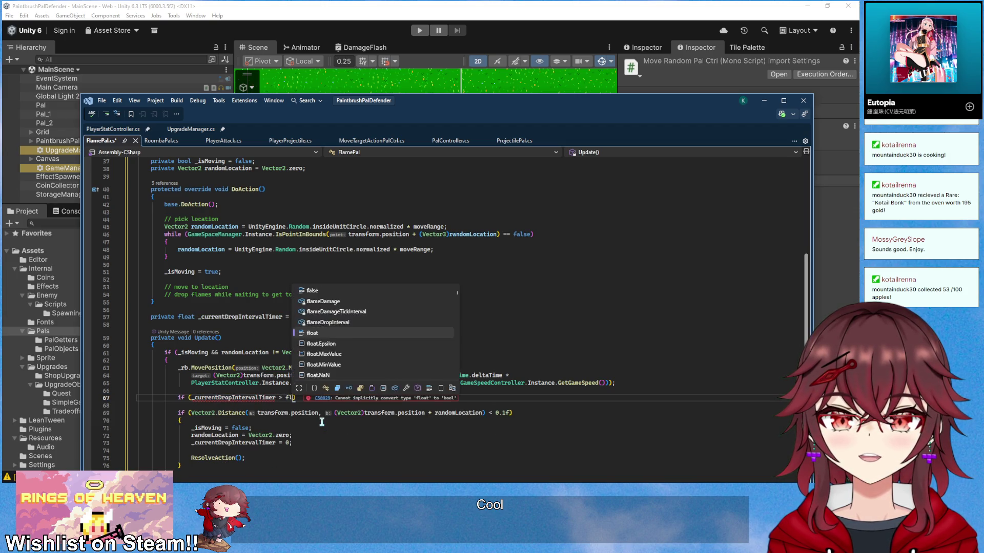
pyautogui.press('Tab')
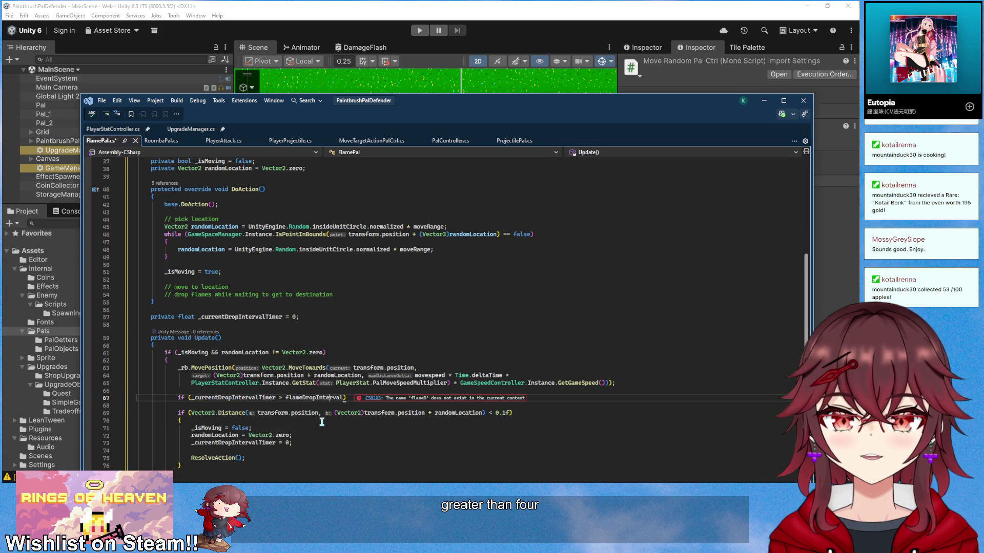
pyautogui.write('=')
pyautogui.press('End')
# - Give the if block a body that resets the timer to 0
pyautogui.press('Return')
pyautogui.write('{')
pyautogui.press('Return')
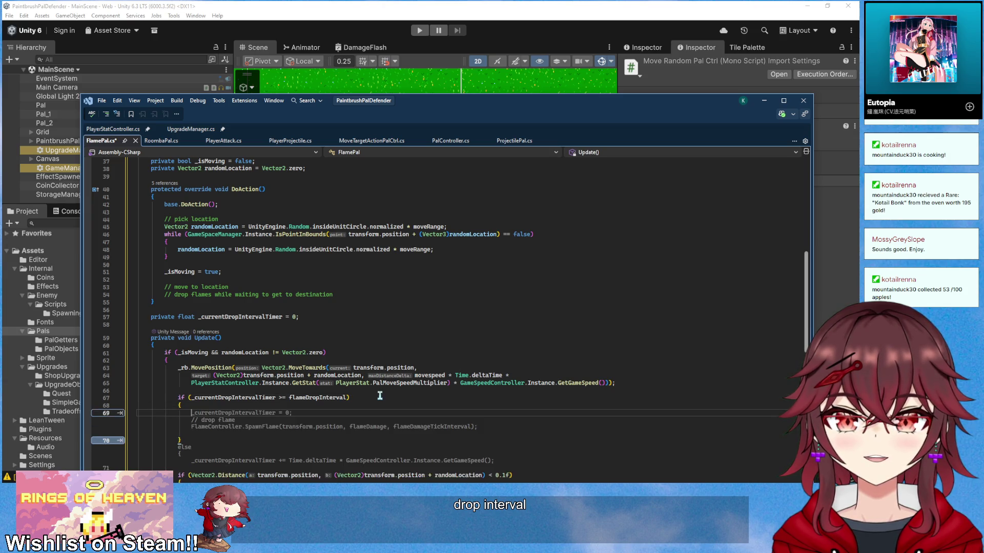
pyautogui.press('Tab')
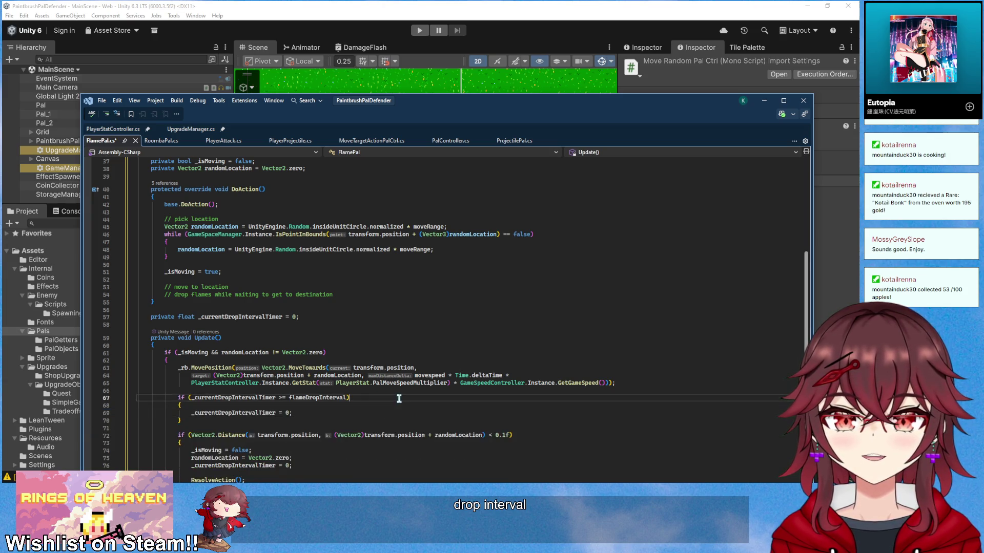
pyautogui.press('Escape')
# - Add an else block advancing the timer by Time.deltaTime * GetGameSpeed()
pyautogui.scroll(-1, 333, 423)
pyautogui.click(333, 399)
pyautogui.scroll(-1, 410, 404)
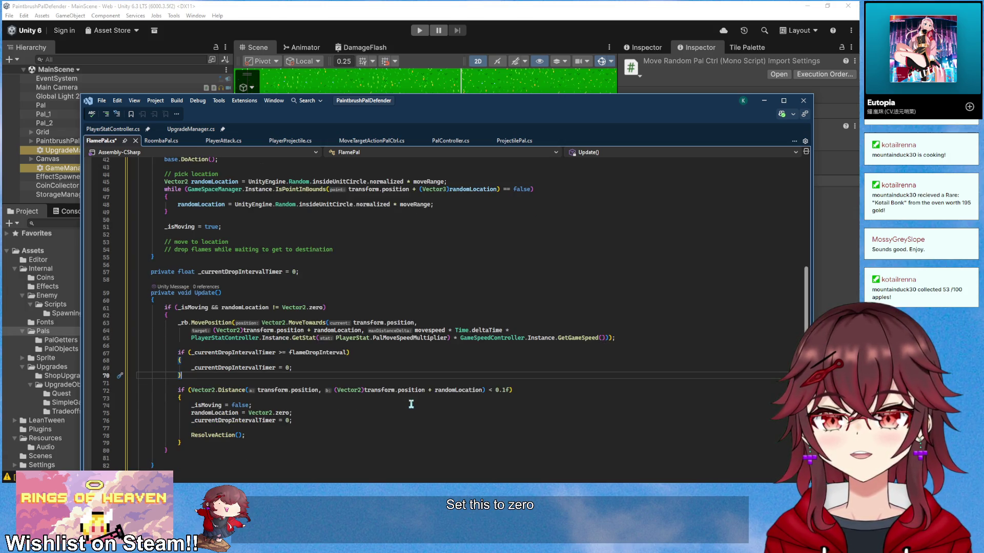
pyautogui.press('Return')
pyautogui.write('else')
pyautogui.press('Return')
pyautogui.write('{')
pyautogui.press('Return')
pyautogui.write('_cur')
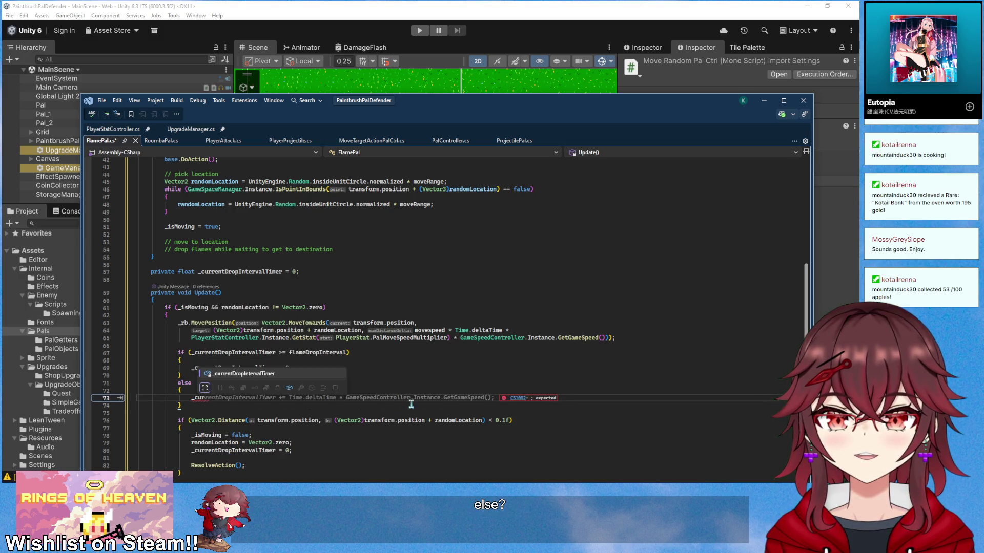
pyautogui.press('Tab')
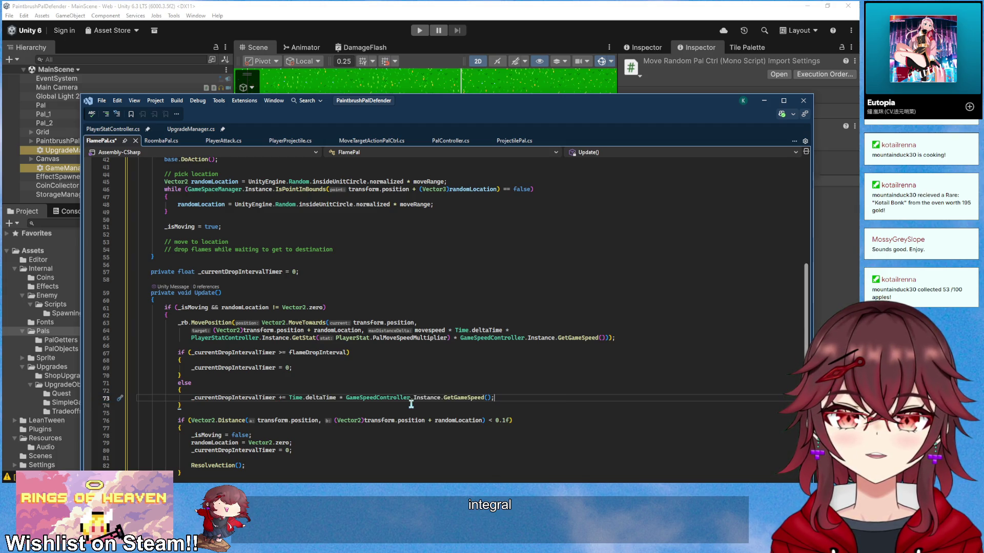
# - Delete the leftover movement comments and the pick-location comment
pyautogui.scroll(3, 420, 346)
pyautogui.moveTo(334, 318); pyautogui.dragTo(340, 300)
pyautogui.press('BackSpace')
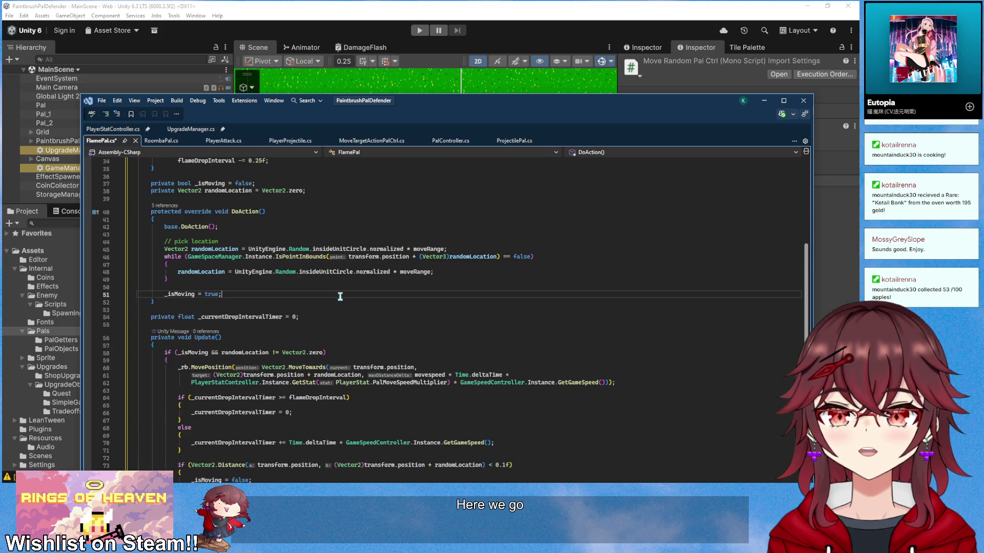
pyautogui.moveTo(242, 245)
pyautogui.mouseDown()
pyautogui.moveTo(243, 232)
pyautogui.moveTo(233, 238)
pyautogui.mouseUp()
pyautogui.press('BackSpace')
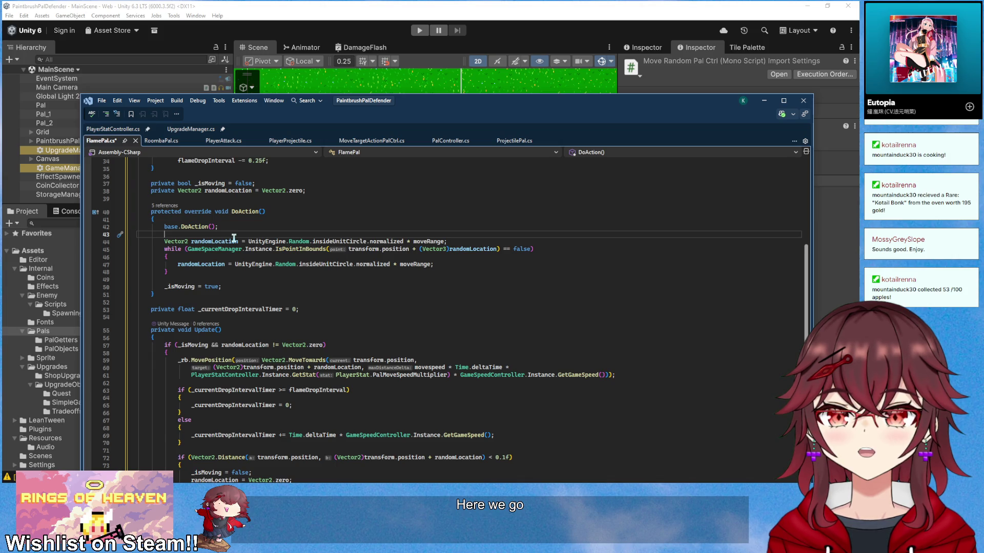
# - Start a for loop with counter i after the randomLocation line
pyautogui.click(441, 242)
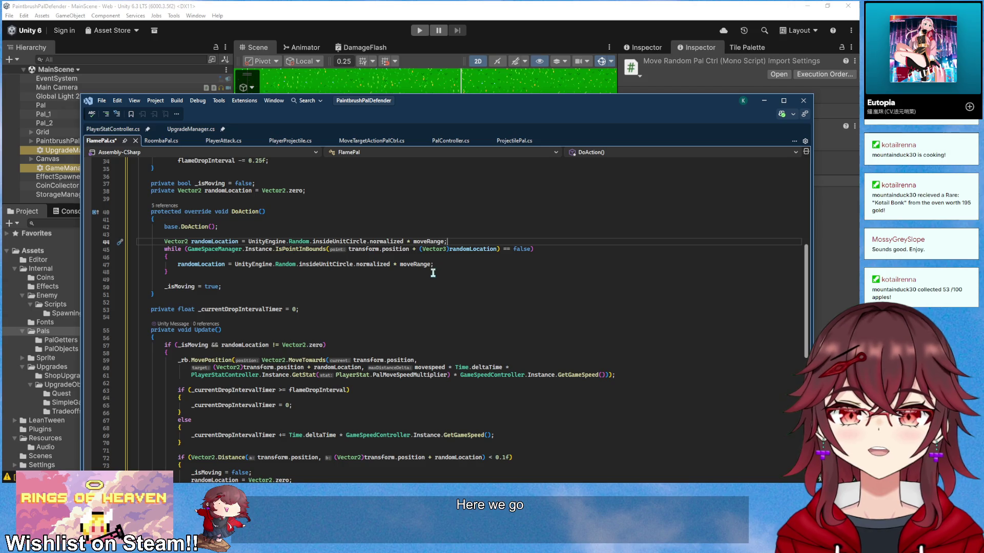
pyautogui.press('Return')
pyautogui.write('for (int i = ')
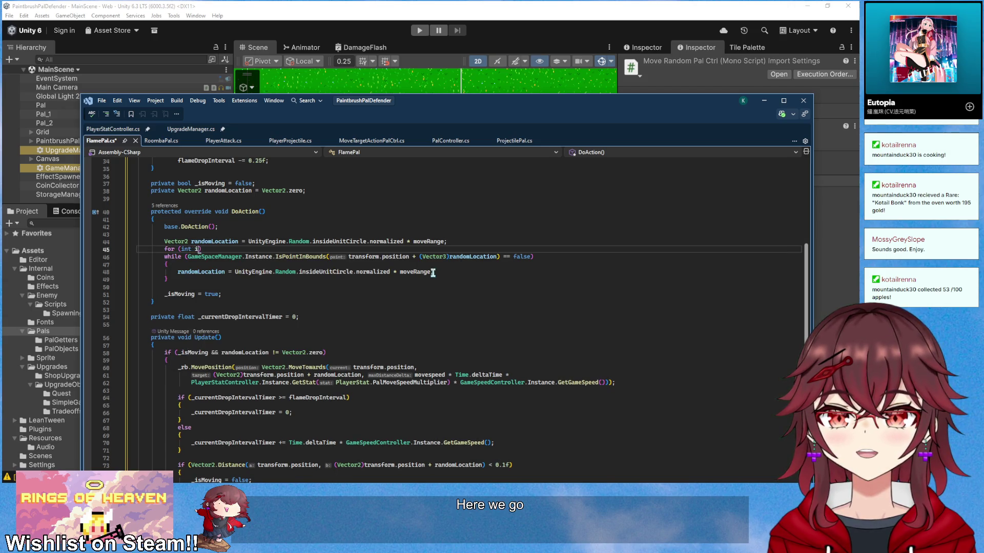
pyautogui.write('0 i <')
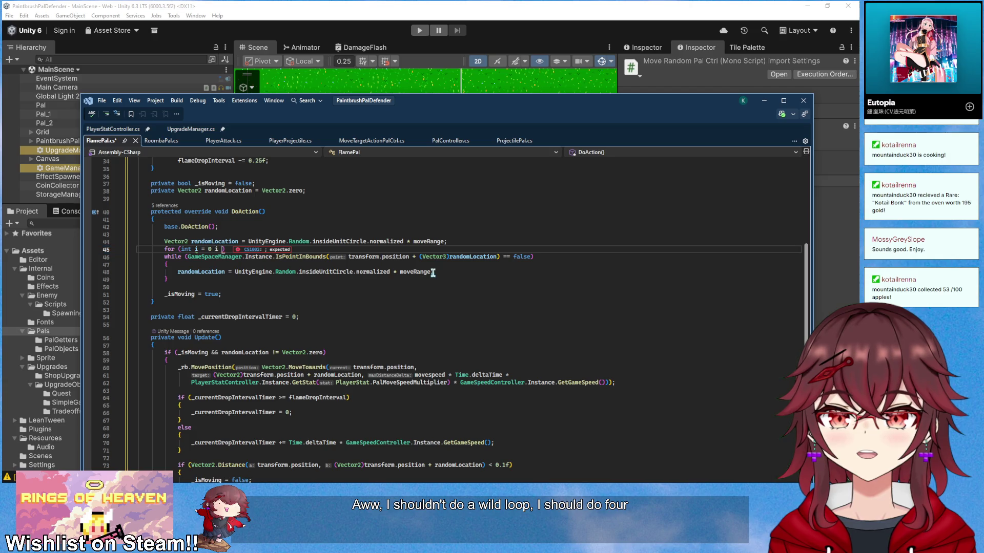
pyautogui.press('BackSpace')
pyautogui.press('BackSpace')
pyautogui.press('BackSpace')
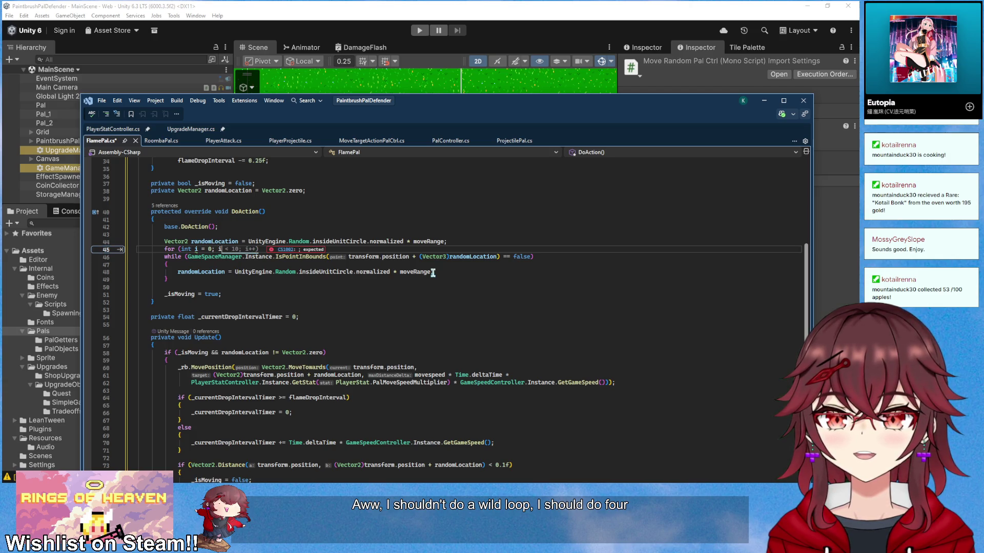
pyautogui.write('00; i')
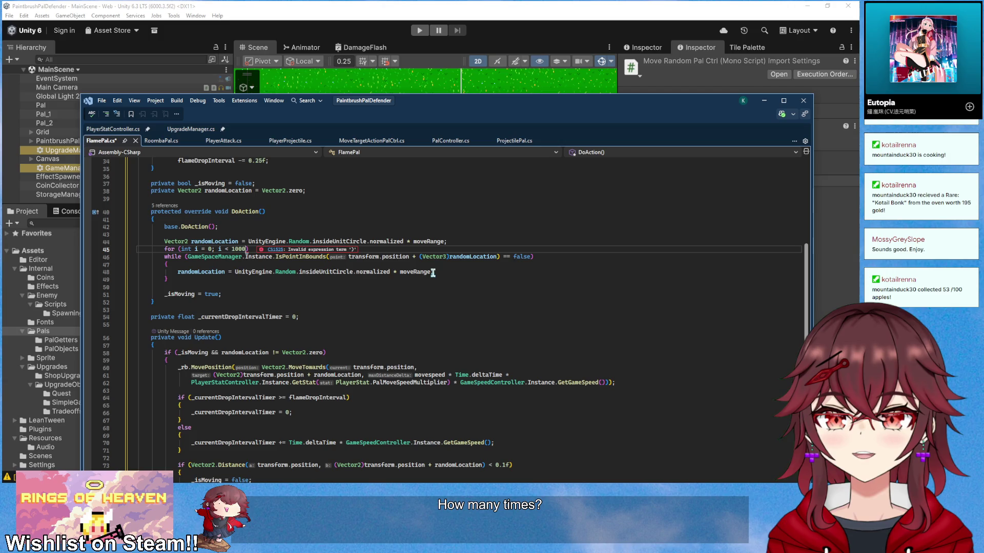
pyautogui.write('++')
pyautogui.write('{')
pyautogui.press('Return')
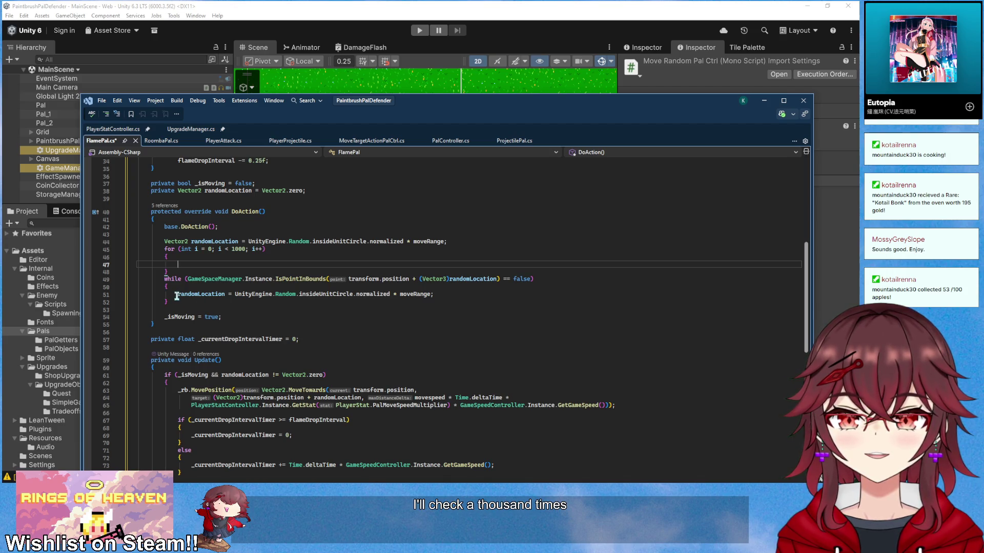
# - Move the while loop into the for loop and turn it into an if without == false
pyautogui.moveTo(164, 279); pyautogui.dragTo(169, 306)
pyautogui.hotkey('ctrl', 'x')
pyautogui.click(195, 263)
pyautogui.hotkey('ctrl', 'v')
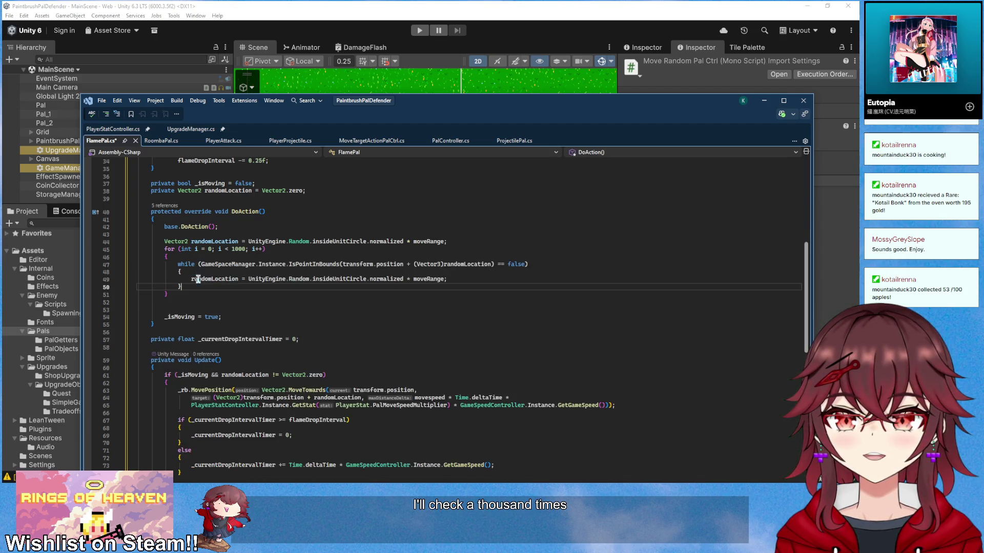
pyautogui.click(189, 264)
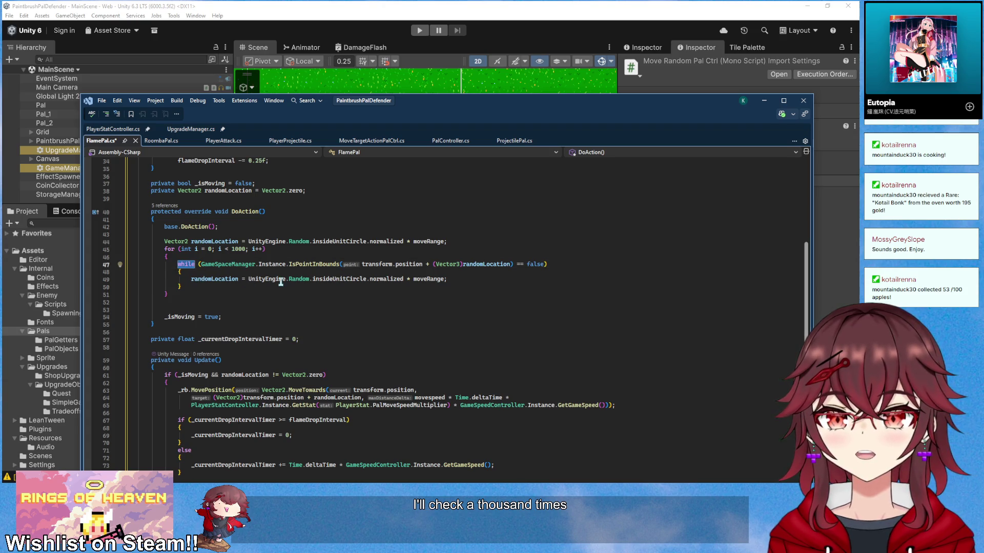
pyautogui.write('if')
pyautogui.click(523, 265)
pyautogui.press('BackSpace')
pyautogui.press('BackSpace')
pyautogui.press('BackSpace')
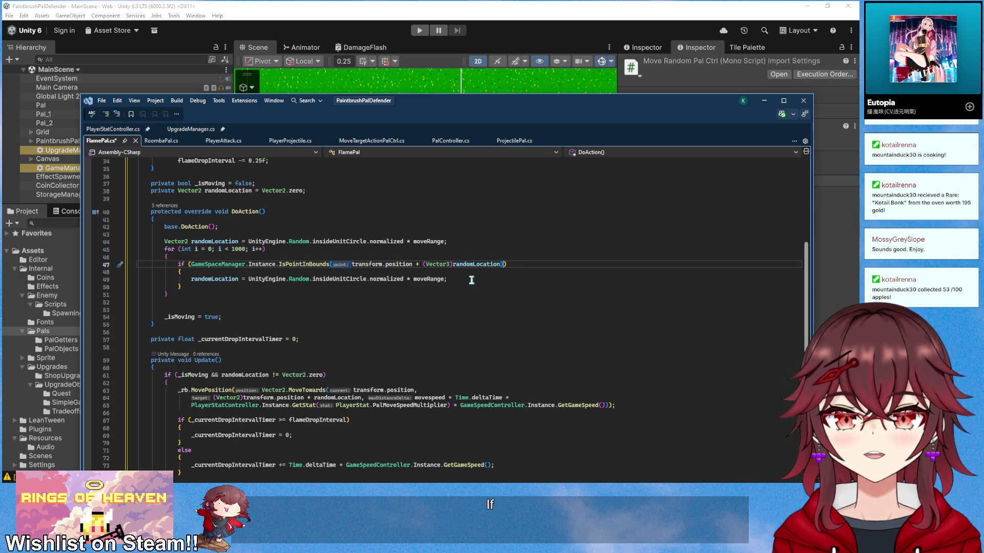
# - Move the randomLocation line into a new else block after the if
pyautogui.click(191, 280)
pyautogui.hotkey('shift', 'End')
pyautogui.press('BackSpace')
pyautogui.click(197, 287)
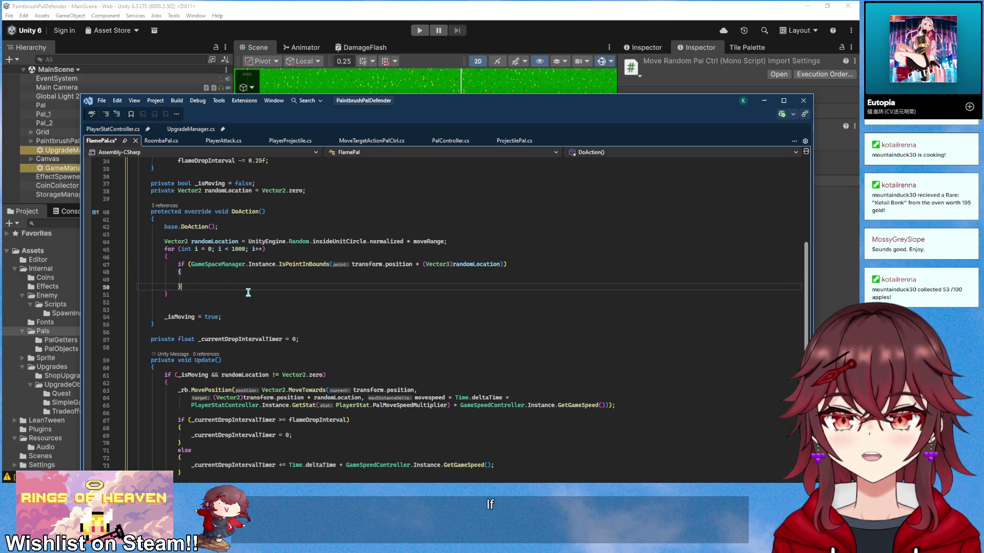
pyautogui.press('Return')
pyautogui.write('el')
pyautogui.press('Tab')
pyautogui.press('Tab')
pyautogui.hotkey('ctrl', 'v')
# - Move _isMoving = true into the if body and the randomLocation statement to the loop start
pyautogui.moveTo(233, 348); pyautogui.dragTo(167, 349)
pyautogui.hotkey('ctrl', 'x')
pyautogui.click(191, 279)
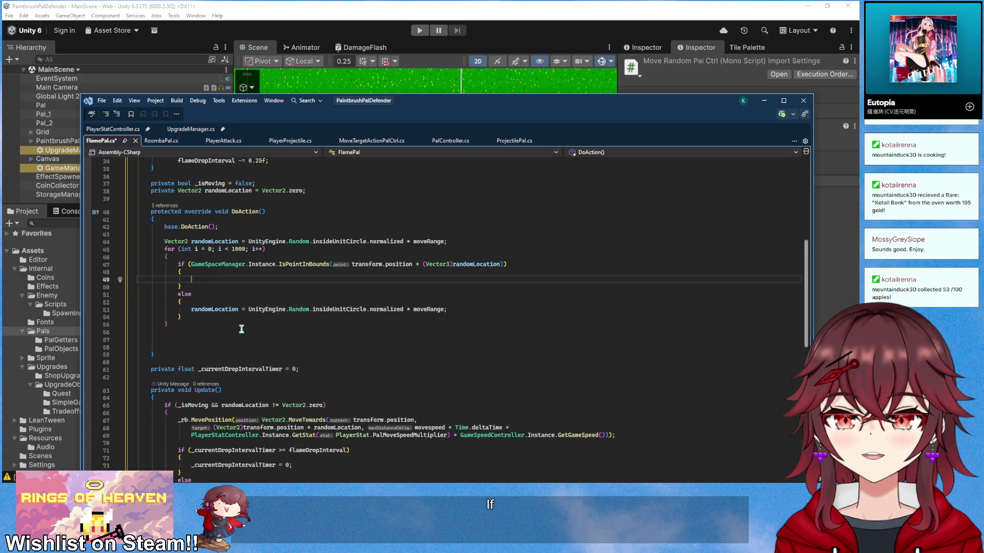
pyautogui.hotkey('ctrl', 'v')
pyautogui.moveTo(465, 310); pyautogui.dragTo(191, 309)
pyautogui.hotkey('ctrl', 'x')
pyautogui.click(269, 256)
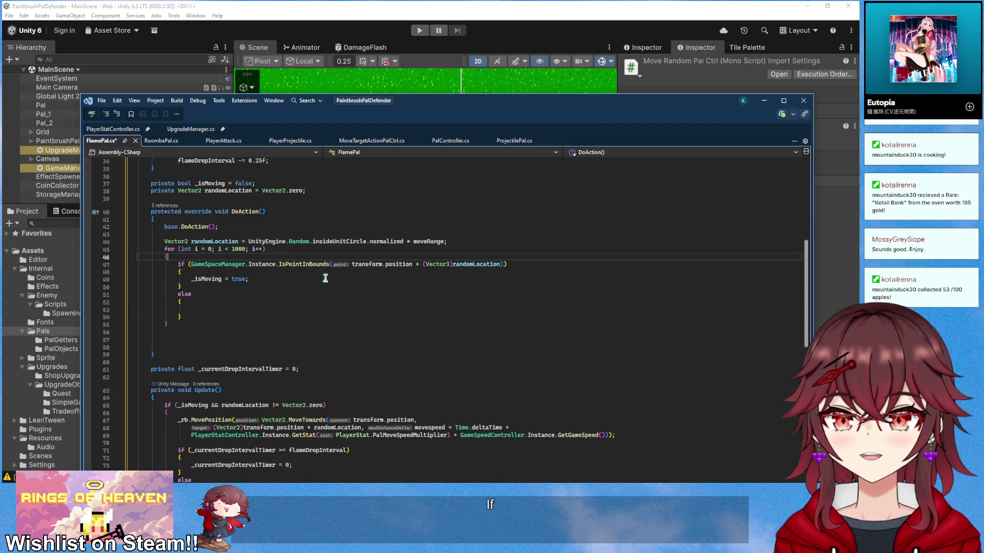
pyautogui.press('Return')
pyautogui.hotkey('ctrl', 'v')
# - Add a return after _isMoving = true and delete the empty else block
pyautogui.click(296, 292)
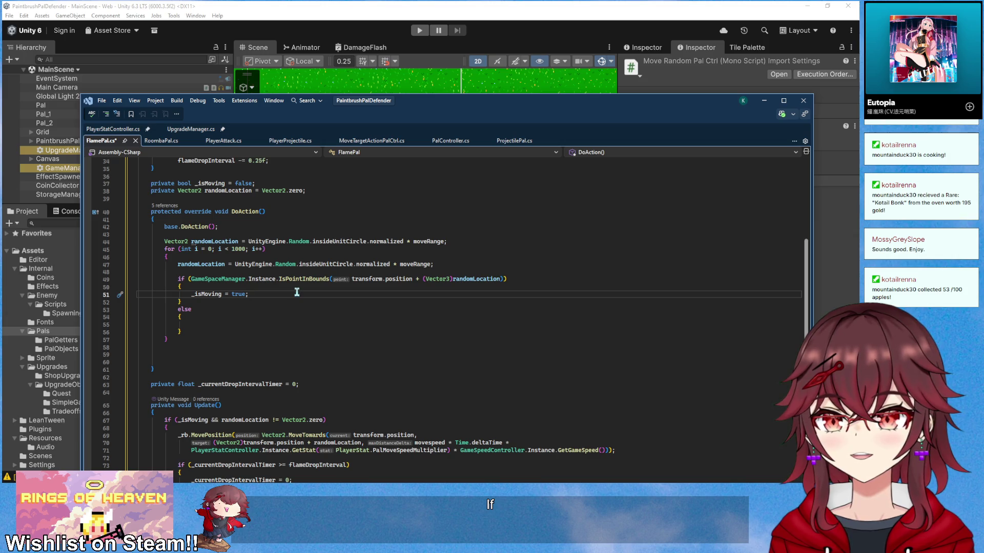
pyautogui.press('Return')
pyautogui.write('break;')
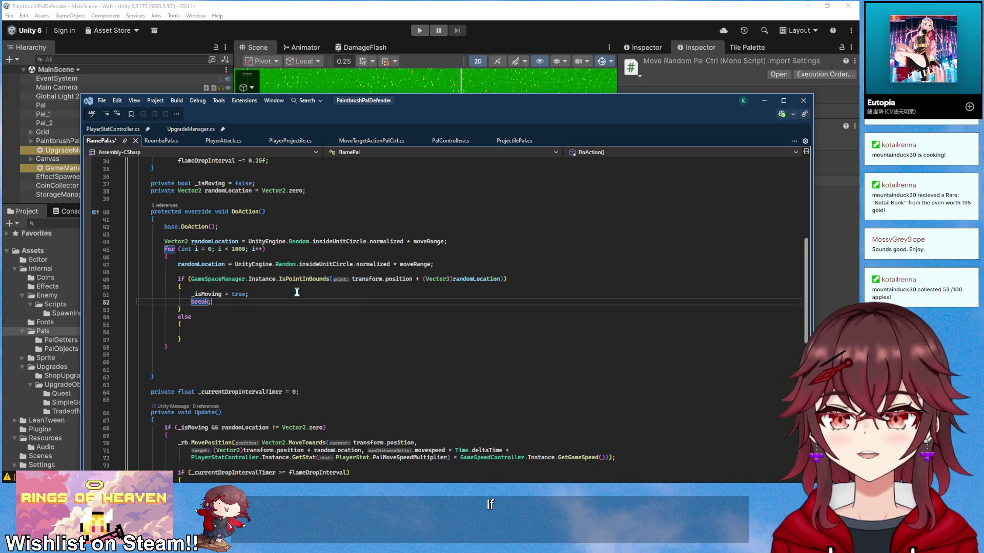
pyautogui.moveTo(198, 338); pyautogui.dragTo(205, 310)
pyautogui.press('Delete')
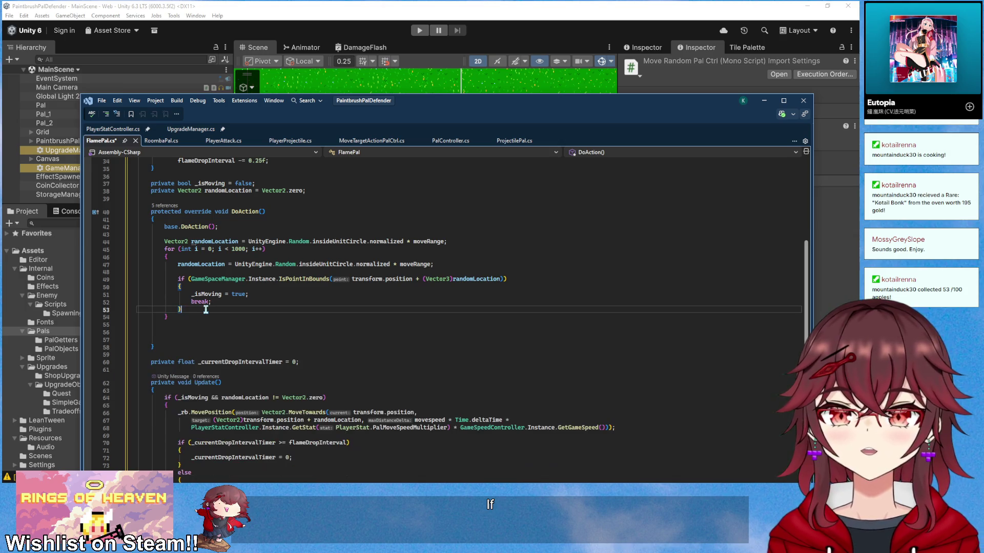
pyautogui.doubleClick(200, 302)
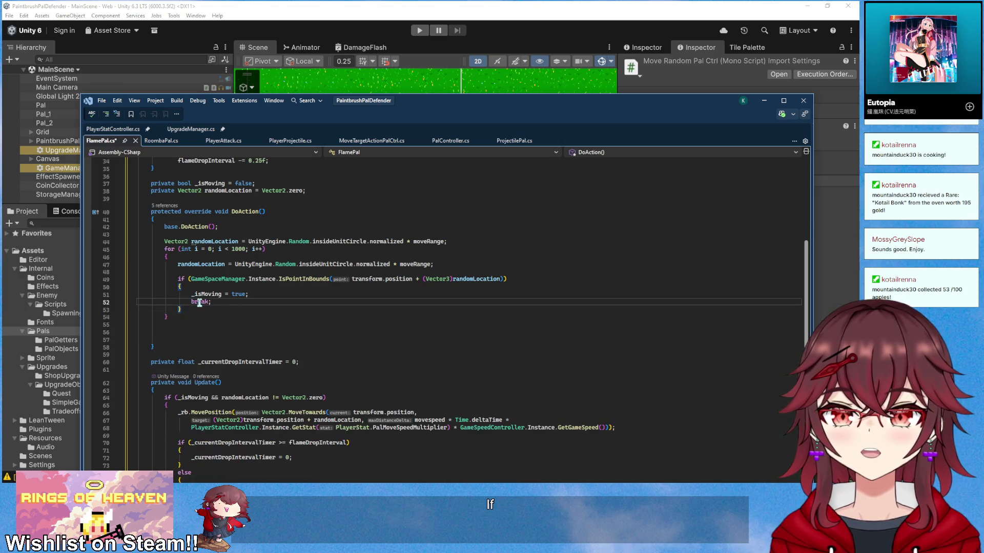
pyautogui.write('return')
# - Tidy the randomLocation assignment after the for loop and save FlamePal.cs
pyautogui.click(168, 340)
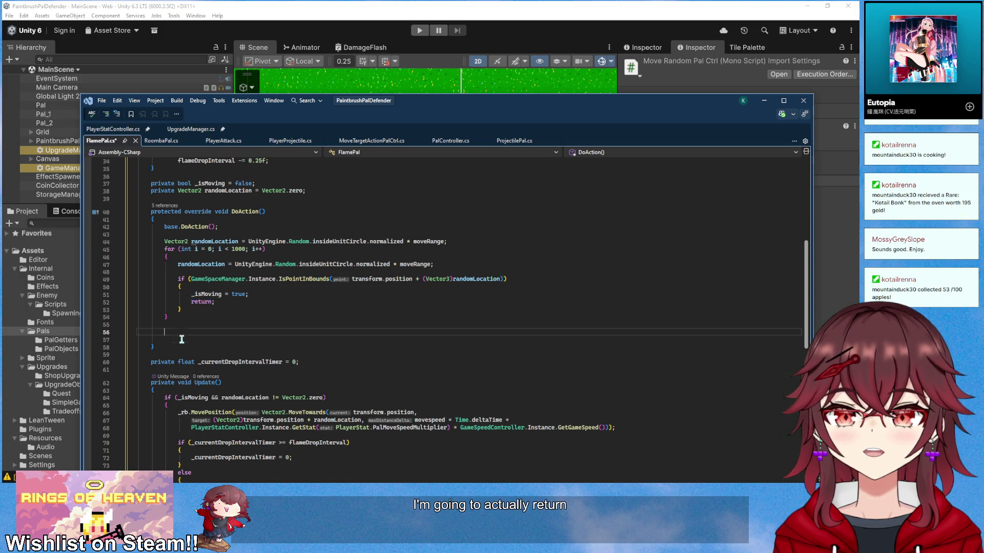
pyautogui.press('BackSpace')
pyautogui.write('random')
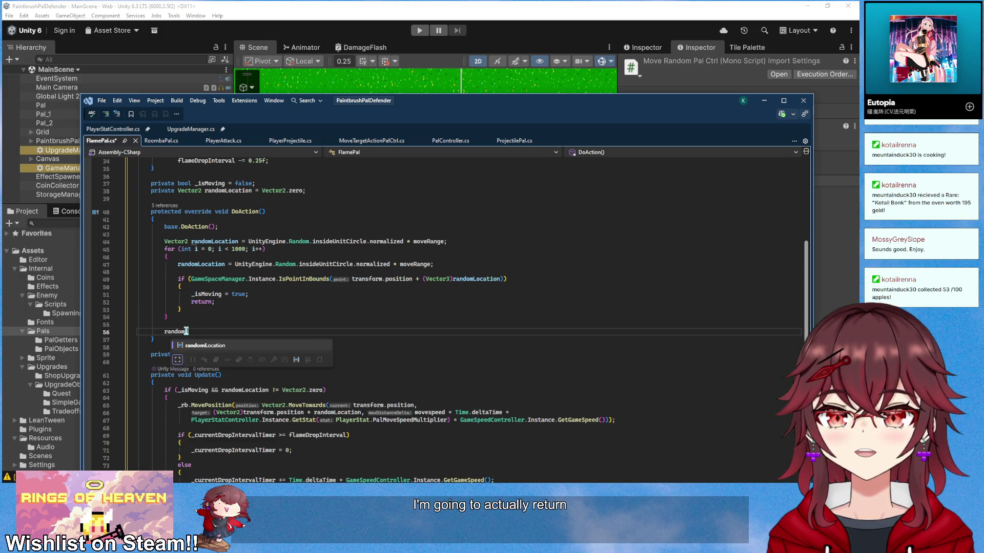
pyautogui.press('Tab')
pyautogui.press('Tab')
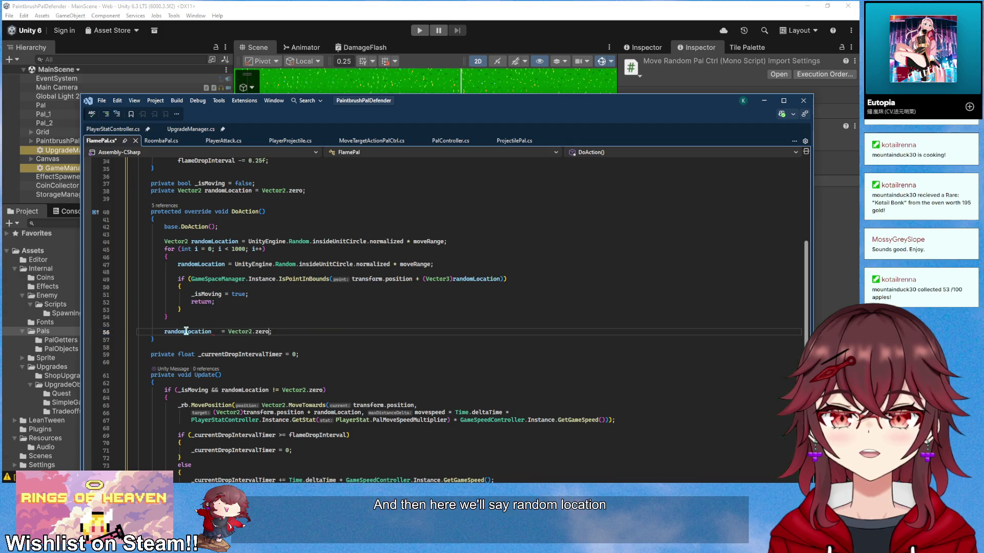
pyautogui.press('BackSpace')
pyautogui.press('BackSpace')
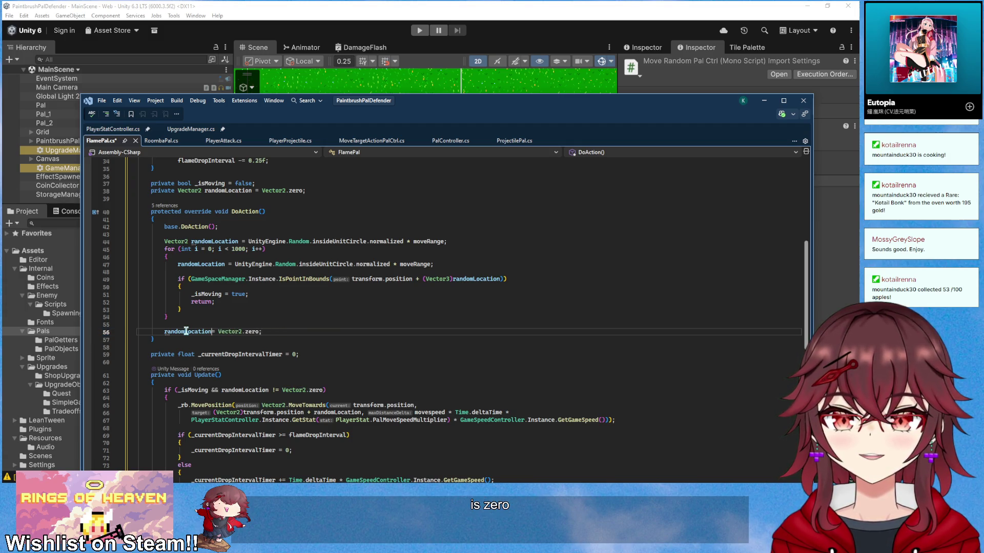
pyautogui.hotkey('ctrl', 's')
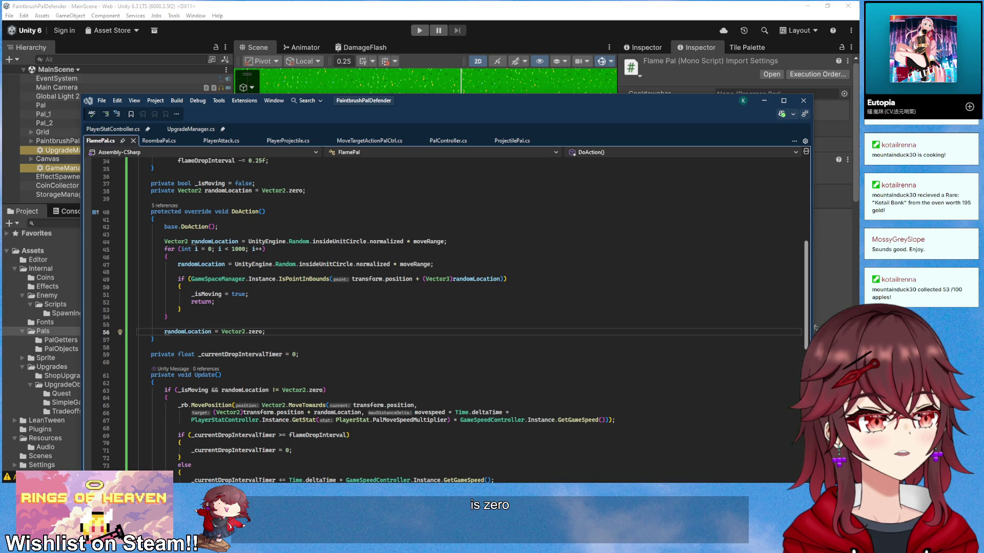
# - Change the bounds check to (Vector2)transform.position + randomLocation, dropping the Vector3 cast, and save
pyautogui.click(361, 383)
pyautogui.scroll(4, 374, 411)
pyautogui.scroll(-5, 376, 410)
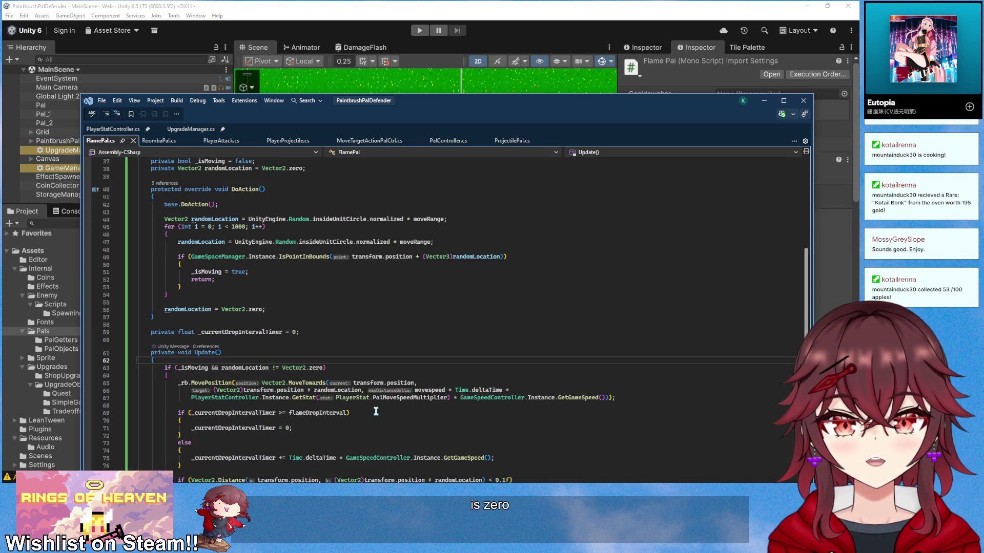
pyautogui.scroll(-3, 375, 412)
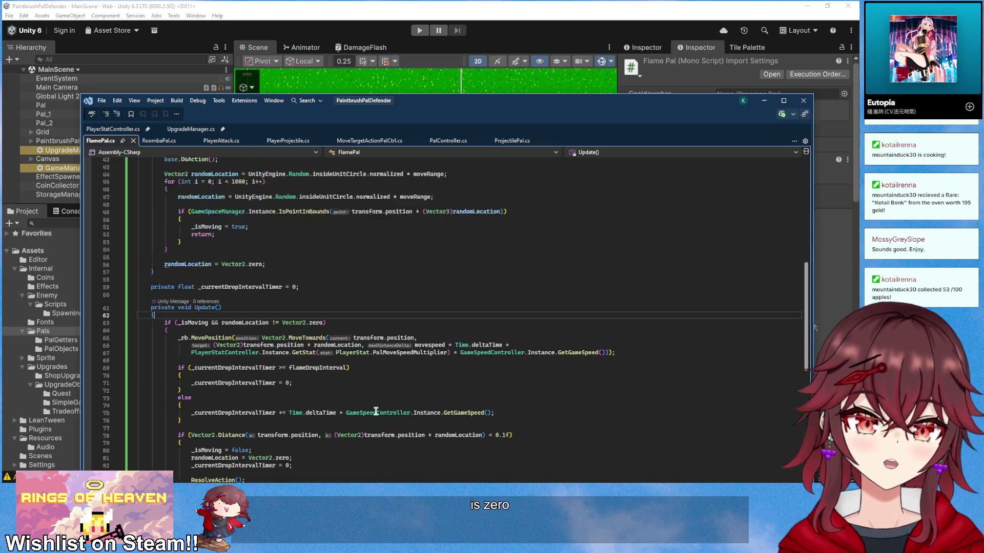
pyautogui.scroll(4, 374, 410)
pyautogui.moveTo(314, 277)
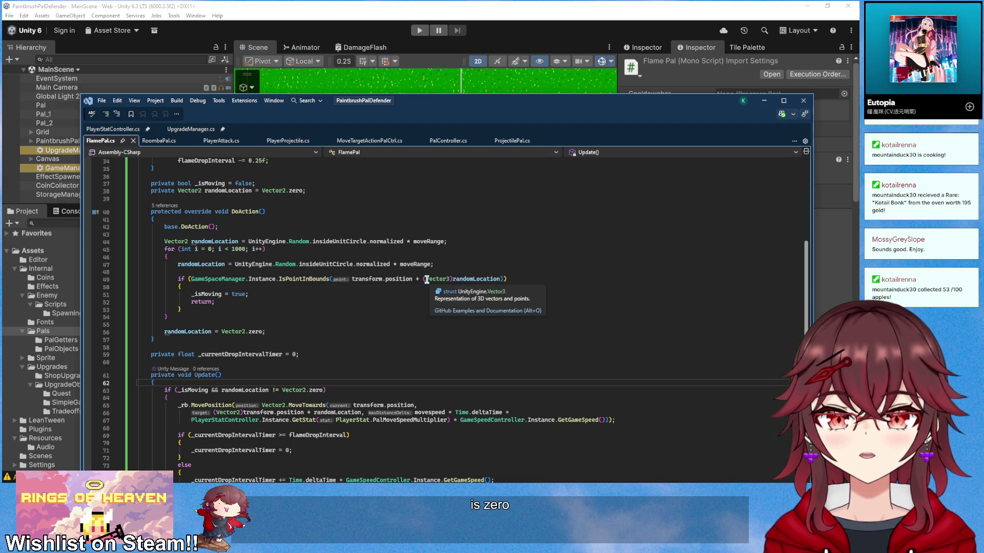
pyautogui.moveTo(423, 279); pyautogui.dragTo(452, 279)
pyautogui.press('BackSpace')
pyautogui.click(352, 278)
pyautogui.write('(Vector2')
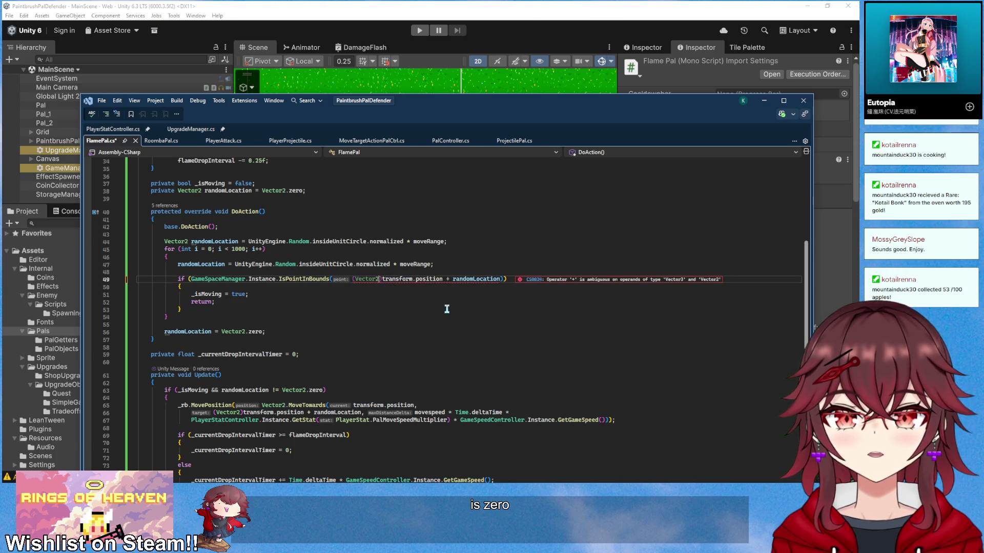
pyautogui.click(446, 309)
pyautogui.hotkey('ctrl', 's')
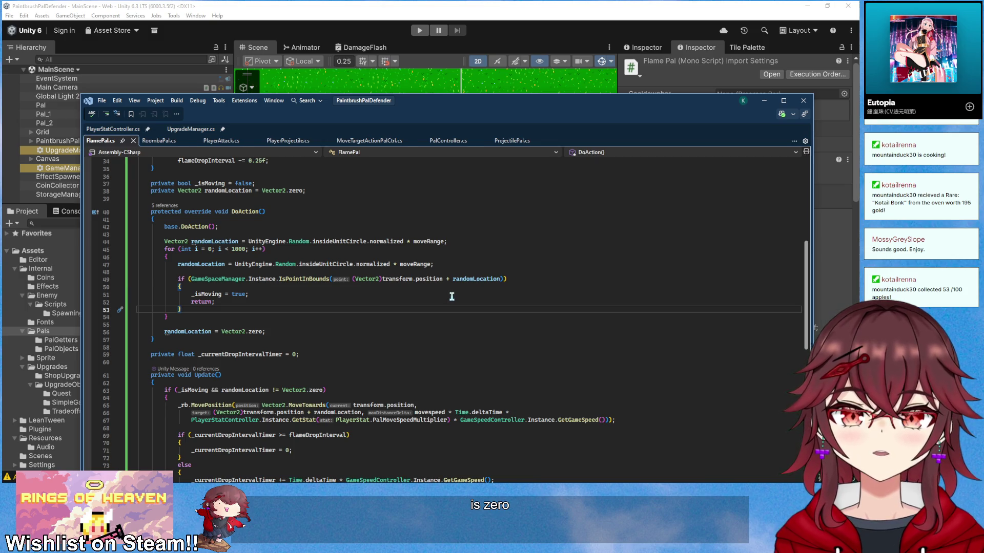
pyautogui.scroll(-9, 453, 297)
pyautogui.scroll(18, 420, 317)
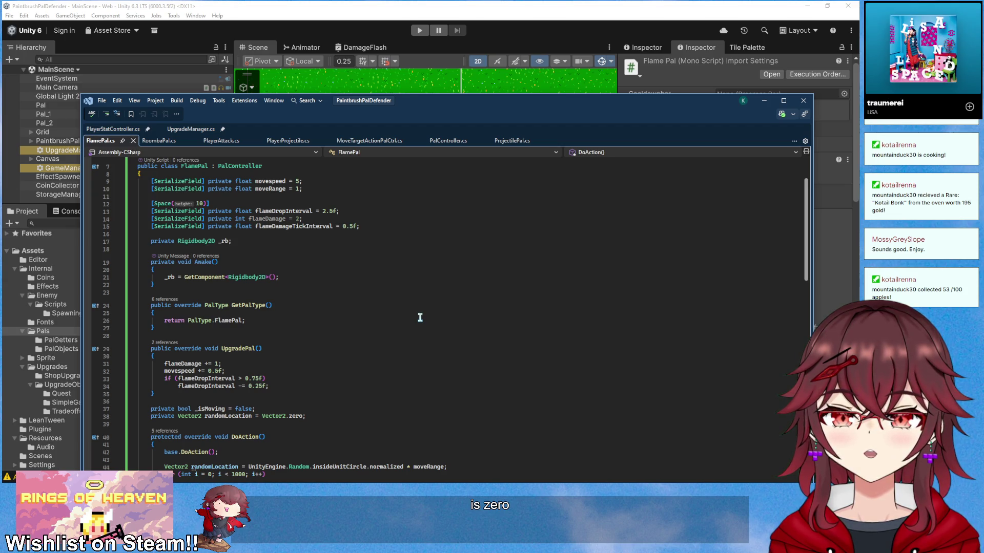
# - Add [SerializeField] private GameObject flameDropPrefab; below the flame fields, save, and return to Unity
pyautogui.scroll(-9, 420, 318)
pyautogui.scroll(12, 416, 305)
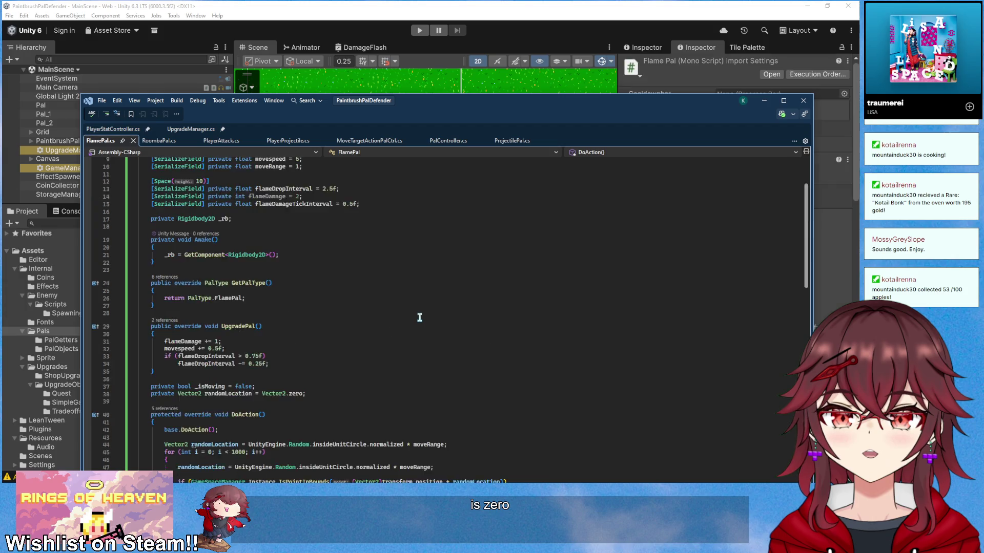
pyautogui.click(380, 260)
pyautogui.click(382, 271)
pyautogui.press('Return')
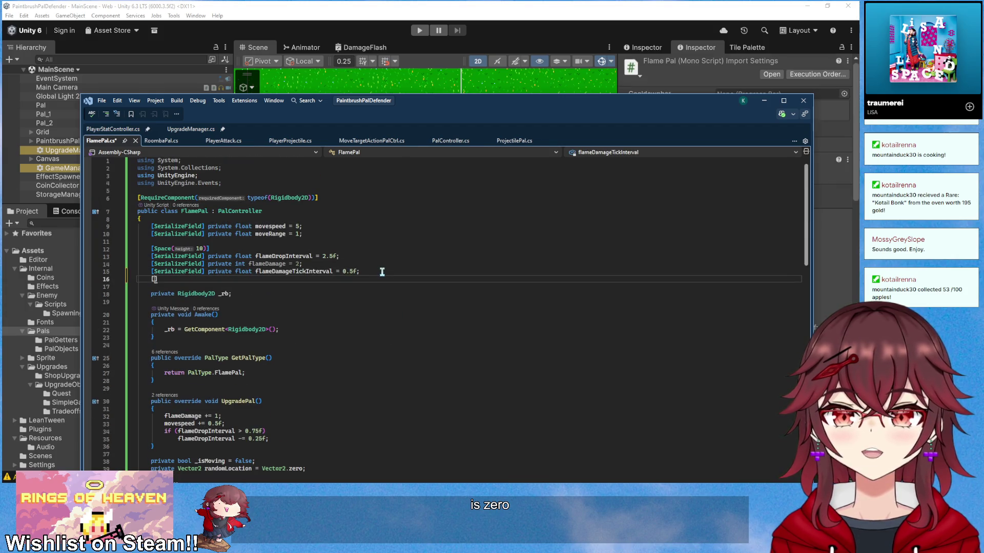
pyautogui.write('[Serializable]')
pyautogui.press('BackSpace')
pyautogui.press('BackSpace')
pyautogui.press('BackSpace')
pyautogui.write('priva')
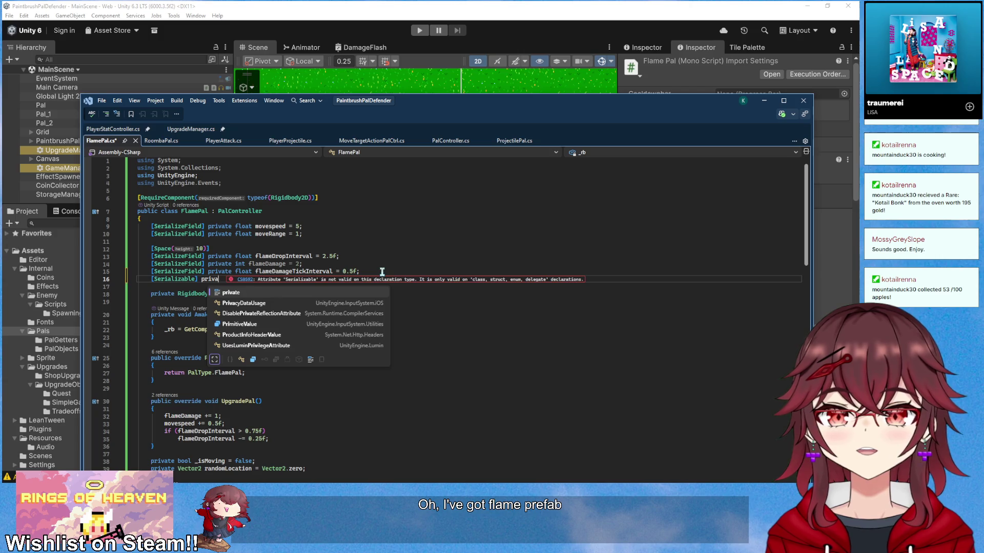
pyautogui.press('BackSpace')
pyautogui.press('BackSpace')
pyautogui.press('BackSpace')
pyautogui.write('Serializa')
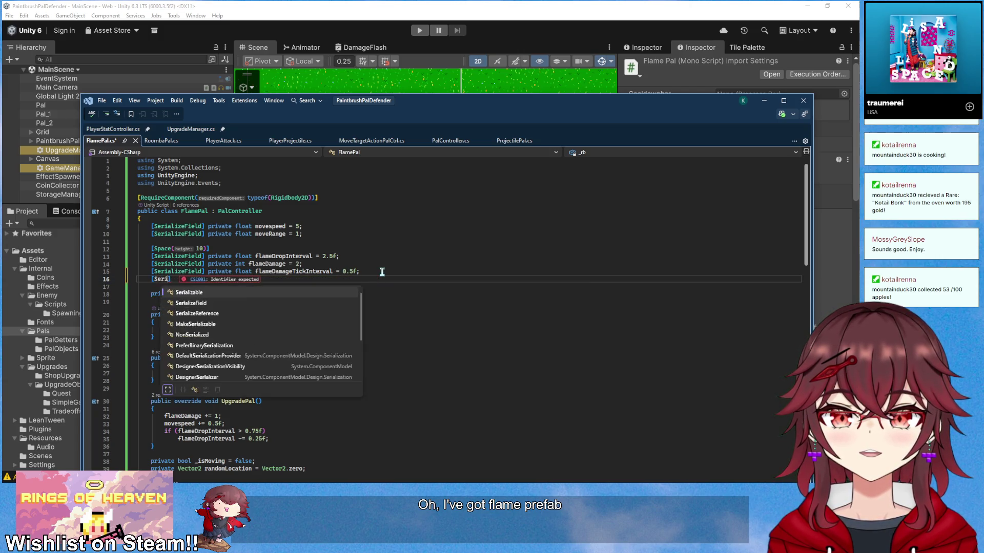
pyautogui.press('BackSpace')
pyautogui.write('eField]')
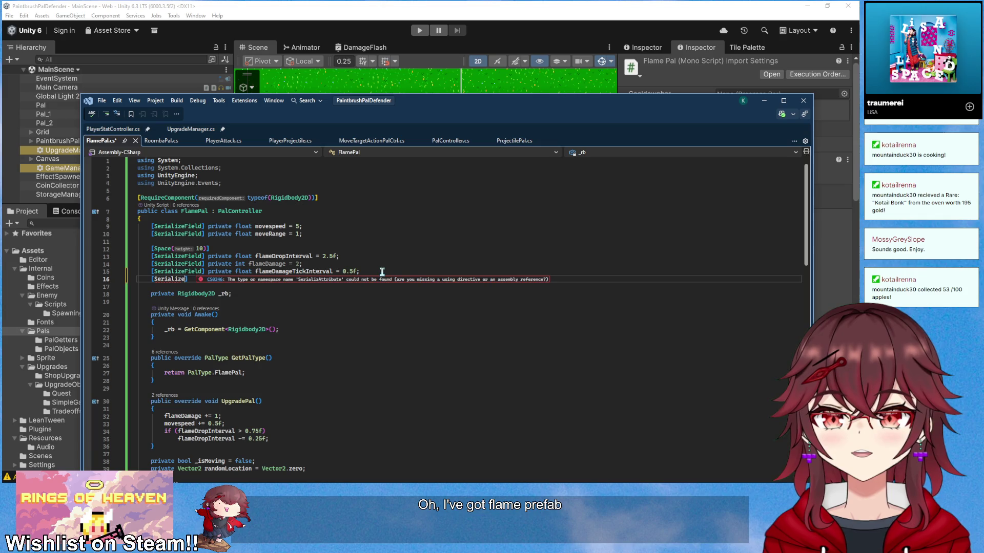
pyautogui.write(' private ')
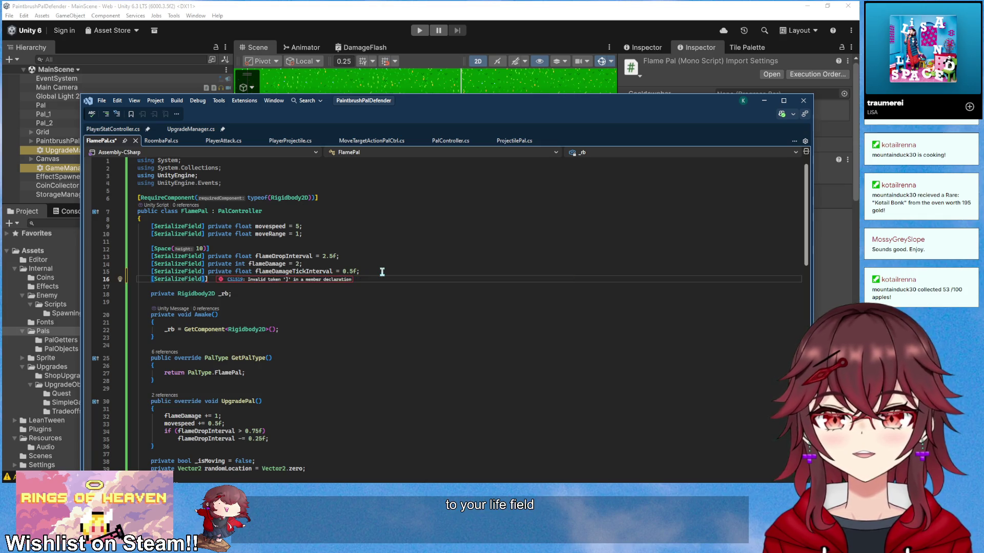
pyautogui.write('GameObject flameDropPrefab;')
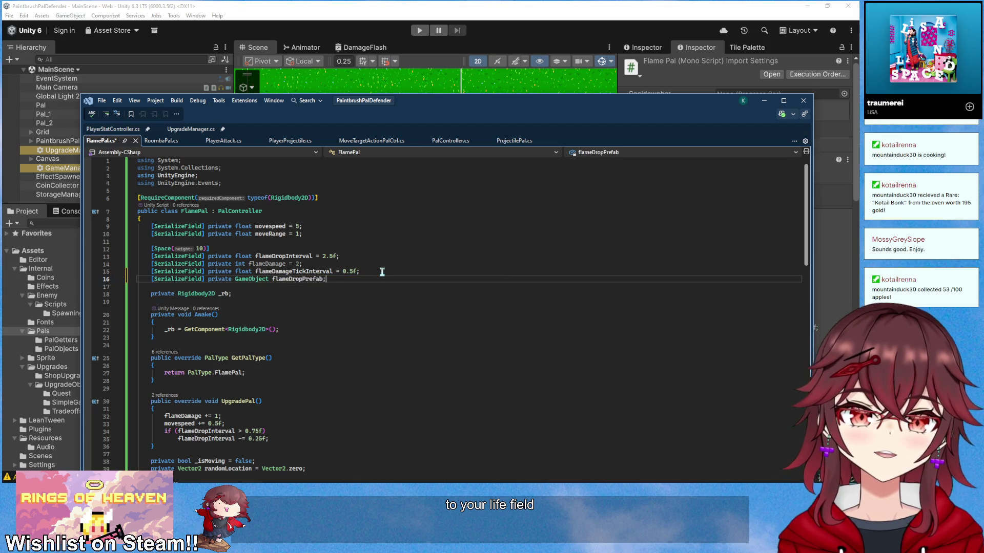
pyautogui.hotkey('ctrl', 's')
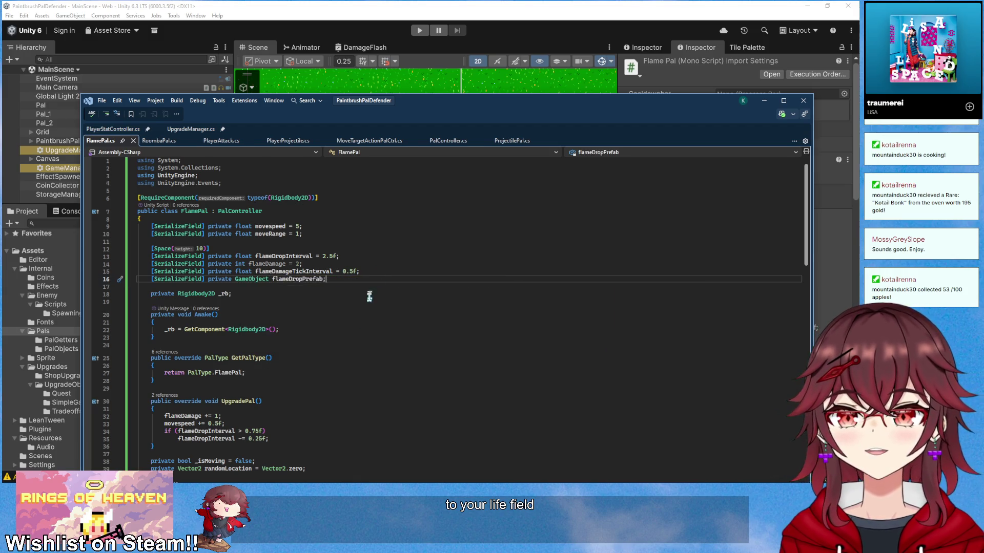
pyautogui.scroll(-2, 373, 286)
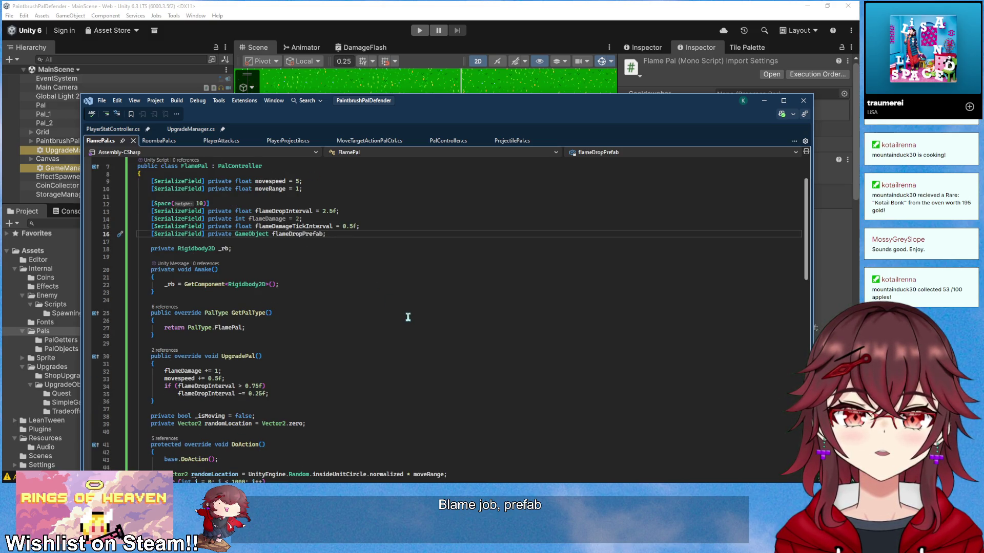
pyautogui.hotkey('alt', 'Tab')
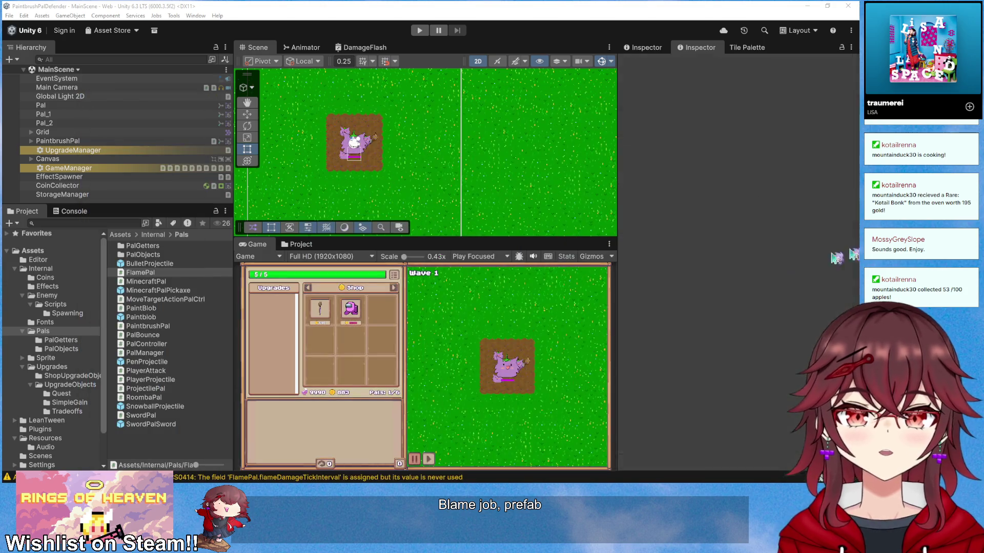
# - Create a MonoBehaviour script named FlamePalFlames in the Pals folder and open it in Visual Studio
pyautogui.rightClick(185, 449)
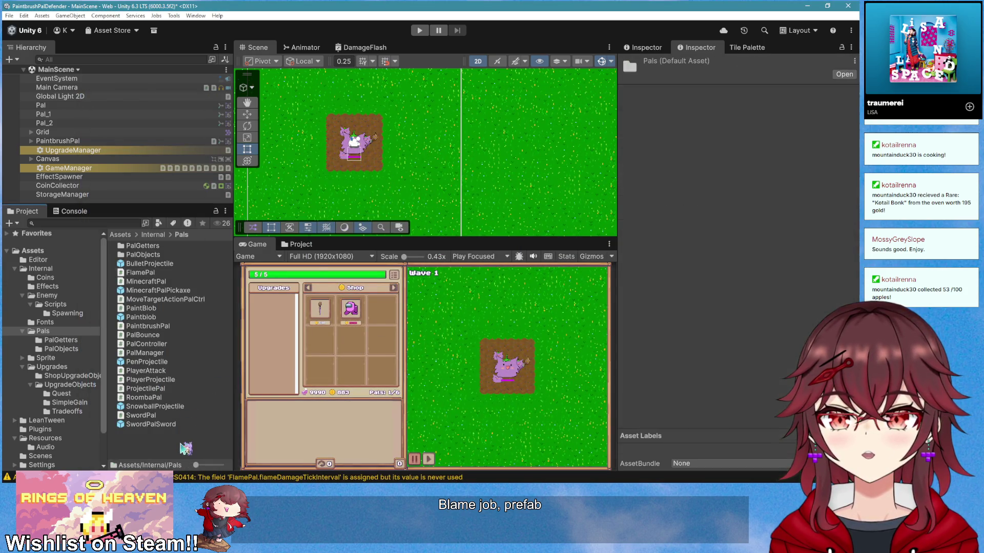
pyautogui.moveTo(260, 197)
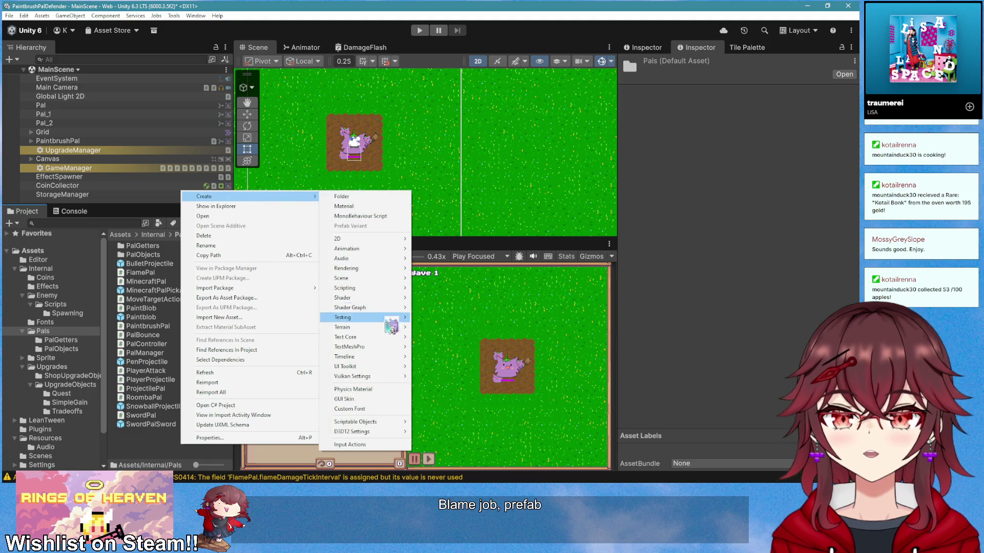
pyautogui.click(379, 220)
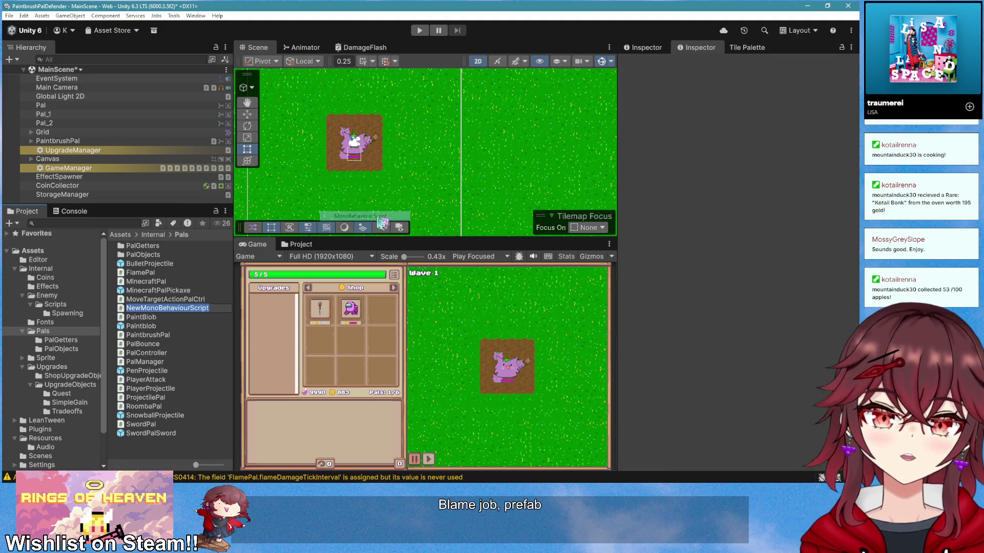
pyautogui.write('FlamePal')
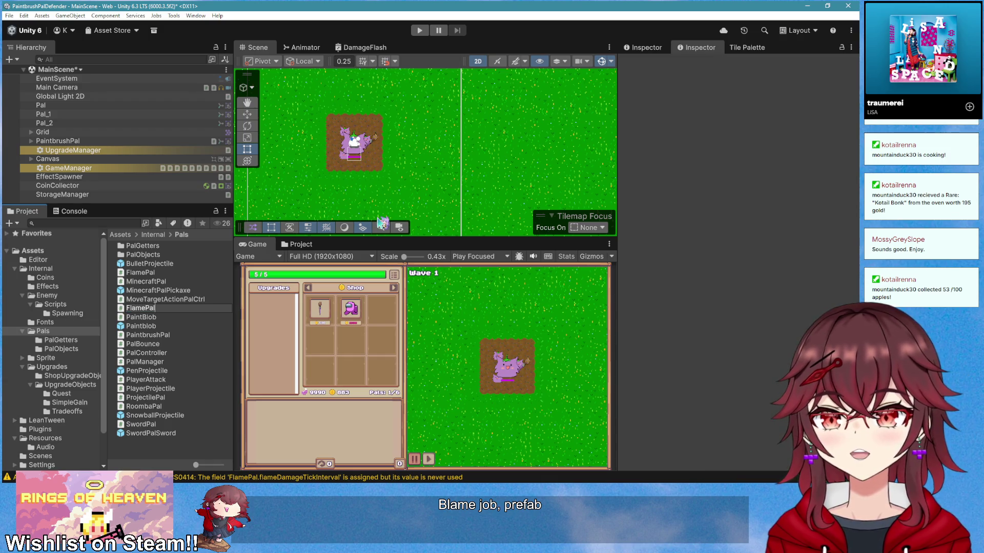
pyautogui.write('Flames')
pyautogui.press('Return')
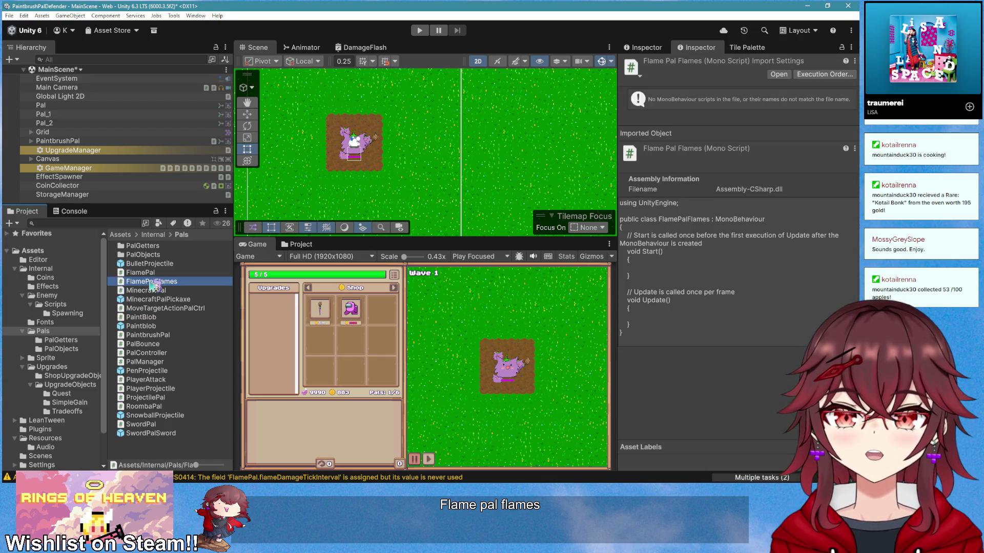
pyautogui.doubleClick(151, 281)
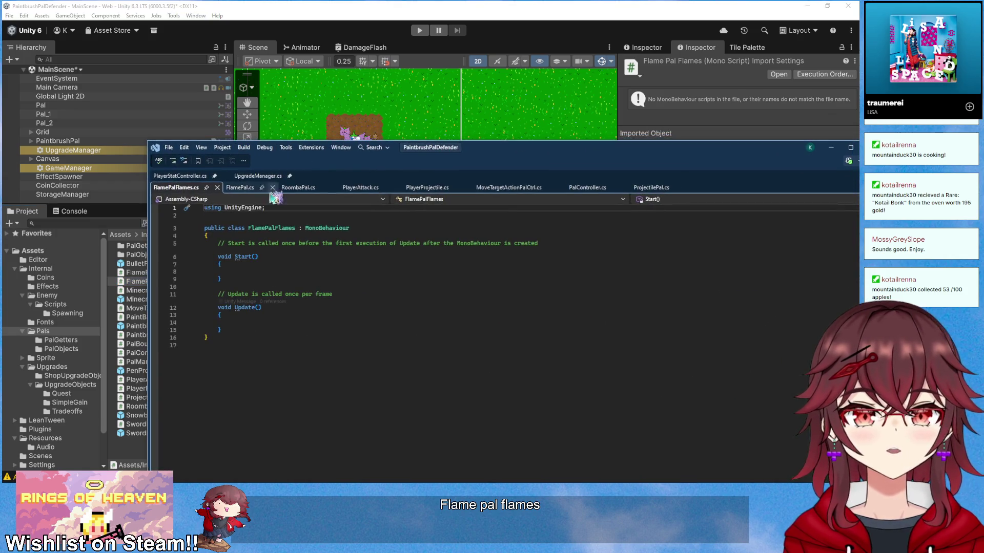
# - Replace the template Start and Update methods with a private Initialize method taking damage parameters
pyautogui.moveTo(174, 329)
pyautogui.mouseDown()
pyautogui.moveTo(195, 321)
pyautogui.moveTo(164, 247)
pyautogui.mouseUp()
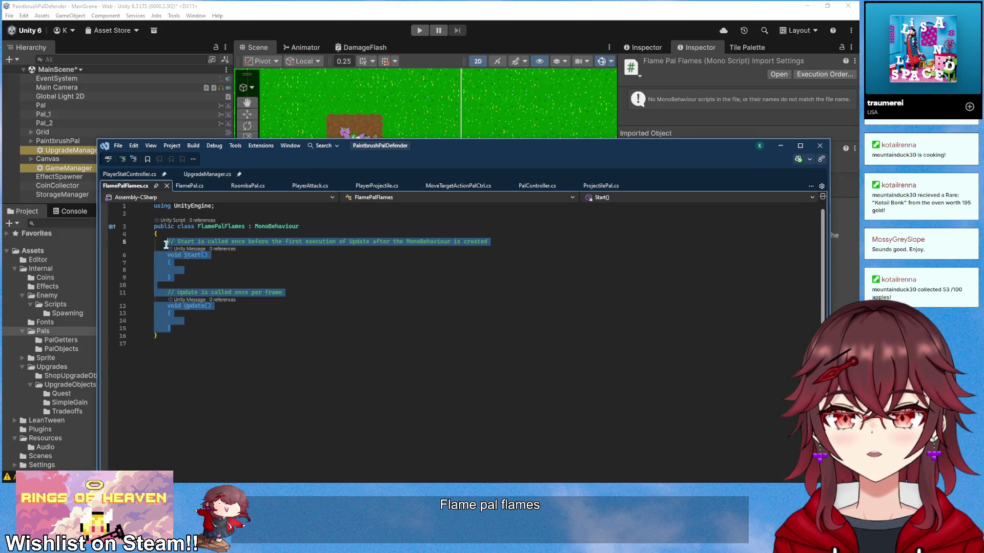
pyautogui.press('BackSpace')
pyautogui.write('private void In')
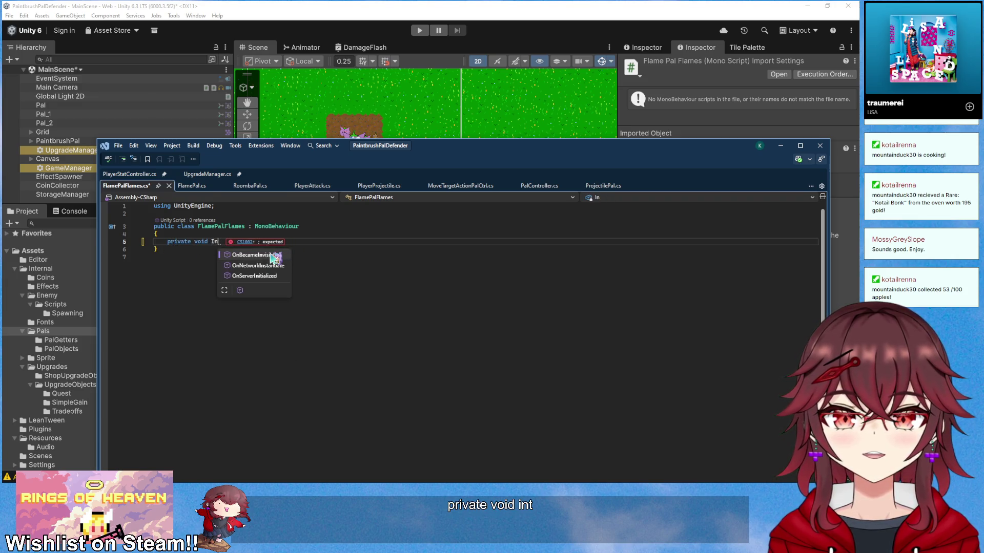
pyautogui.write('itialize(){')
pyautogui.press('Return')
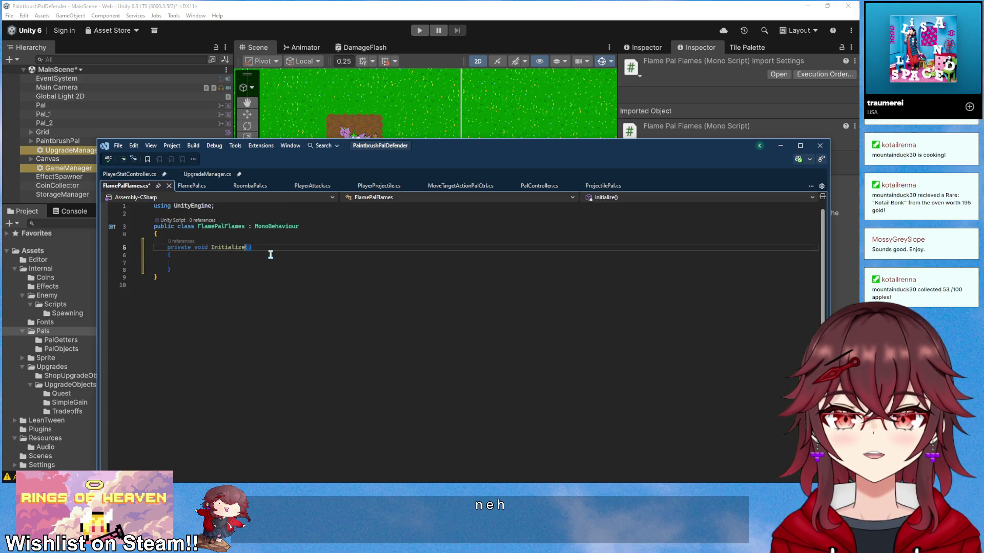
pyautogui.write('float ')
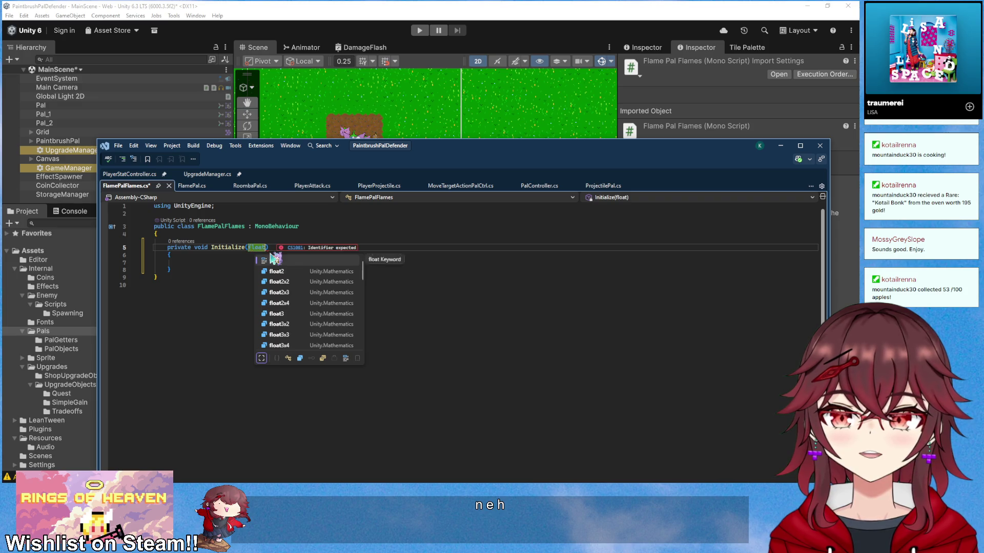
pyautogui.write('damageInterval,')
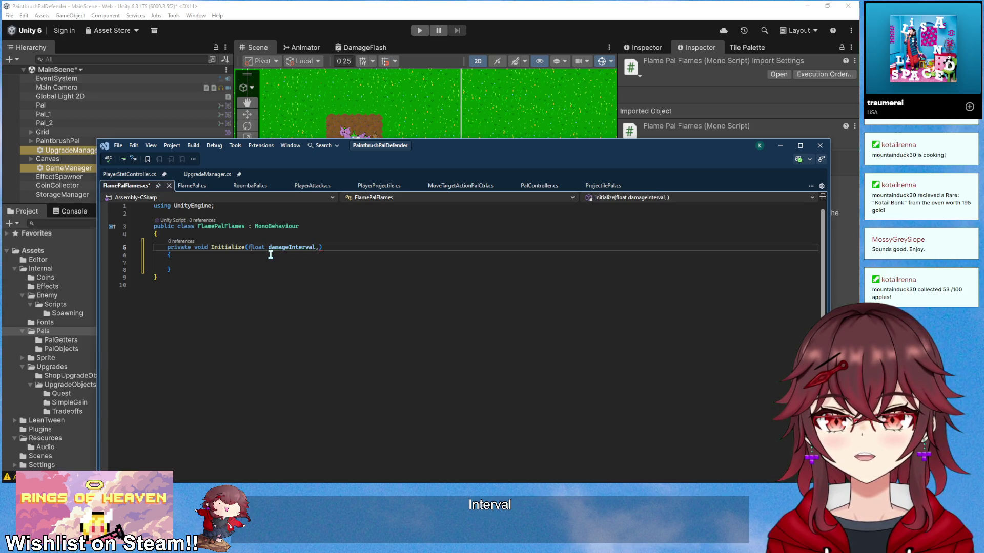
pyautogui.write('int damage,')
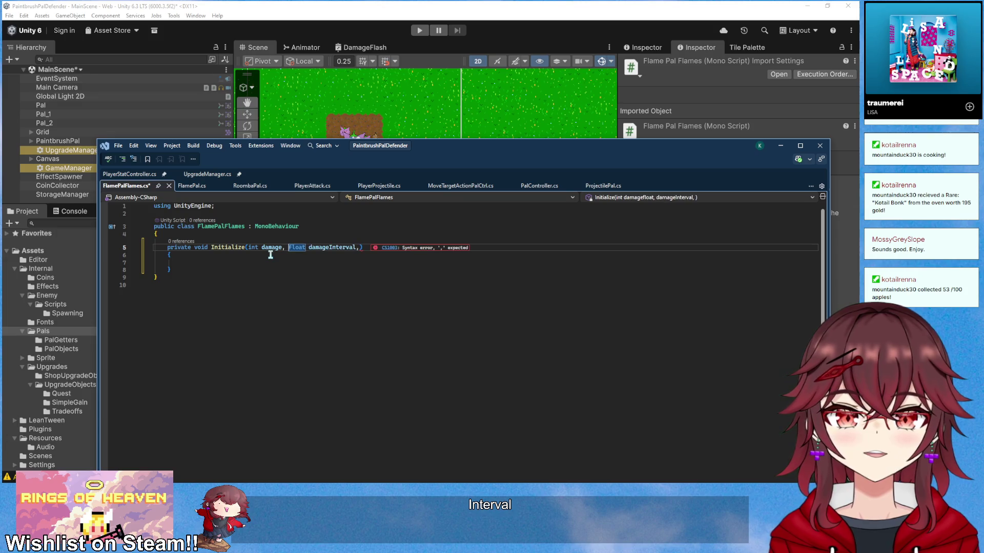
# - Rename the interval parameter to damageTickInterval, add space above Initialize, and bring up PlayerAttack.cs
pyautogui.click(191, 186)
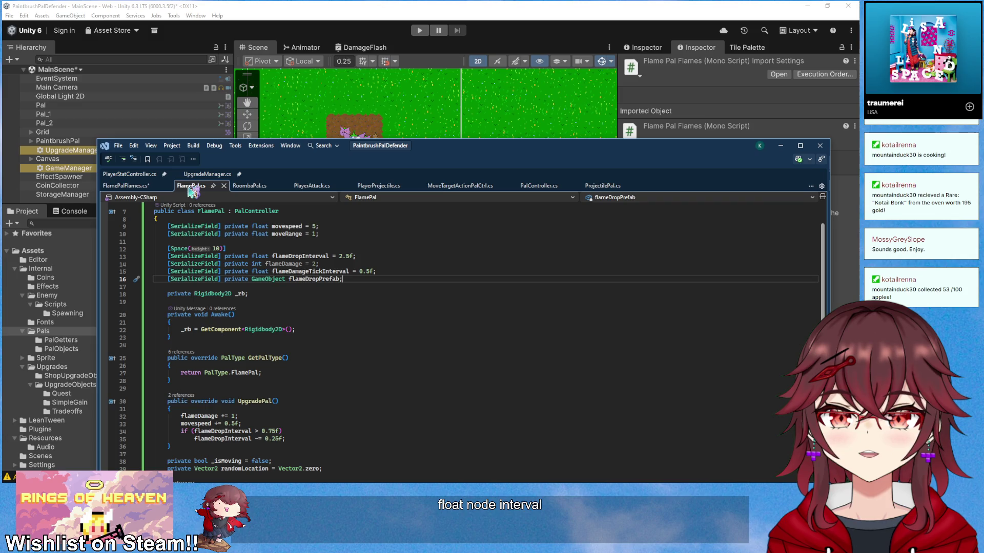
pyautogui.click(129, 186)
pyautogui.click(329, 247)
pyautogui.write('Tick')
pyautogui.press('BackSpace')
pyautogui.press('BackSpace')
pyautogui.press('BackSpace')
pyautogui.write('Initia')
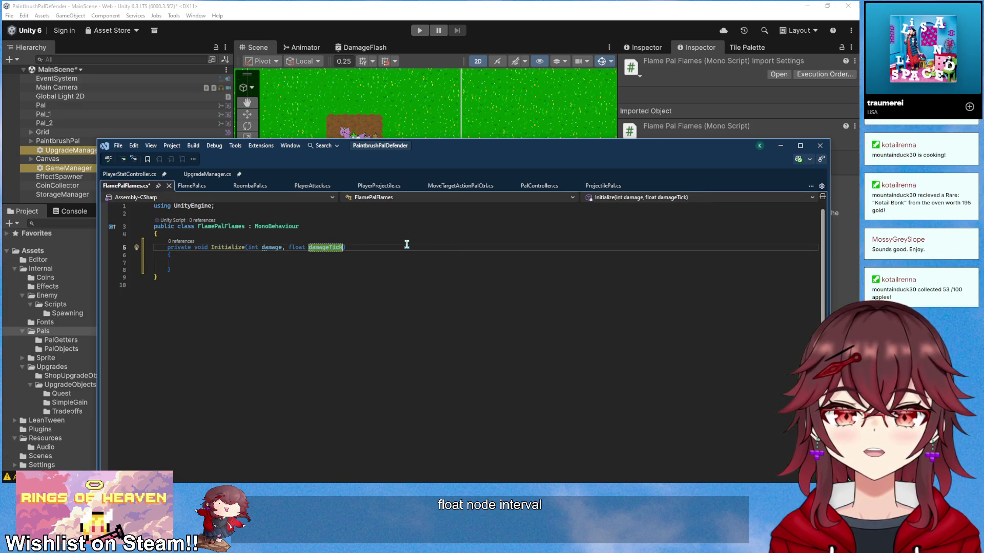
pyautogui.write('l')
pyautogui.press('Up')
pyautogui.press('Return')
pyautogui.press('Return')
pyautogui.press('Up')
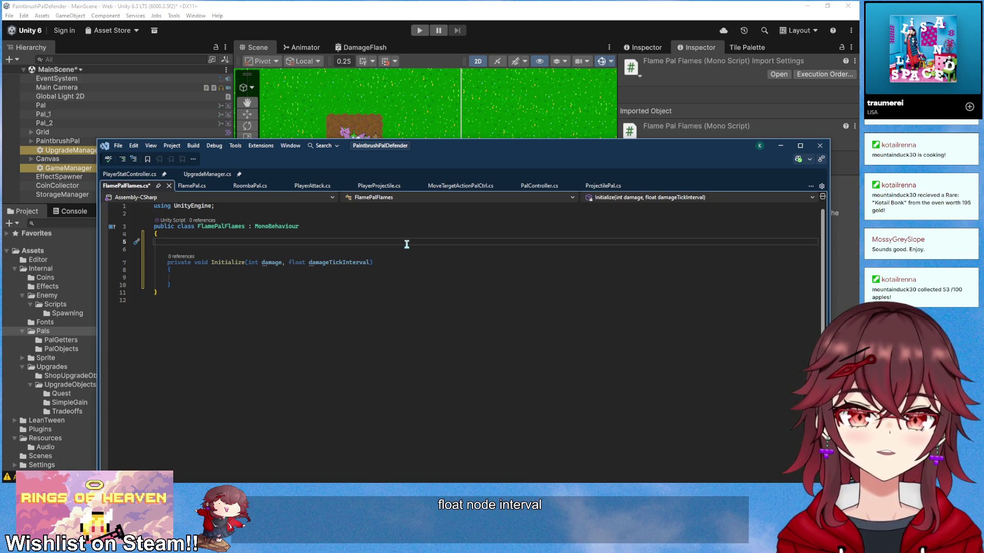
pyautogui.click(311, 186)
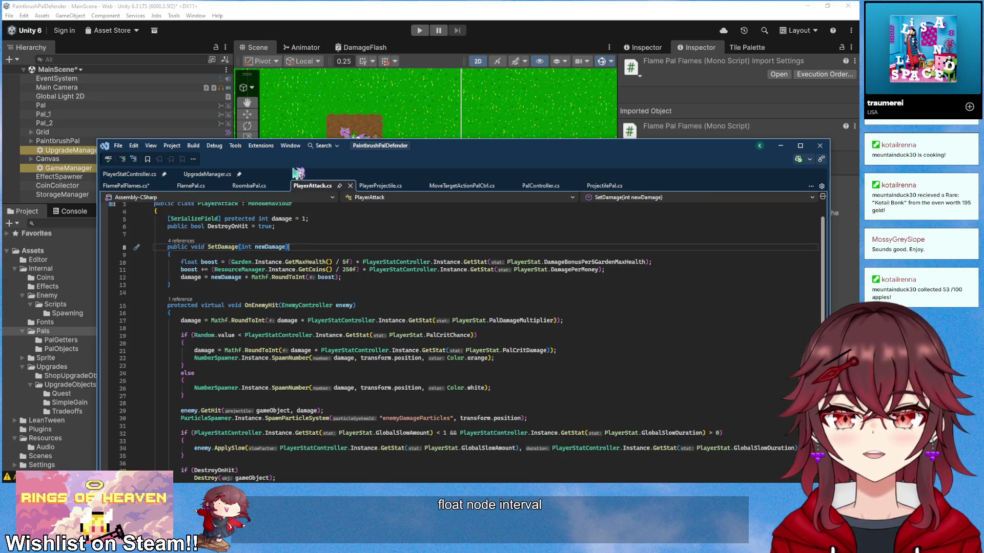
# - Make FlamePalFlames derive from PlayerAttack instead of MonoBehaviour
pyautogui.click(126, 186)
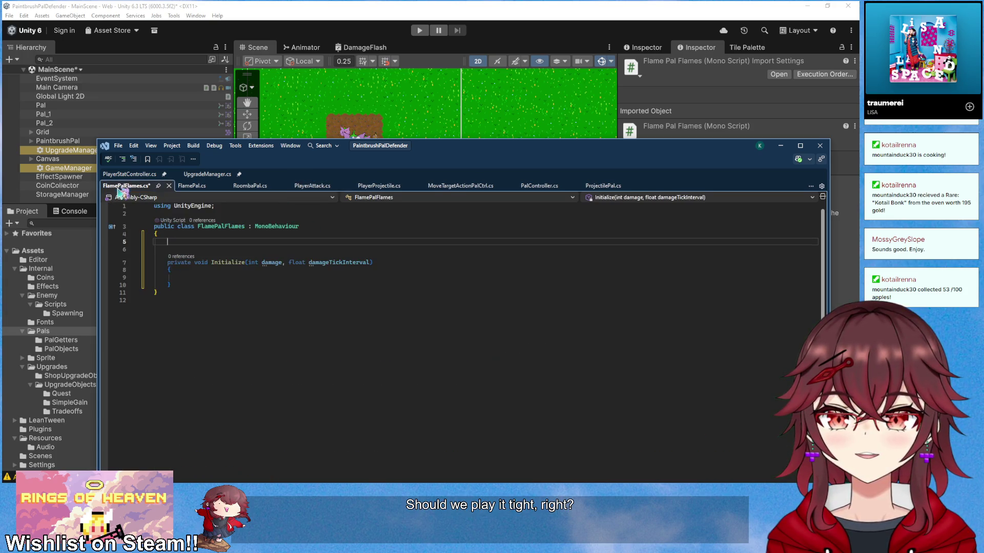
pyautogui.doubleClick(288, 226)
pyautogui.write('PlayerAttack')
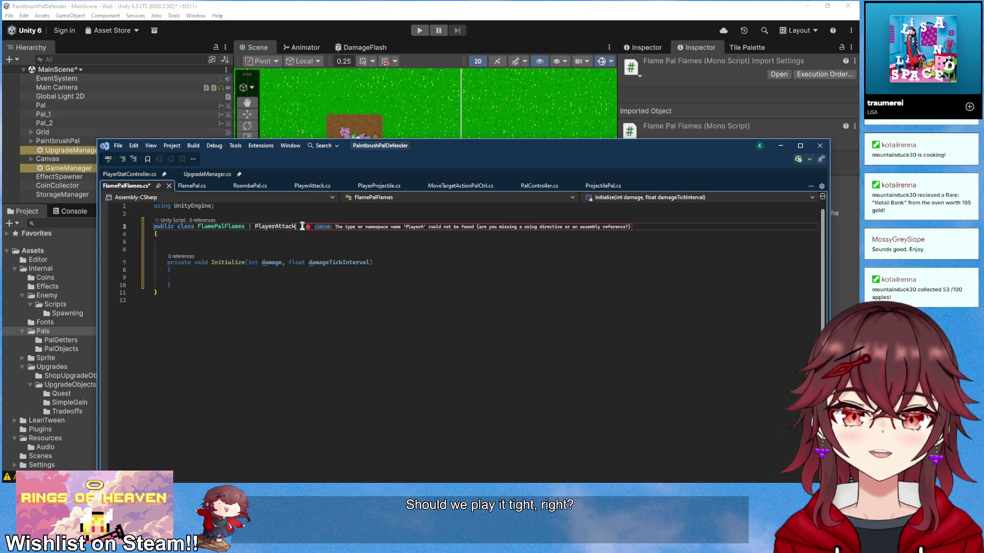
pyautogui.press('Tab')
pyautogui.moveTo(158, 234); pyautogui.dragTo(167, 250)
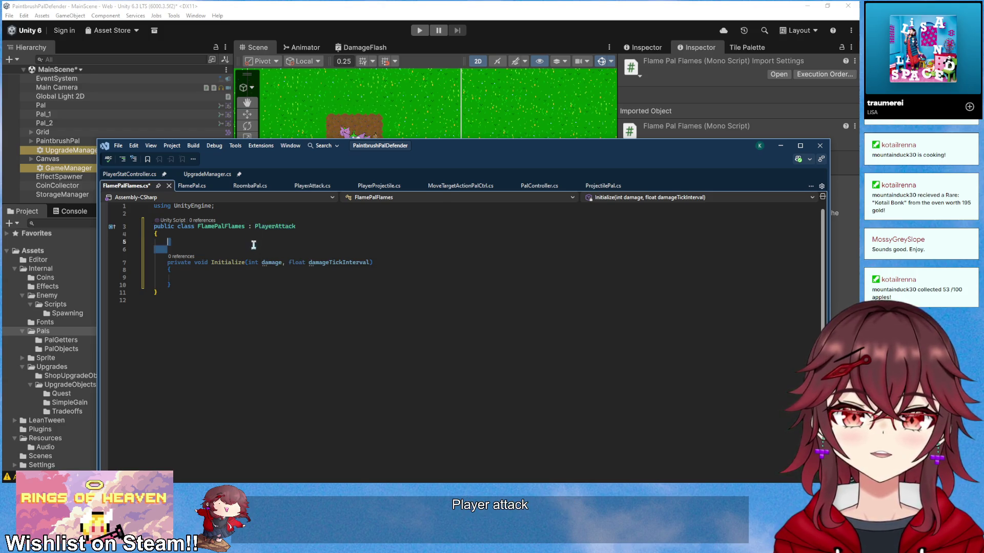
# - Add a SetDamage(damage); call inside Initialize, checking PlayerAttack.cs for the method
pyautogui.click(312, 185)
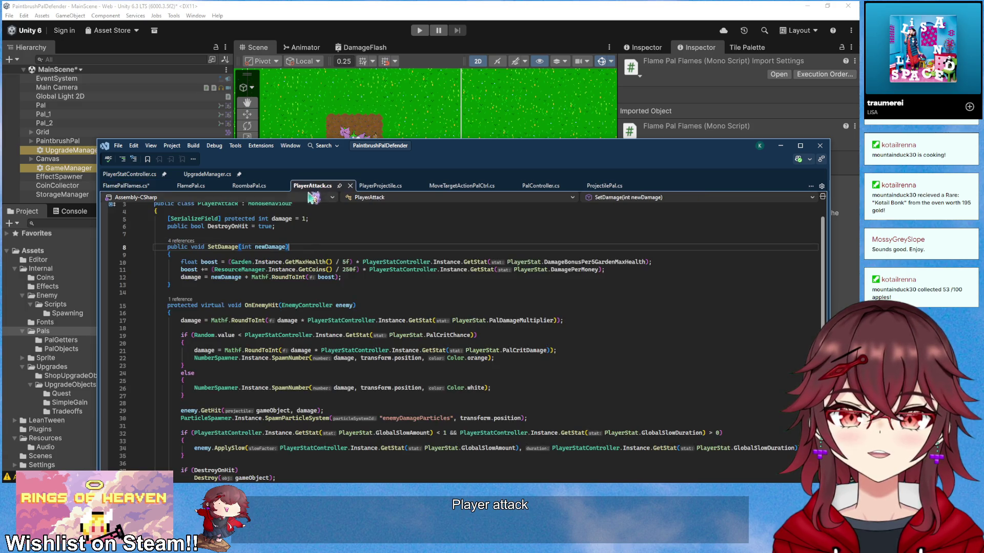
pyautogui.click(132, 186)
pyautogui.click(227, 272)
pyautogui.click(236, 263)
pyautogui.write('SetDamage(damage);')
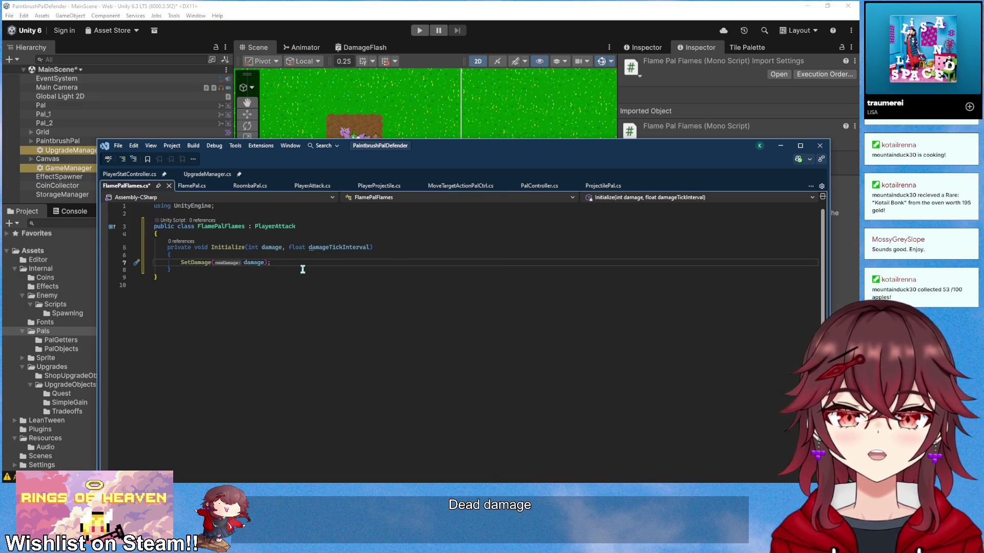
pyautogui.press('Up')
pyautogui.press('Up')
pyautogui.press('Up')
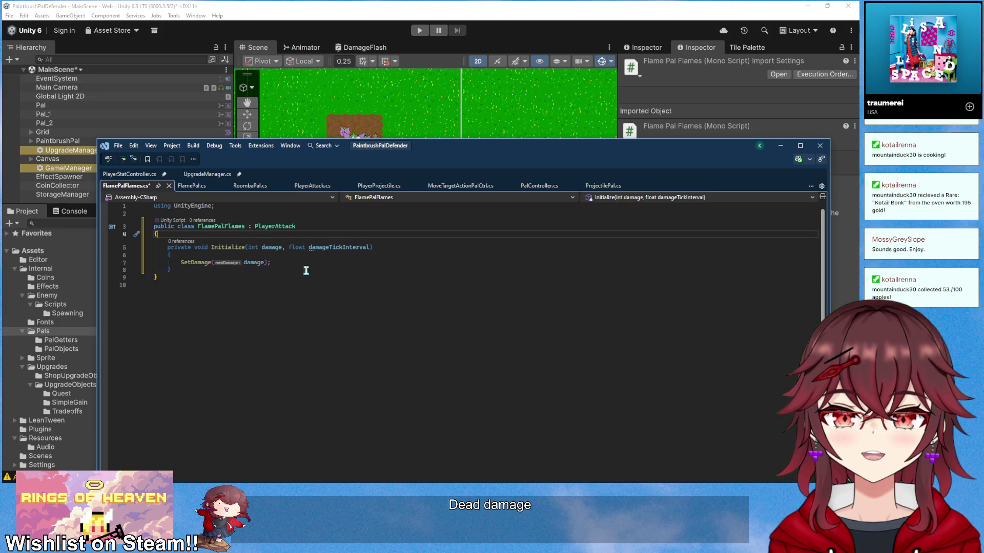
pyautogui.click(315, 265)
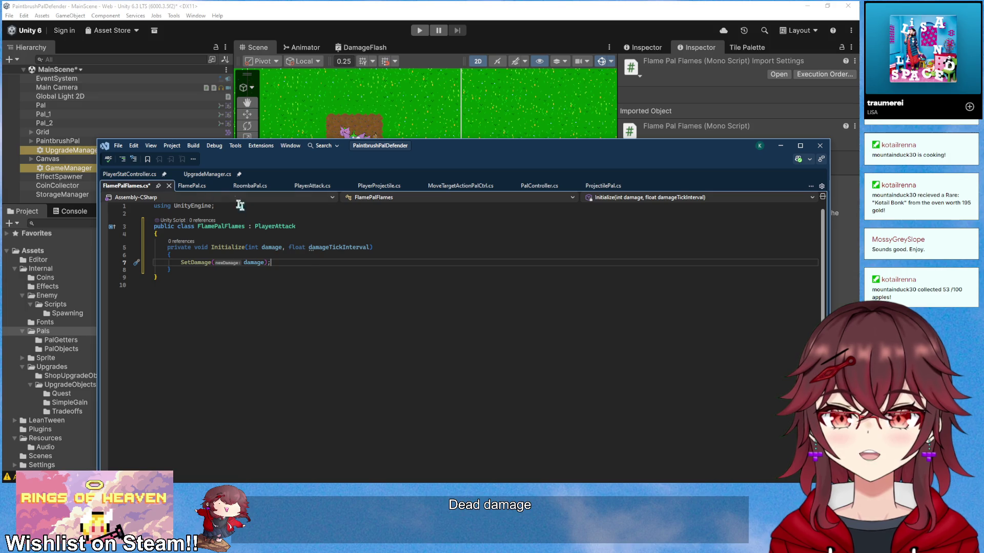
# - Duplicate the tick-interval field in FlamePal.cs into a flameDuration field and save
pyautogui.click(192, 186)
pyautogui.click(388, 297)
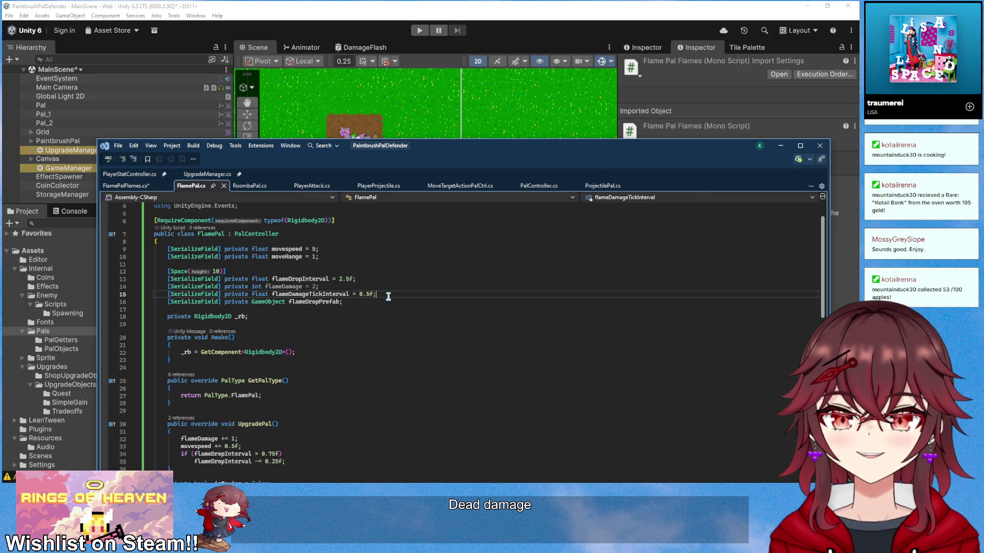
pyautogui.hotkey('ctrl', 'd')
pyautogui.press('BackSpace')
pyautogui.press('BackSpace')
pyautogui.press('BackSpace')
pyautogui.press('BackSpace')
pyautogui.press('BackSpace')
pyautogui.press('BackSpace')
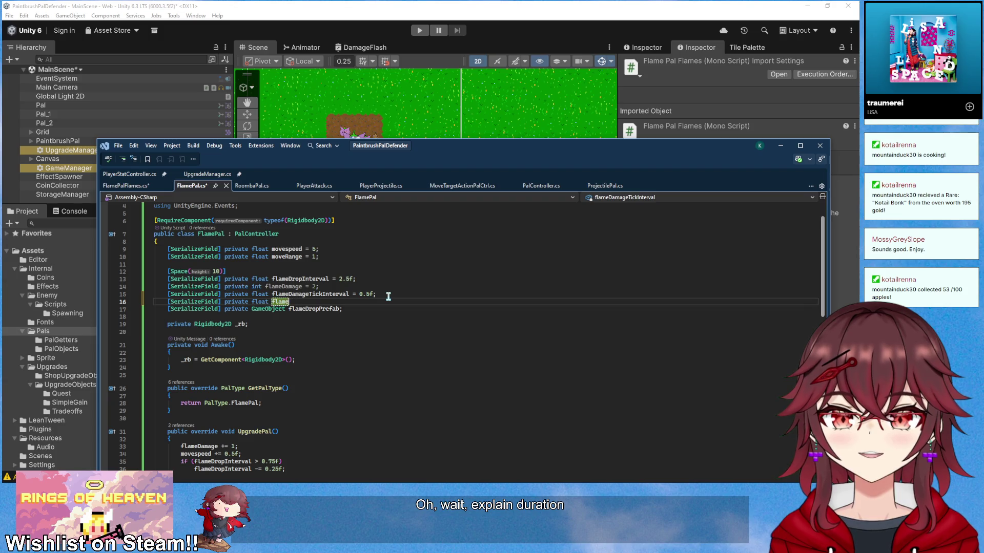
pyautogui.write('ation;')
pyautogui.hotkey('ctrl', 's')
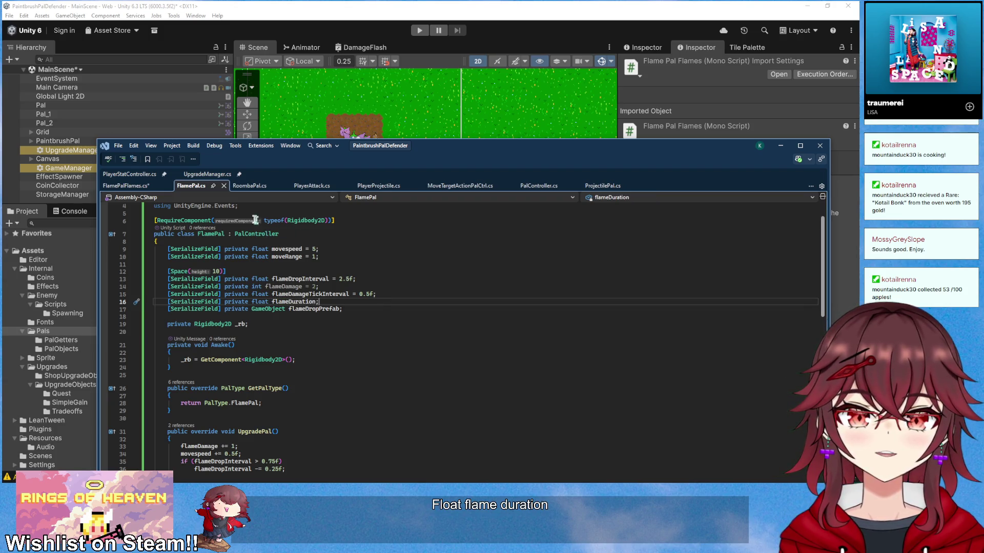
# - Give Initialize a float duration parameter and call Destroy(gameObject, duration) after SetDamage
pyautogui.click(126, 186)
pyautogui.click(370, 249)
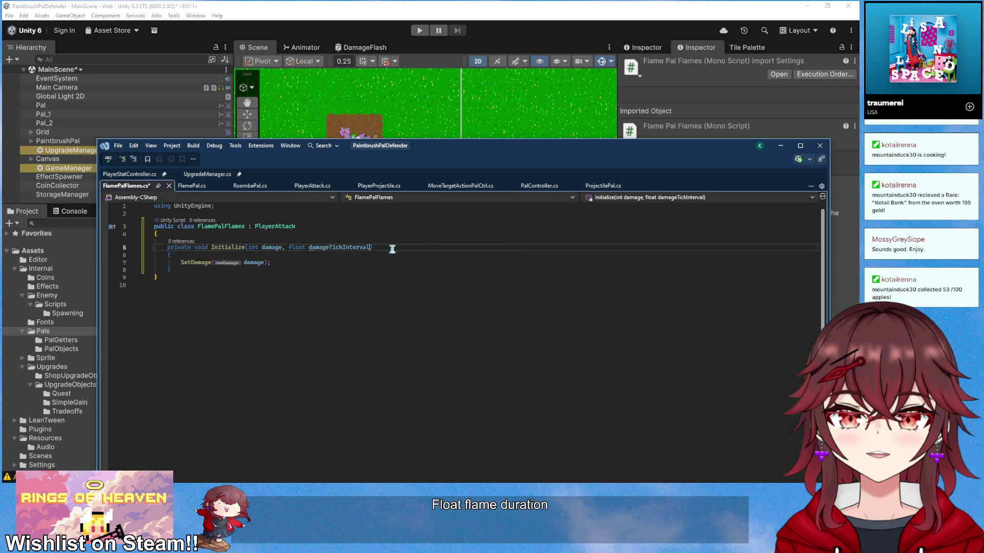
pyautogui.write(', float duration')
pyautogui.click(420, 261)
pyautogui.press('Return')
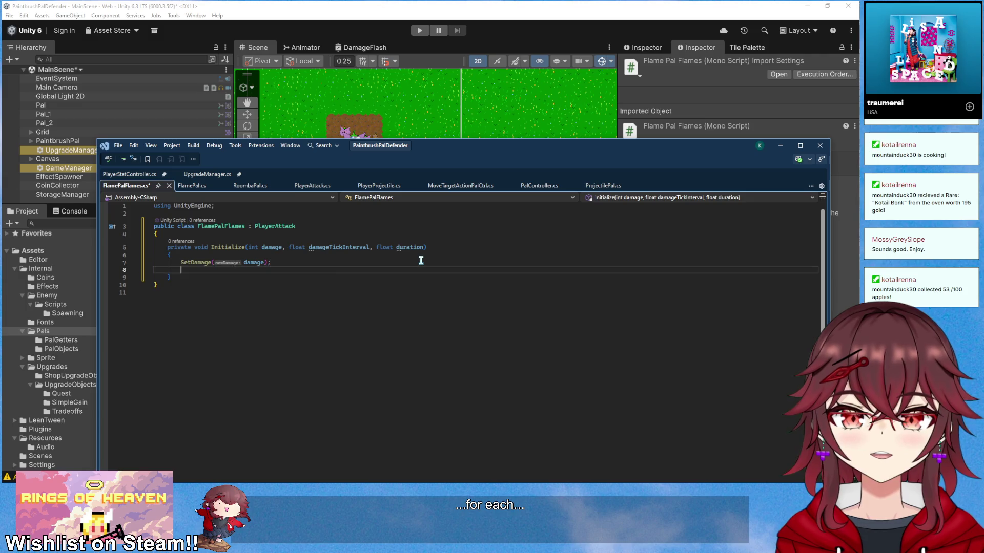
pyautogui.write('Destroy ')
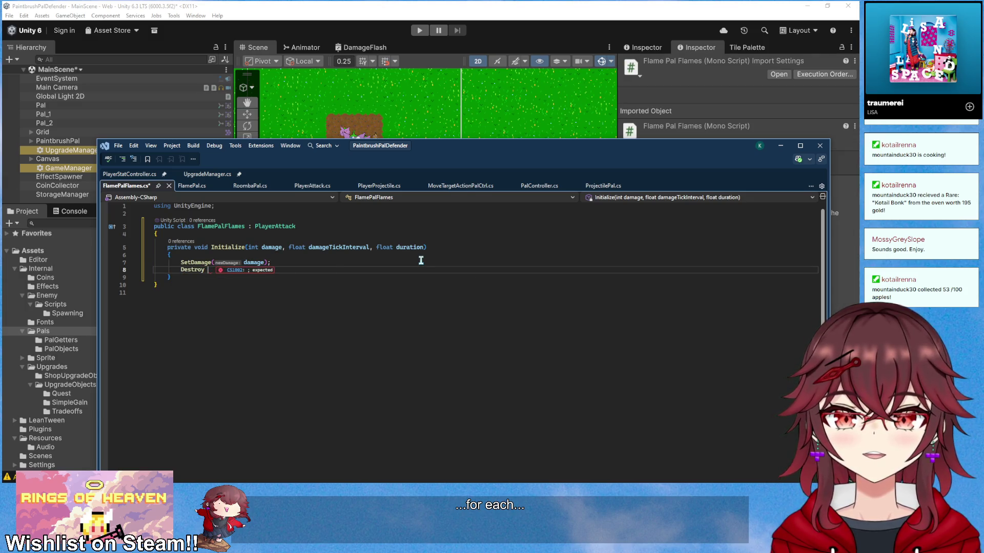
pyautogui.write('(gameObject, duration);')
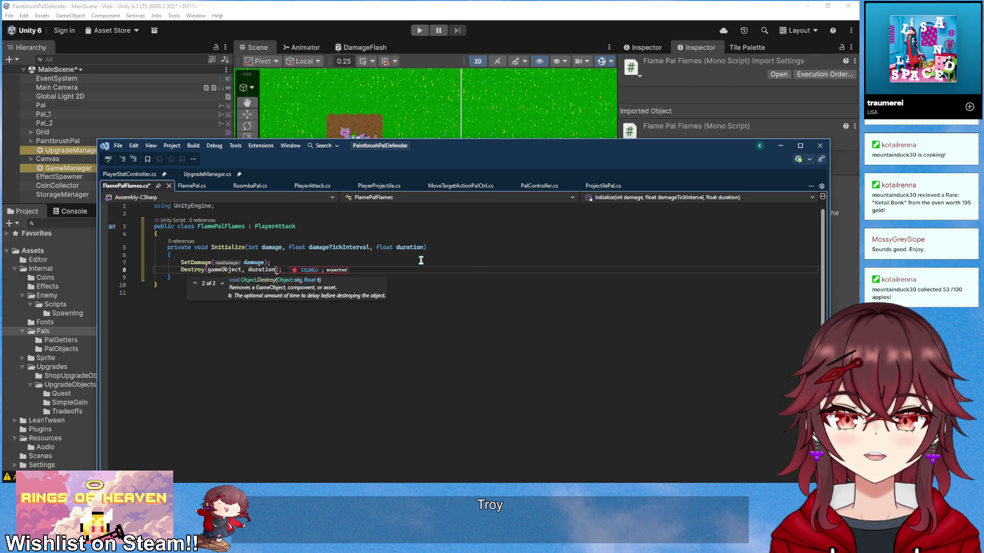
pyautogui.press('Escape')
# - Add an empty private void DoDamage() method below Initialize
pyautogui.press('Down')
pyautogui.press('Return')
pyautogui.press('Return')
pyautogui.write('private void DoDamage()')
pyautogui.press('Return')
pyautogui.write('{')
pyautogui.press('Return')
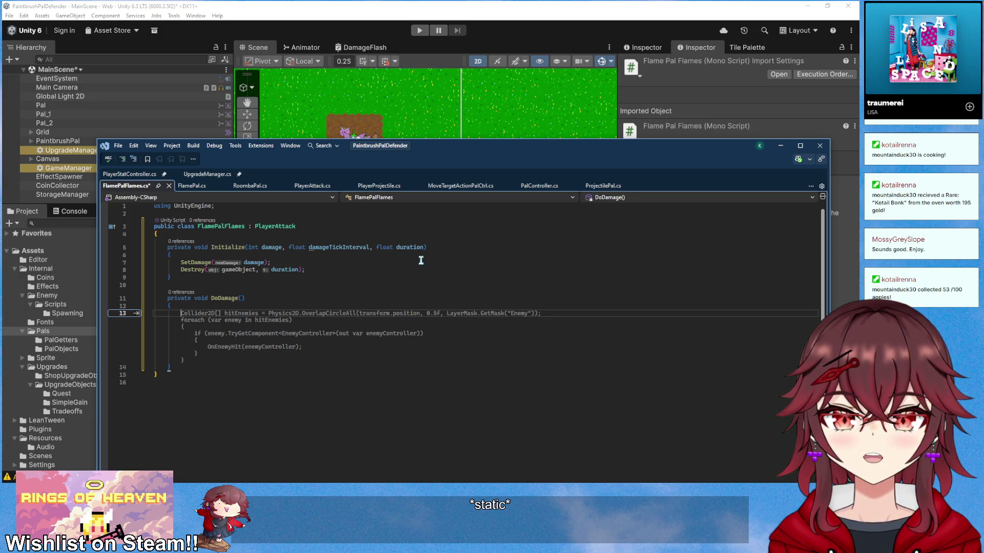
pyautogui.press('Up')
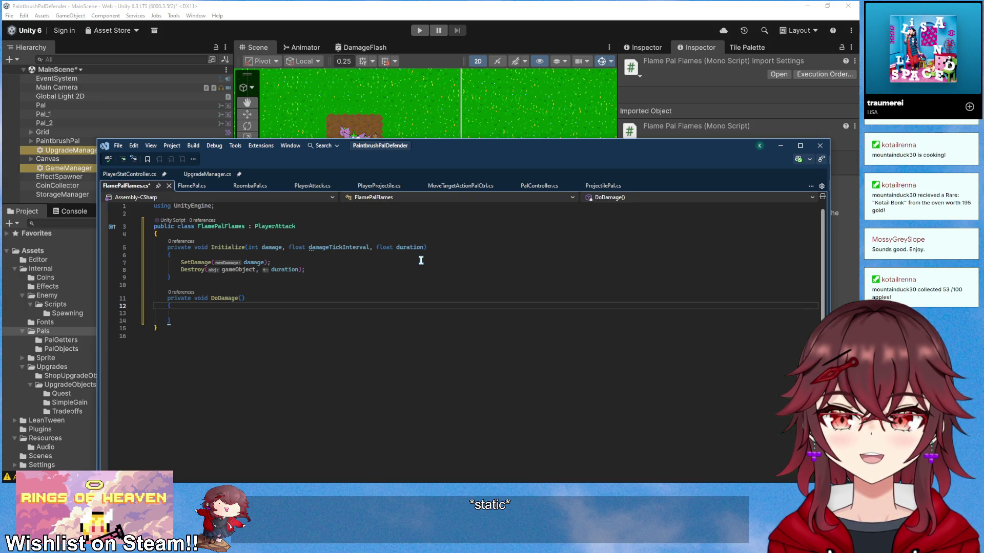
# - Change DoDamage's return type to IEnumerator, adding the System.Collections import
pyautogui.press('Home')
pyautogui.press('Home')
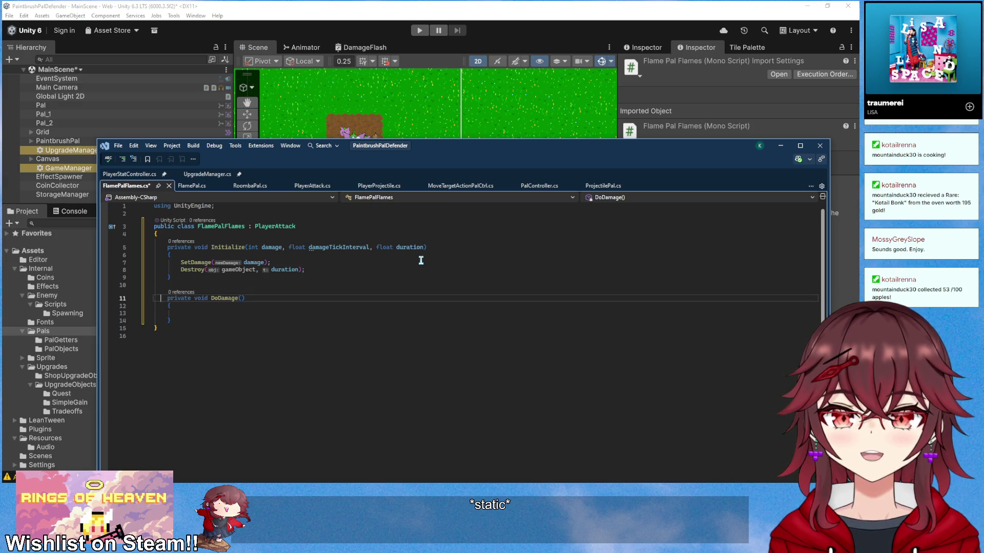
pyautogui.press('Delete')
pyautogui.press('BackSpace')
pyautogui.press('BackSpace')
pyautogui.press('BackSpace')
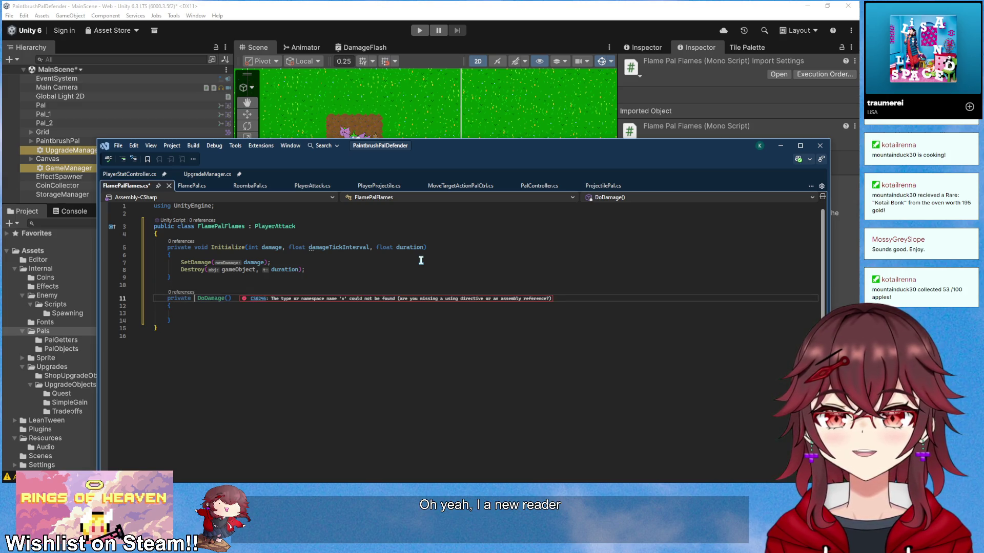
pyautogui.write('IEnum')
pyautogui.press('Down')
pyautogui.press('Down')
pyautogui.press('Tab')
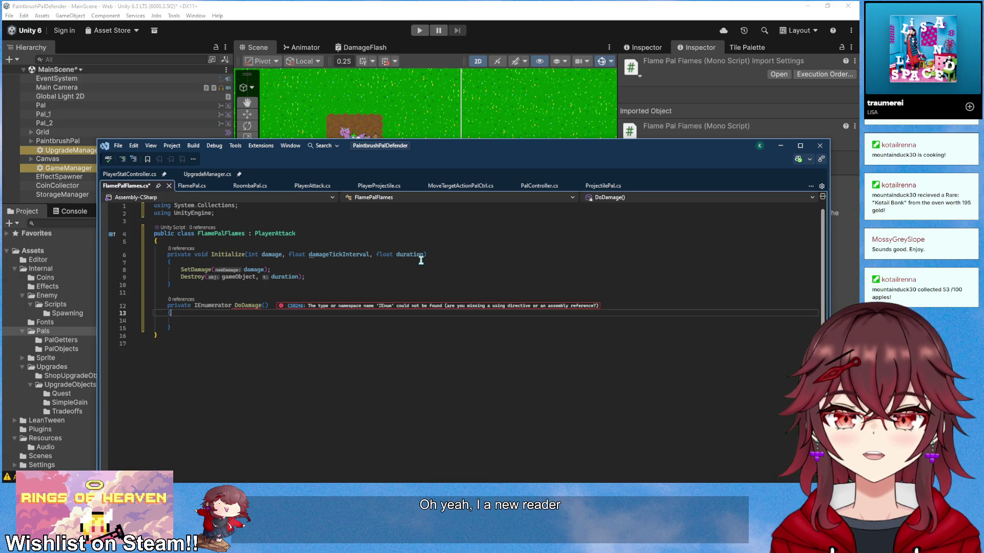
# - Add a private Awake method at the top of the class
pyautogui.press('Up')
pyautogui.press('Up')
pyautogui.press('Up')
pyautogui.press('Up')
pyautogui.press('Up')
pyautogui.press('Return')
pyautogui.press('Return')
pyautogui.press('Up')
pyautogui.write('private void Aw')
pyautogui.press('Tab')
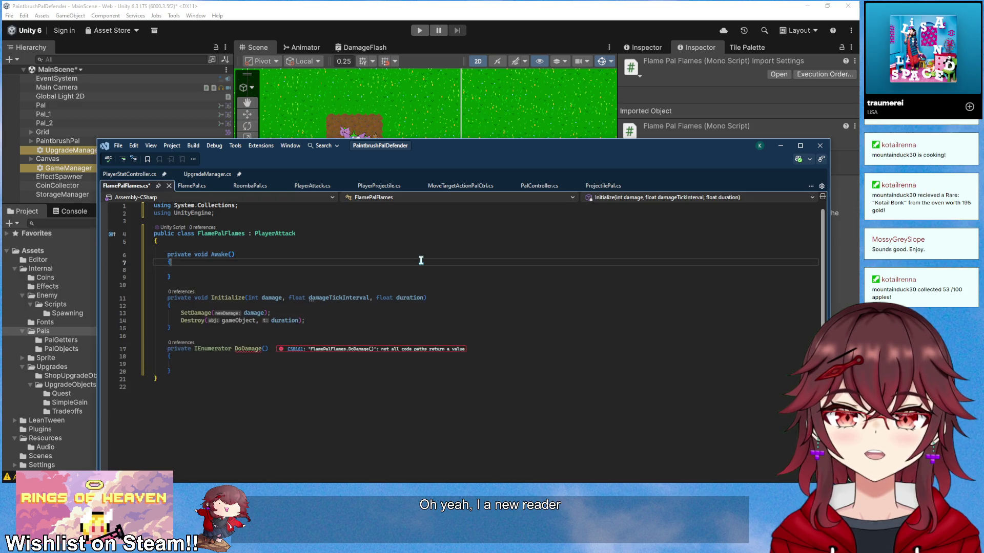
# - Call GetComponent<Collider2D>() in Awake, removing the suggested enabled = false part
pyautogui.write('Get')
pyautogui.press('Tab')
pyautogui.write('<')
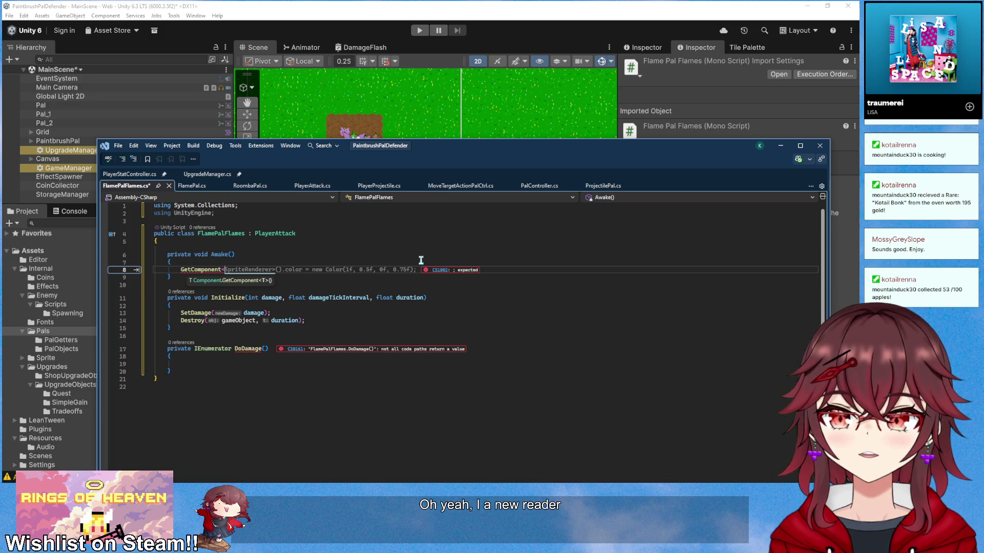
pyautogui.hotkey('ctrl', 'space')
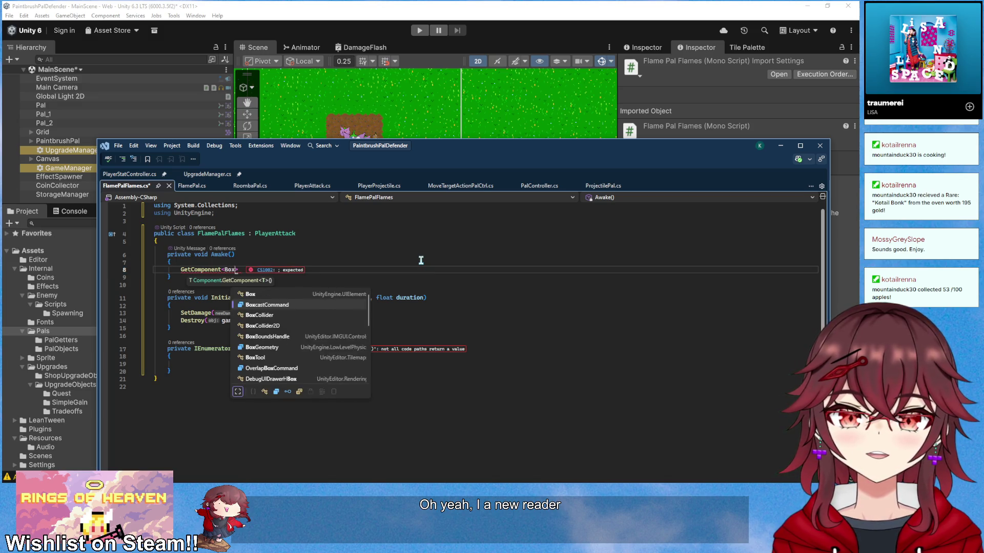
pyautogui.press('BackSpace')
pyautogui.press('BackSpace')
pyautogui.write('C')
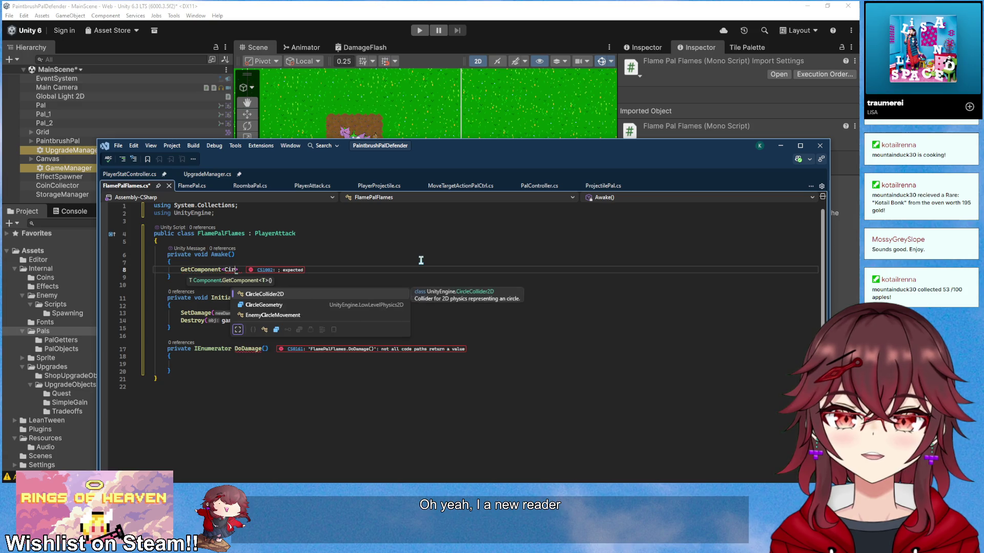
pyautogui.write('oll')
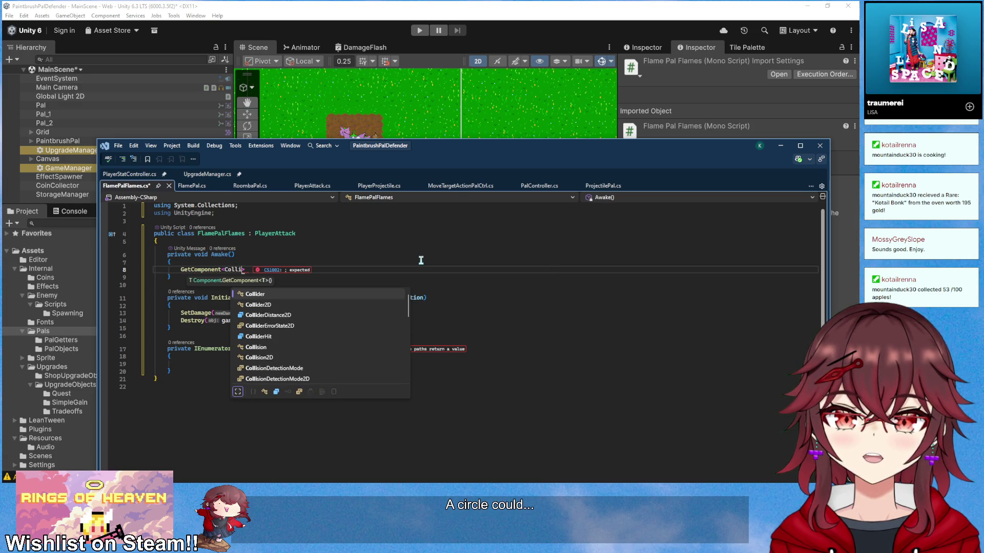
pyautogui.press('Tab')
pyautogui.press('Right')
pyautogui.hotkey('shift', 'End')
pyautogui.press('Delete')
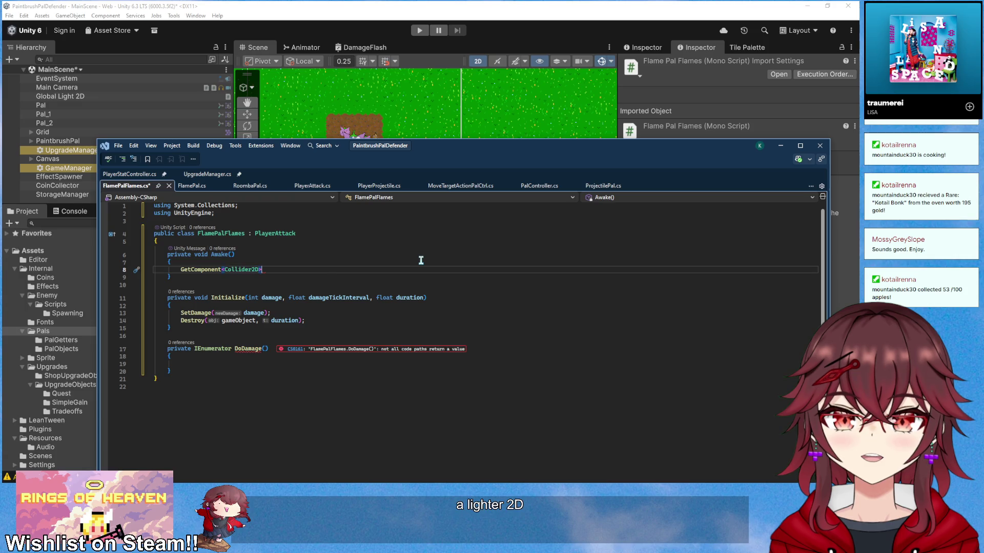
# - Declare a private Collider2D _collider field at the top of the class
pyautogui.click(296, 243)
pyautogui.press('Return')
pyautogui.press('Return')
pyautogui.press('Up')
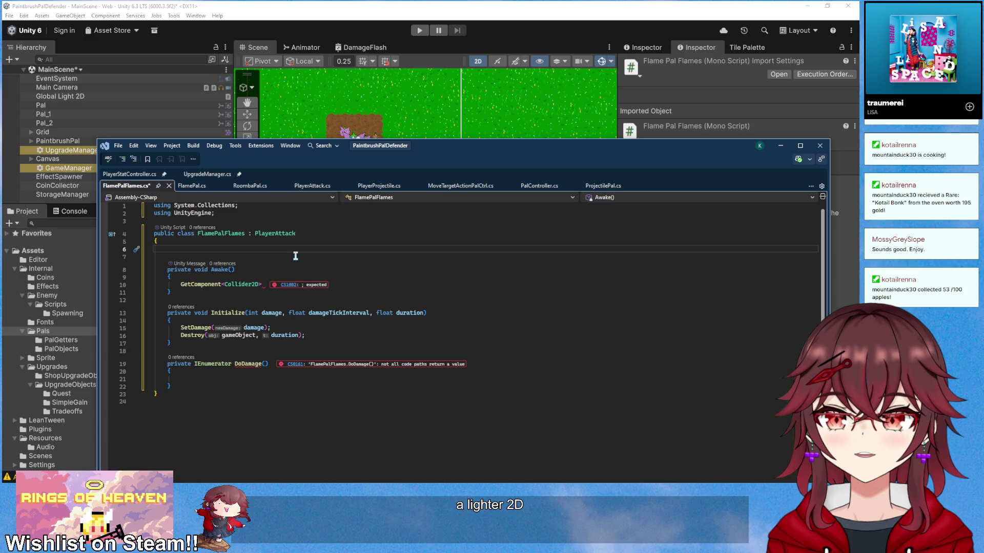
pyautogui.write('privat')
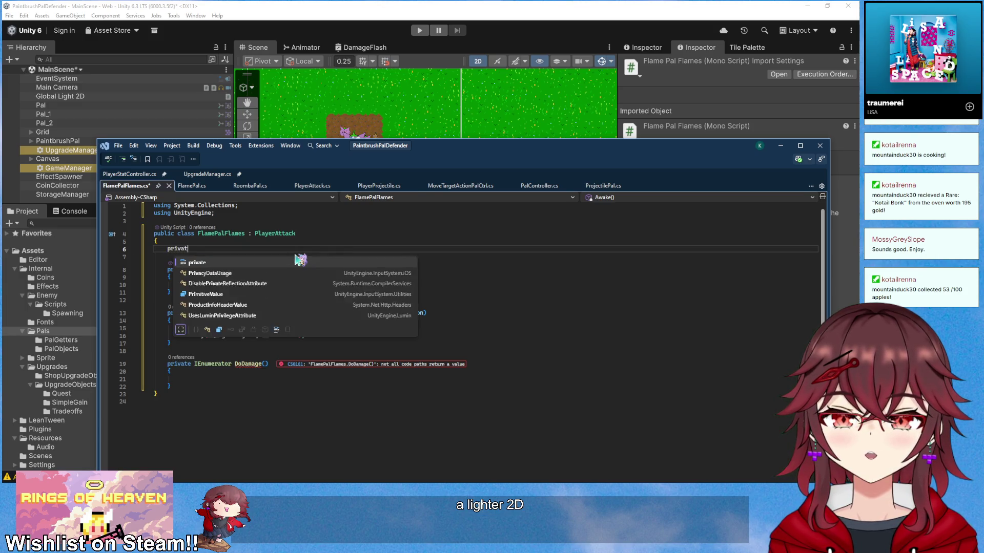
pyautogui.write('e Collider')
pyautogui.press('Tab')
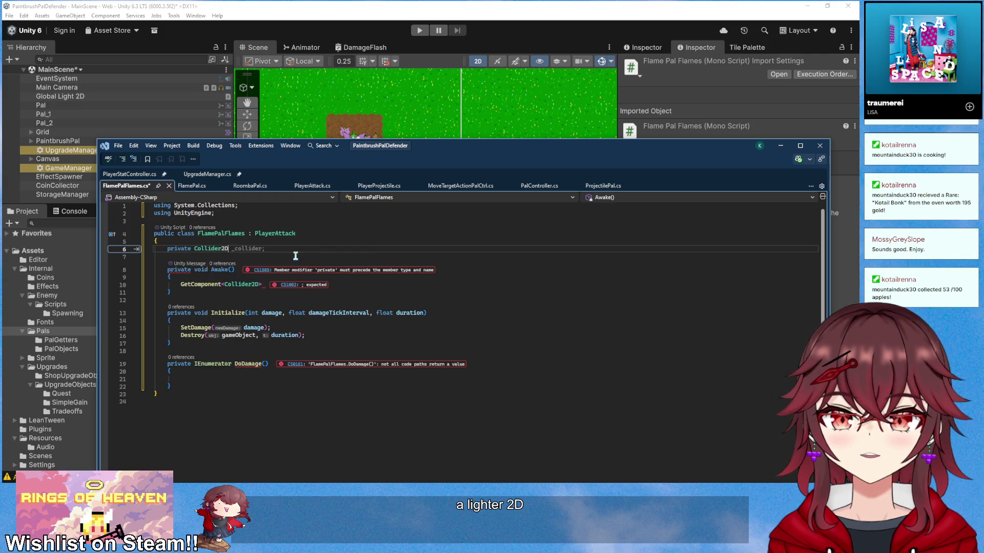
# - Store the GetComponent<Collider2D>() result in _collider and begin a WaitForFixedUpdate yield line
pyautogui.click(179, 284)
pyautogui.write('_collider')
pyautogui.write('r =')
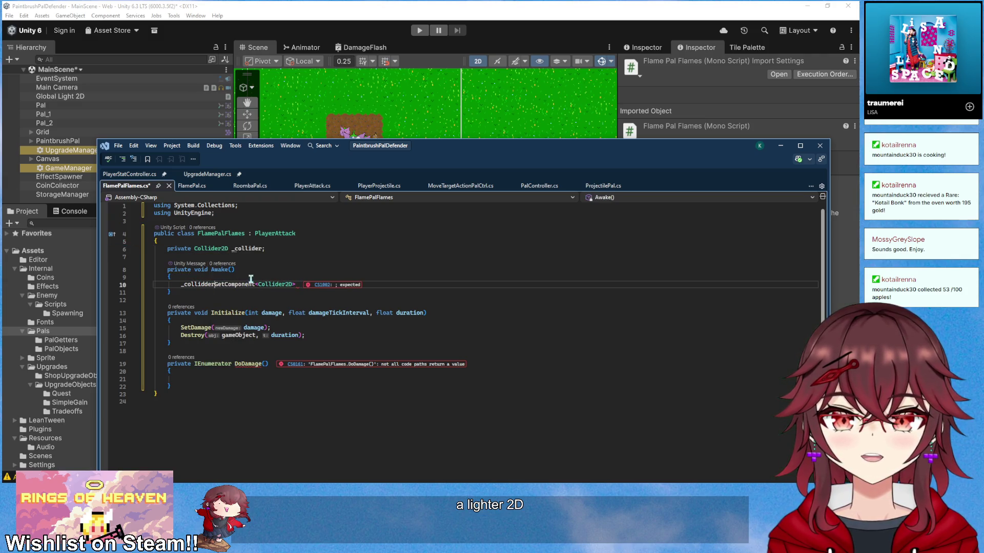
pyautogui.press('End')
pyautogui.press('Tab')
pyautogui.write('waitfor')
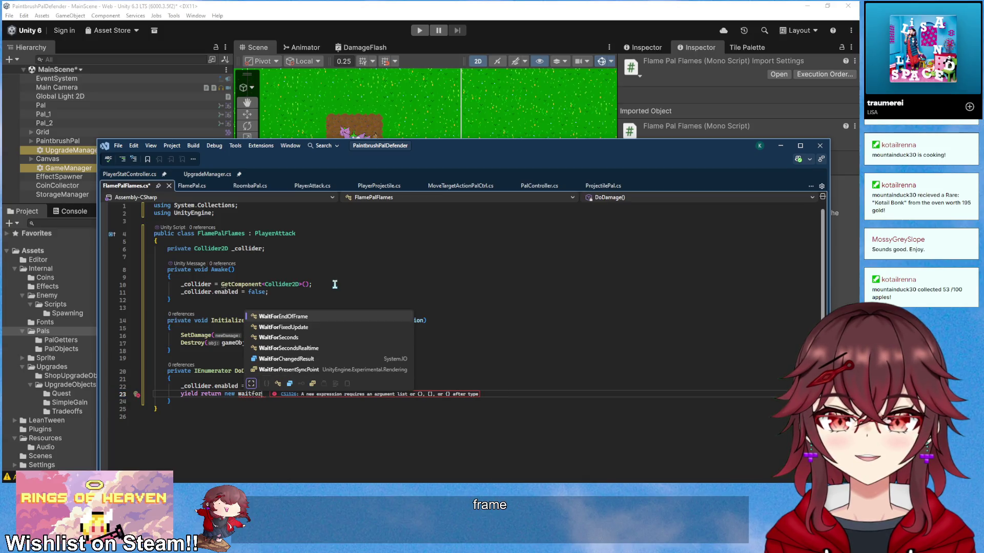
pyautogui.write('up')
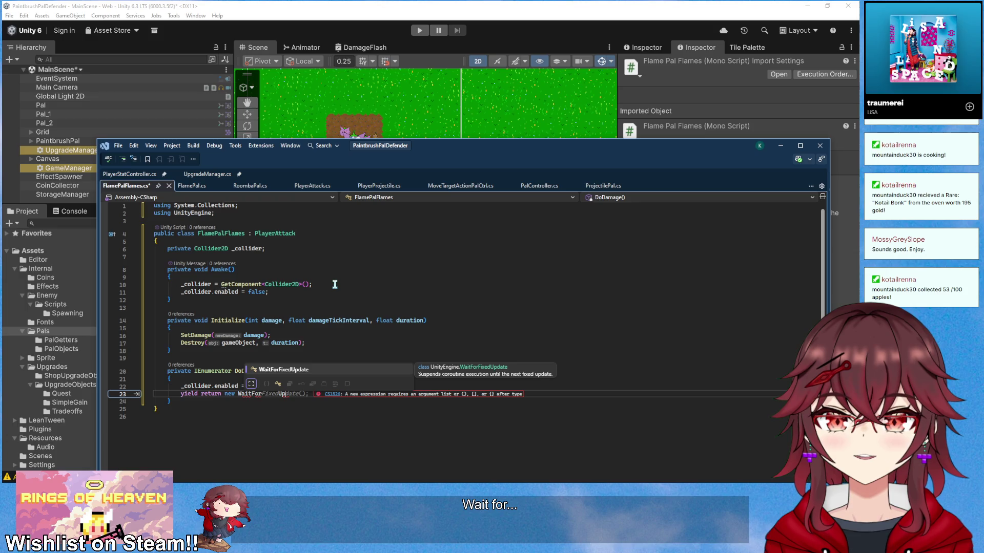
# - Fill DoDamage with WaitForFixedUpdate yields, a collider toggle and a WaitForSeconds tick-interval wait
pyautogui.press('Tab')
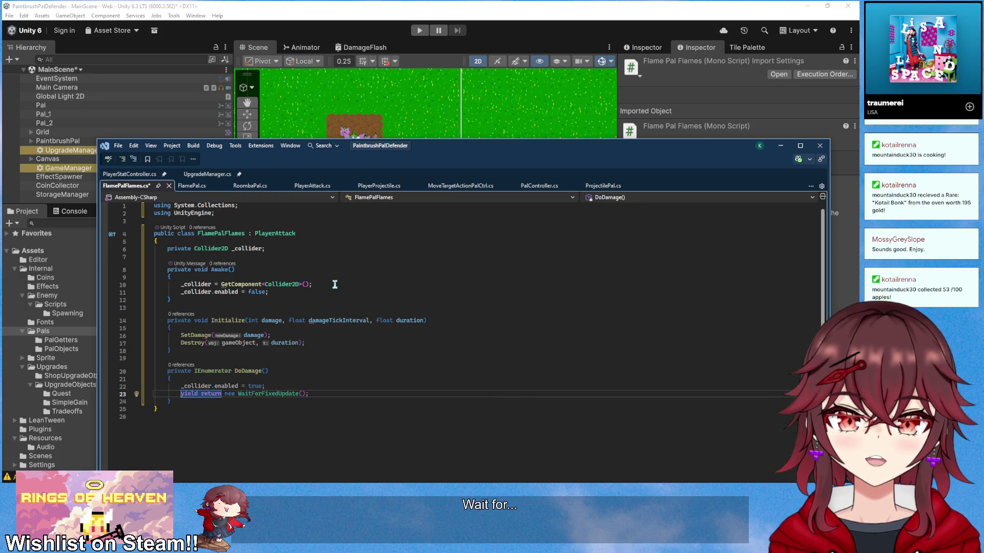
pyautogui.press('Return')
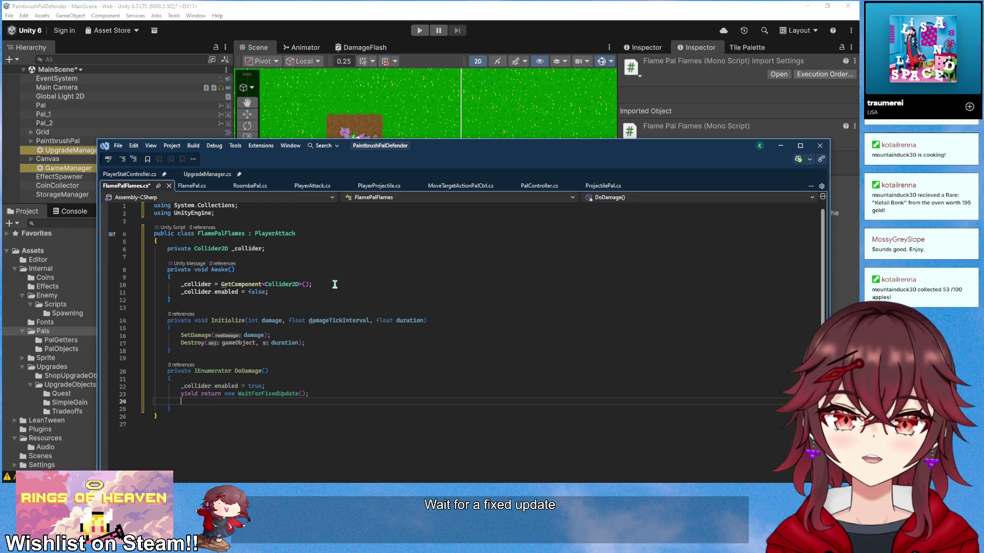
pyautogui.press('Tab')
pyautogui.press('Return')
pyautogui.press('Tab')
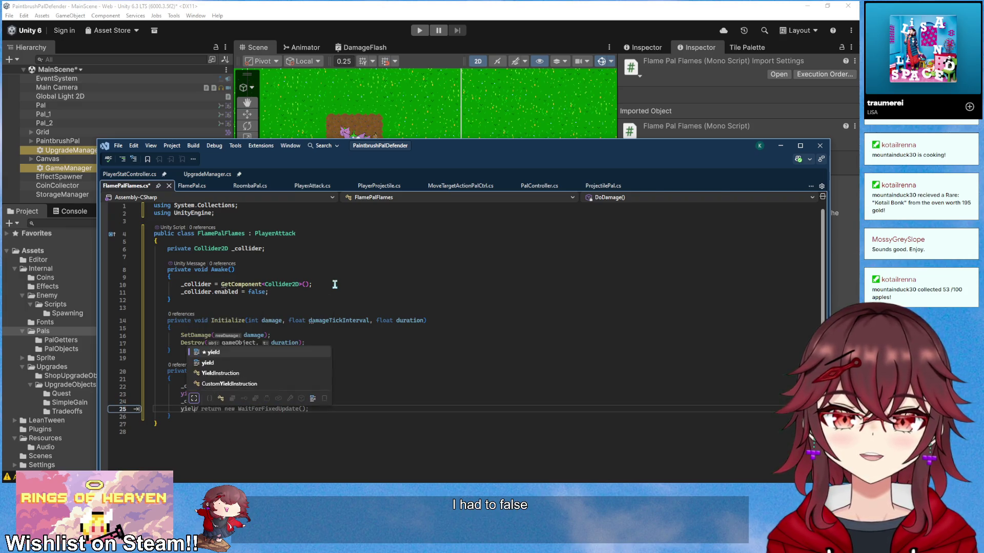
pyautogui.press('Return')
pyautogui.write('yield retur')
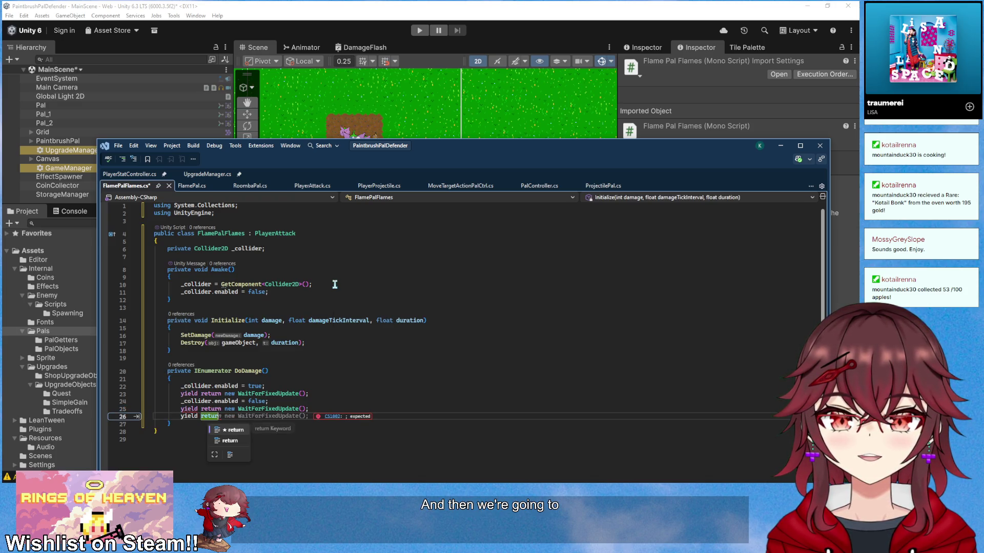
pyautogui.write('n new WaitForSeconds(')
pyautogui.press('Tab')
pyautogui.write('TickInterval')
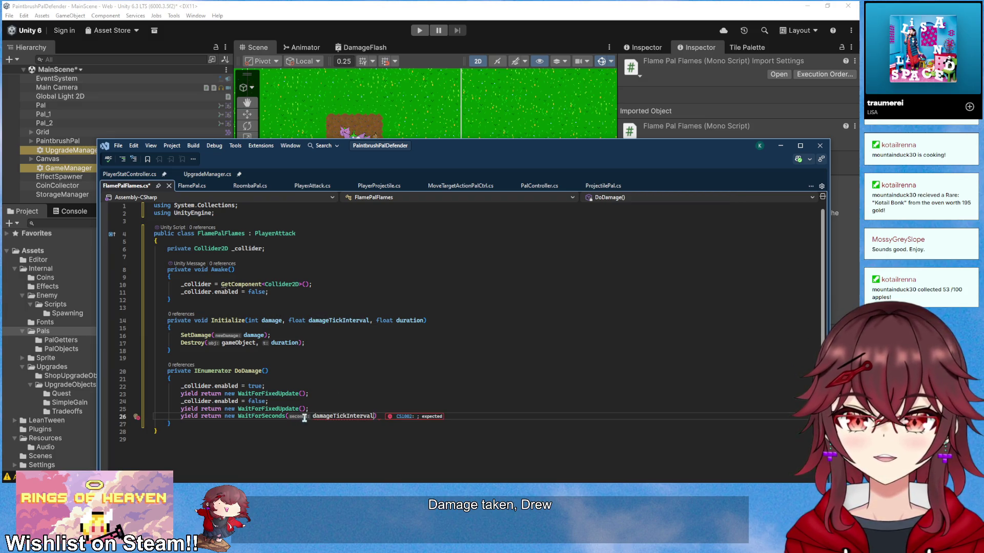
pyautogui.write('_')
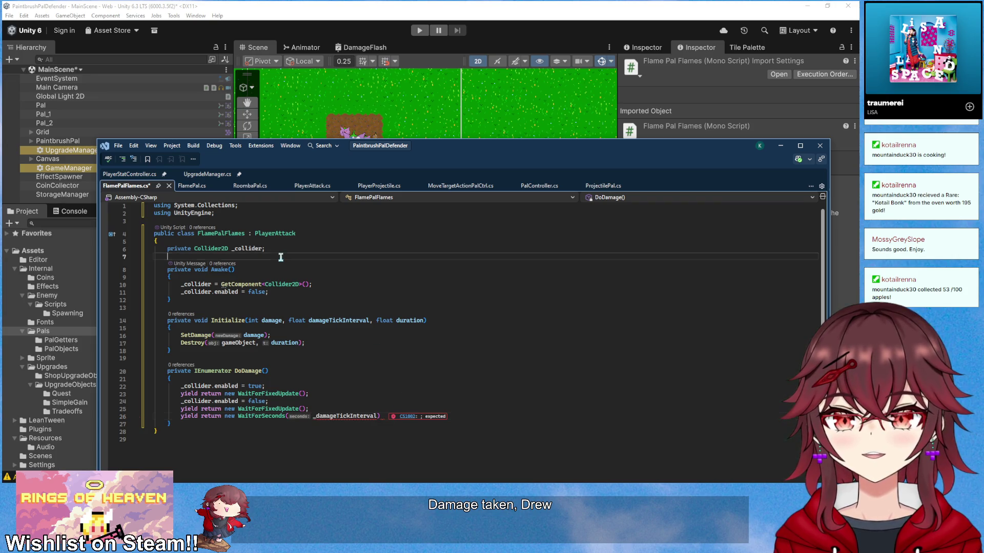
# - Add a private float _damageTickInterval field and assign it from damageTickInterval in Initialize
pyautogui.click(281, 257)
pyautogui.press('Return')
pyautogui.press('Return')
pyautogui.press('Up')
pyautogui.write('private ')
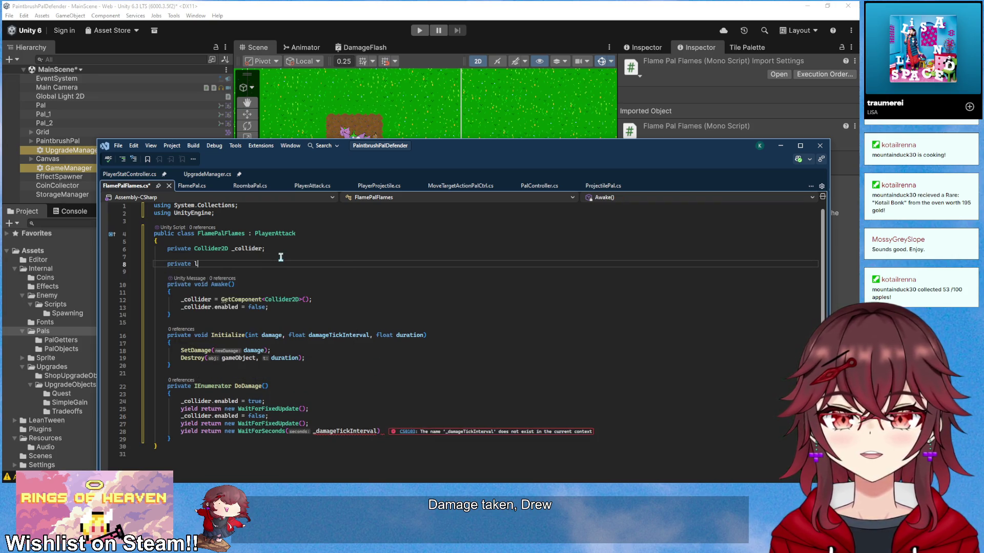
pyautogui.write('float _damageTickInterval;')
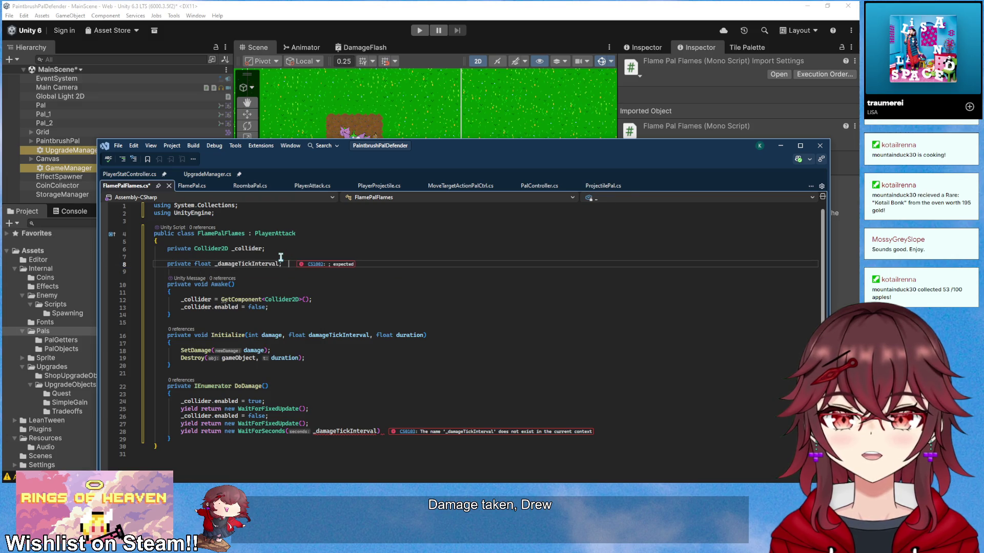
pyautogui.click(343, 359)
pyautogui.press('Return')
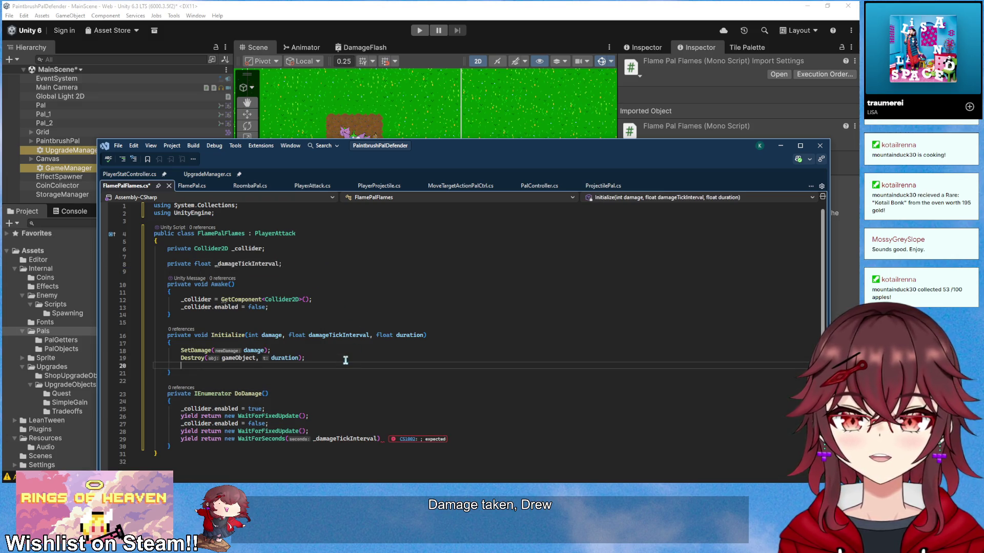
pyautogui.write('_damageTickInterval = damageTickInterval;')
# - Move the Destroy call below the tick-interval assignment, remove the blank line, and save
pyautogui.moveTo(333, 358); pyautogui.dragTo(179, 360)
pyautogui.hotkey('ctrl', 'x')
pyautogui.click(348, 366)
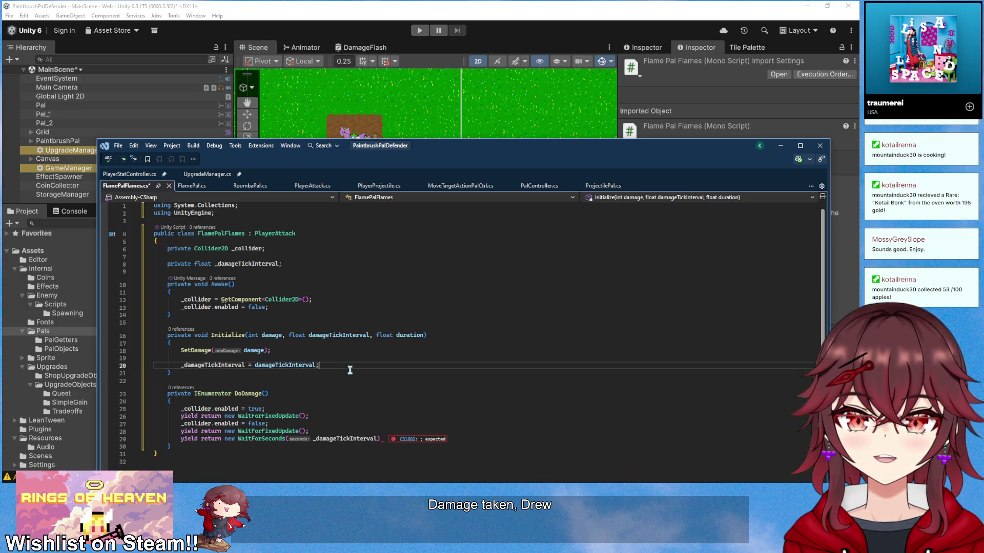
pyautogui.press('Return')
pyautogui.press('Return')
pyautogui.hotkey('ctrl', 'v')
pyautogui.click(281, 352)
pyautogui.press('Delete')
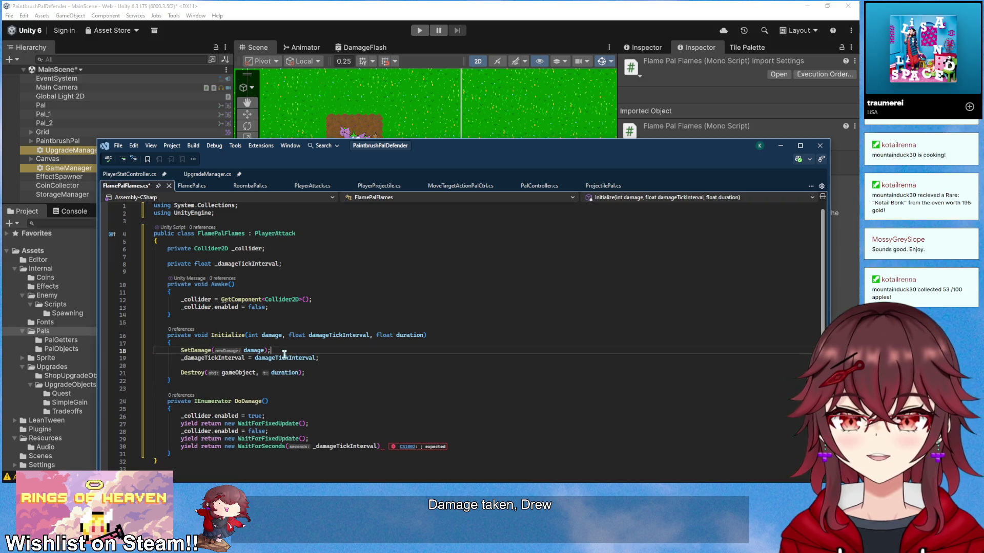
pyautogui.hotkey('ctrl', 's')
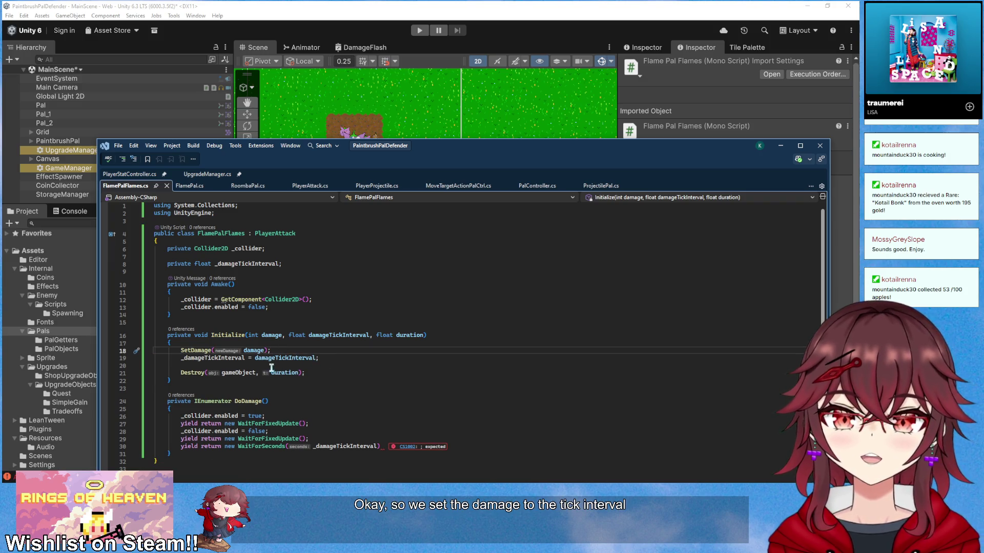
# - Add the missing semicolon to the WaitForSeconds line
pyautogui.click(383, 446)
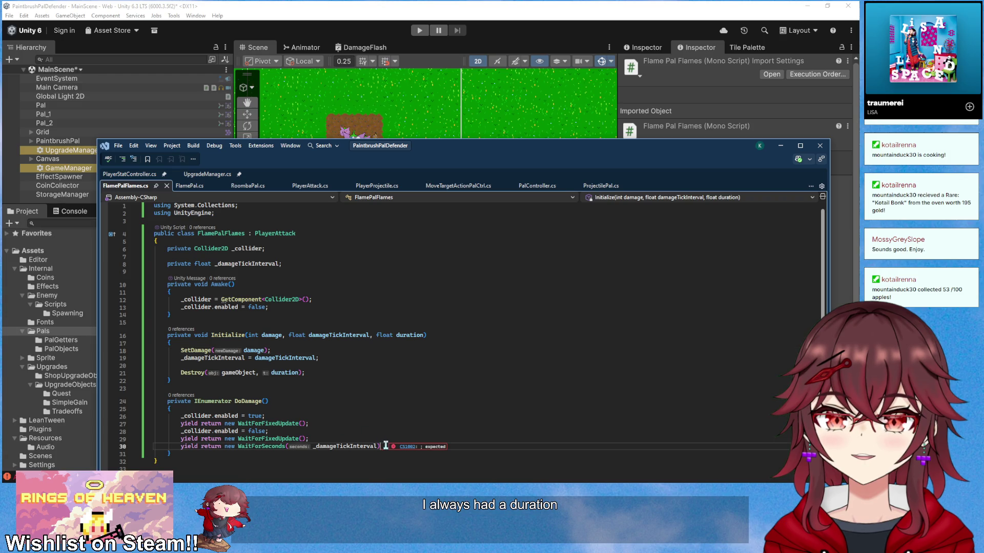
pyautogui.write(';')
pyautogui.scroll(-2, 341, 422)
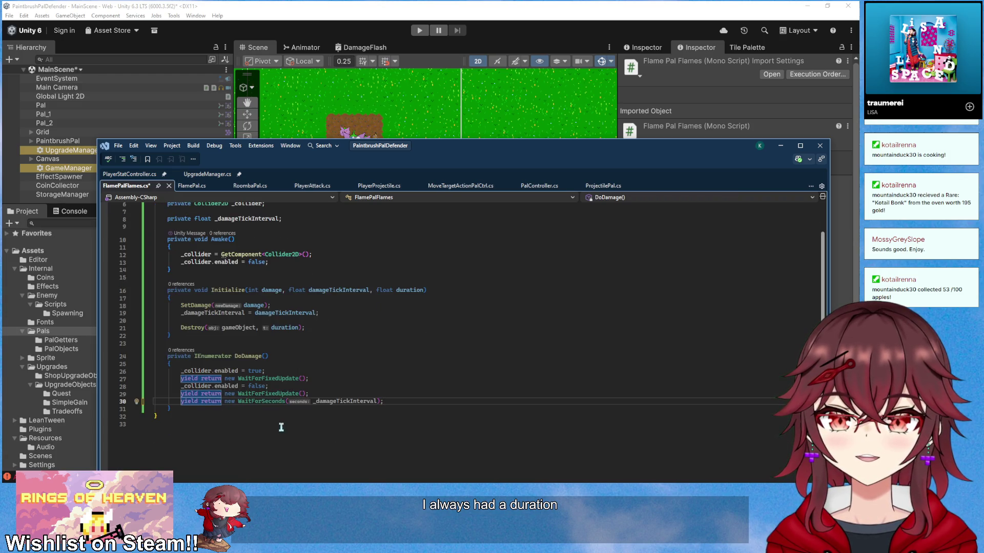
# - Add a private IEnumerator DestroyCoroutine method after Initialize
pyautogui.scroll(1, 341, 422)
pyautogui.click(270, 361)
pyautogui.press('Return')
pyautogui.press('Return')
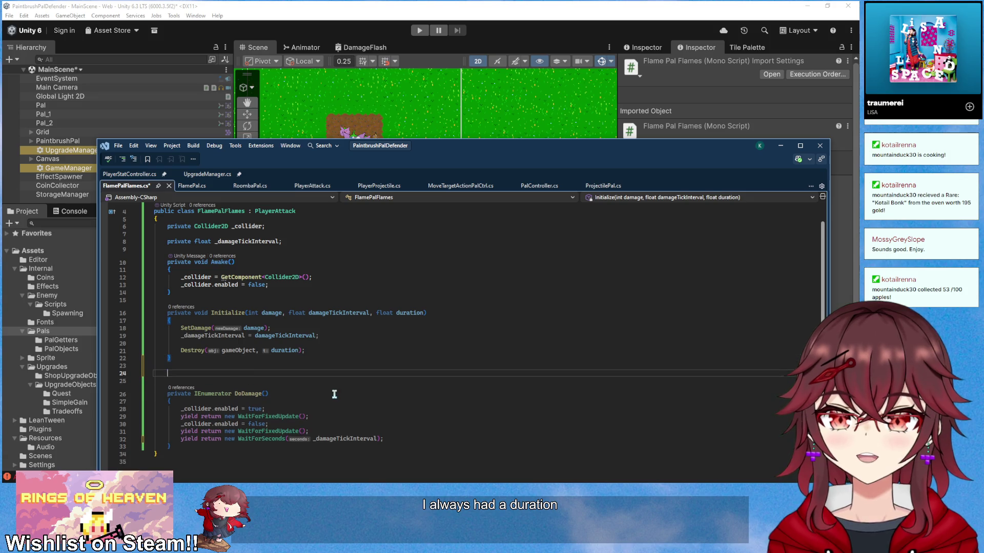
pyautogui.write('private IEnumerator ')
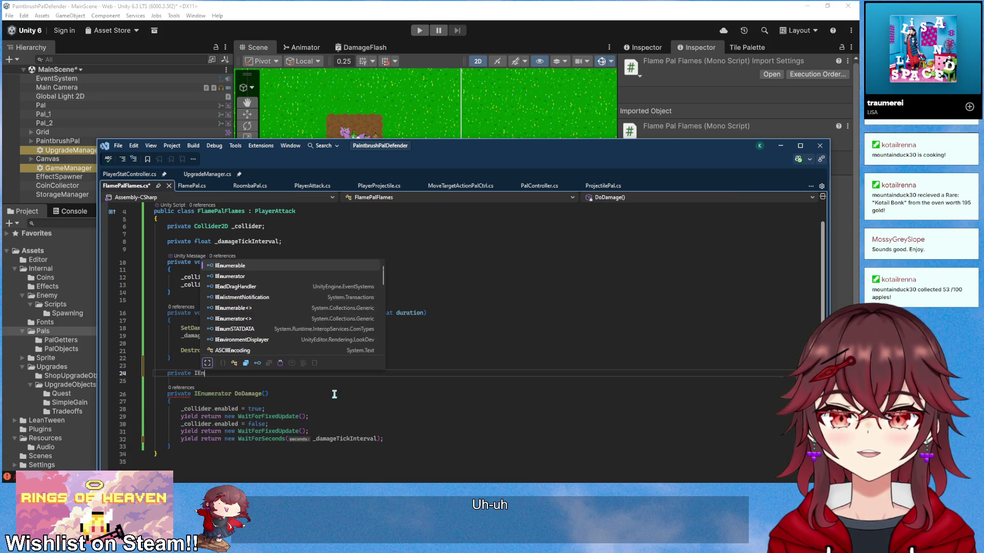
pyautogui.write('Dest')
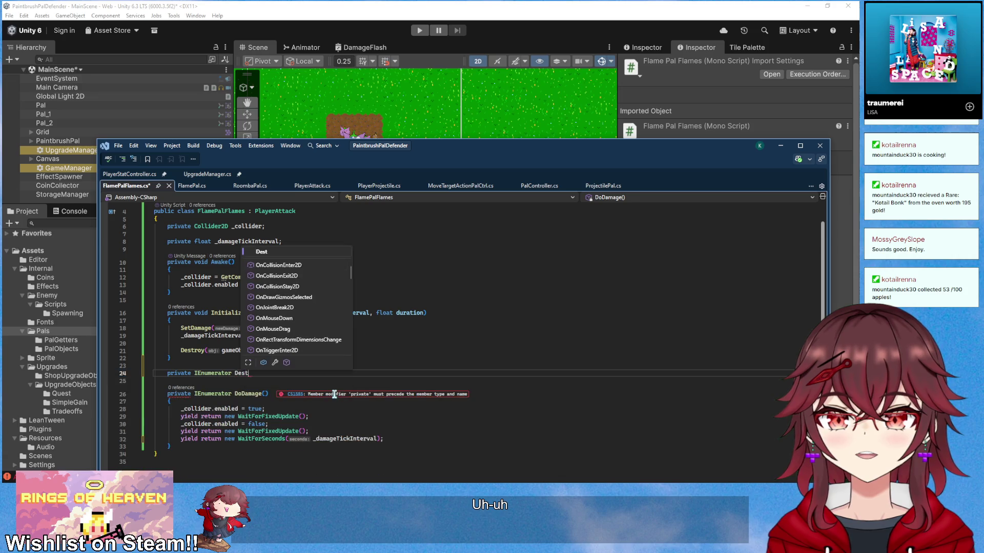
pyautogui.write('(')
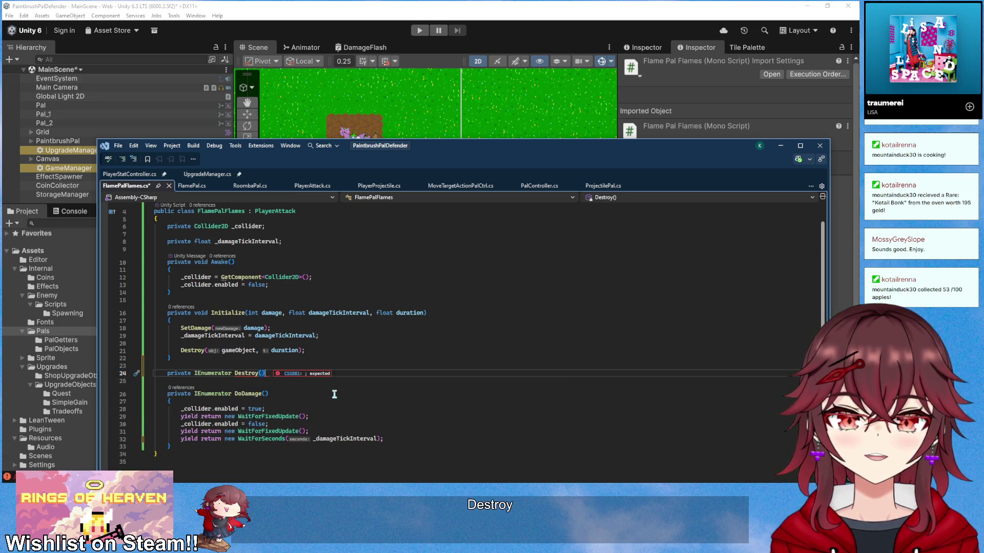
pyautogui.write('(')
pyautogui.write('tine')
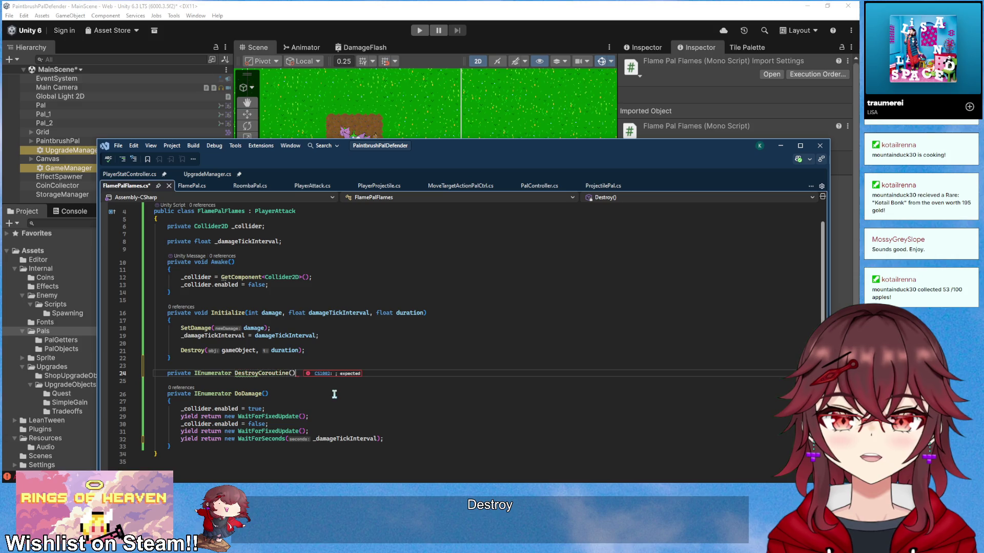
pyautogui.press('End')
pyautogui.press('Return')
pyautogui.write('{')
# - Declare a private Coroutine _damageCoroutine field initialized to null
pyautogui.click(324, 243)
pyautogui.press('Return')
pyautogui.write('private Coroutine')
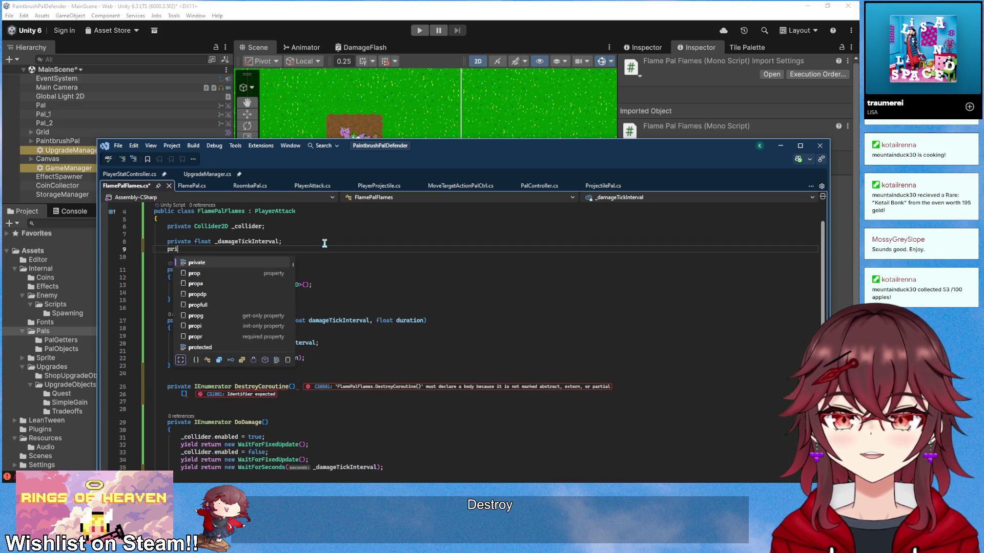
pyautogui.press('Tab')
pyautogui.write('= null')
# - In Initialize, set _damageCoroutine = StartCoroutine(DoDamage()) and add another StartCoroutine call
pyautogui.click(261, 249)
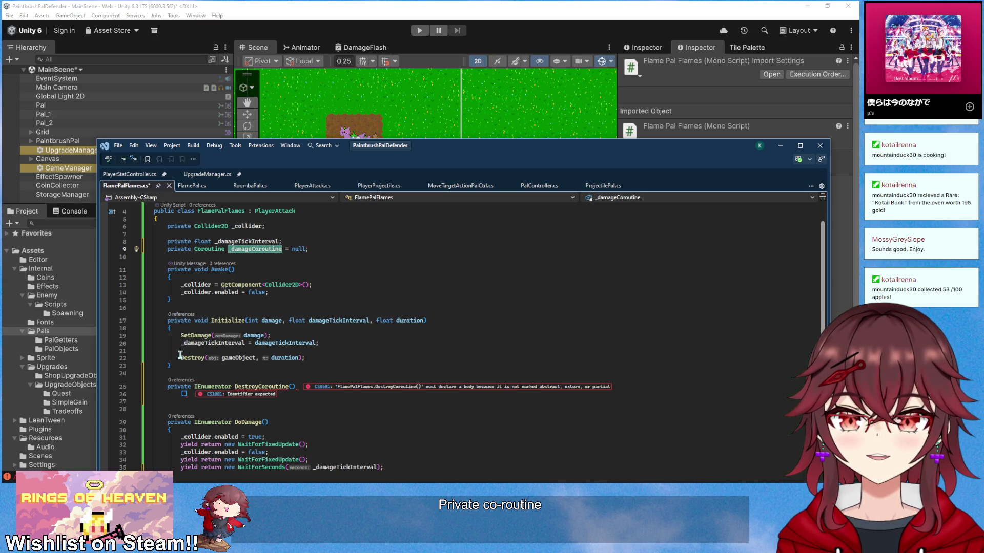
pyautogui.click(231, 351)
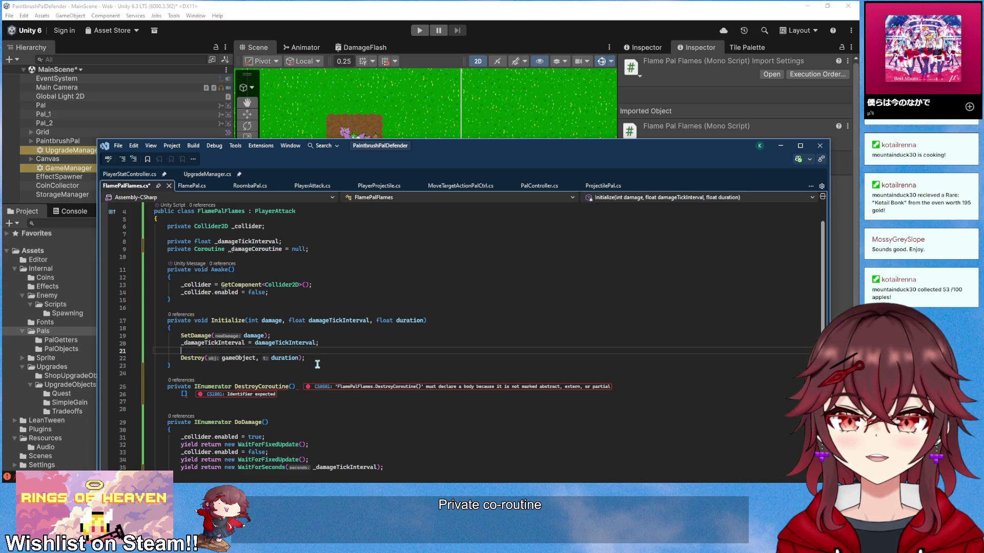
pyautogui.press('Return')
pyautogui.press('Return')
pyautogui.write('= StartCoroutine(DoDamage());')
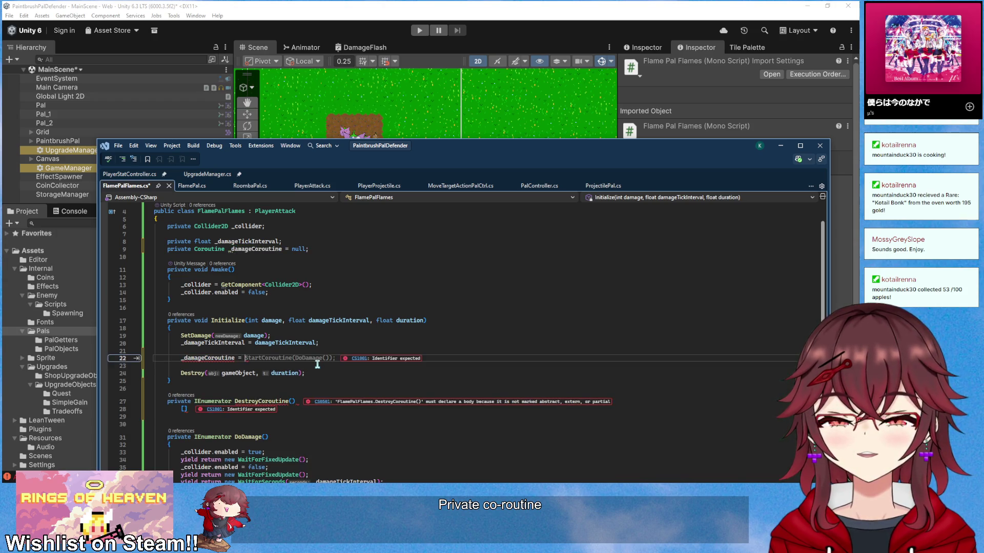
pyautogui.press('Return')
pyautogui.write('tartC')
pyautogui.press('Tab')
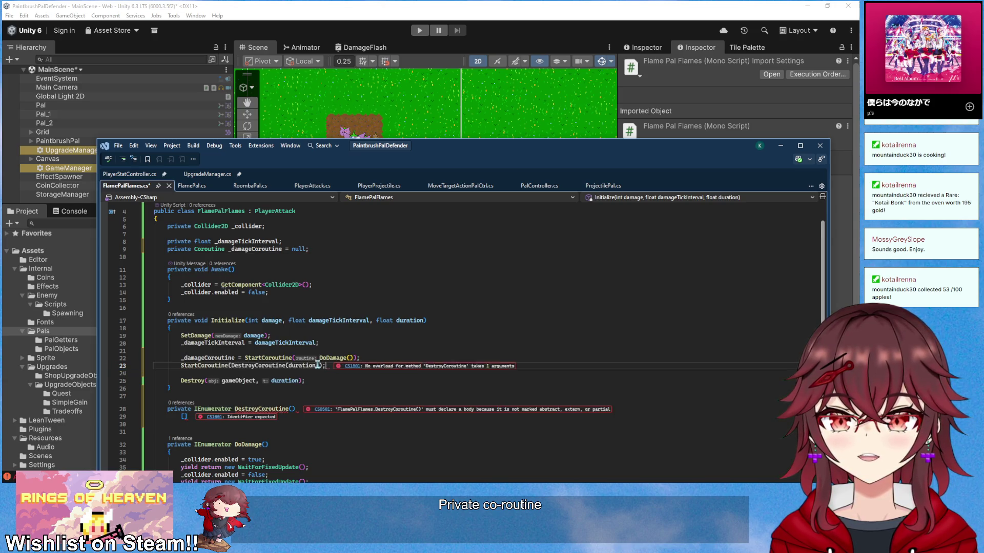
# - Give DestroyCoroutine a float duration parameter and open its body
pyautogui.scroll(-1, 307, 397)
pyautogui.click(292, 385)
pyautogui.write('(float duration)')
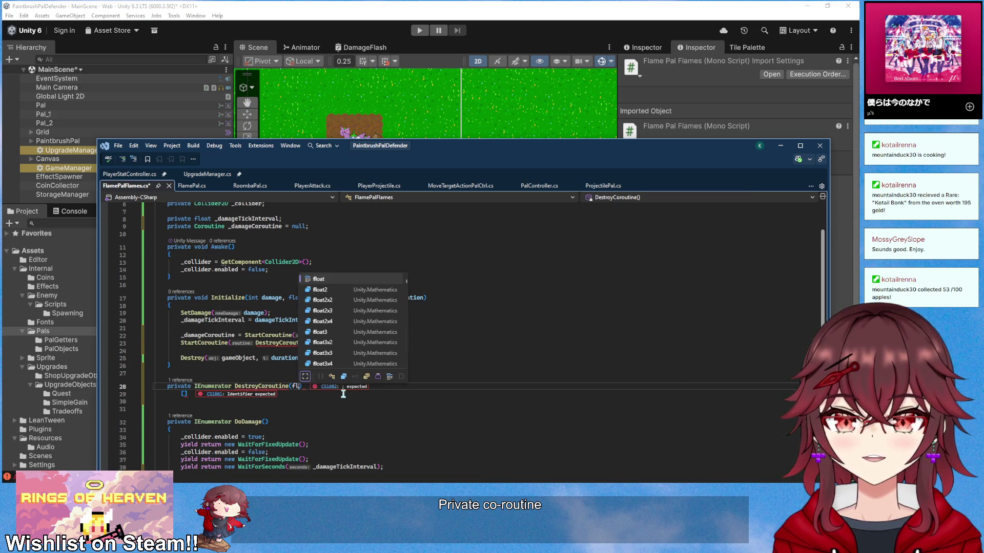
pyautogui.click(343, 394)
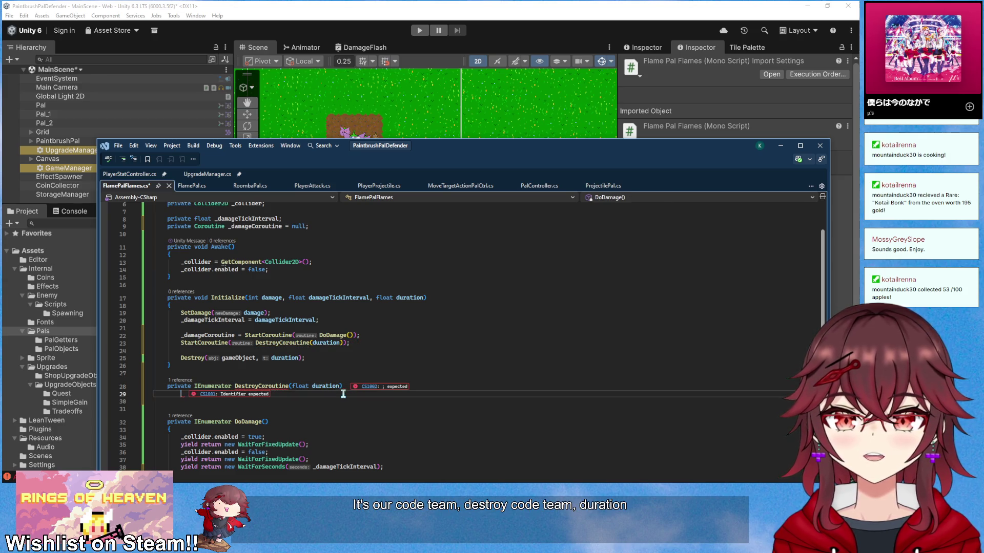
pyautogui.press('Return')
# - Make DestroyCoroutine wait for duration, stop _damageCoroutine if running, then Destroy(gameObject)
pyautogui.scroll(-1, 343, 414)
pyautogui.scroll(-1, 344, 414)
pyautogui.write('yield re')
pyautogui.press('Tab')
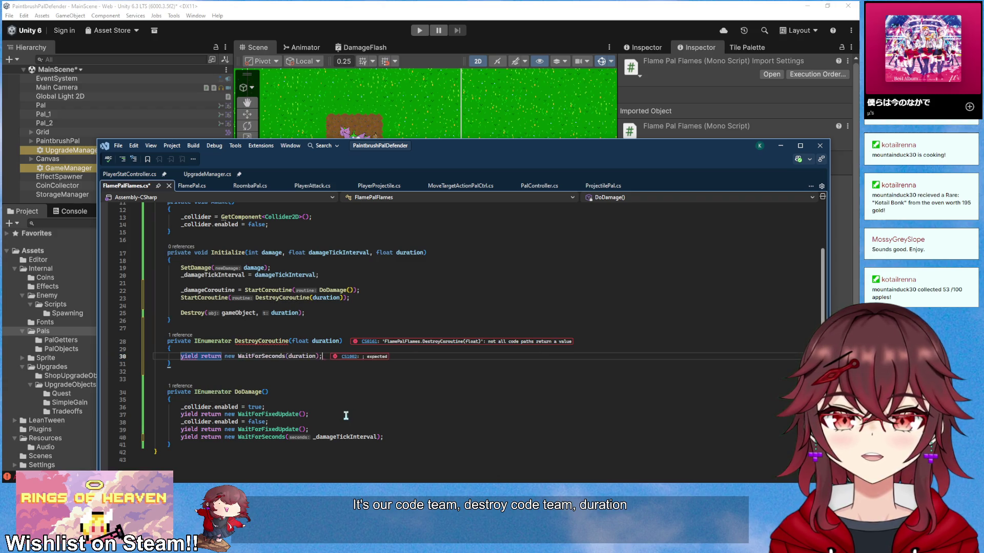
pyautogui.press('Return')
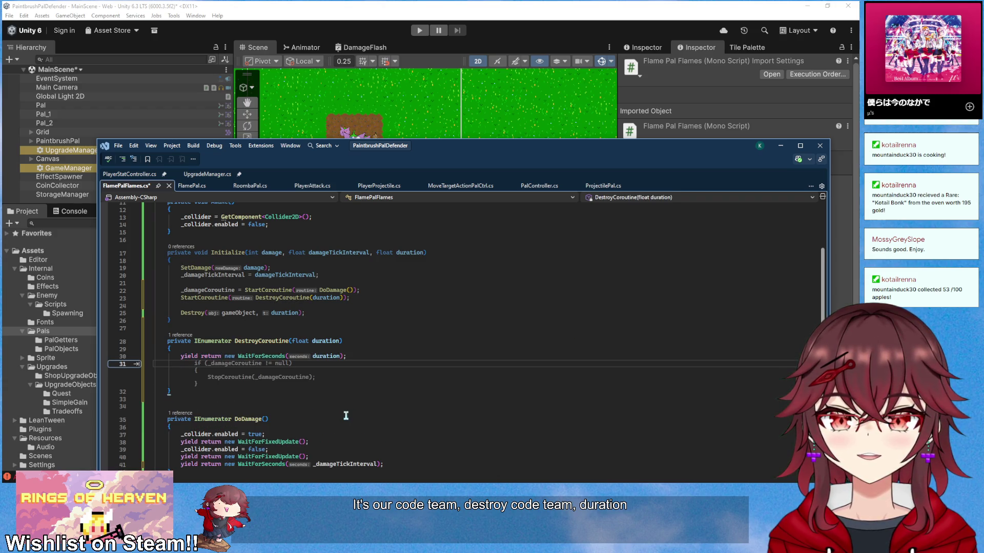
pyautogui.press('Tab')
pyautogui.moveTo(153, 364)
pyautogui.mouseDown()
pyautogui.moveTo(347, 380)
pyautogui.moveTo(327, 380)
pyautogui.mouseUp()
pyautogui.click(297, 388)
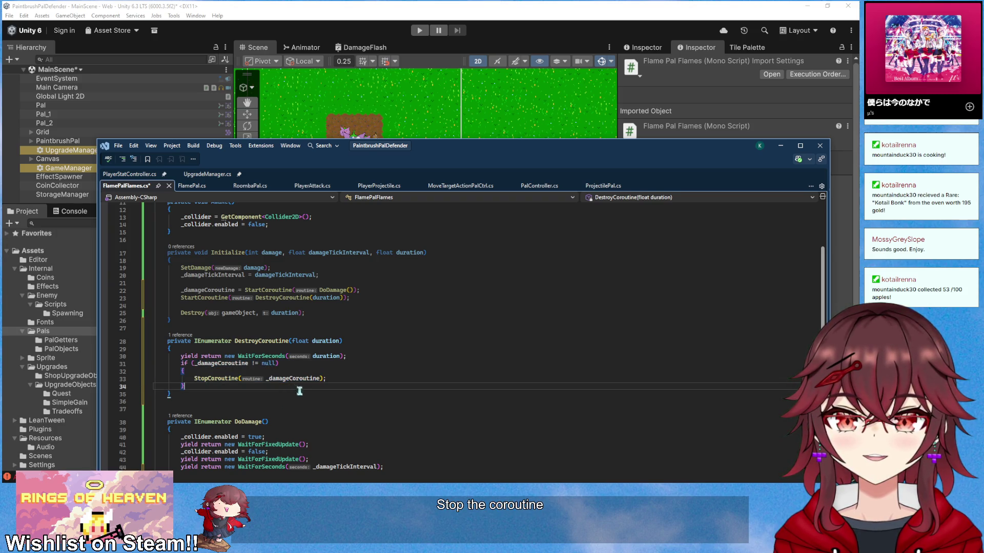
pyautogui.press('Return')
pyautogui.press('Return')
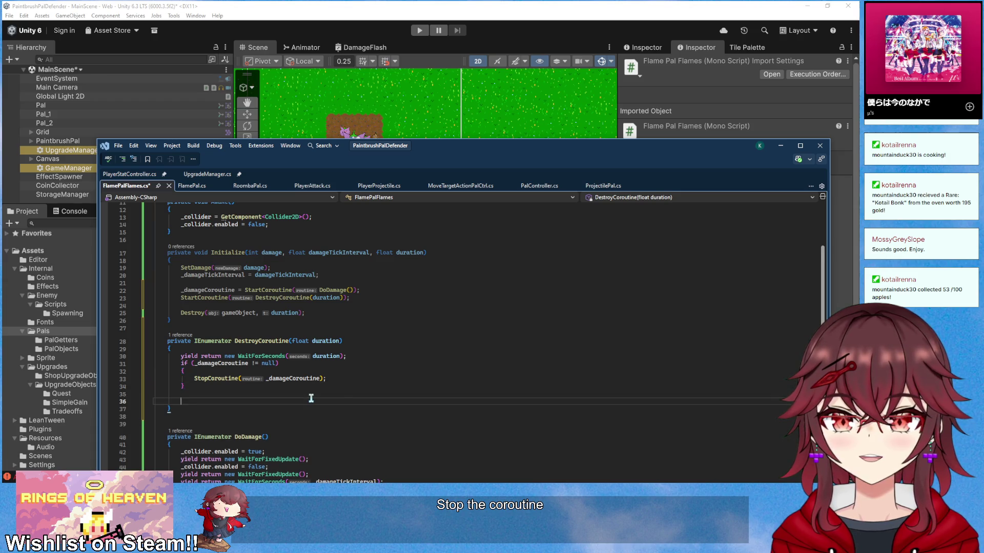
pyautogui.write('Destroy(game')
pyautogui.press('Tab')
pyautogui.write(');')
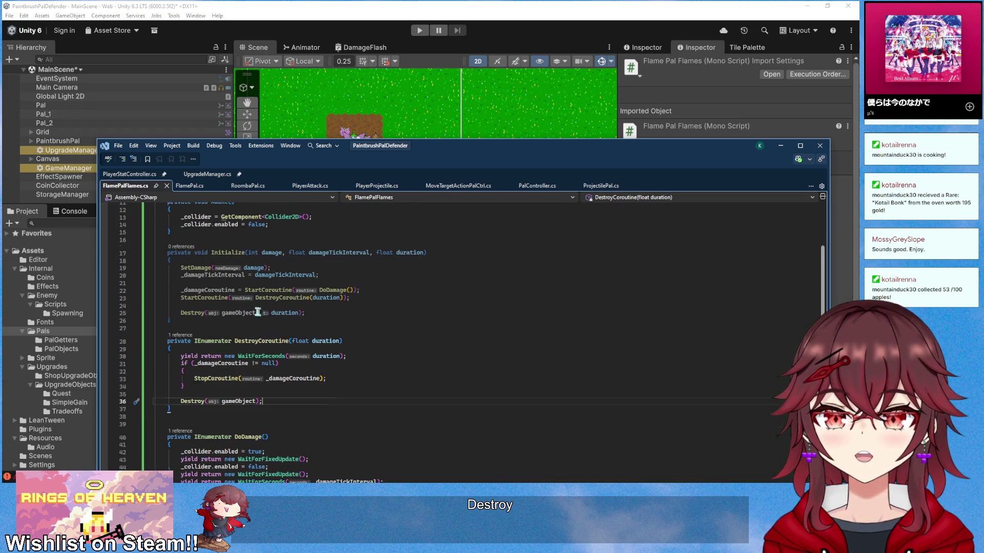
# - Change Initialize's access level from private to public
pyautogui.scroll(2, 260, 313)
pyautogui.doubleClick(175, 298)
pyautogui.write('puli')
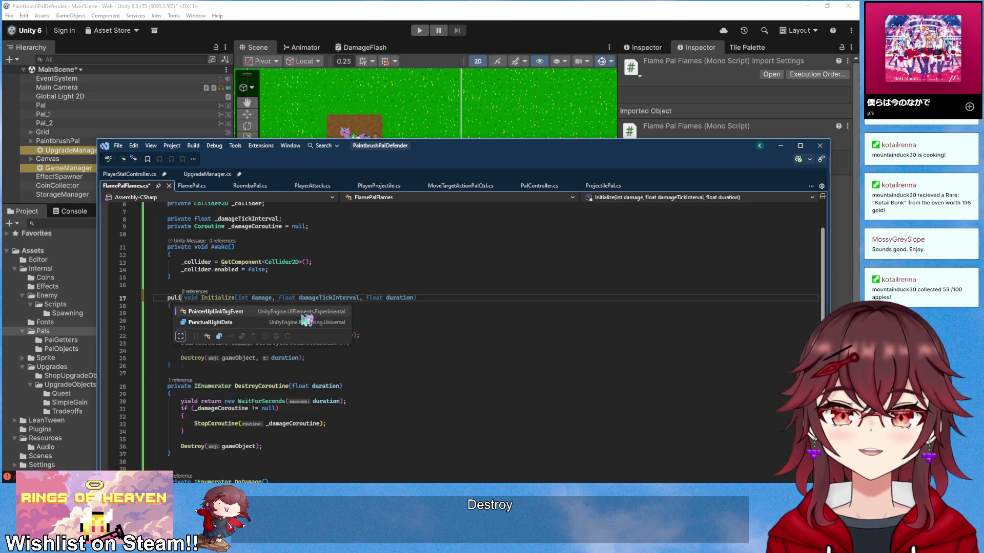
pyautogui.press('BackSpace')
pyautogui.press('BackSpace')
pyautogui.write('b')
pyautogui.press('Tab')
pyautogui.press('Up')
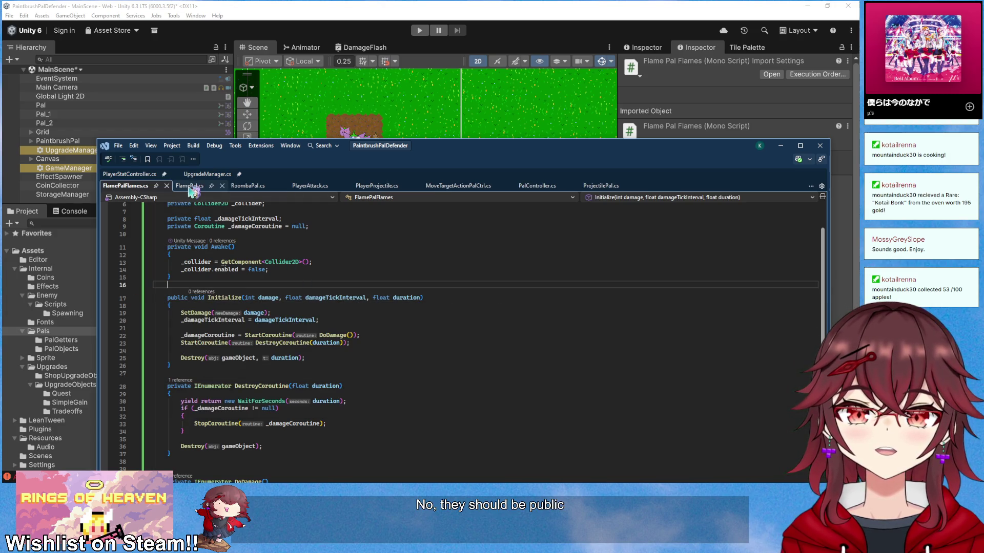
# - In FlamePal.cs, add the flame drop Instantiate line and an Initialize call on it, then save
pyautogui.click(189, 186)
pyautogui.scroll(-2, 293, 339)
pyautogui.click(300, 263)
pyautogui.scroll(-12, 321, 341)
pyautogui.scroll(-4, 309, 342)
pyautogui.click(328, 330)
pyautogui.press('Return')
pyautogui.press('Return')
pyautogui.press('Tab')
pyautogui.press('Return')
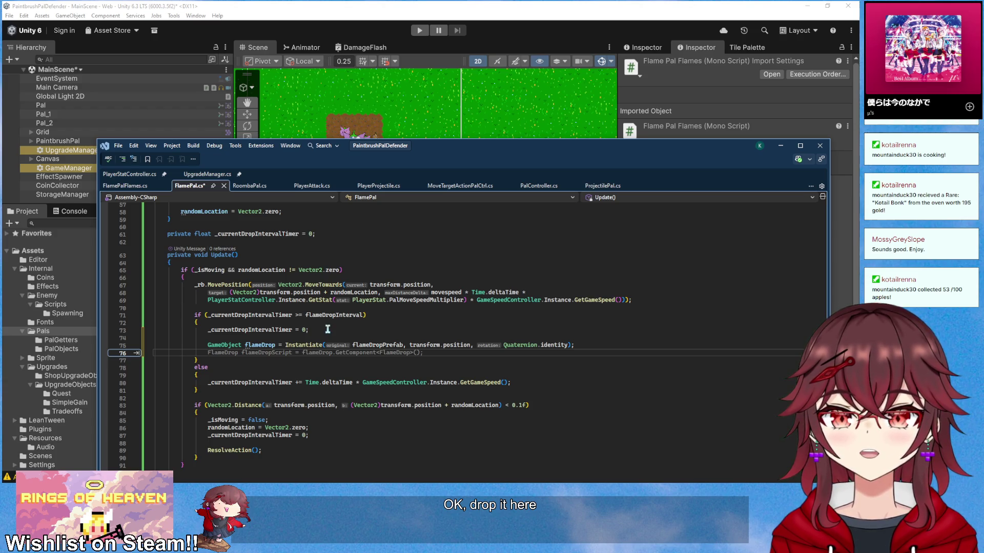
pyautogui.write('flameD')
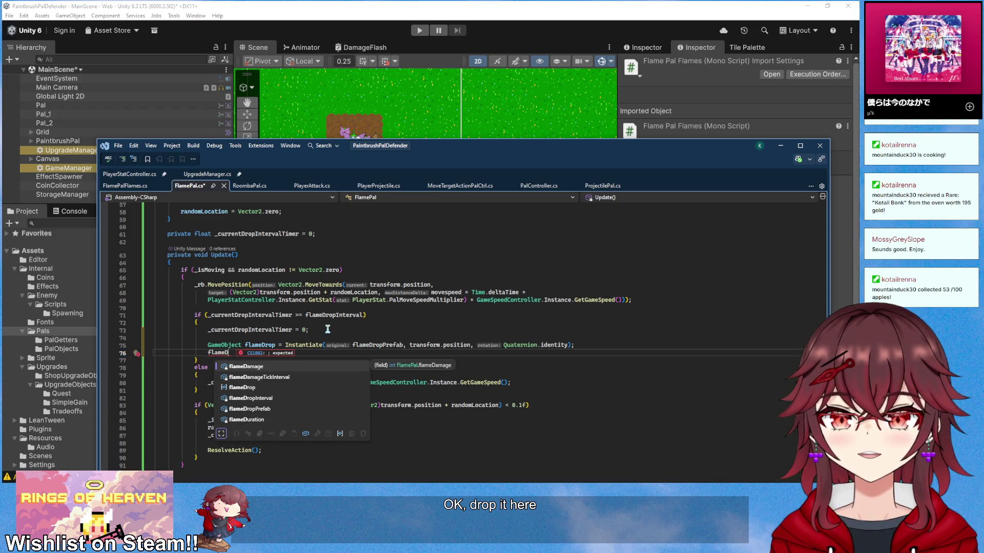
pyautogui.write('rop.')
pyautogui.press('Tab')
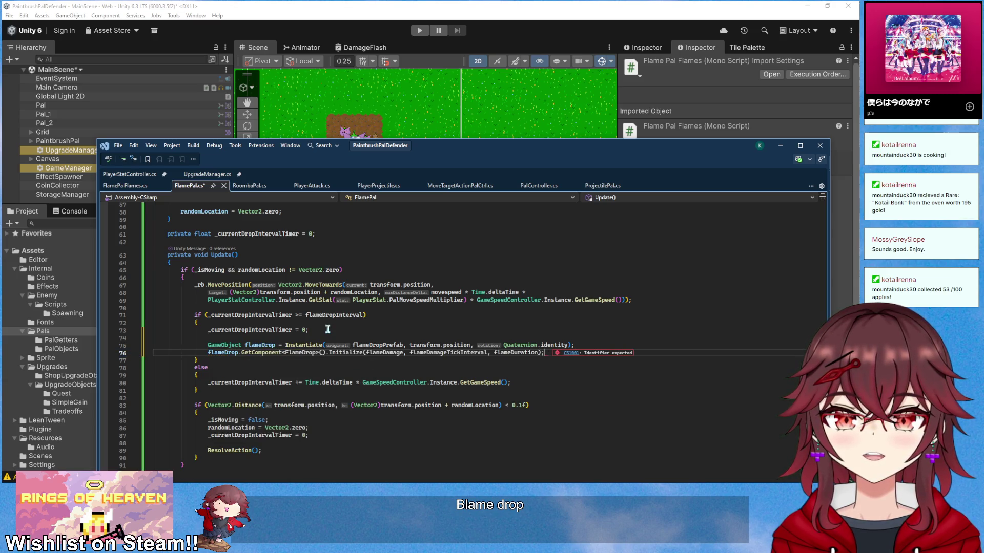
pyautogui.hotkey('ctrl', 's')
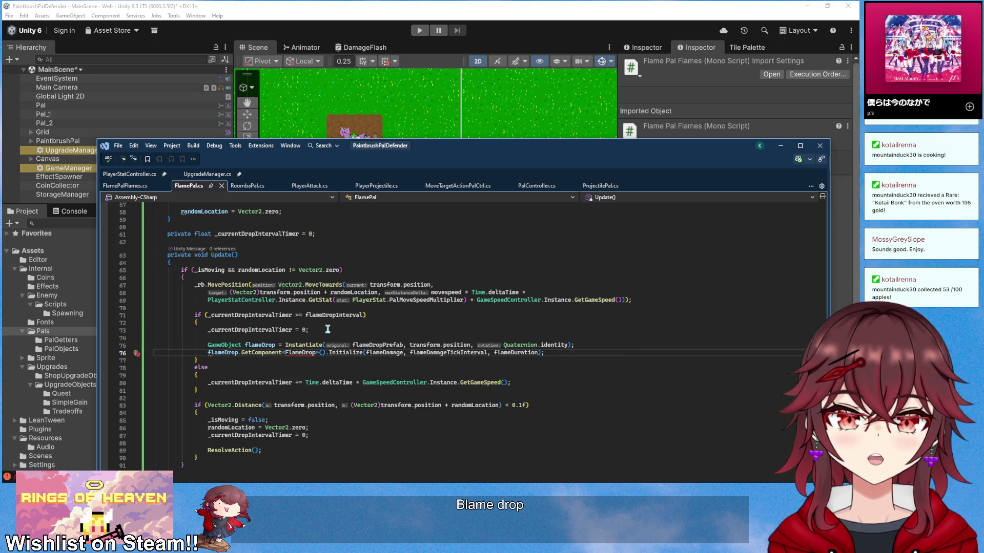
# - Correct the GetComponent type in the Initialize line from FlameDrop to FlamePalFlames
pyautogui.click(113, 188)
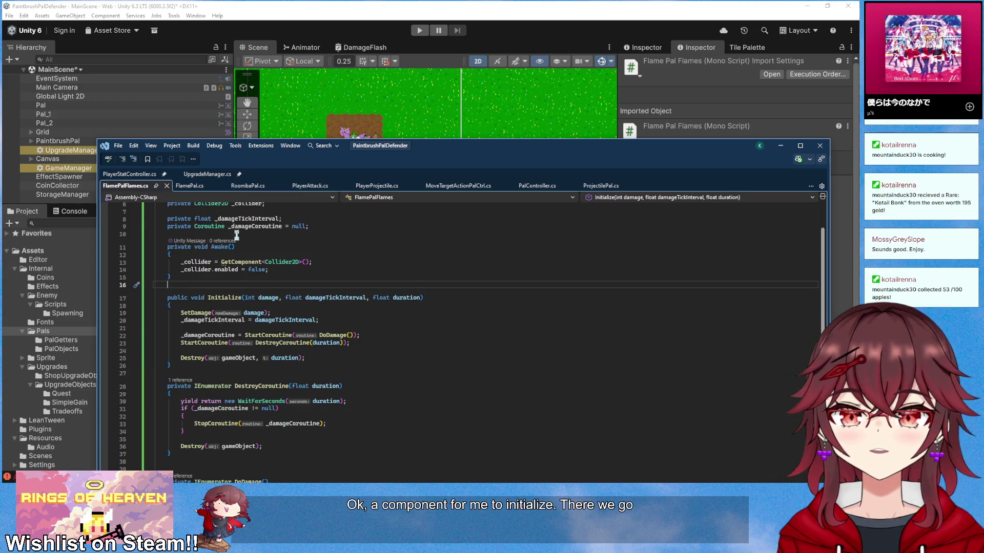
pyautogui.click(194, 186)
pyautogui.doubleClick(300, 353)
pyautogui.hotkey('ctrl', 'v')
pyautogui.click(408, 324)
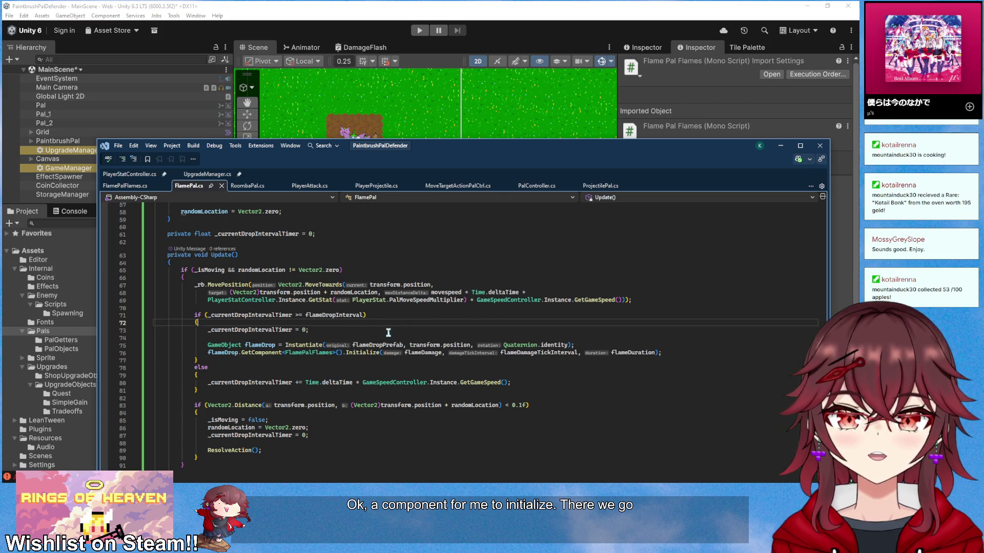
pyautogui.scroll(3, 388, 332)
pyautogui.scroll(8, 389, 333)
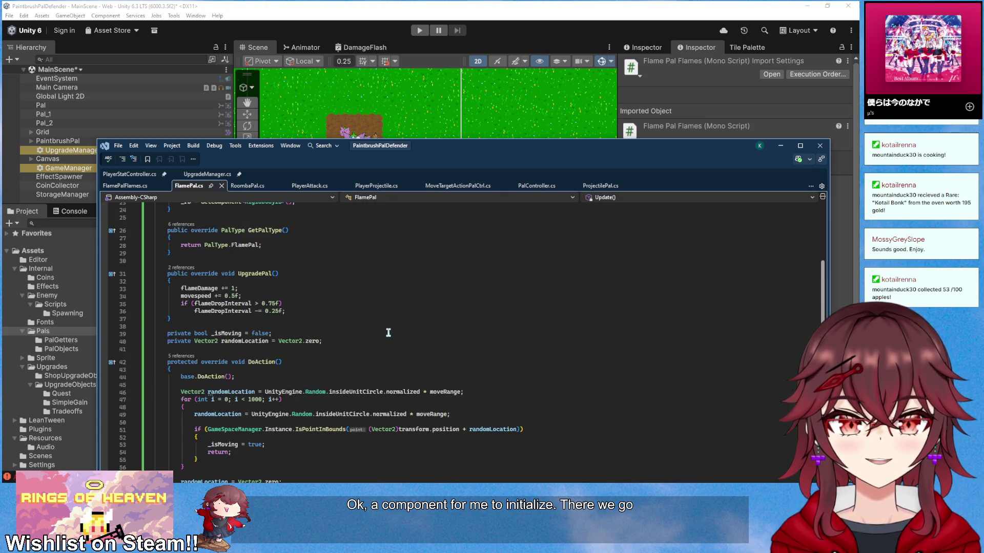
pyautogui.scroll(-15, 389, 332)
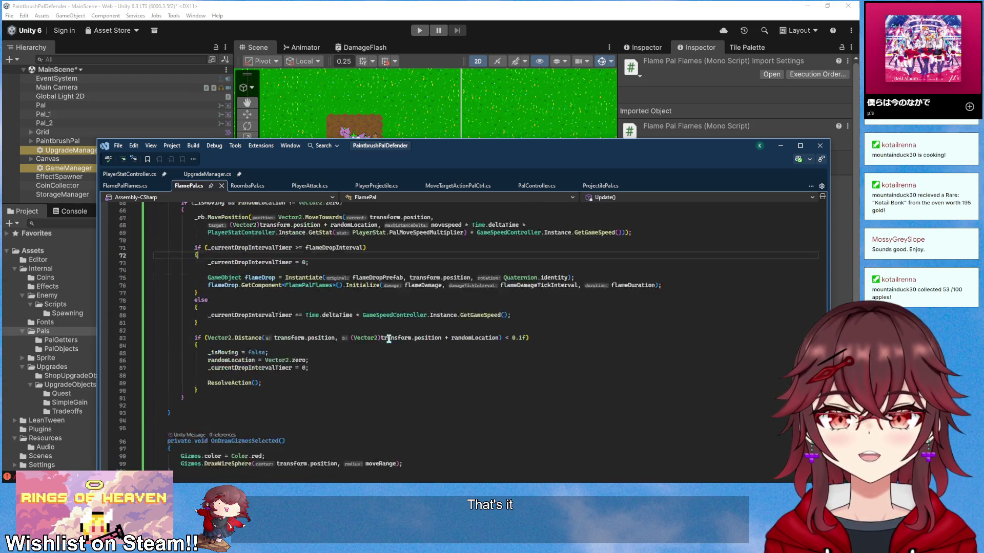
pyautogui.scroll(20, 388, 339)
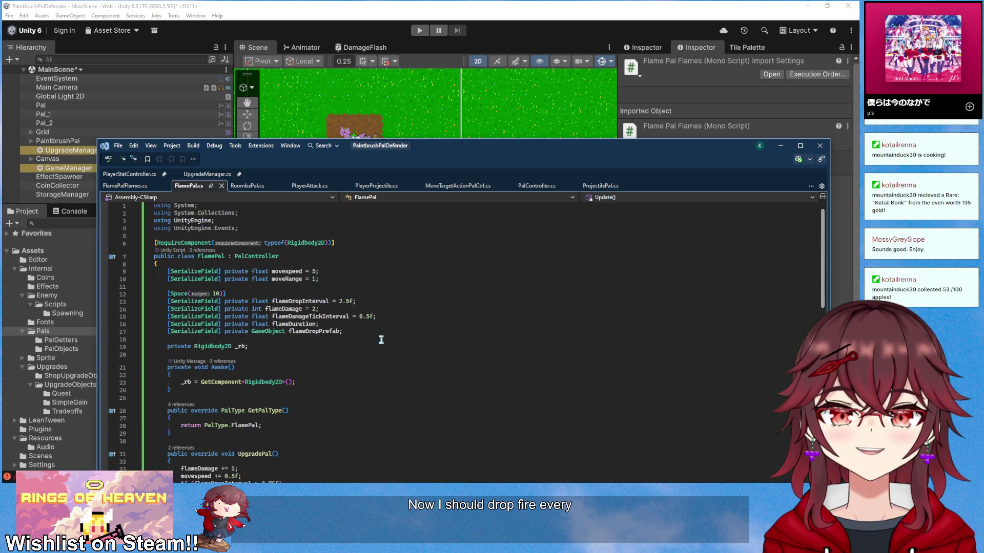
# - Create an empty GameObject named FlamePalFlames and reset its Transform to the origin
pyautogui.moveTo(451, 147); pyautogui.dragTo(983, 154)
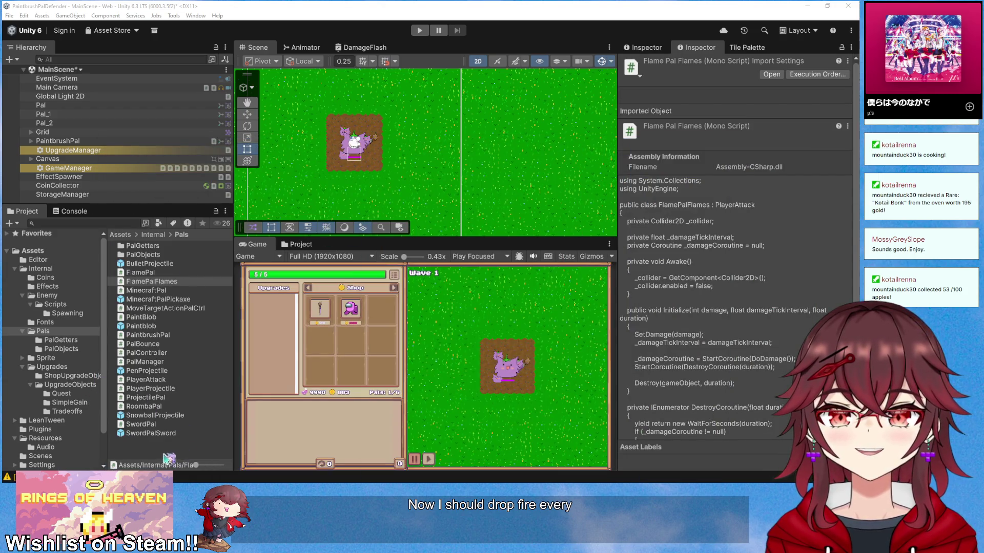
pyautogui.click(170, 457)
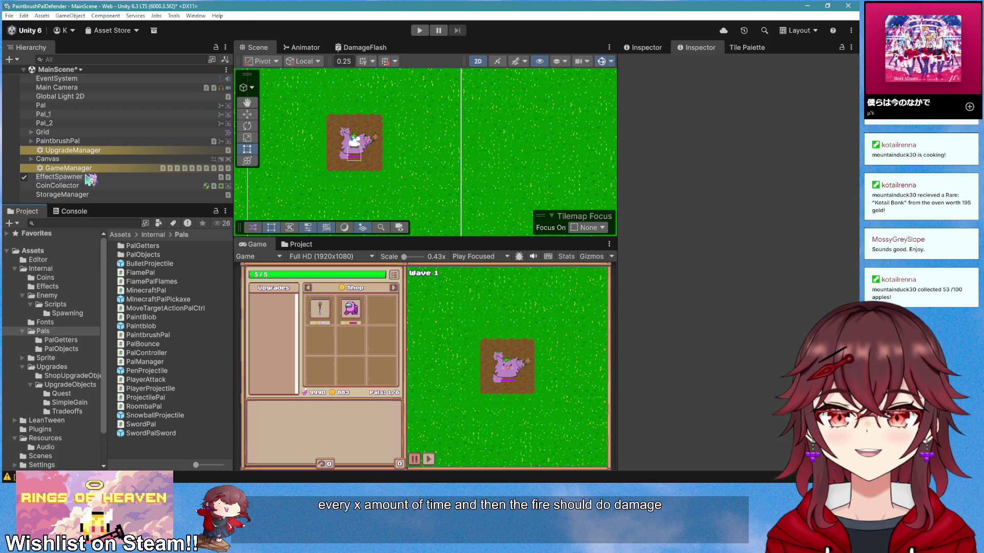
pyautogui.rightClick(98, 205)
pyautogui.click(151, 348)
pyautogui.write('FlamePalFlam')
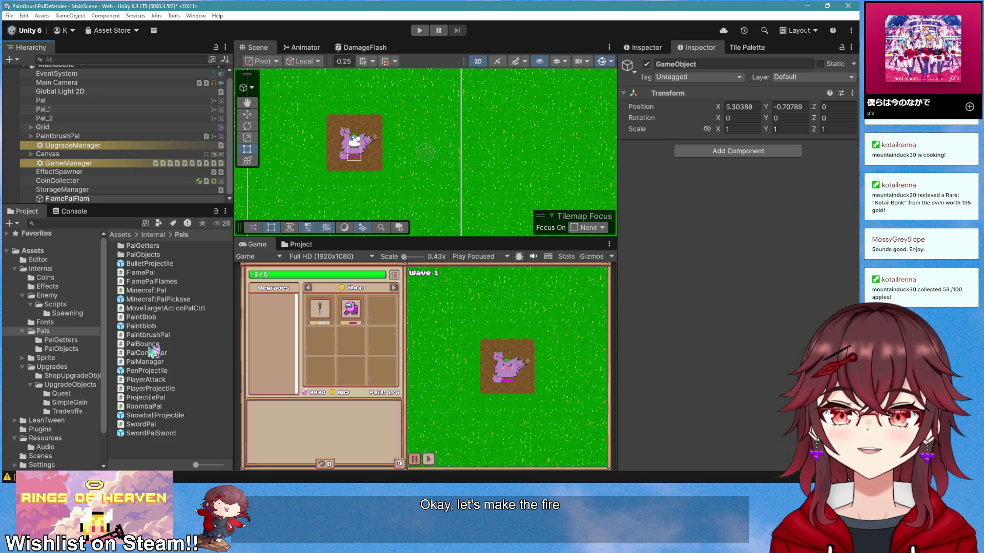
pyautogui.write('es')
pyautogui.press('Return')
pyautogui.rightClick(708, 94)
pyautogui.click(738, 155)
# - Add an Animator and a Sprite Renderer component to FlamePalFlames
pyautogui.click(738, 153)
pyautogui.write('anim')
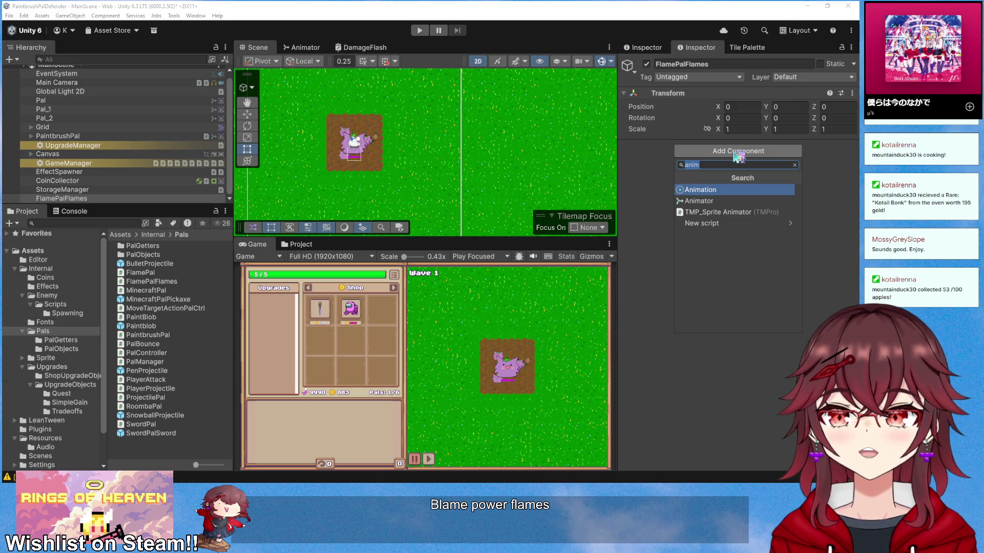
pyautogui.write('ani')
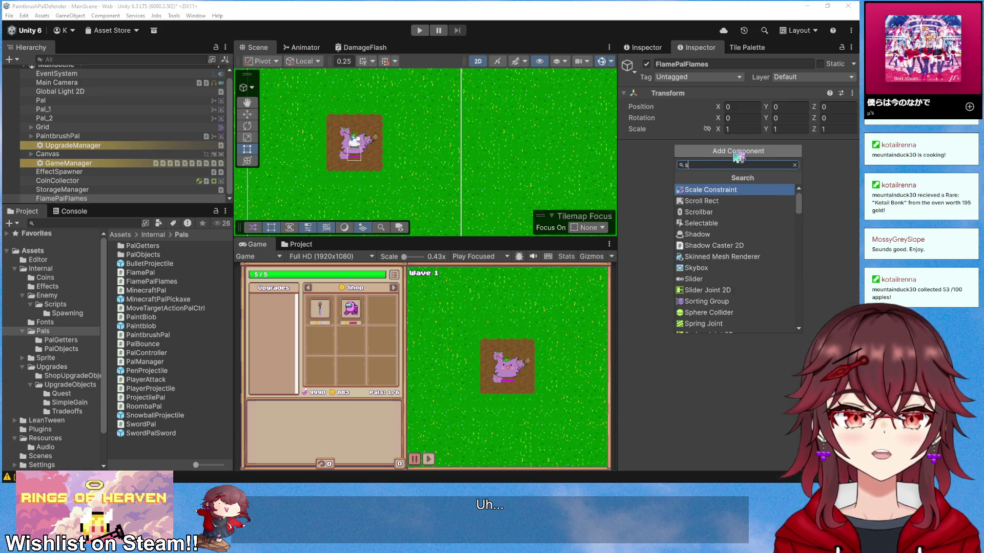
pyautogui.press('Down')
pyautogui.press('Return')
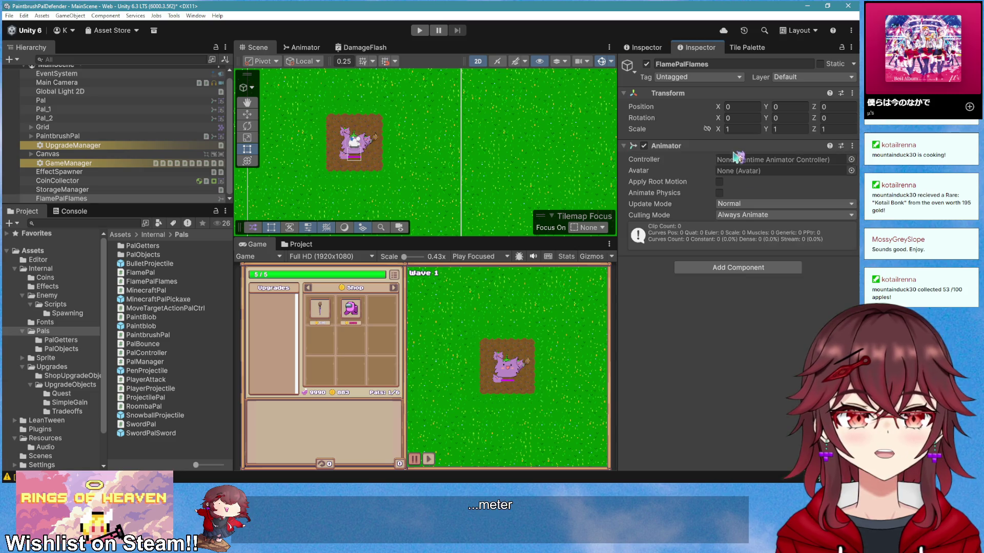
pyautogui.click(736, 267)
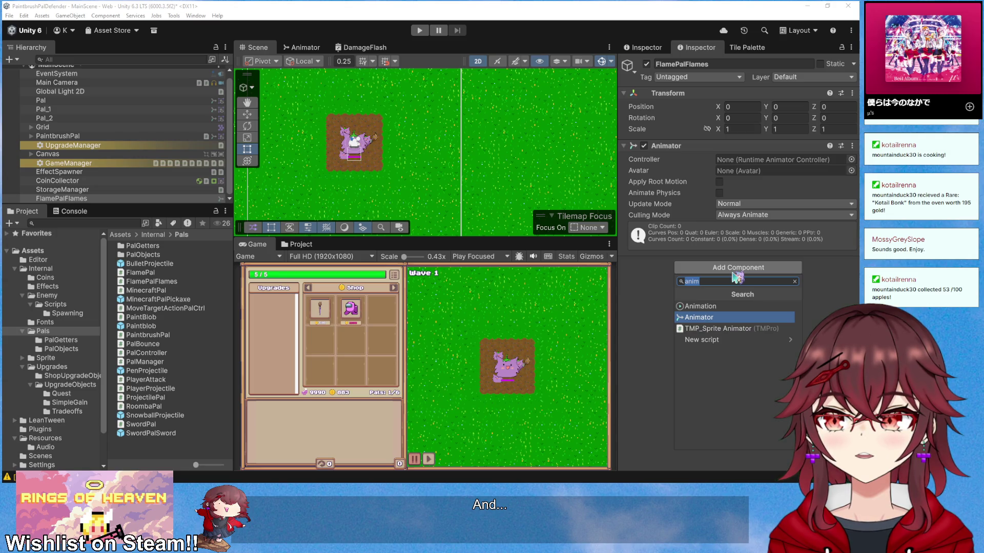
pyautogui.write('sprit')
pyautogui.press('Down')
pyautogui.press('Return')
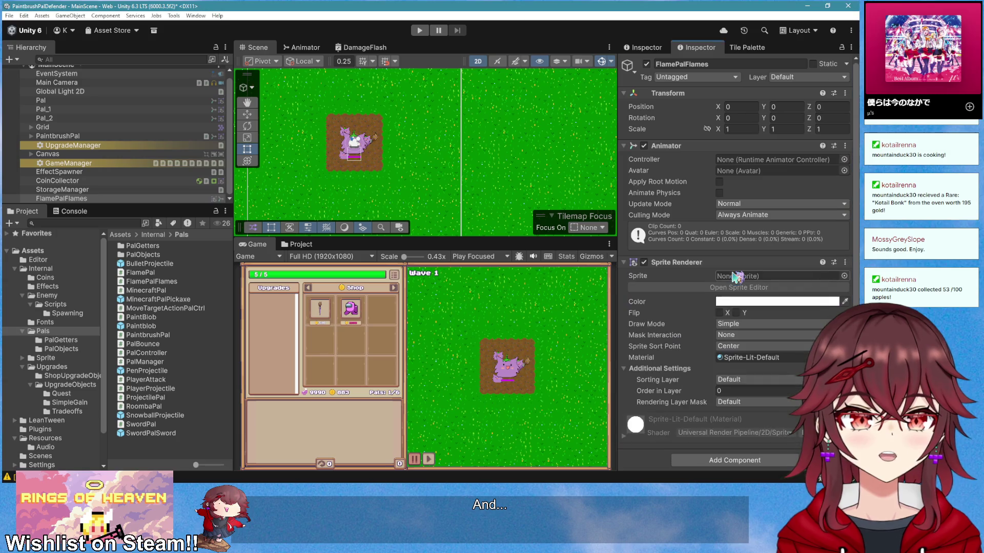
# - Assign the Frame_0 sprite, move the flame to X 7.96, and select the fire sprite asset
pyautogui.click(841, 278)
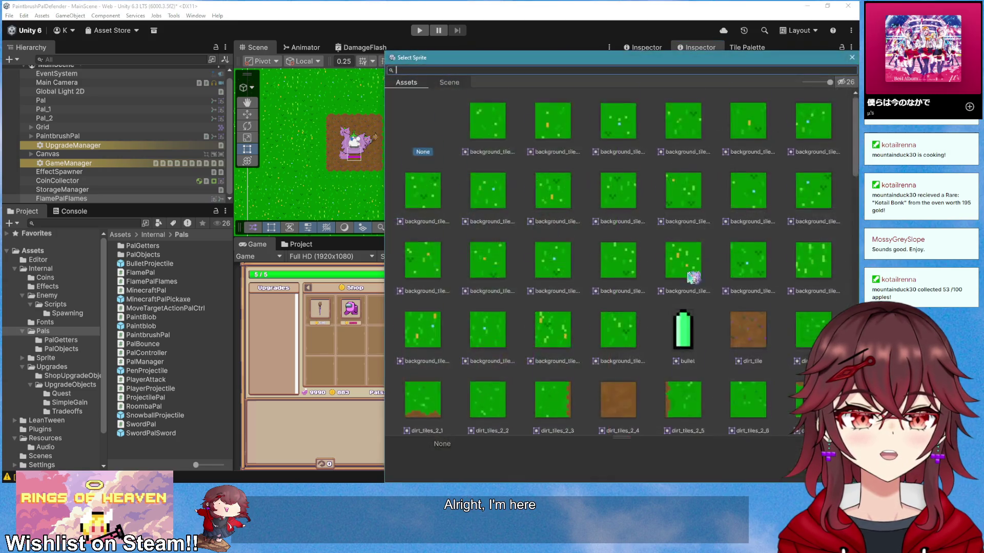
pyautogui.scroll(3, 690, 279)
pyautogui.doubleClick(686, 277)
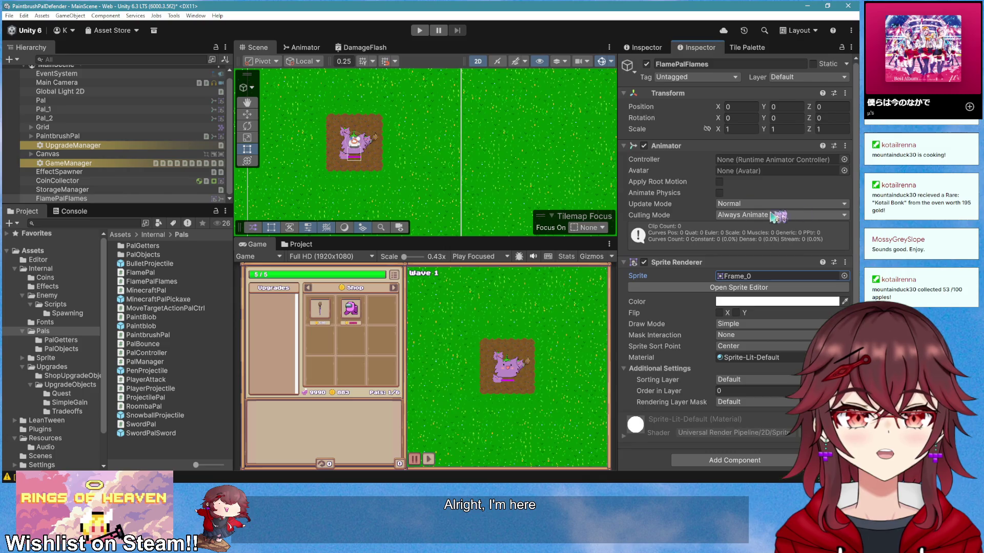
pyautogui.press('w')
pyautogui.moveTo(376, 154); pyautogui.dragTo(496, 149)
pyautogui.press('f')
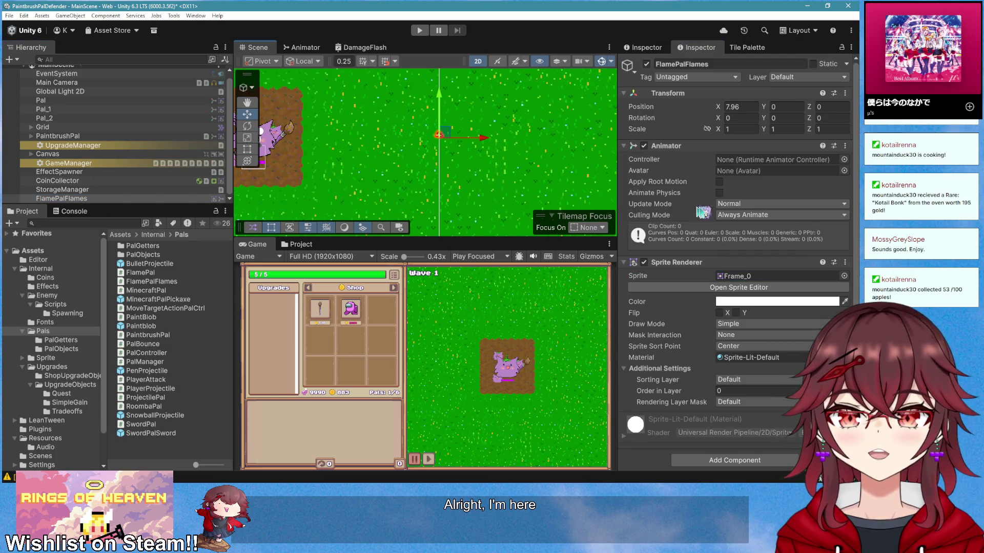
pyautogui.click(755, 276)
pyautogui.click(131, 290)
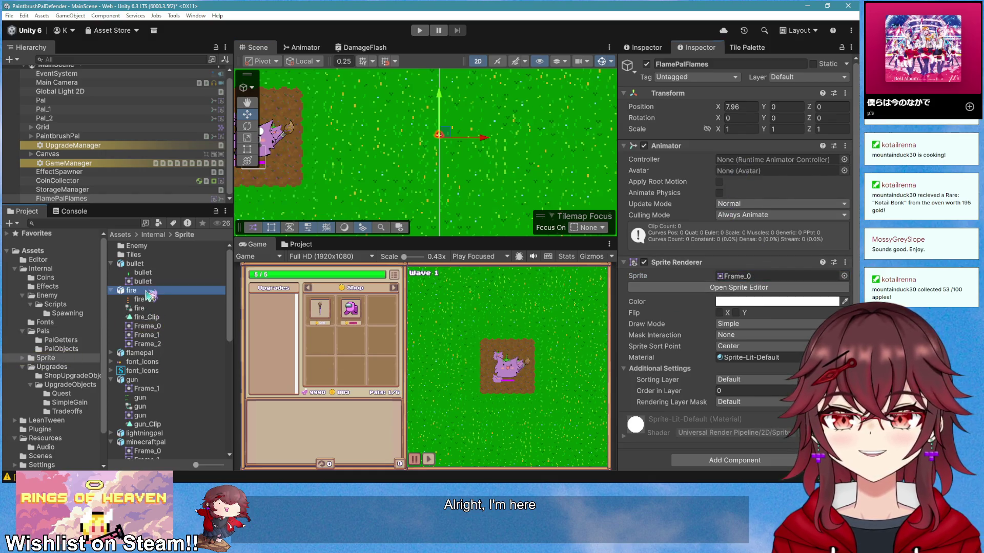
# - Set the fire sprite's Pixels Per Unit to 16 and apply the import settings
pyautogui.scroll(-5, 823, 267)
pyautogui.scroll(-4, 822, 267)
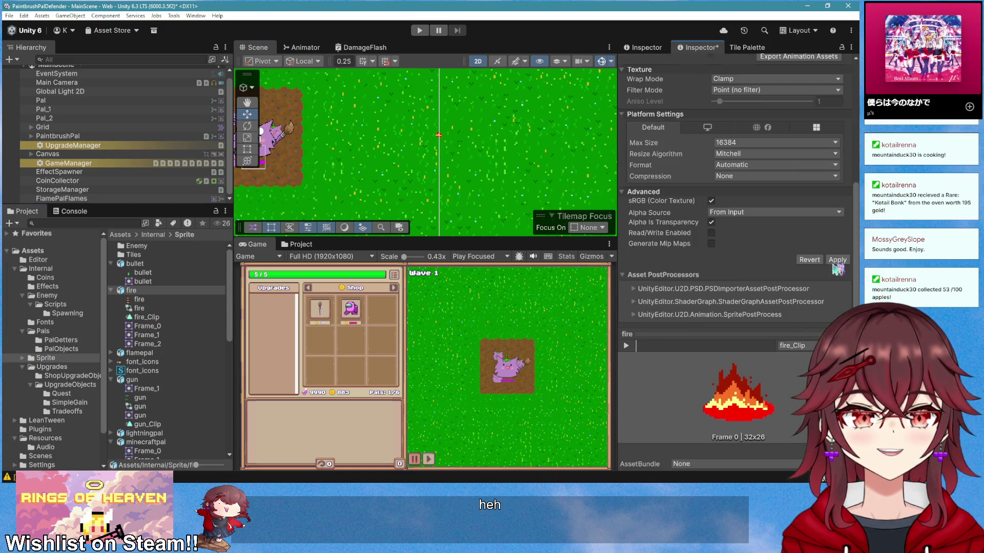
pyautogui.click(837, 261)
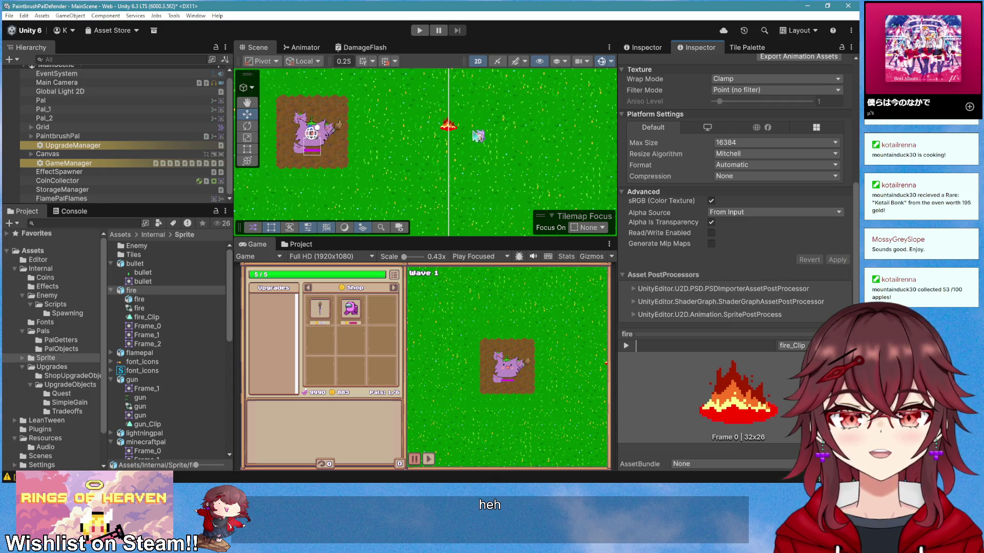
pyautogui.scroll(10, 769, 205)
pyautogui.click(753, 112)
pyautogui.write('16')
pyautogui.scroll(-5, 789, 260)
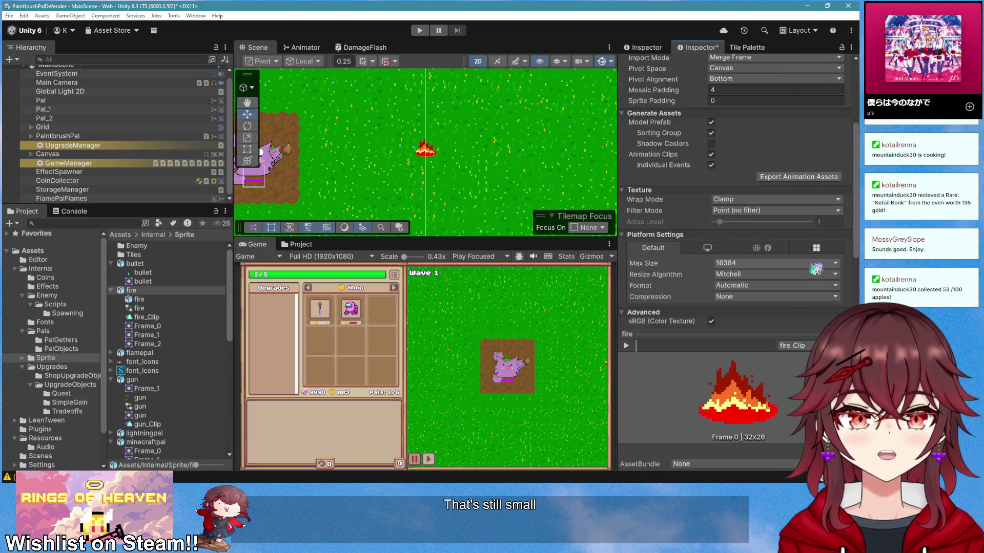
pyautogui.click(839, 261)
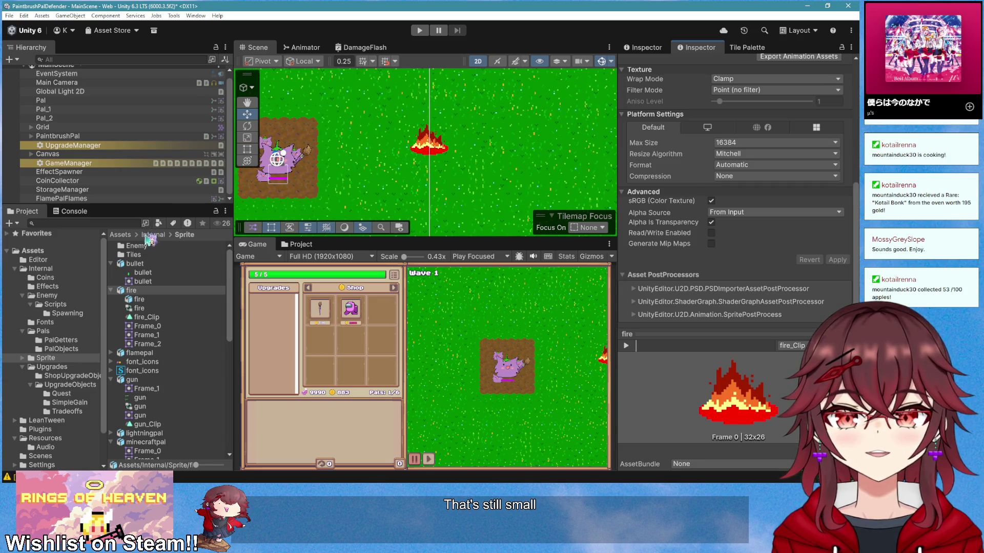
# - In the Sprite Editor, set the bottom and middle fire frames' pivots to Center
pyautogui.click(62, 199)
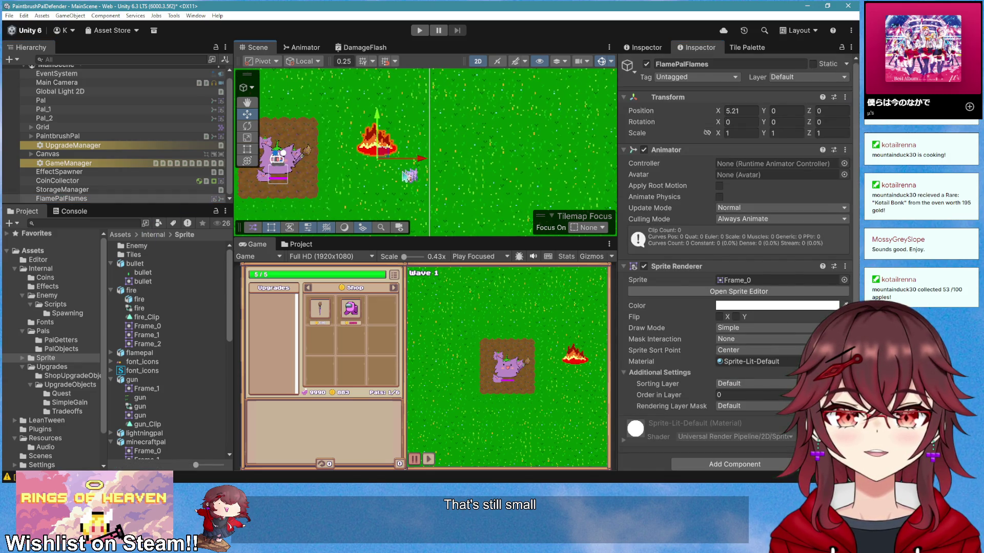
pyautogui.click(148, 290)
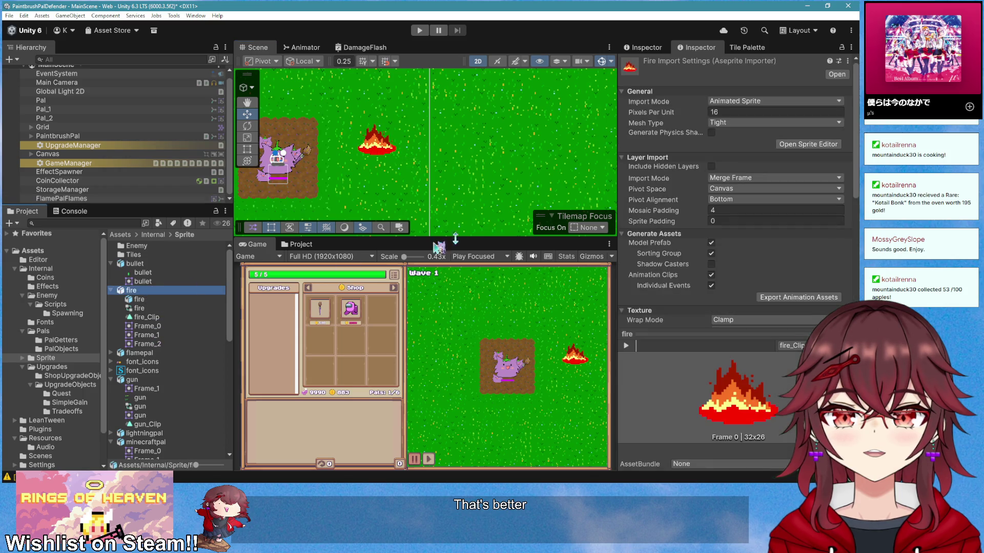
pyautogui.click(789, 144)
pyautogui.click(440, 259)
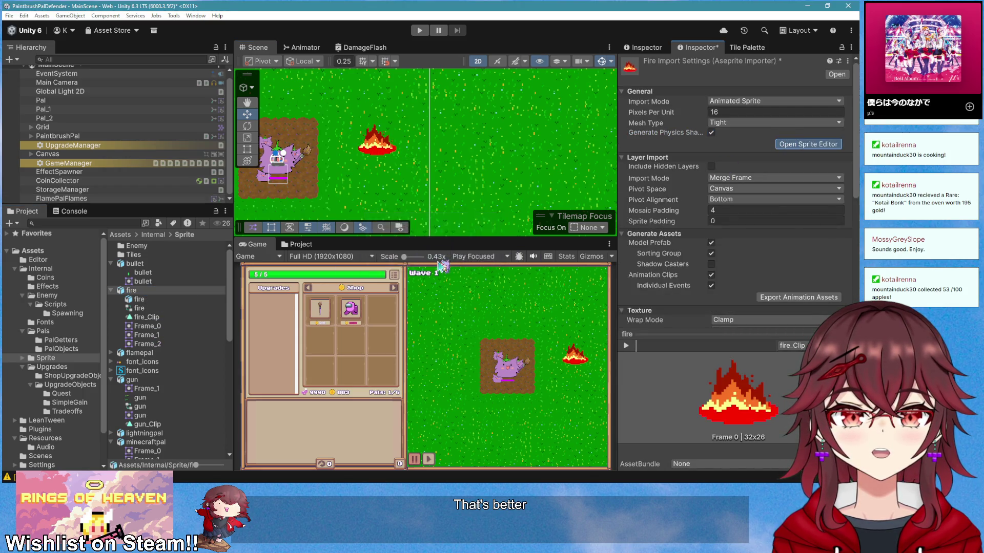
pyautogui.click(495, 418)
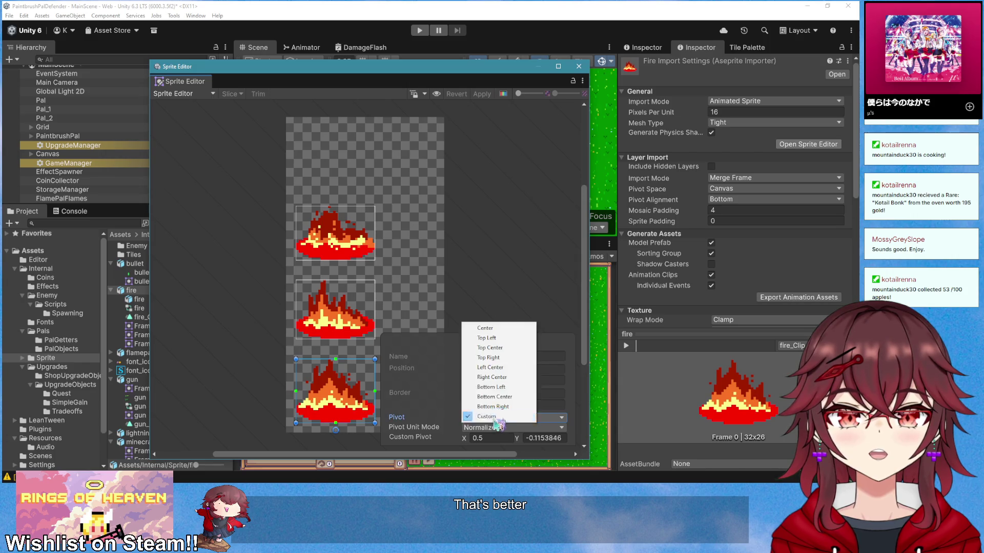
pyautogui.click(485, 328)
pyautogui.click(351, 327)
pyautogui.click(497, 417)
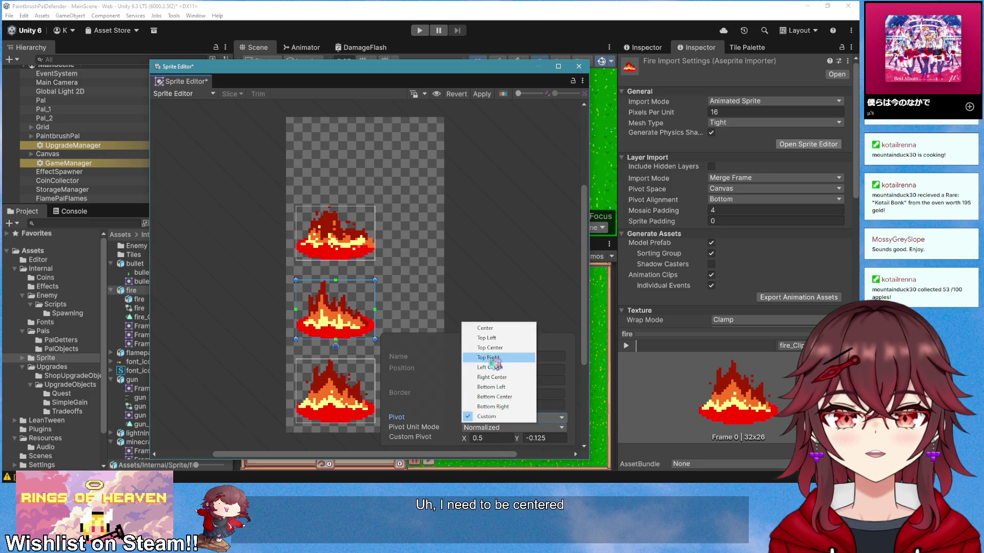
pyautogui.click(485, 328)
# - Change the fire frames' pivots to Bottom Center, apply, and close the Sprite Editor
pyautogui.click(357, 248)
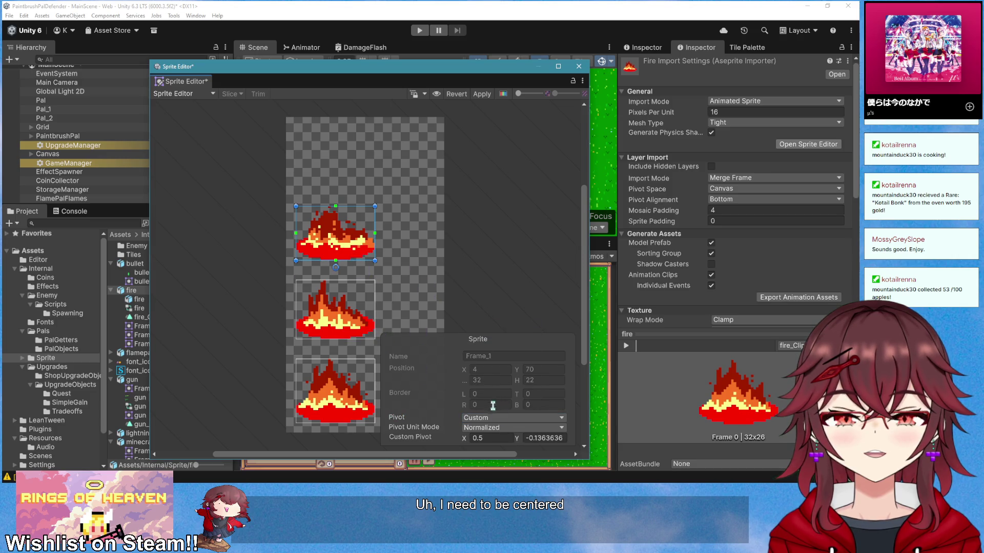
pyautogui.scroll(3, 347, 283)
pyautogui.click(524, 418)
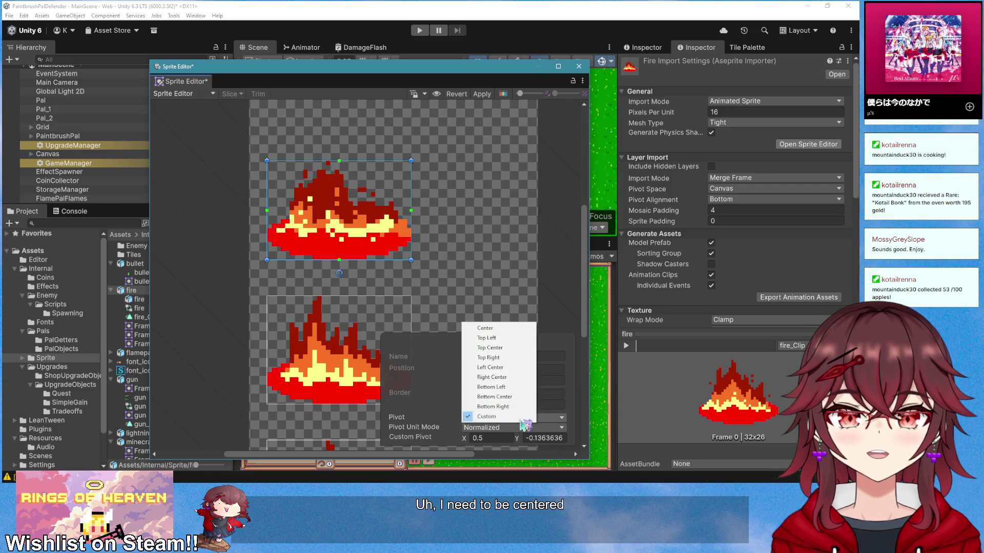
pyautogui.click(494, 396)
pyautogui.scroll(-2, 340, 230)
pyautogui.click(334, 271)
pyautogui.click(482, 418)
pyautogui.click(495, 396)
pyautogui.click(359, 385)
pyautogui.click(499, 418)
pyautogui.click(494, 397)
pyautogui.click(481, 94)
pyautogui.click(578, 66)
# - Preview the fire animation and assign the fire animator controller to FlamePalFlames's Animator
pyautogui.click(626, 346)
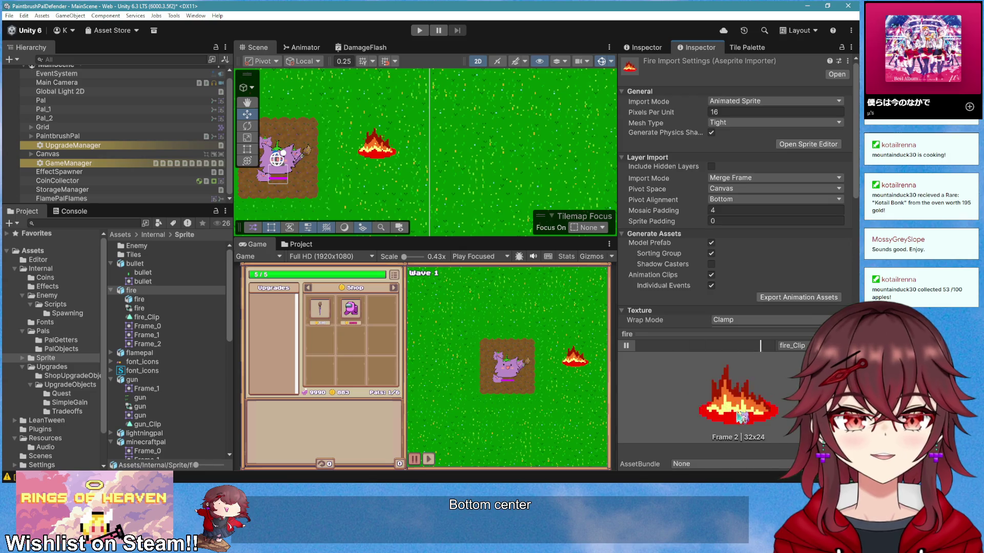
pyautogui.click(626, 346)
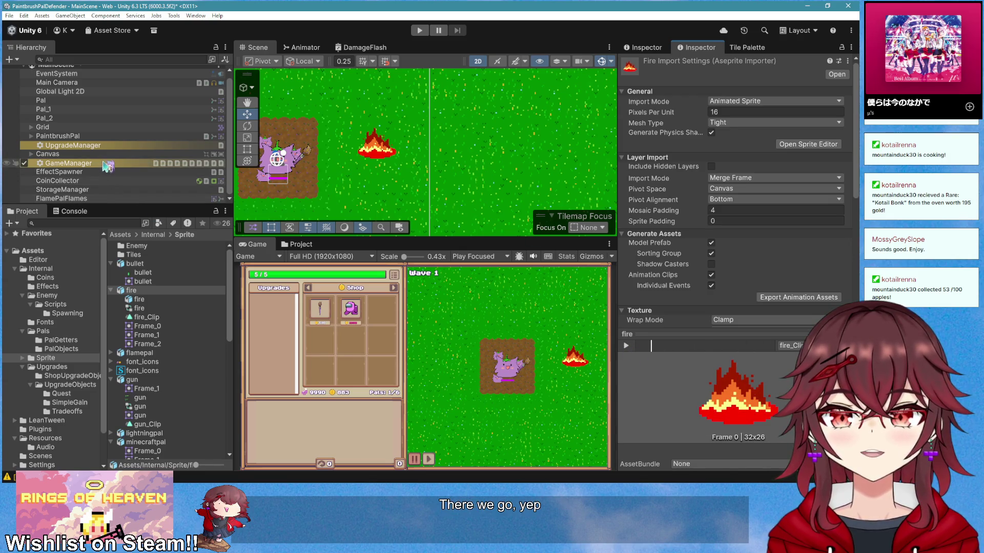
pyautogui.click(100, 199)
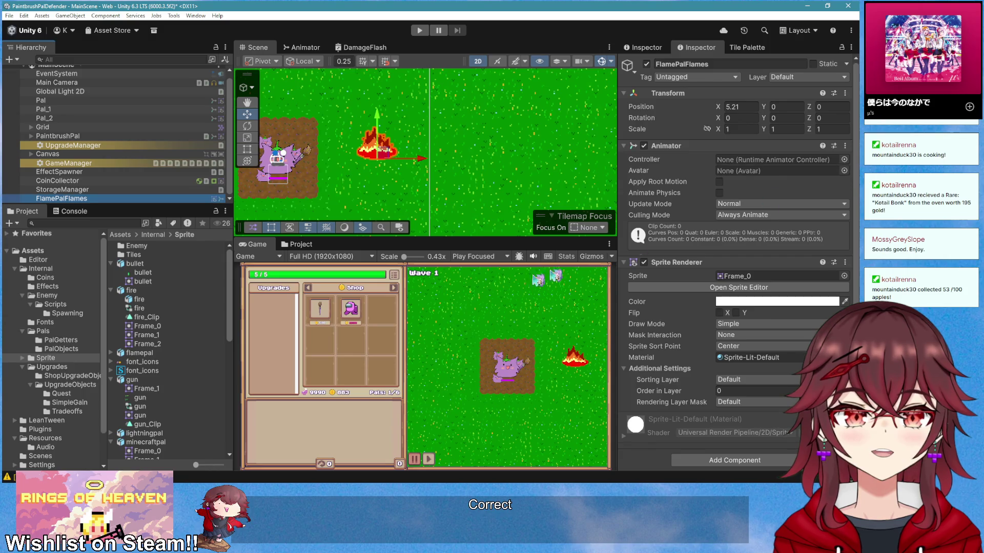
pyautogui.moveTo(139, 308)
pyautogui.mouseDown()
pyautogui.moveTo(683, 222)
pyautogui.moveTo(779, 159)
pyautogui.mouseUp()
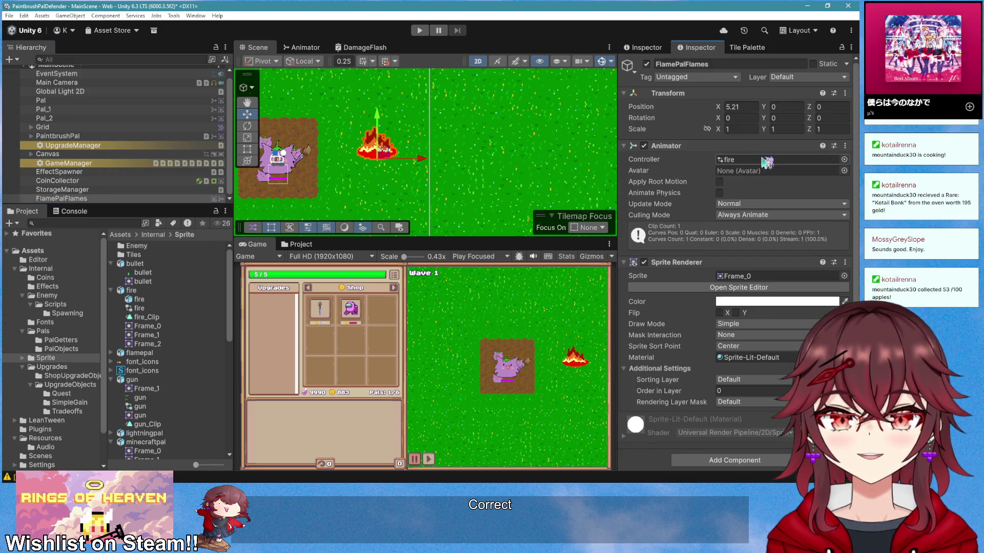
pyautogui.click(671, 263)
pyautogui.click(666, 146)
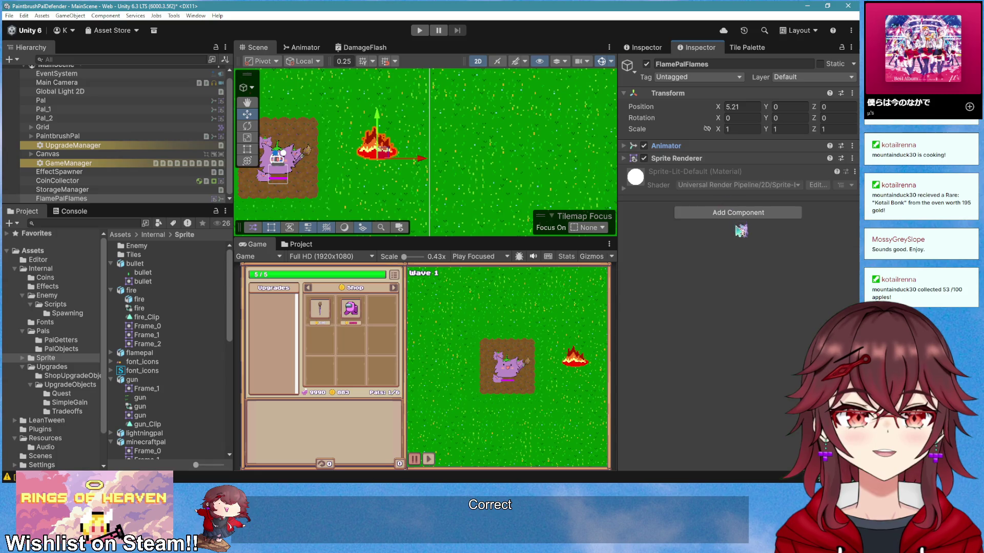
pyautogui.click(738, 203)
pyautogui.moveTo(623, 193); pyautogui.dragTo(440, 154)
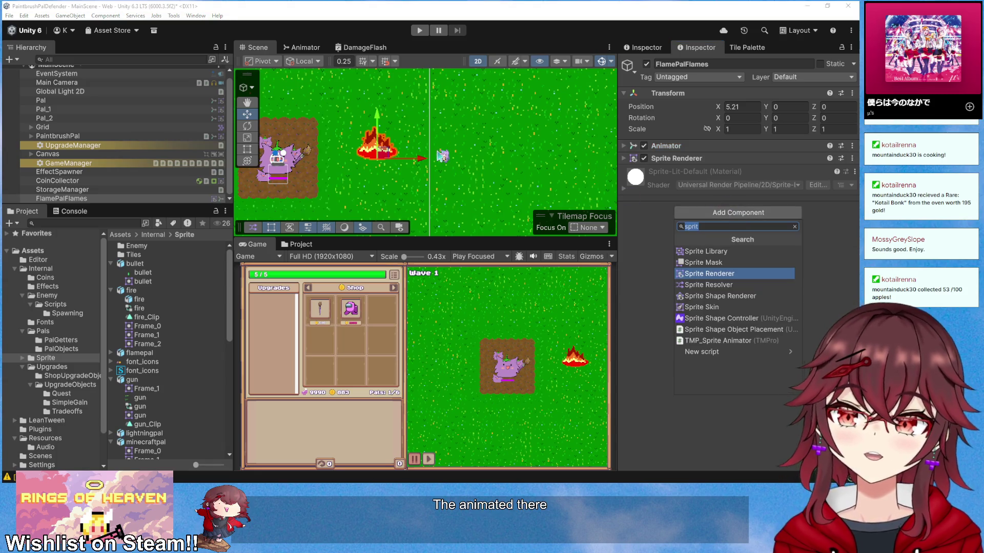
# - Add a horizontal Capsule Collider 2D and drag its edges to fit the flame's base
pyautogui.write('capsule')
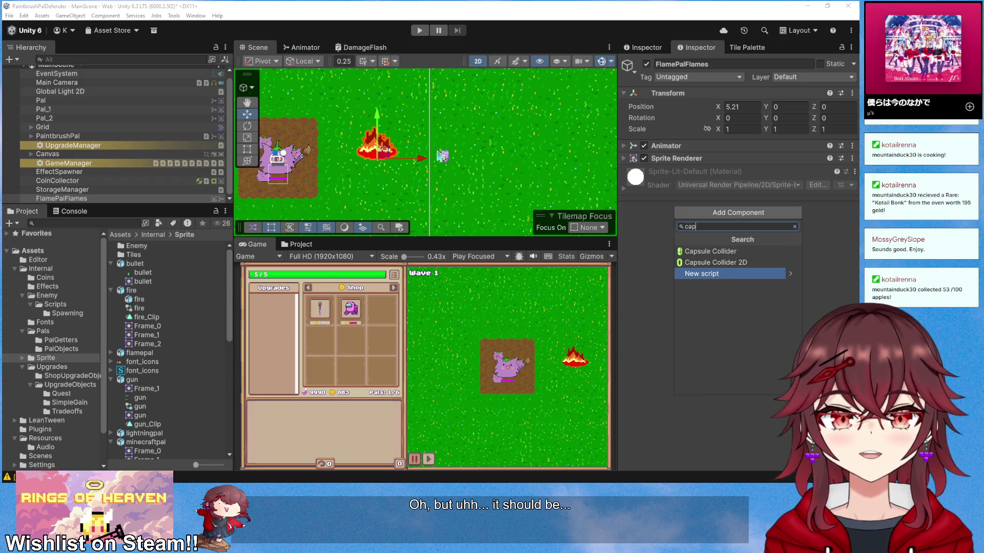
pyautogui.press('Down')
pyautogui.press('Return')
pyautogui.click(738, 266)
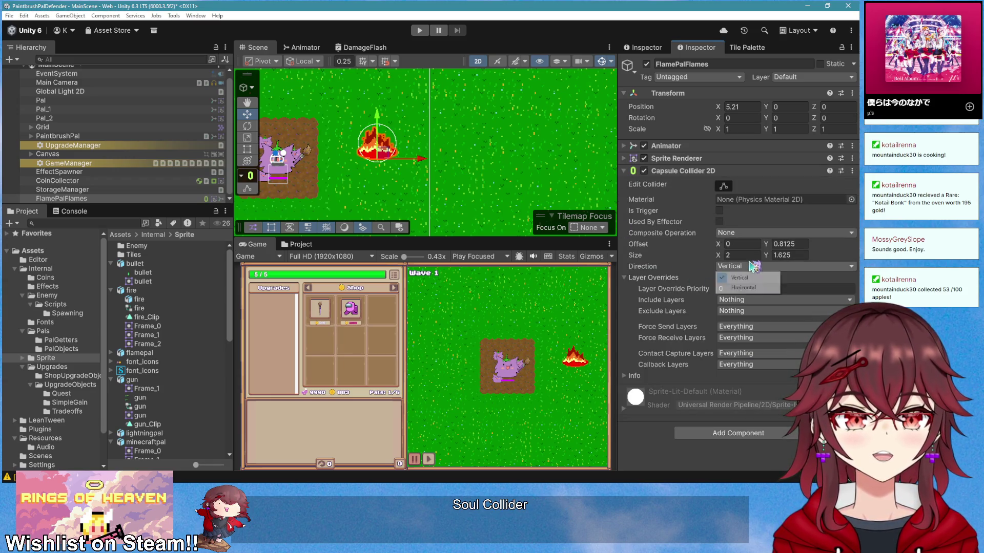
pyautogui.click(737, 277)
pyautogui.scroll(5, 330, 130)
pyautogui.scroll(4, 331, 130)
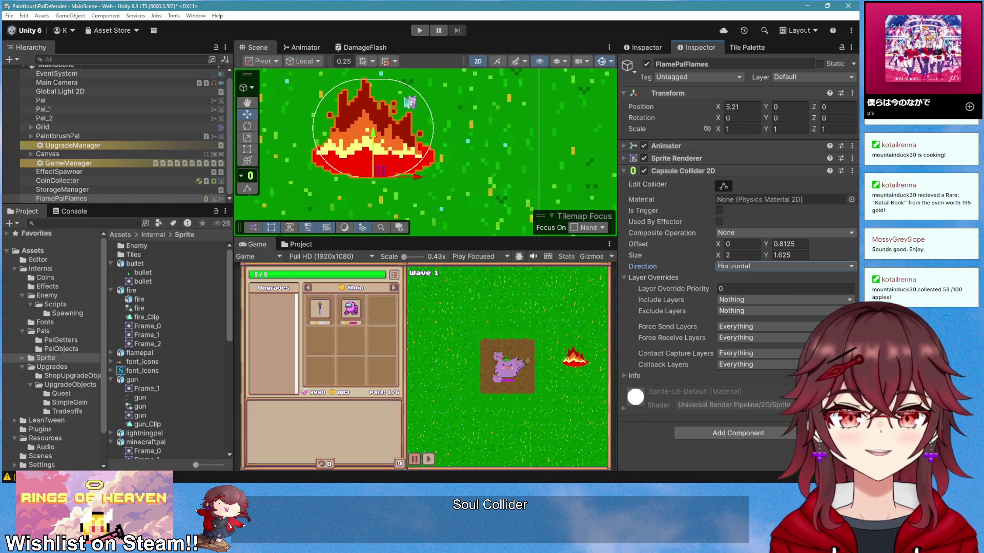
pyautogui.moveTo(432, 114); pyautogui.dragTo(432, 168)
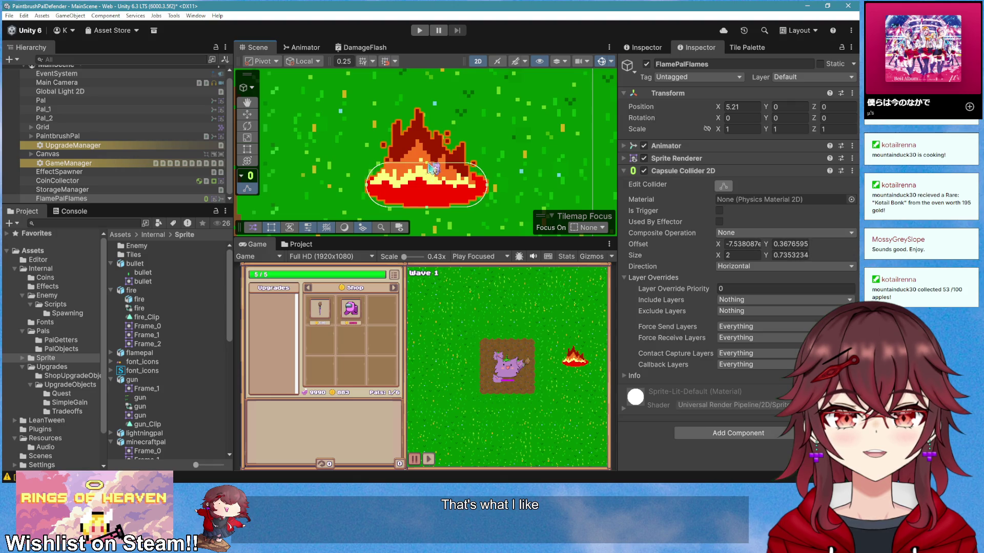
pyautogui.moveTo(371, 187); pyautogui.dragTo(368, 189)
pyautogui.moveTo(494, 190); pyautogui.dragTo(491, 188)
pyautogui.moveTo(426, 207); pyautogui.dragTo(426, 209)
# - Set the capsule collider's offset to X 0, Y 0.35
pyautogui.click(748, 246)
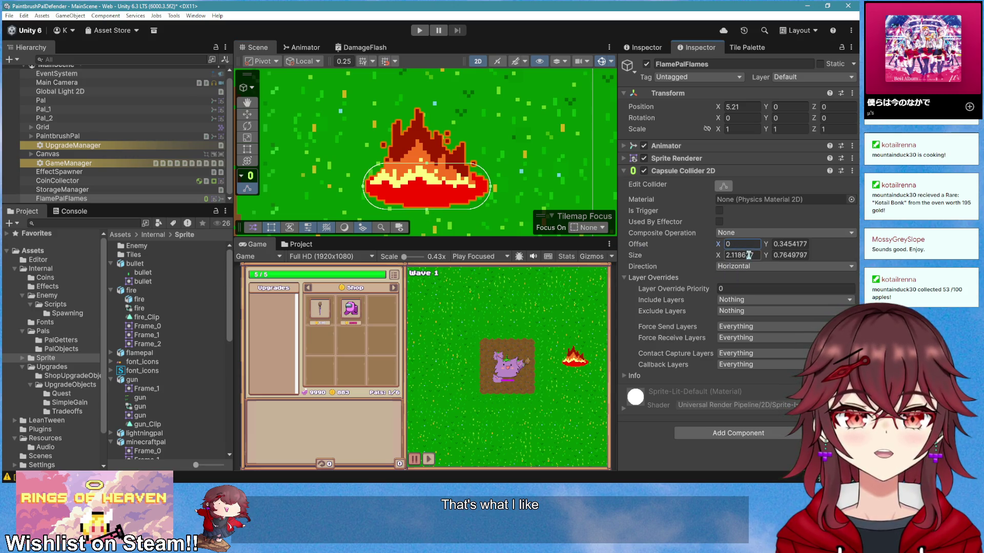
pyautogui.click(793, 244)
pyautogui.write('0.3')
pyautogui.press('BackSpace')
pyautogui.write('25')
pyautogui.press('BackSpace')
pyautogui.press('BackSpace')
pyautogui.write('4')
pyautogui.press('BackSpace')
pyautogui.write('3')
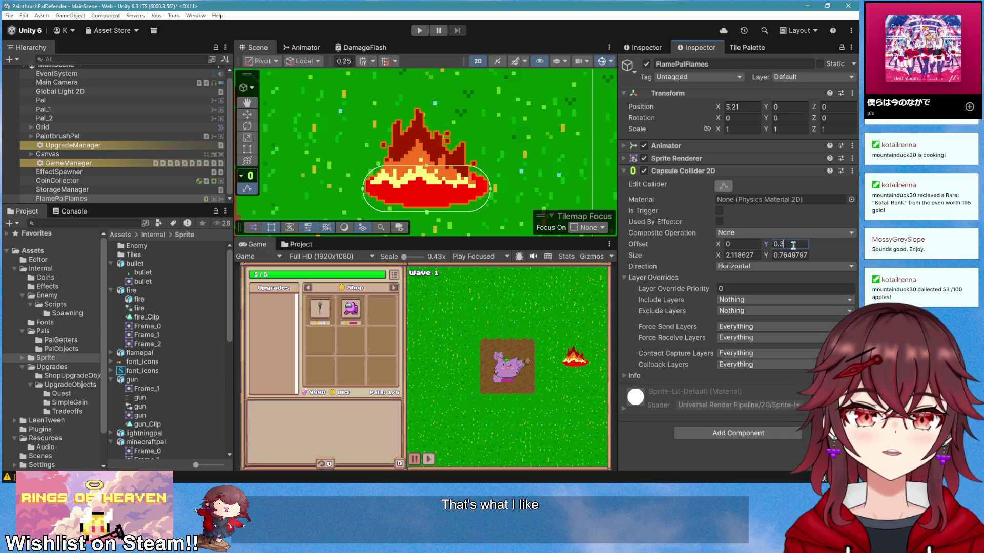
pyautogui.write('5')
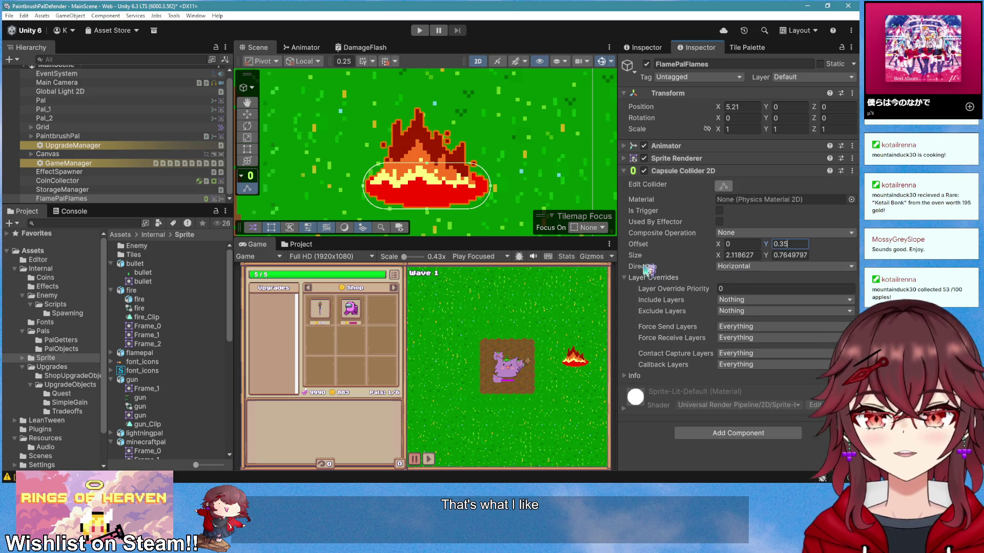
pyautogui.scroll(-2, 498, 180)
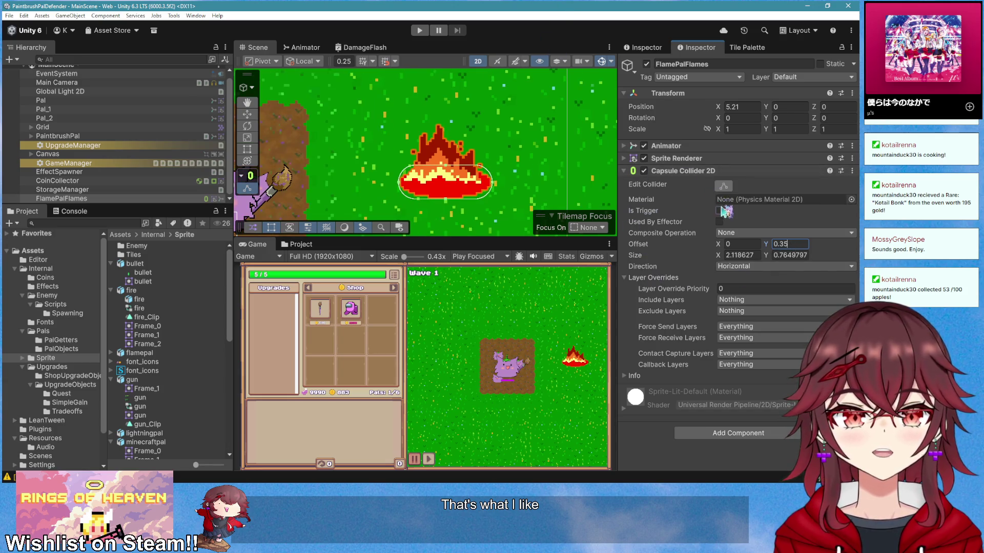
pyautogui.click(717, 172)
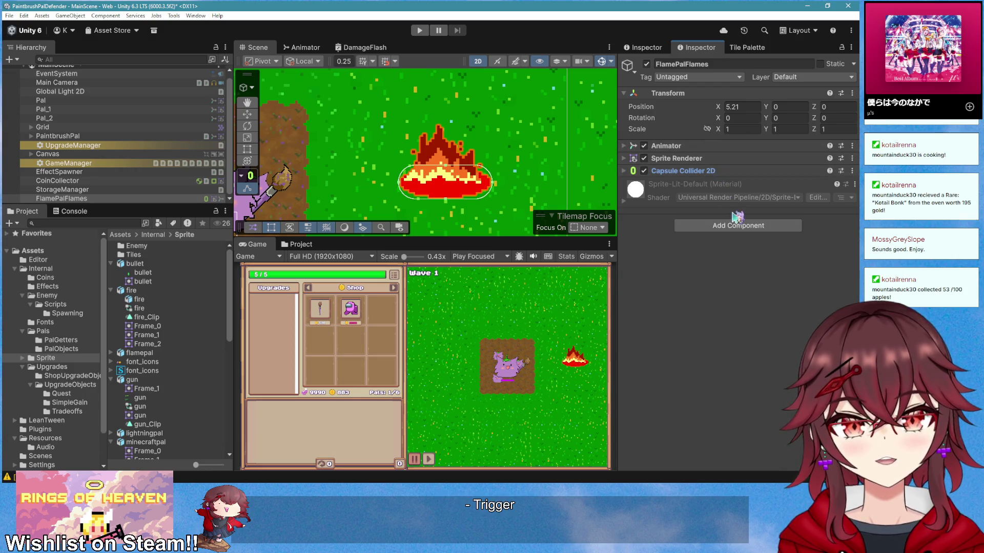
# - Attach the FlamePalFlames script to the object and turn off Destroy On Hit
pyautogui.click(57, 332)
pyautogui.moveTo(163, 295)
pyautogui.mouseDown()
pyautogui.moveTo(682, 257)
pyautogui.moveTo(683, 314)
pyautogui.mouseUp()
pyautogui.click(720, 218)
pyautogui.click(721, 187)
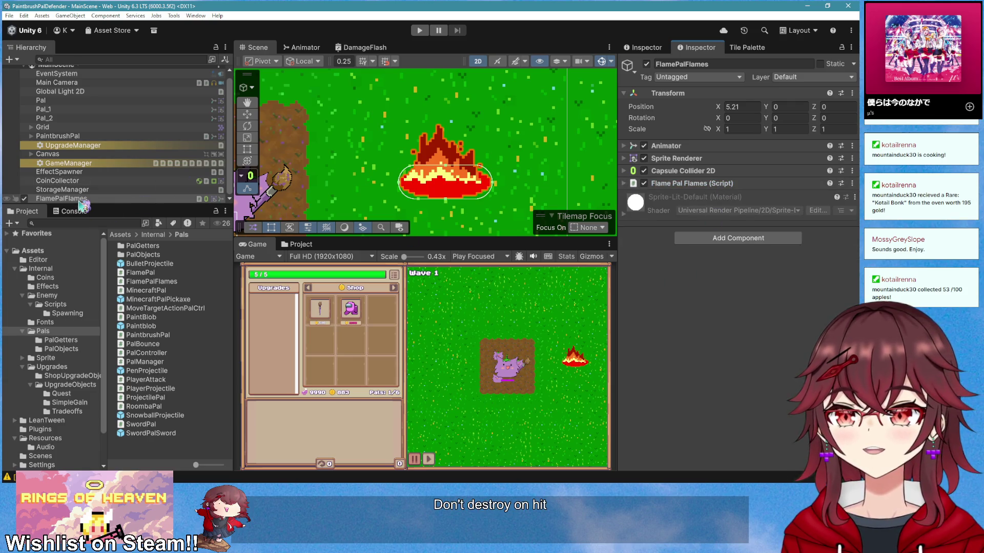
# - Set FlamePalFlames's Transform Position X to 0, undoing a stray scene move
pyautogui.moveTo(83, 206); pyautogui.dragTo(183, 218)
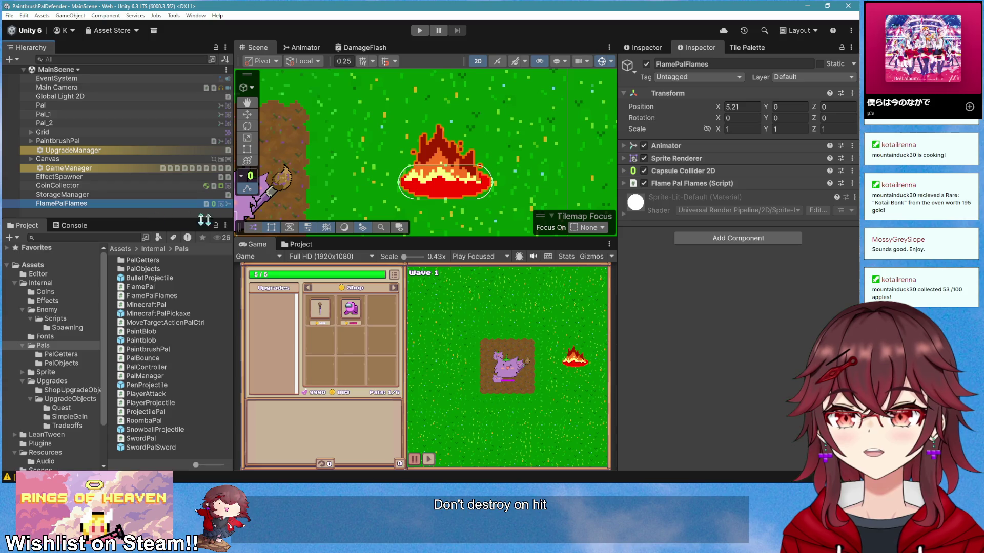
pyautogui.click(247, 114)
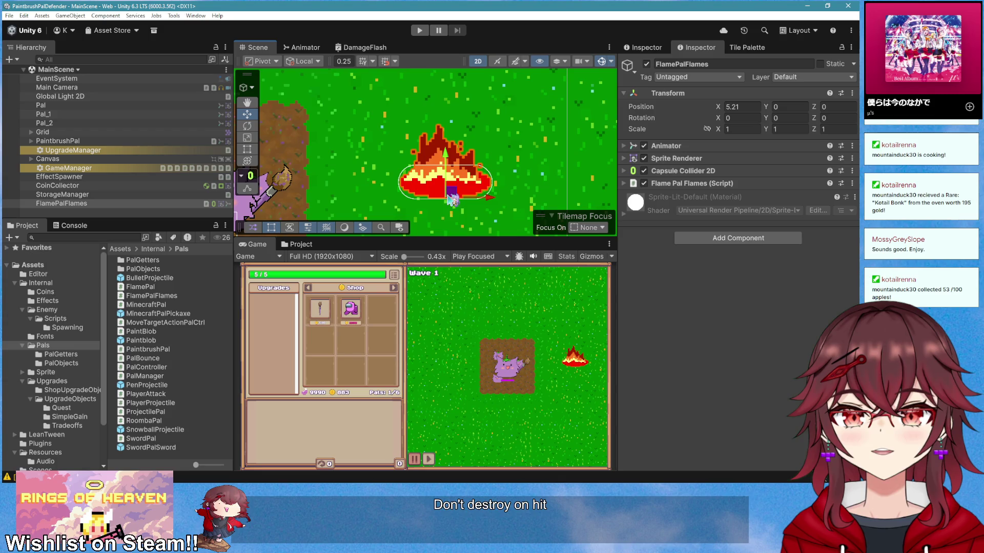
pyautogui.scroll(1, 450, 200)
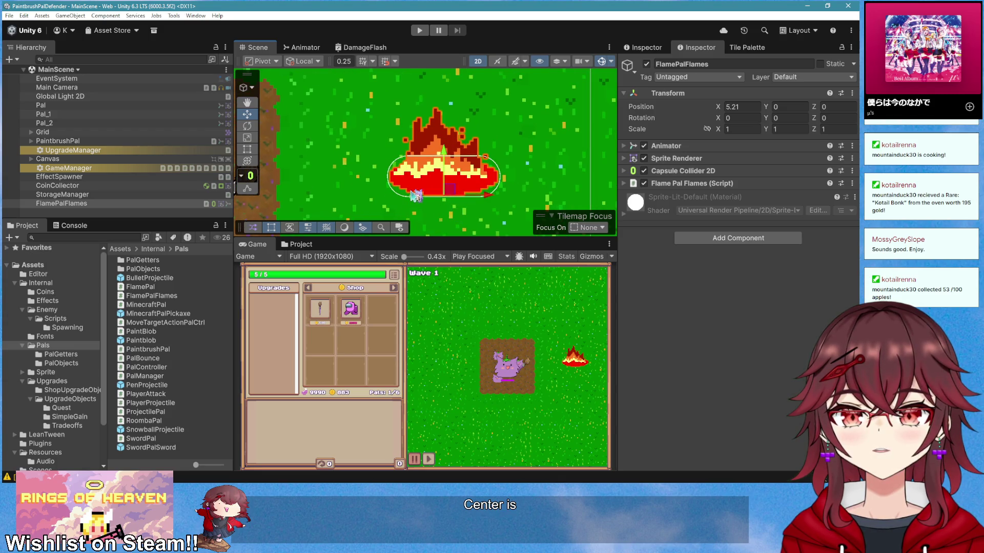
pyautogui.moveTo(449, 159); pyautogui.dragTo(448, 153)
pyautogui.hotkey('ctrl', 'z')
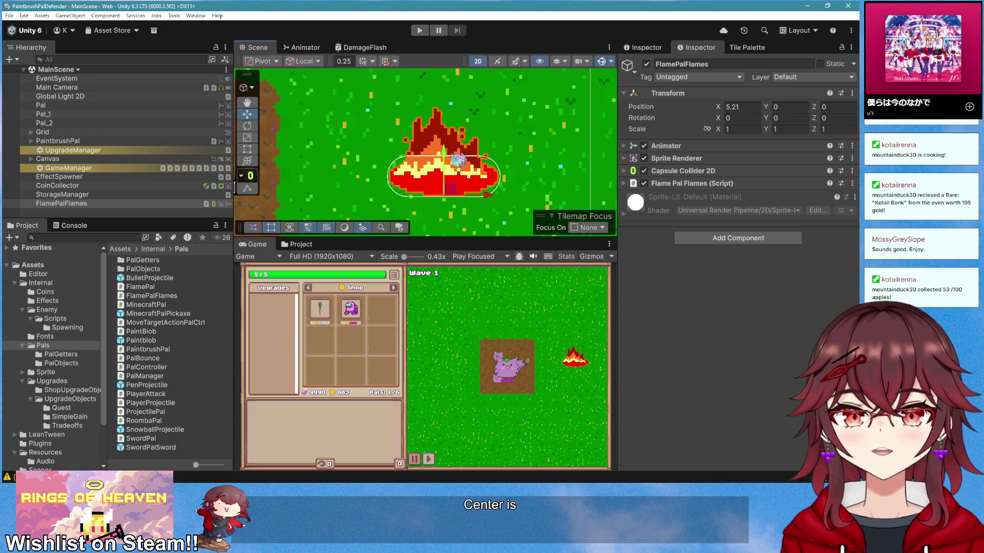
pyautogui.click(744, 105)
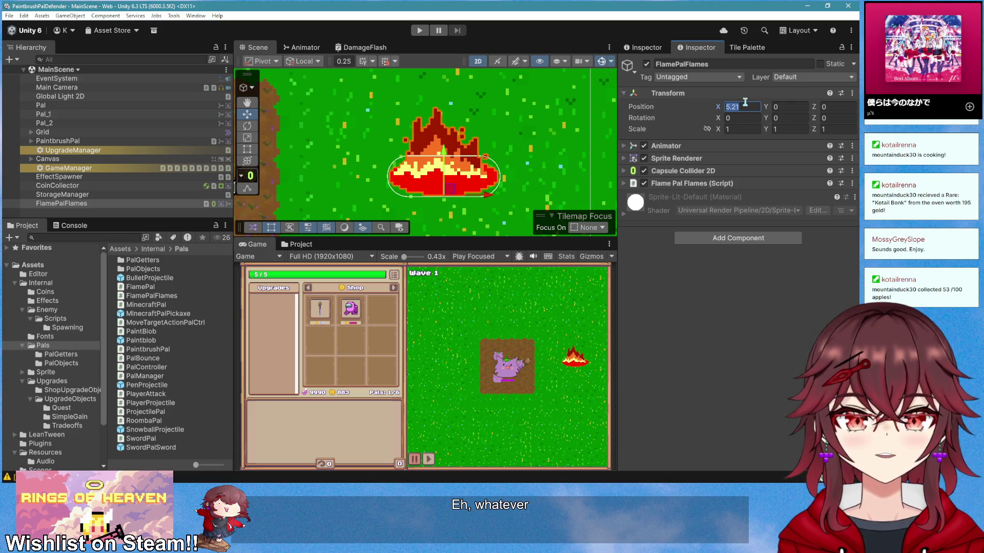
pyautogui.write('0')
pyautogui.press('Return')
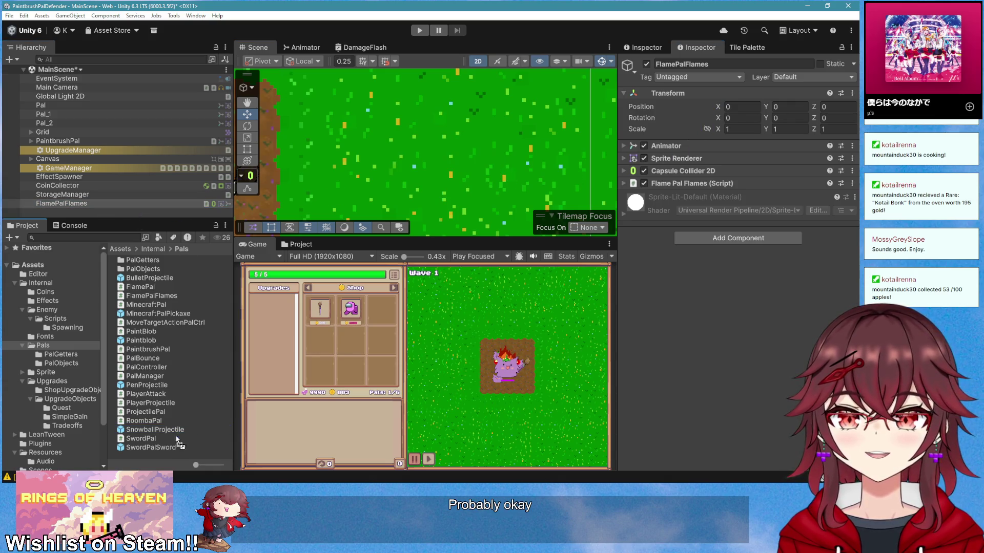
# - Save FlamePalFlames as a prefab in the Pals folder
pyautogui.moveTo(173, 457); pyautogui.dragTo(173, 456)
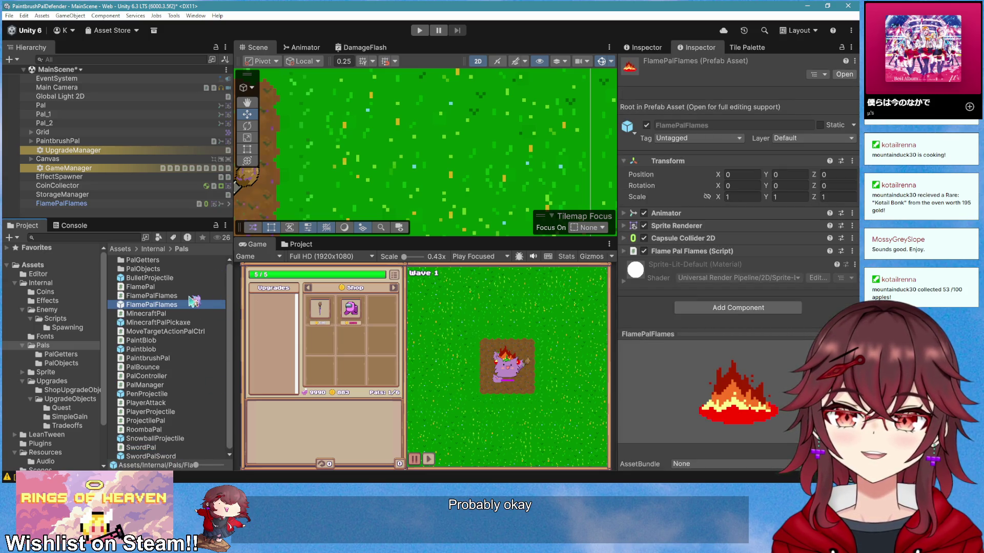
pyautogui.moveTo(178, 220); pyautogui.dragTo(179, 195)
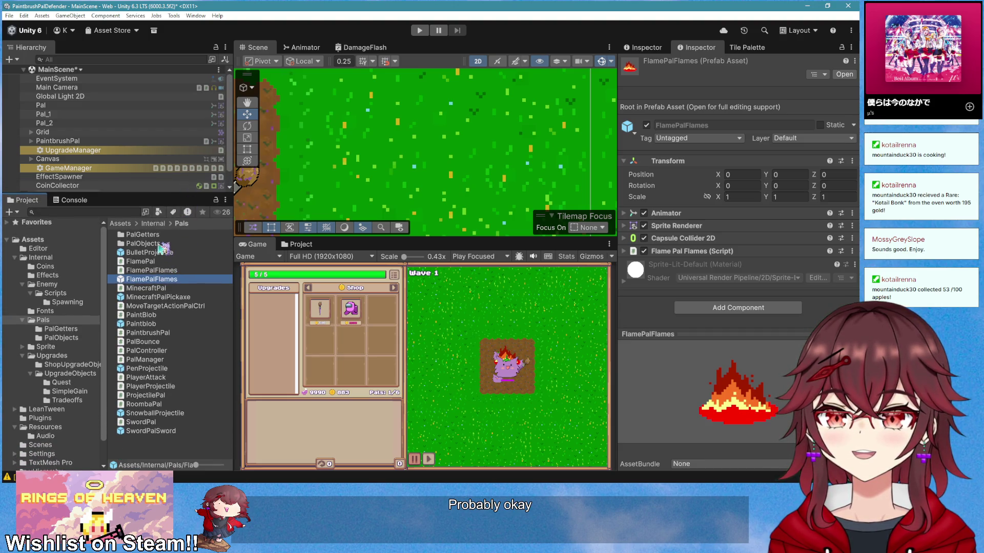
pyautogui.doubleClick(160, 245)
# - Duplicate the sword pal into PalObjects as FlamePal, remove its Sword Pal script, and open it
pyautogui.moveTo(160, 283); pyautogui.dragTo(161, 285)
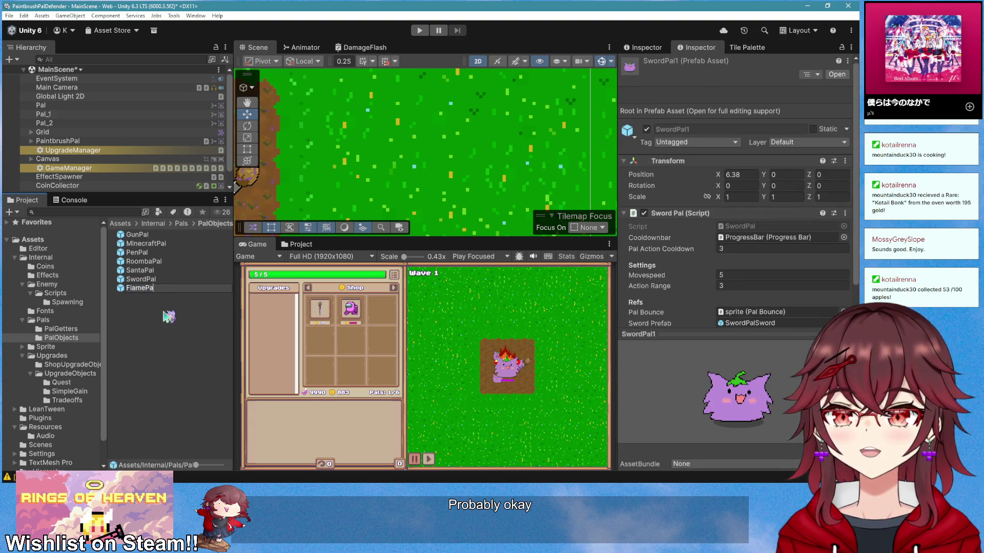
pyautogui.write('al')
pyautogui.press('Return')
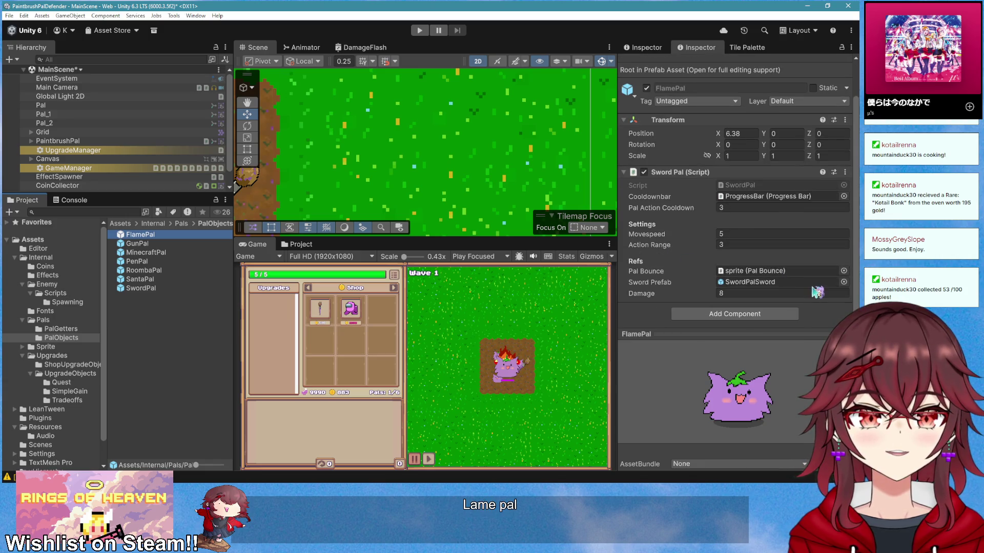
pyautogui.click(728, 292)
pyautogui.rightClick(695, 172)
pyautogui.click(718, 194)
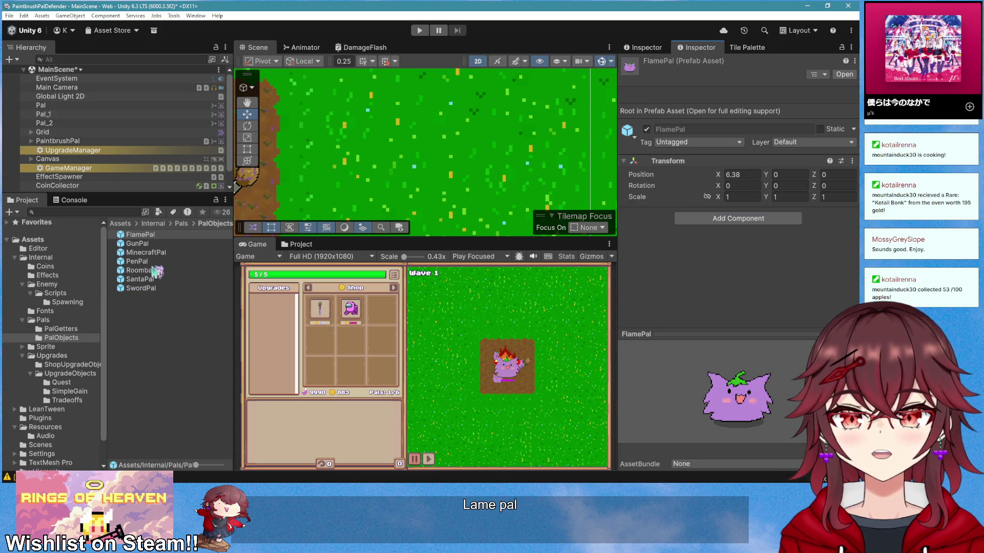
pyautogui.click(152, 236)
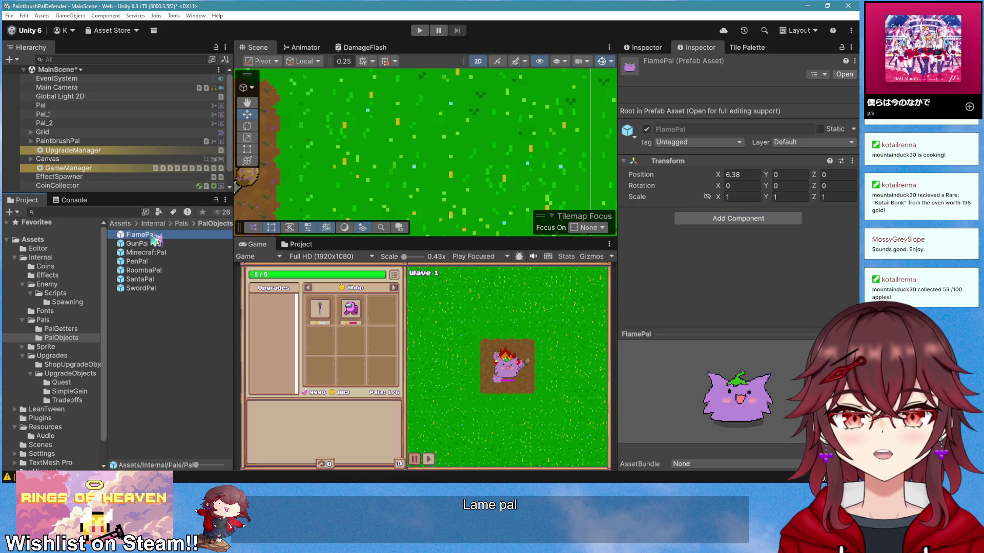
pyautogui.doubleClick(146, 235)
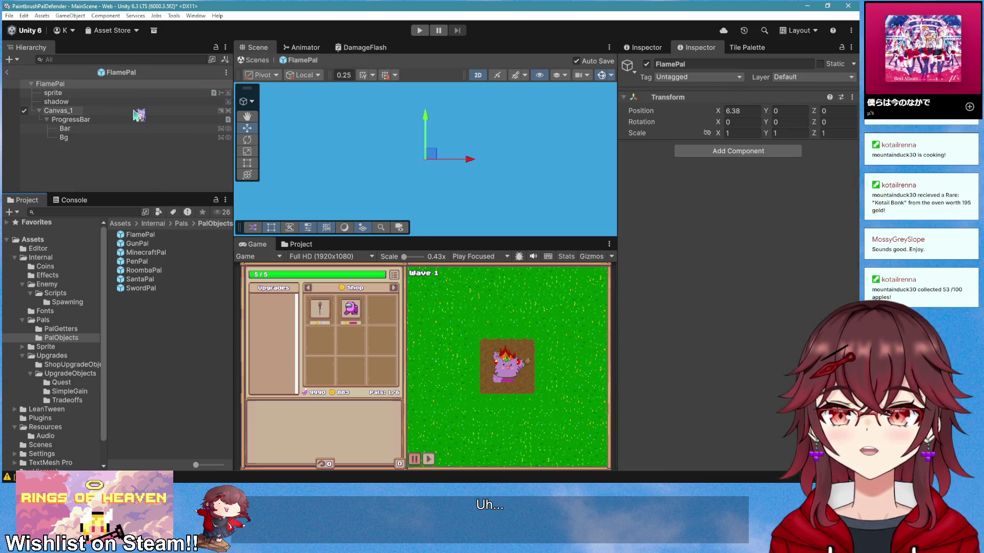
# - Assign the red flamepal image to the FlamePal sprite child's Sprite Renderer
pyautogui.click(125, 94)
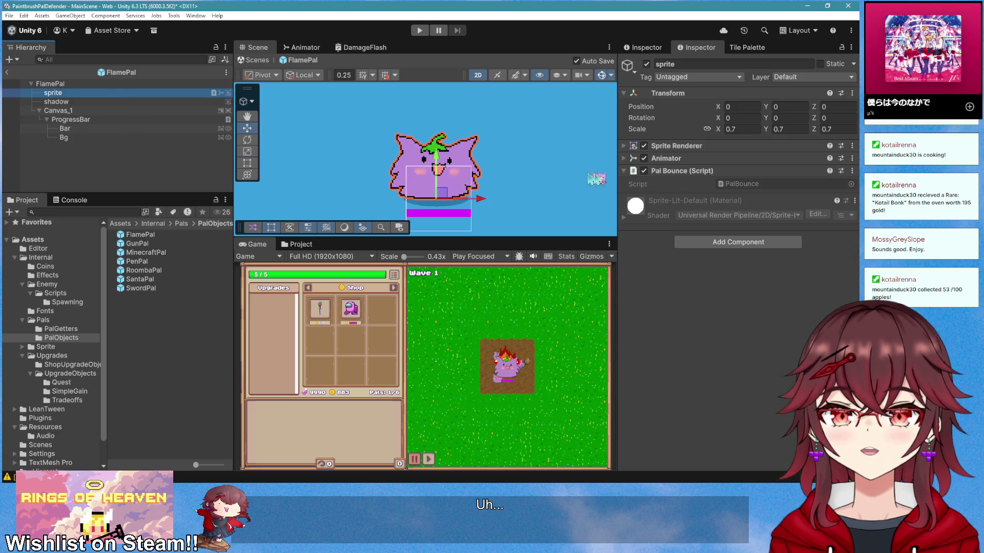
pyautogui.click(777, 152)
pyautogui.click(851, 163)
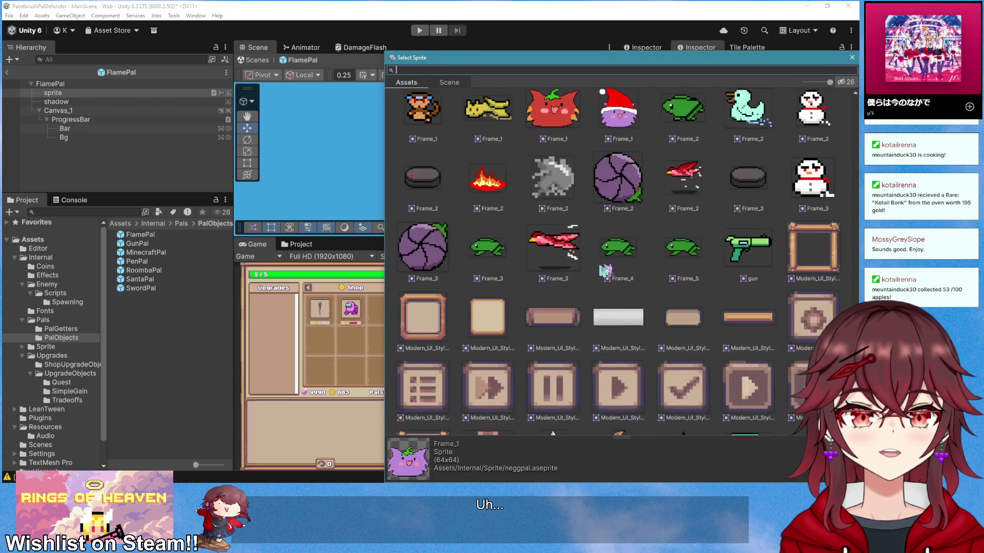
pyautogui.doubleClick(551, 288)
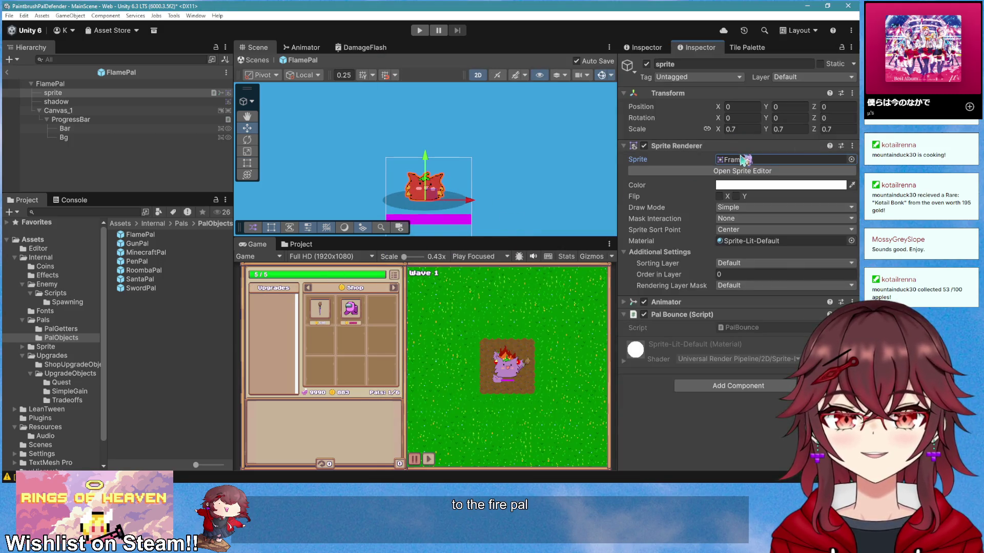
# - Set the flamepal image's import settings to 32 pixels per unit and apply
pyautogui.click(746, 159)
pyautogui.click(147, 302)
pyautogui.click(777, 118)
pyautogui.click(732, 136)
pyautogui.scroll(-2, 779, 179)
pyautogui.scroll(-5, 820, 280)
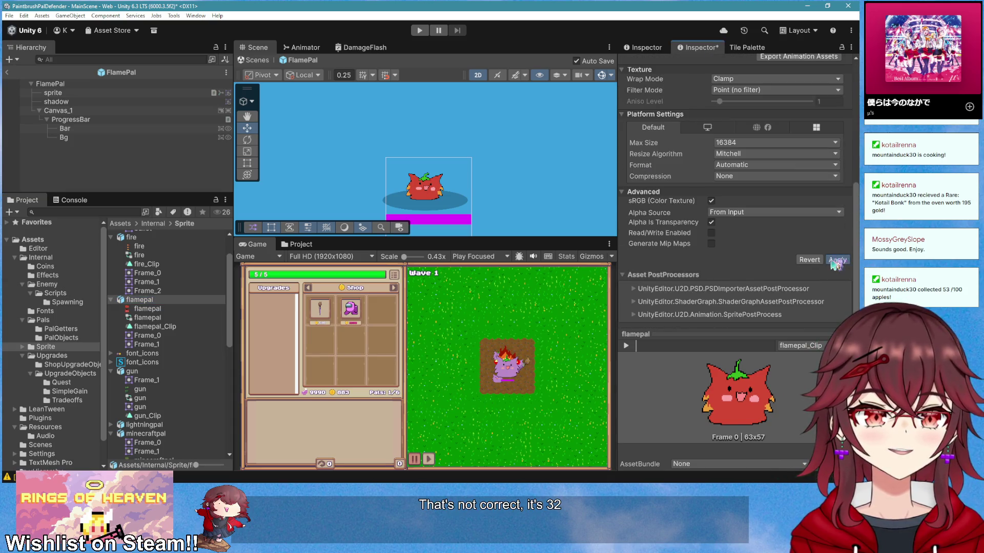
pyautogui.click(835, 265)
# - In the Sprite Editor, set both flamepal frames' pivots to Bottom Center and apply
pyautogui.click(808, 143)
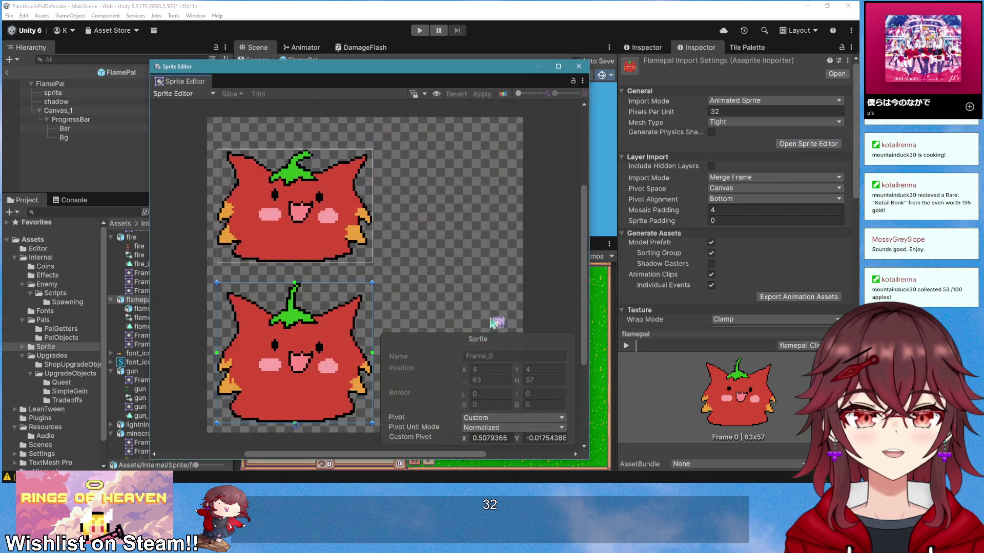
pyautogui.click(493, 418)
pyautogui.click(497, 398)
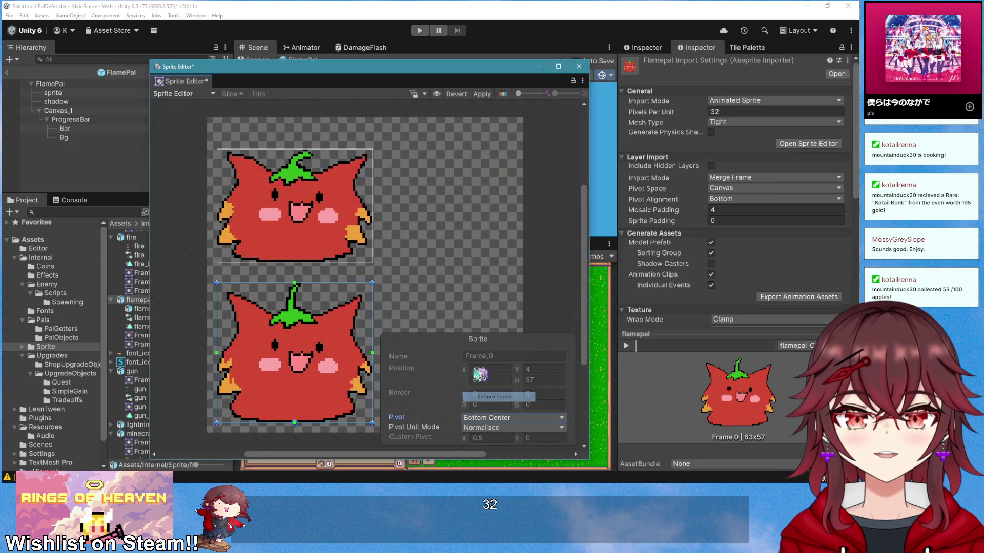
pyautogui.click(302, 228)
pyautogui.click(500, 417)
pyautogui.click(495, 397)
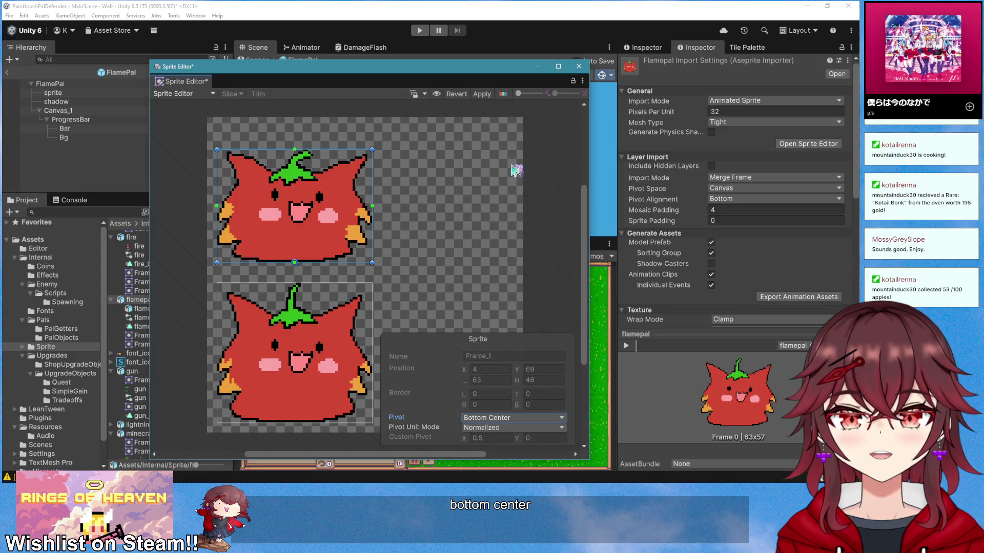
pyautogui.click(481, 93)
pyautogui.click(579, 66)
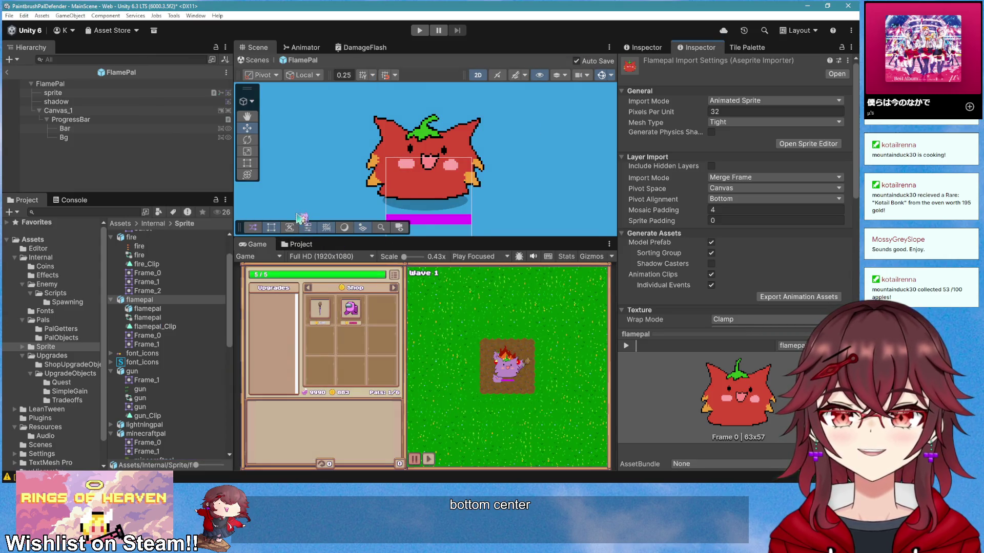
pyautogui.click(98, 95)
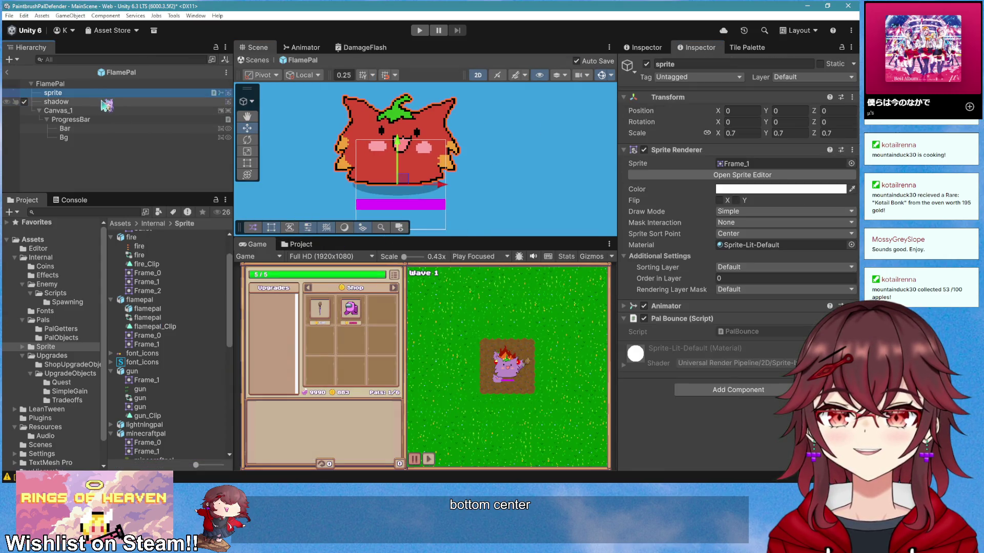
# - Drag the flamepal animation clip onto the sprite's Animator component
pyautogui.click(783, 307)
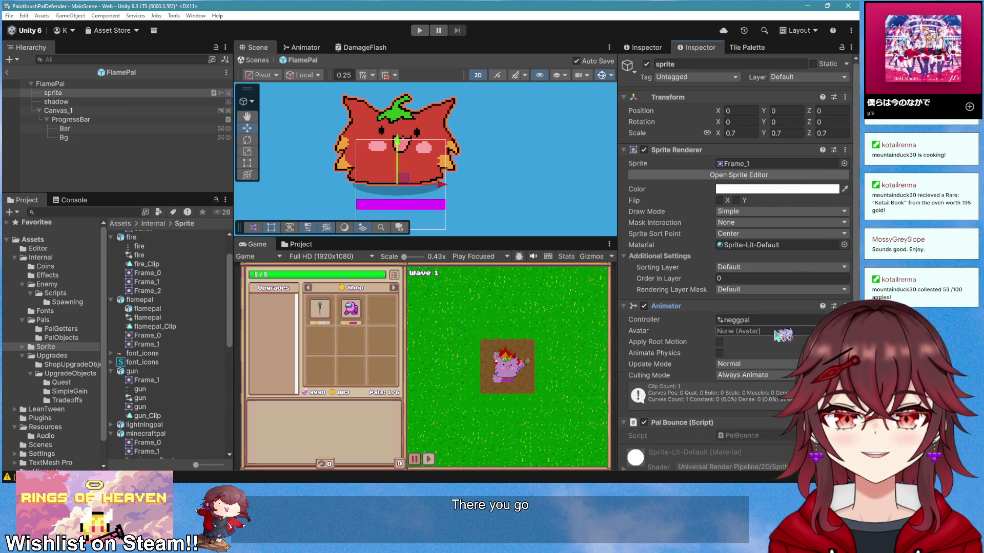
pyautogui.click(160, 328)
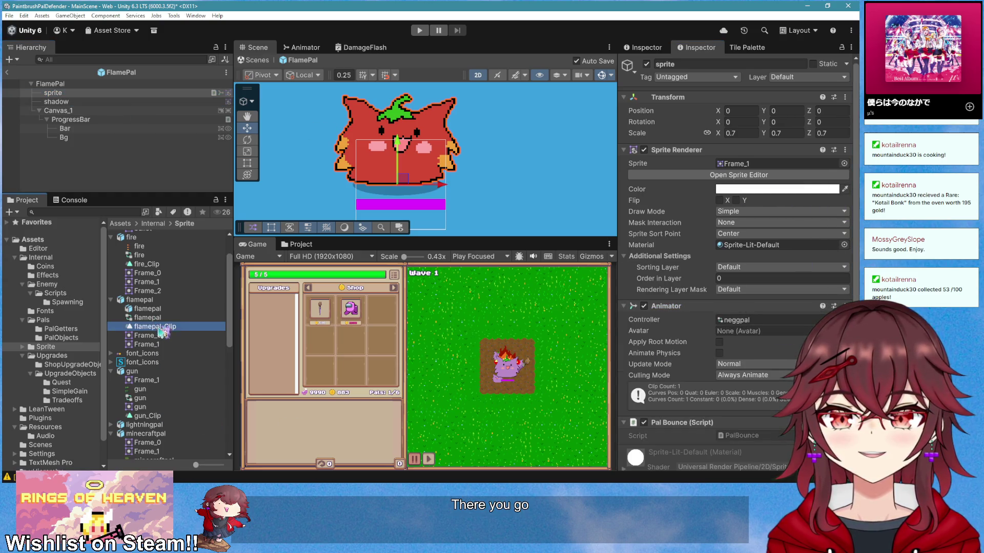
pyautogui.moveTo(184, 328)
pyautogui.mouseDown()
pyautogui.moveTo(759, 287)
pyautogui.moveTo(757, 323)
pyautogui.mouseUp()
pyautogui.click(697, 150)
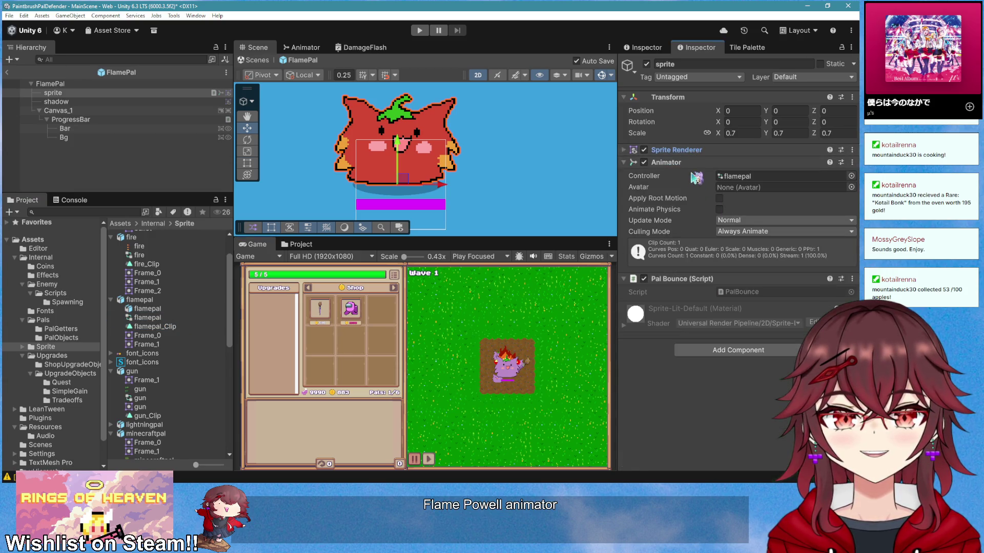
pyautogui.click(695, 163)
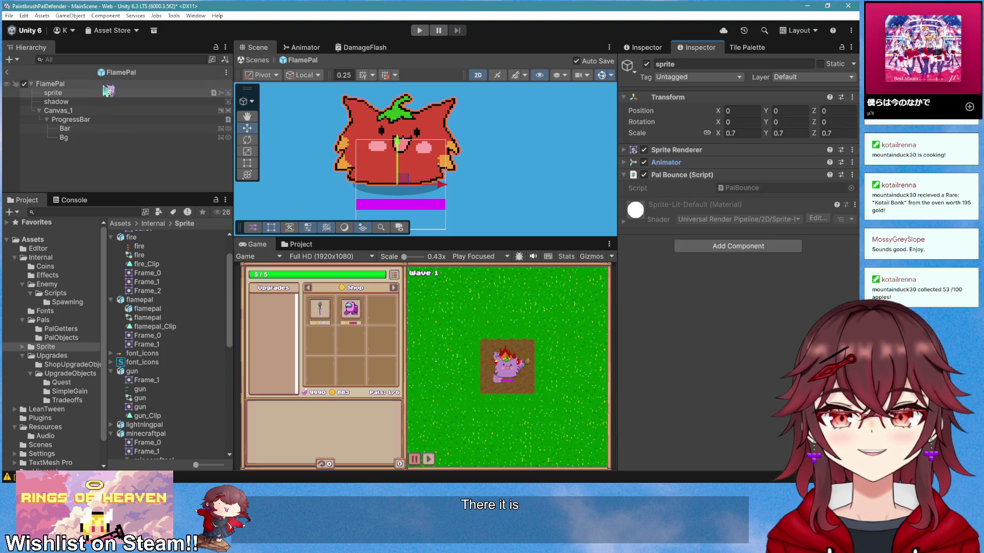
# - Add the Flame Pal script to the FlamePal root, linking ProgressBar and FlamePalFlames
pyautogui.click(51, 84)
pyautogui.click(732, 150)
pyautogui.write('flame')
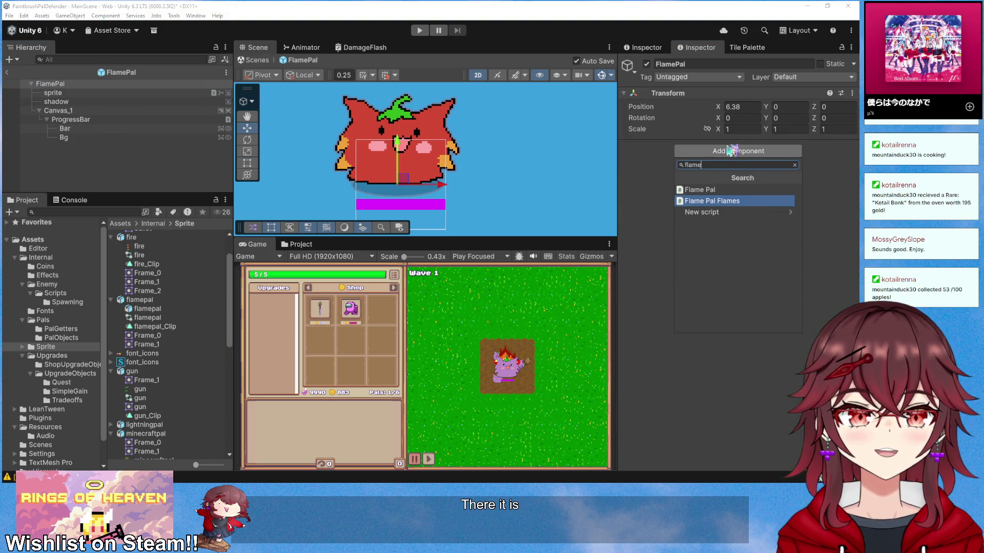
pyautogui.click(699, 190)
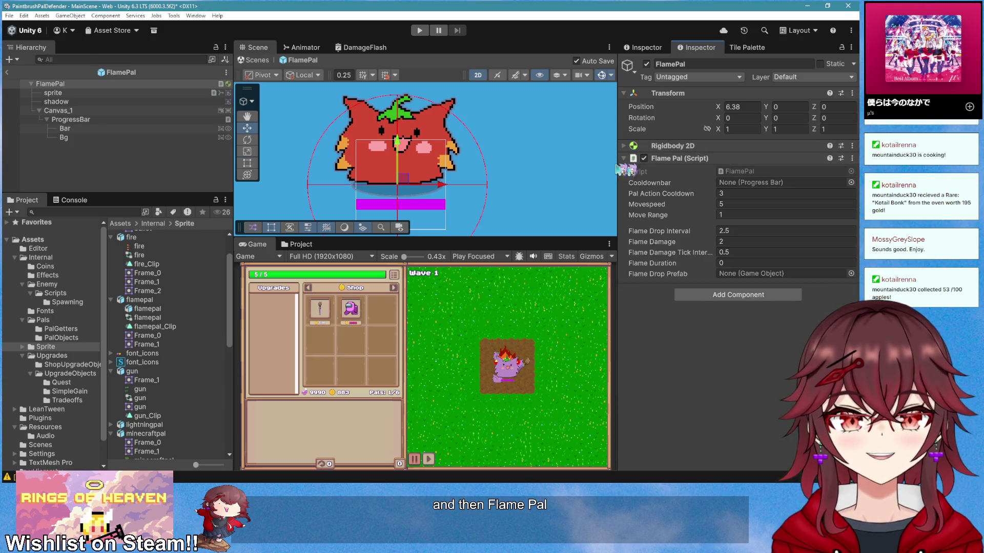
pyautogui.moveTo(96, 135)
pyautogui.mouseDown()
pyautogui.moveTo(90, 115)
pyautogui.moveTo(722, 180)
pyautogui.moveTo(116, 128)
pyautogui.moveTo(512, 169)
pyautogui.moveTo(743, 183)
pyautogui.mouseUp()
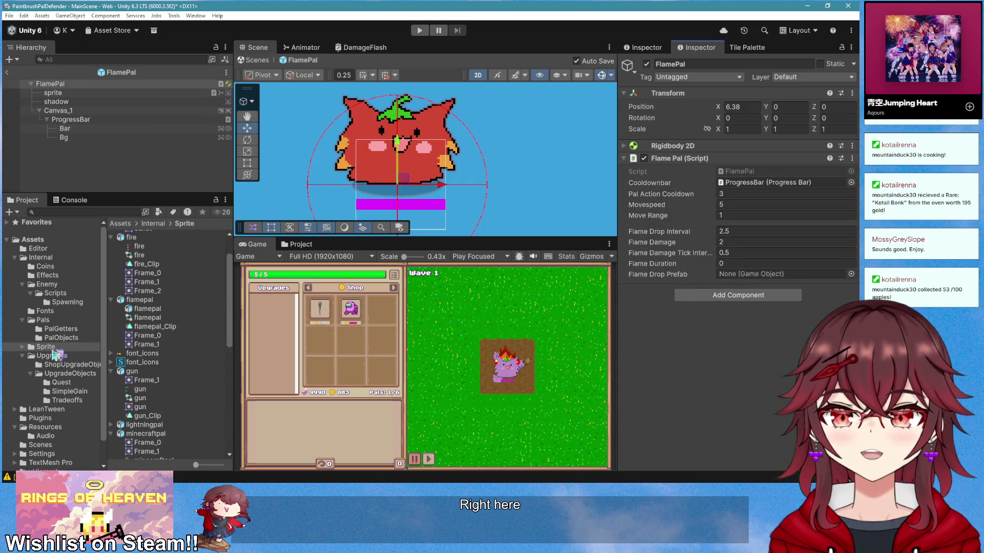
pyautogui.click(58, 321)
pyautogui.moveTo(159, 281); pyautogui.dragTo(776, 282)
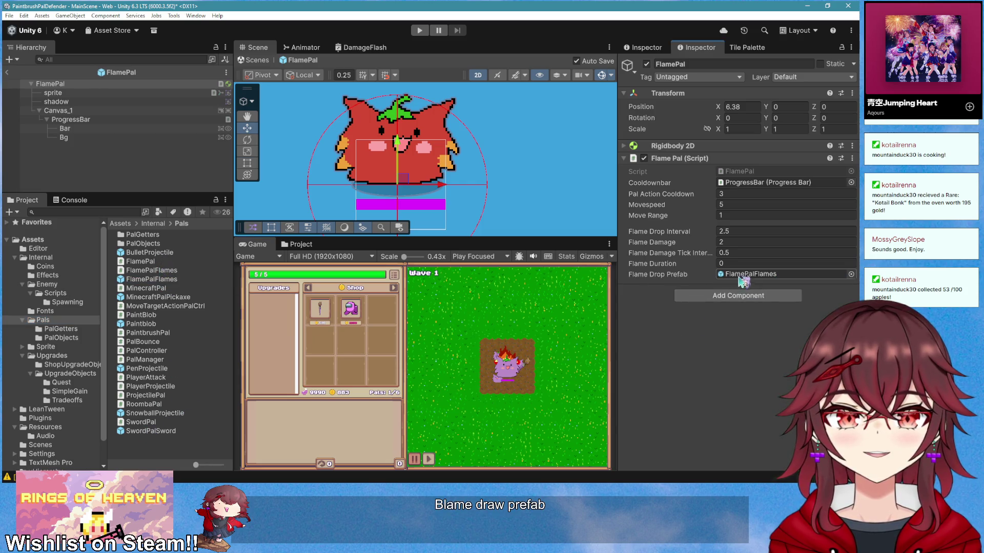
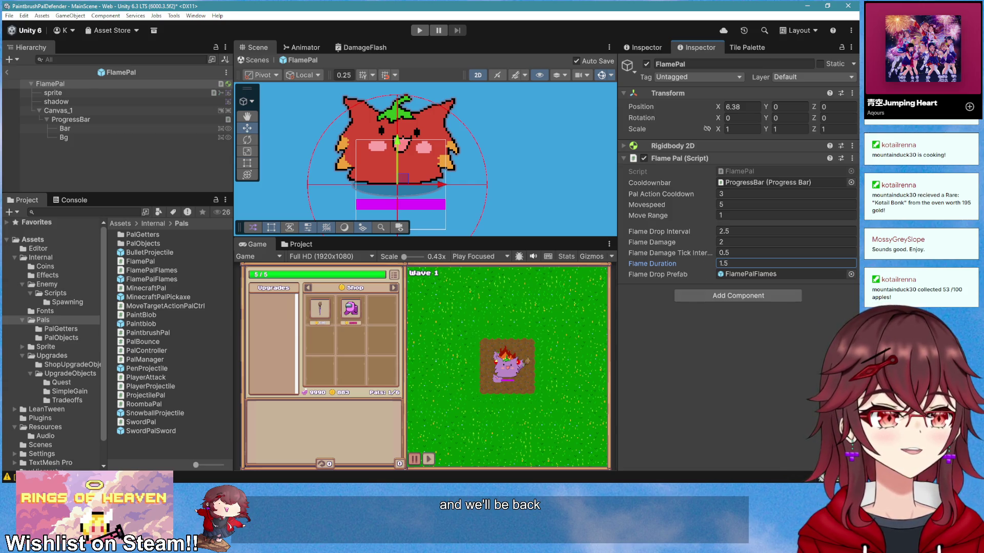
# - In UpgradePal, add 'flameDuration += 0.1f' after the flameDropInterval decrease, then return to Unity
pyautogui.hotkey('alt', 'Tab')
pyautogui.scroll(-5, 432, 280)
pyautogui.click(407, 300)
pyautogui.click(410, 303)
pyautogui.press('Return')
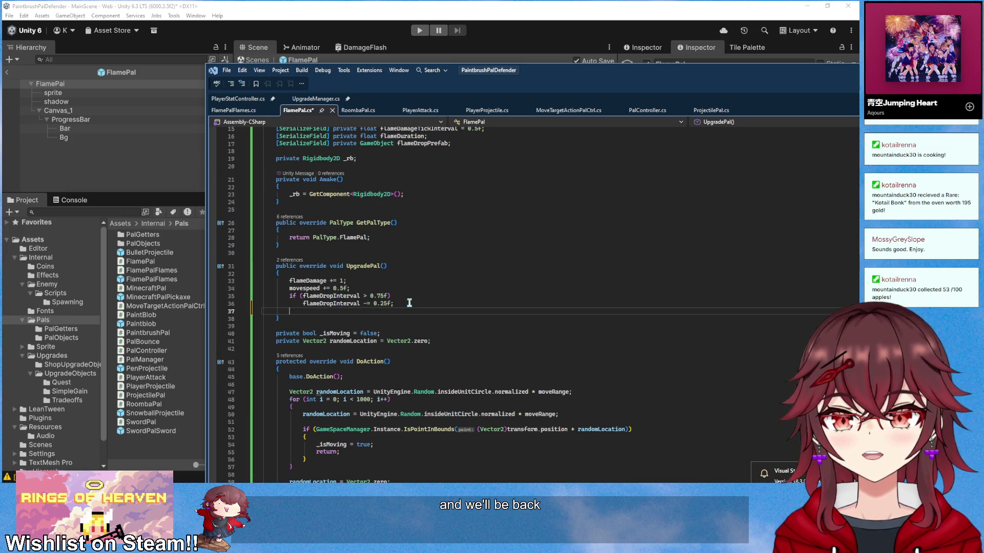
pyautogui.write('flameDuration +=')
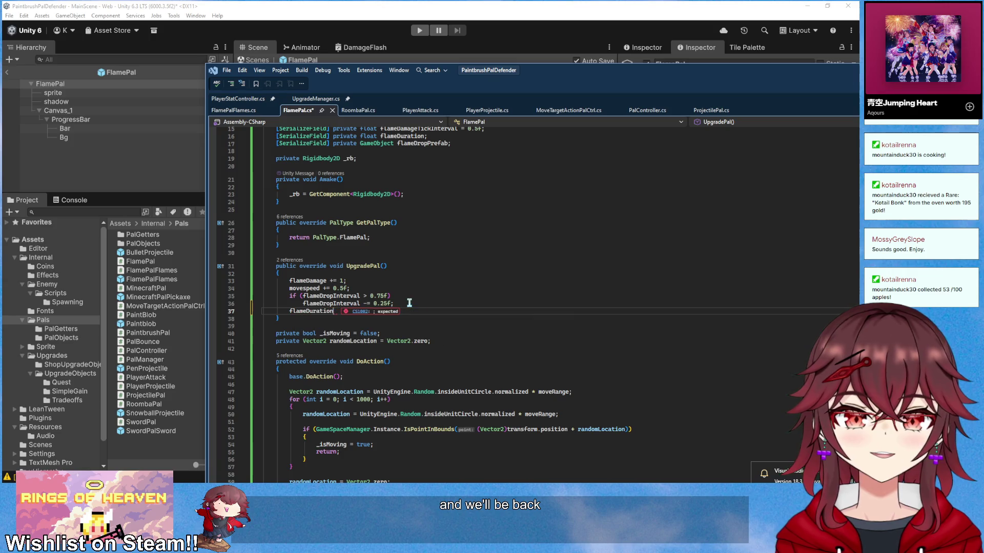
pyautogui.write(' 0.1f;')
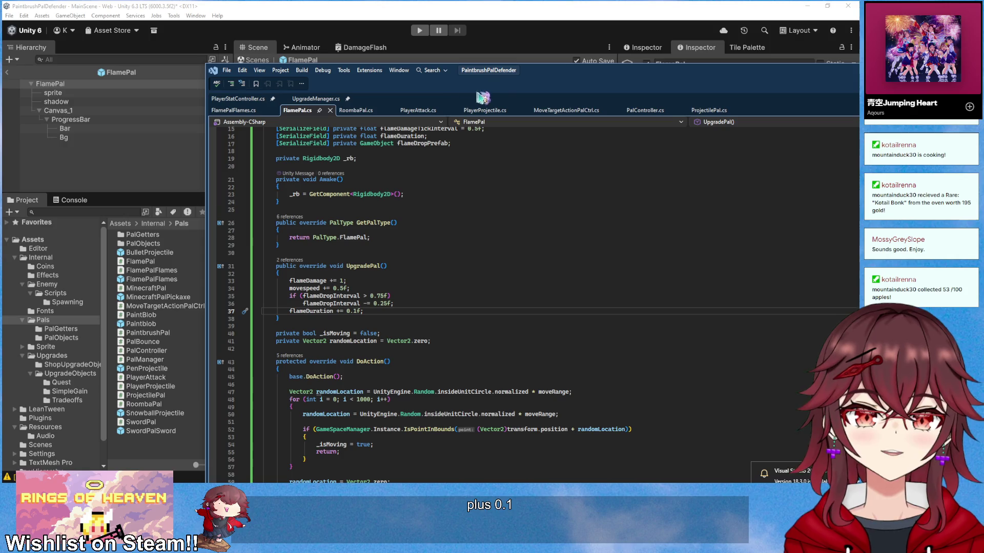
pyautogui.click(472, 6)
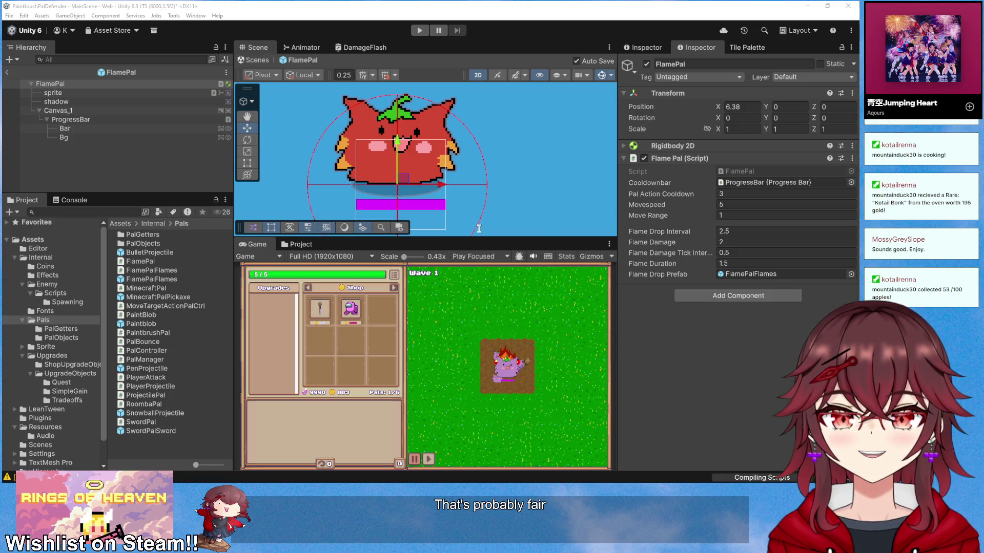
# - Try larger Move Range values on the FlamePal prefab, ending at 8
pyautogui.scroll(-2, 475, 202)
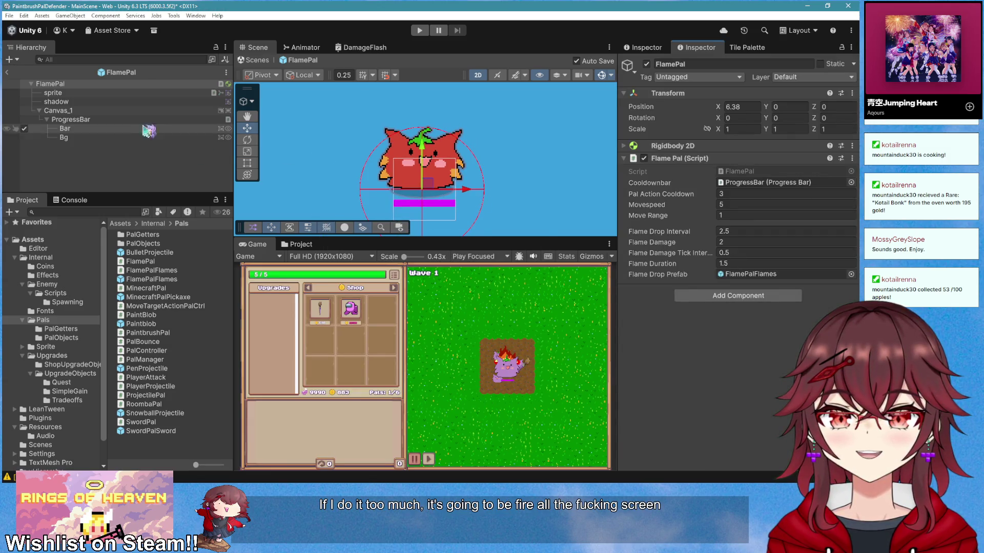
pyautogui.moveTo(692, 215); pyautogui.dragTo(704, 216)
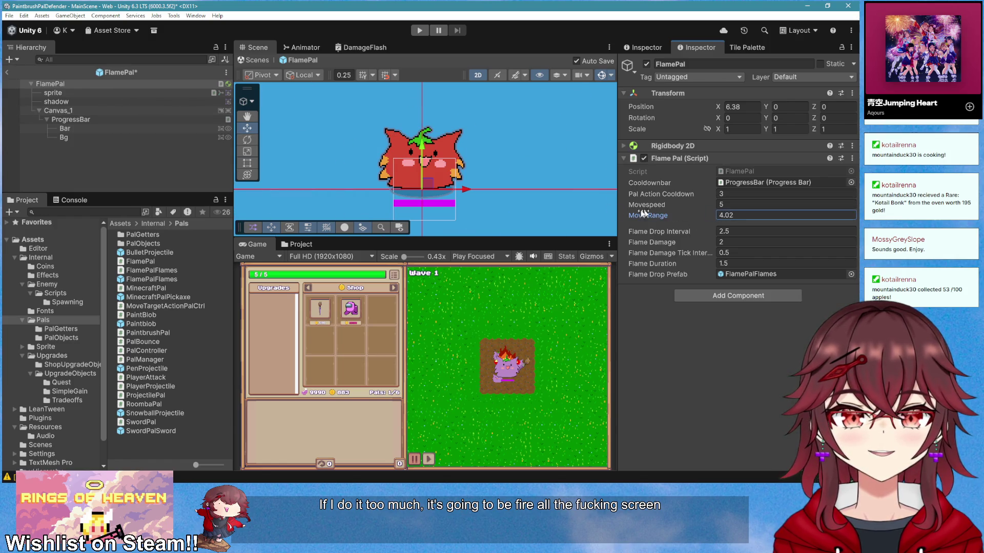
pyautogui.scroll(-3, 476, 171)
pyautogui.write('5')
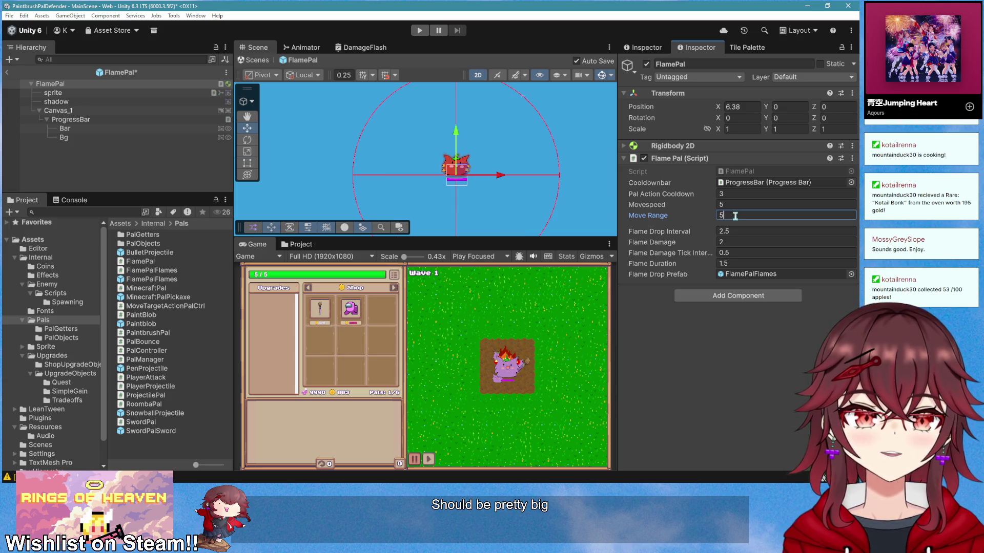
pyautogui.press('BackSpace')
pyautogui.write('8')
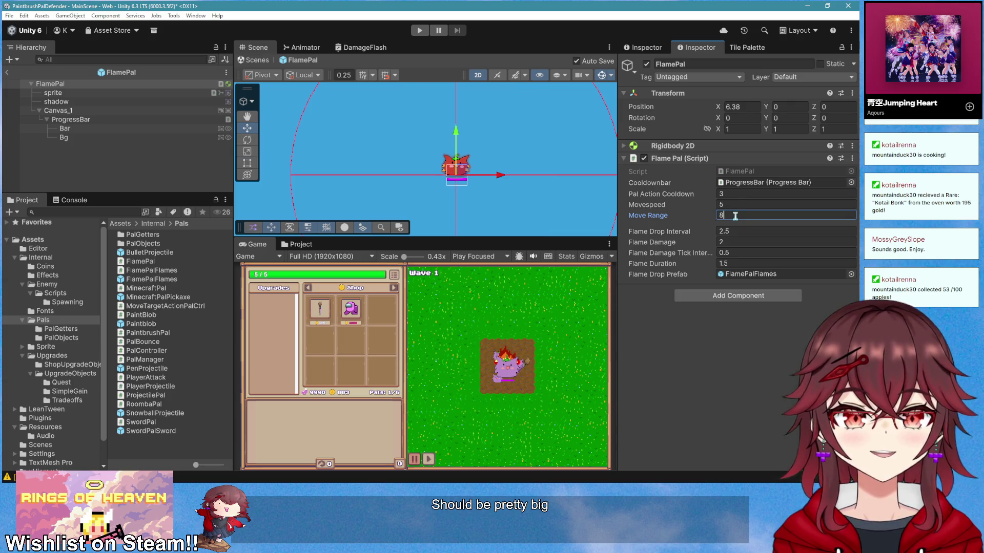
pyautogui.scroll(-3, 499, 175)
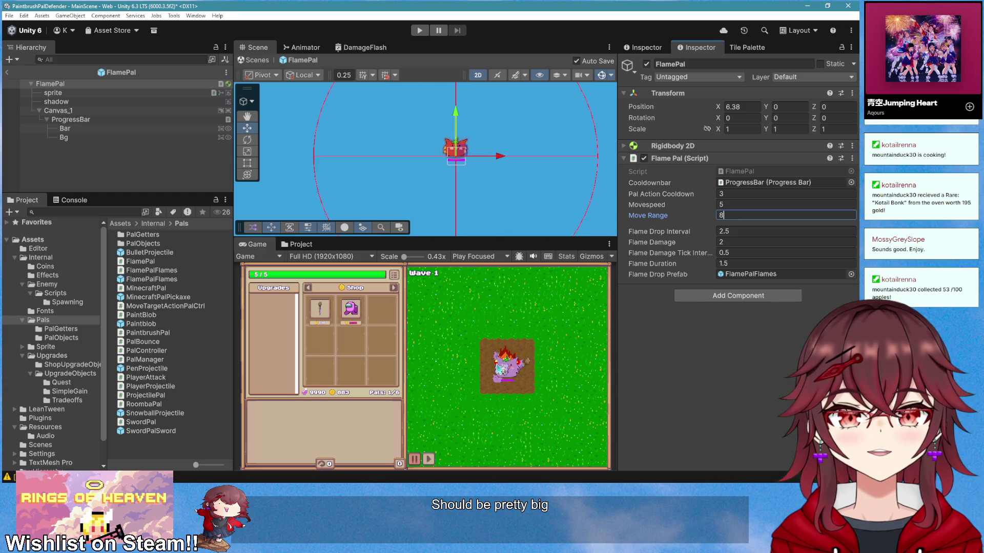
# - Drop a test FlamePal from PalObjects into the scene, frame it, then delete it
pyautogui.click(7, 72)
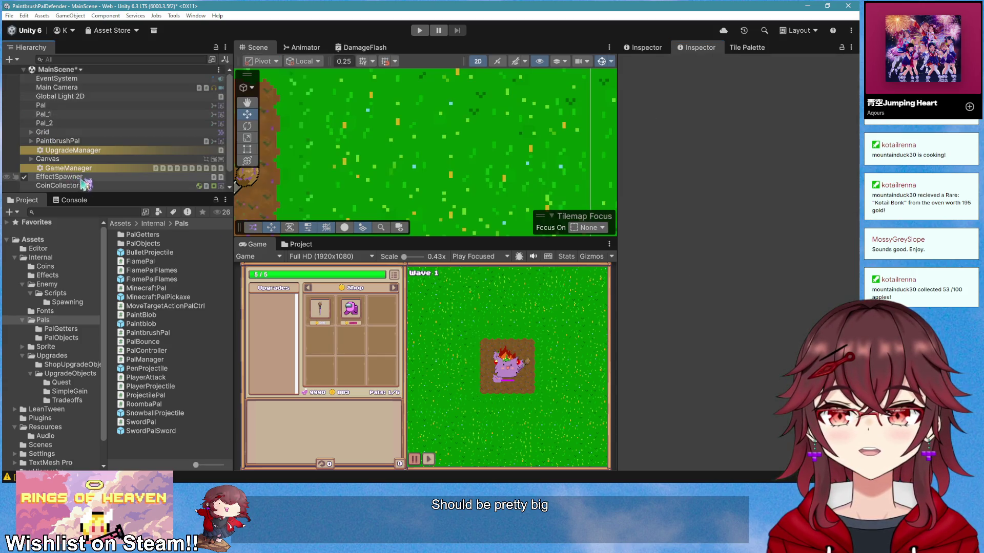
pyautogui.scroll(-1, 83, 185)
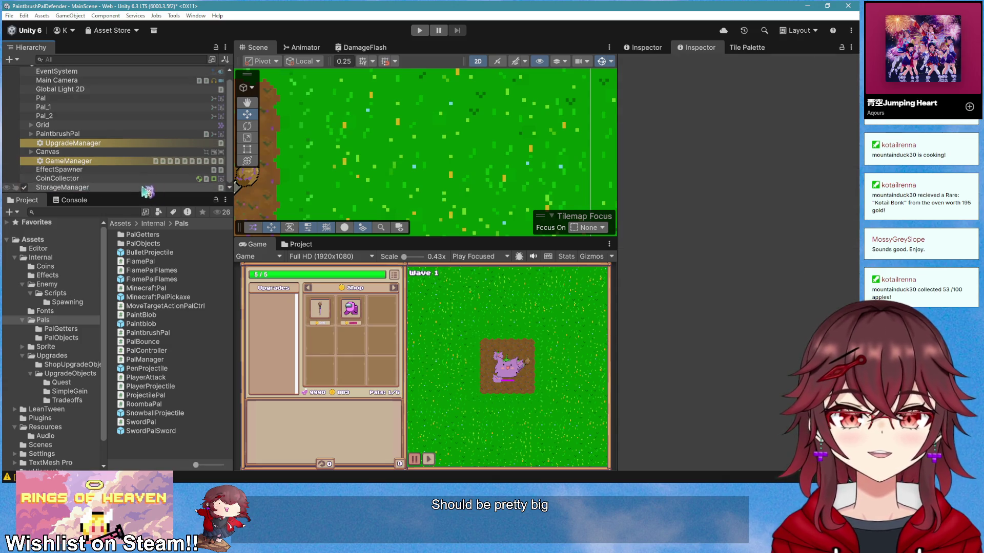
pyautogui.doubleClick(153, 244)
pyautogui.moveTo(138, 234); pyautogui.dragTo(395, 143)
pyautogui.scroll(-3, 453, 190)
pyautogui.scroll(-1, 441, 194)
pyautogui.moveTo(423, 199); pyautogui.dragTo(440, 171)
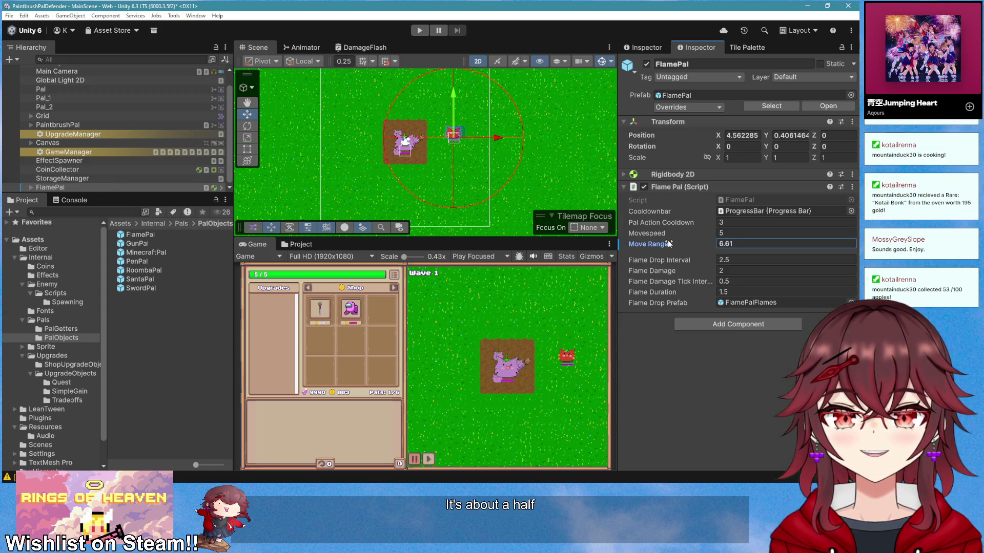
pyautogui.moveTo(412, 47)
pyautogui.mouseDown()
pyautogui.moveTo(246, 161)
pyautogui.moveTo(115, 187)
pyautogui.mouseUp()
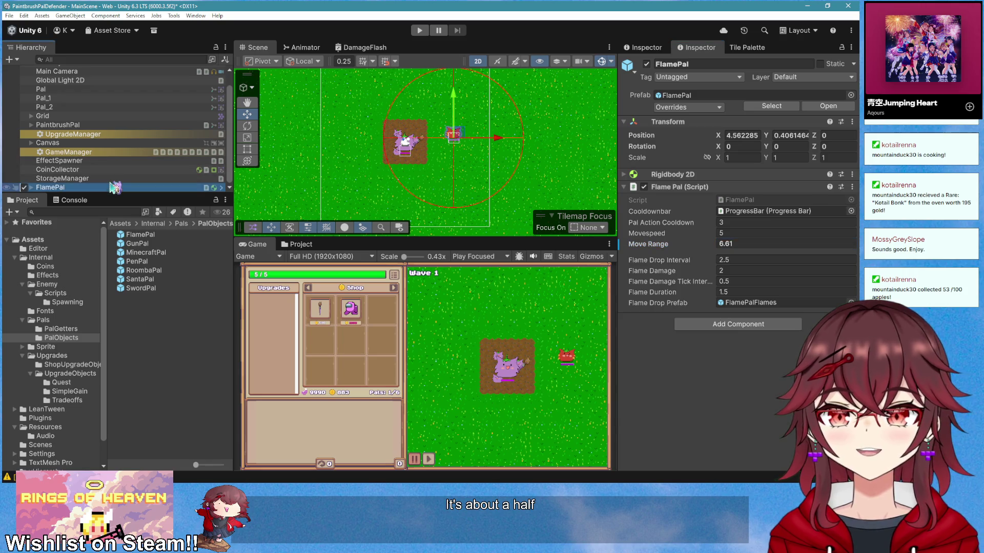
pyautogui.press('Delete')
# - Set the FlamePal prefab's Move Range to 7 and save
pyautogui.click(140, 234)
pyautogui.click(743, 283)
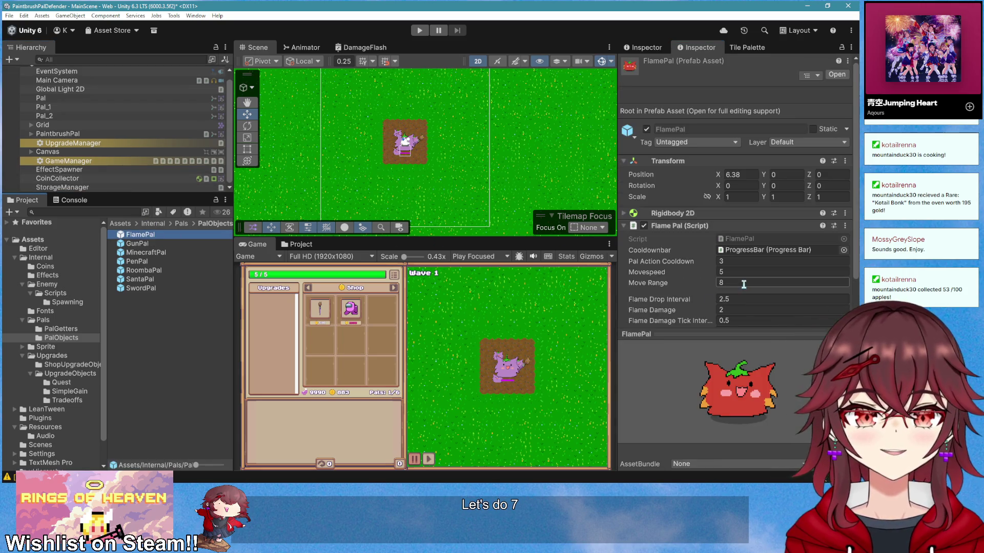
pyautogui.write('7')
pyautogui.hotkey('ctrl', 's')
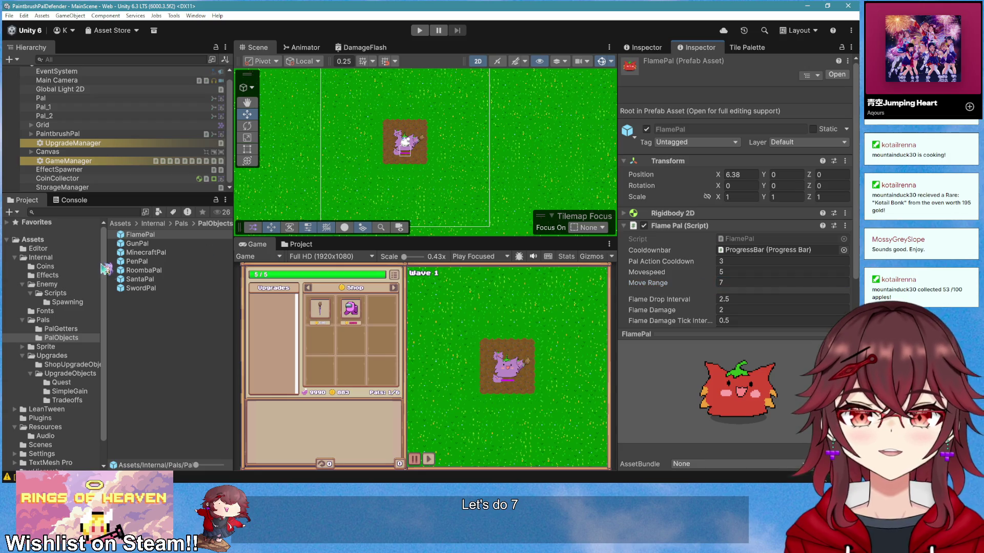
pyautogui.click(61, 328)
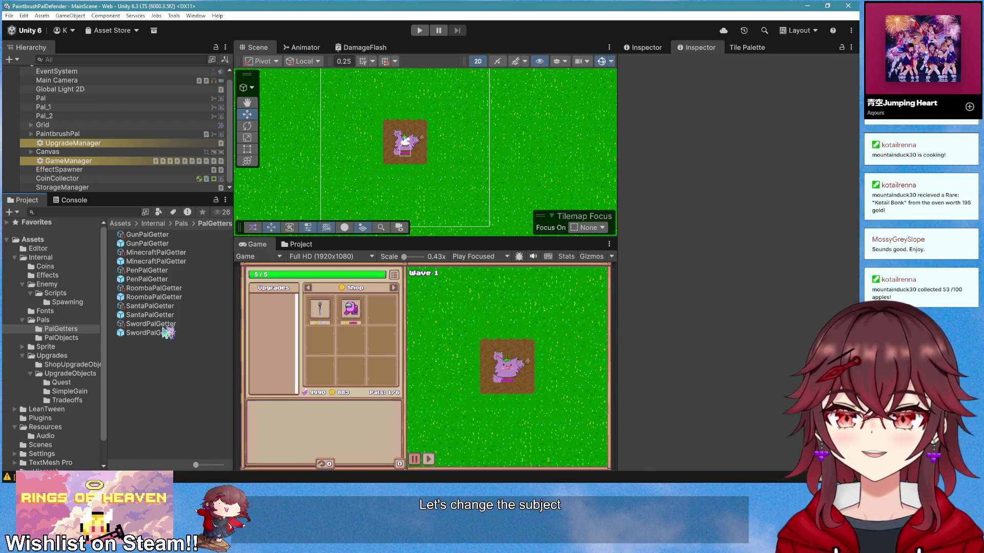
# - Duplicate both SwordPalGetter assets and rename the duplicated prefab to FlamePalGetter
pyautogui.click(165, 324)
pyautogui.keyDown('shift'); pyautogui.click(165, 333); pyautogui.keyUp('shift')
pyautogui.hotkey('ctrl', 'd')
pyautogui.click(183, 352)
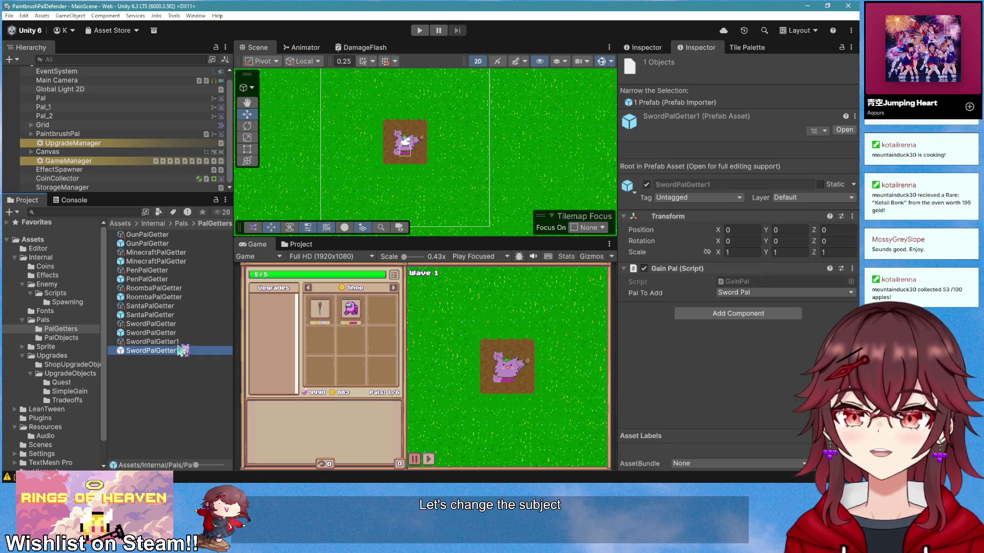
pyautogui.press('F2')
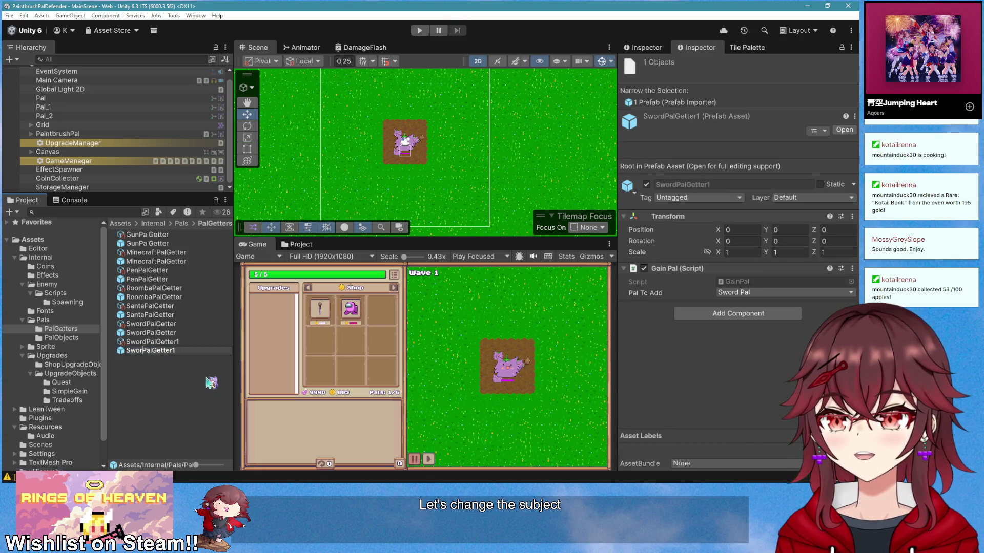
pyautogui.write('Flame')
pyautogui.press('End')
pyautogui.press('BackSpace')
pyautogui.press('Return')
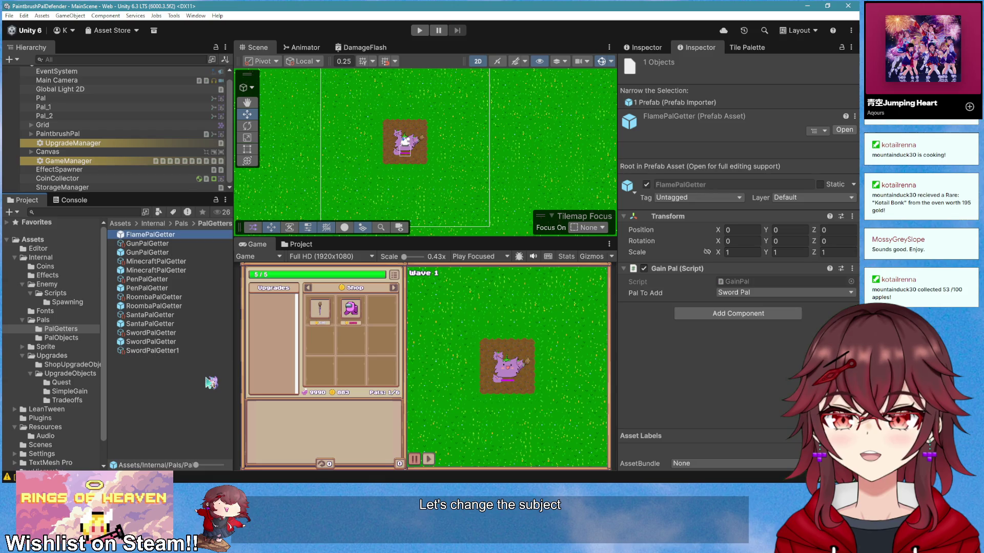
# - Rename the duplicated upgrade asset to FlamePalGetter
pyautogui.click(190, 352)
pyautogui.press('F2')
pyautogui.press('End')
pyautogui.press('BackSpace')
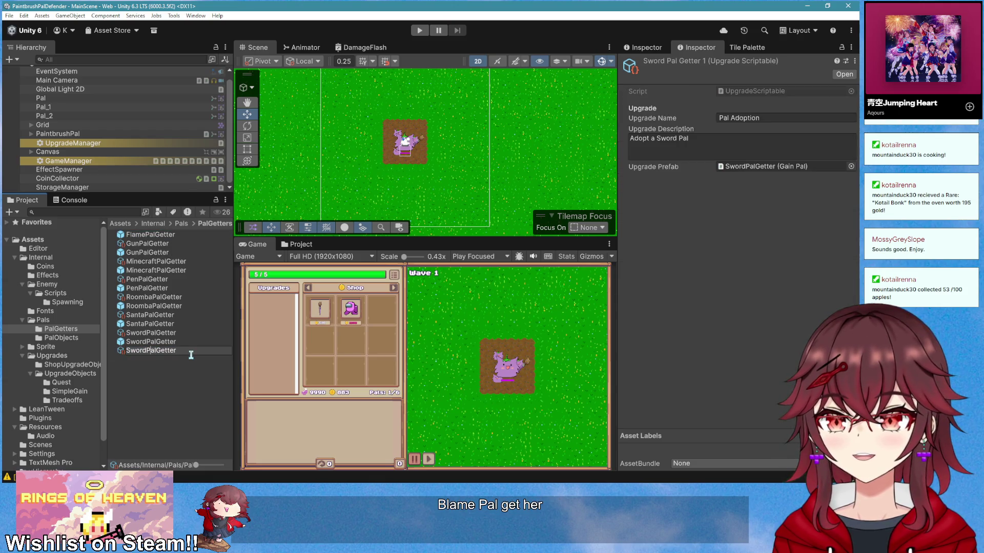
pyautogui.write('lame')
pyautogui.press('Return')
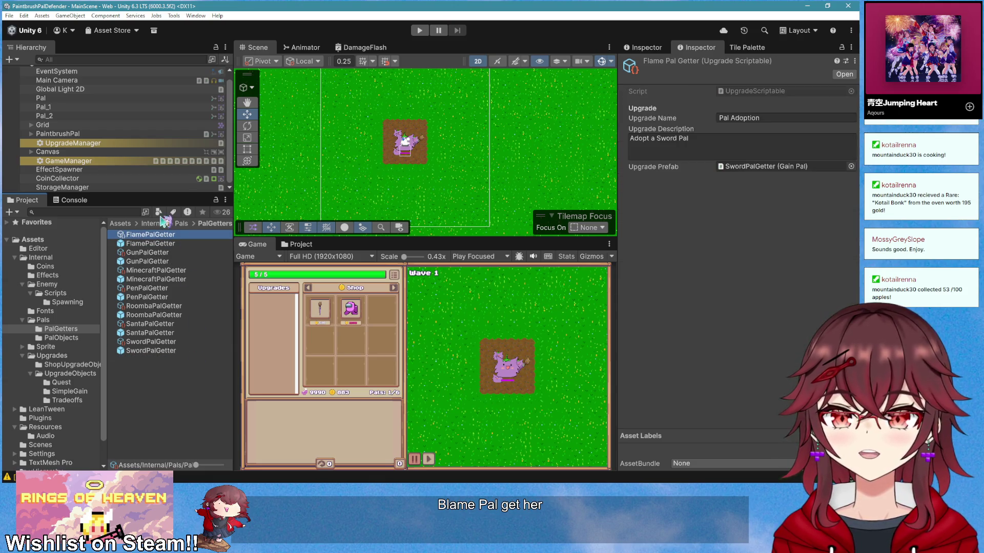
# - Assign the FlamePalGetter prefab to the new upgrade and start replacing 'Sword' in its description
pyautogui.click(714, 185)
pyautogui.moveTo(714, 184); pyautogui.dragTo(784, 166)
pyautogui.doubleClick(672, 138)
pyautogui.write('Flame')
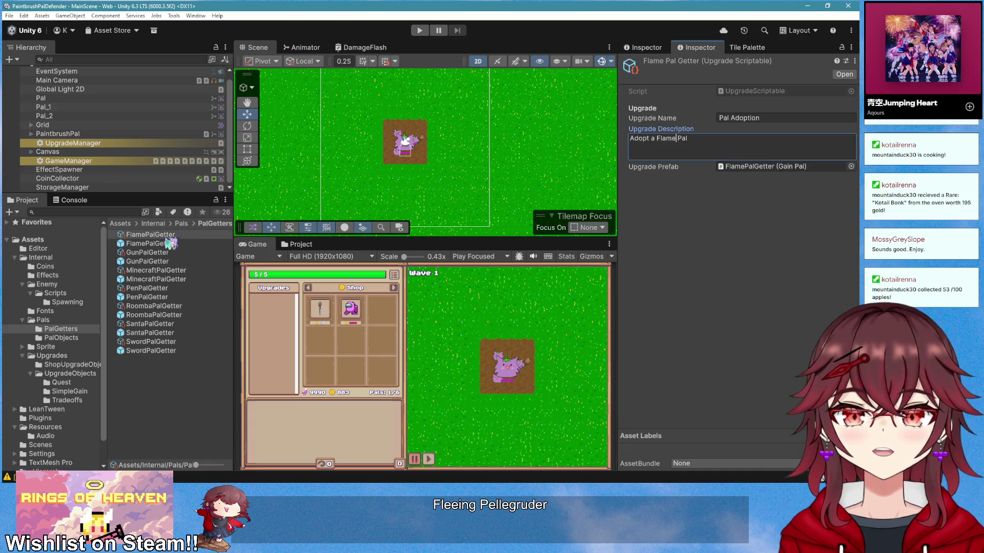
# - Set the FlamePalGetter prefab's pal to add to Flame Pal
pyautogui.click(169, 244)
pyautogui.click(708, 241)
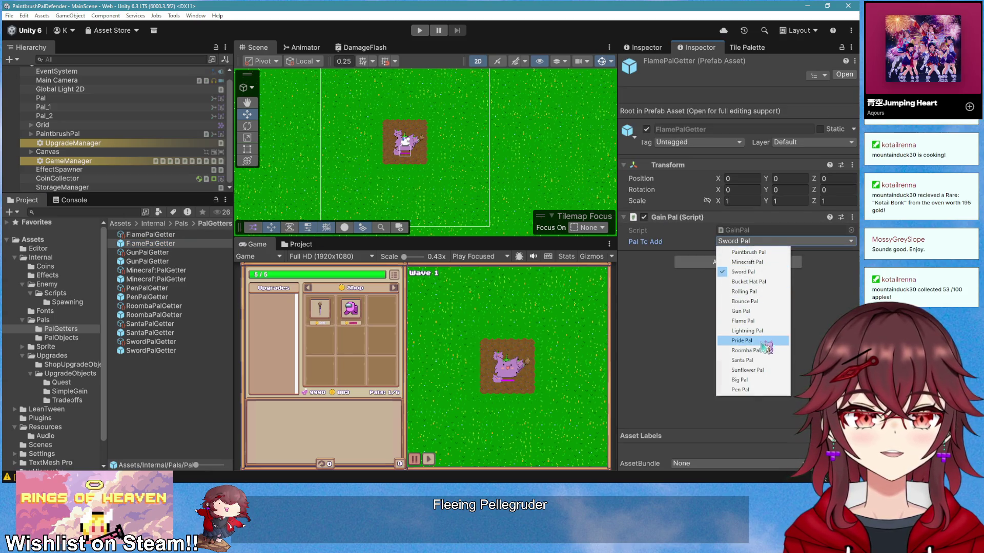
pyautogui.click(743, 321)
# - Add the FlamePal prefab to the GameManager's Pal Prefabs list
pyautogui.click(112, 162)
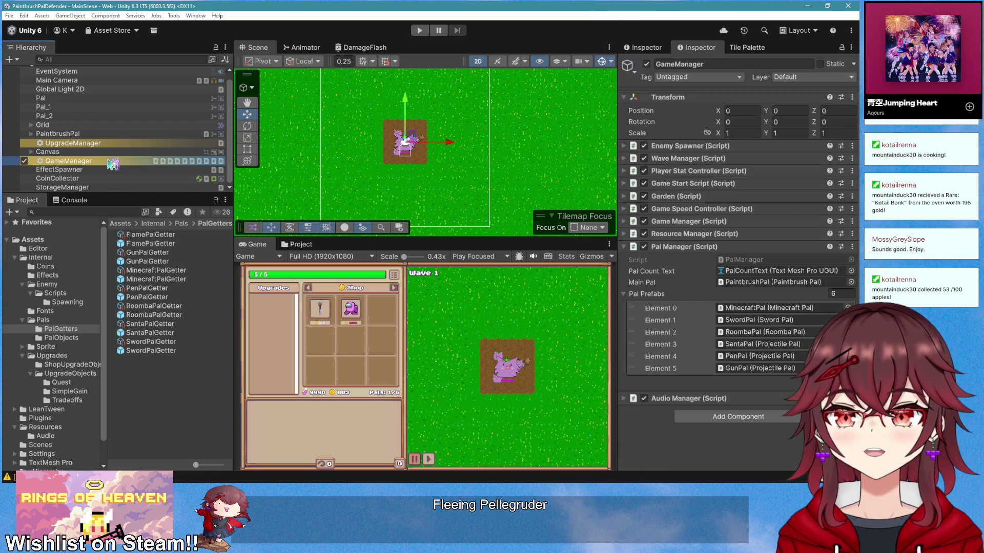
pyautogui.click(61, 338)
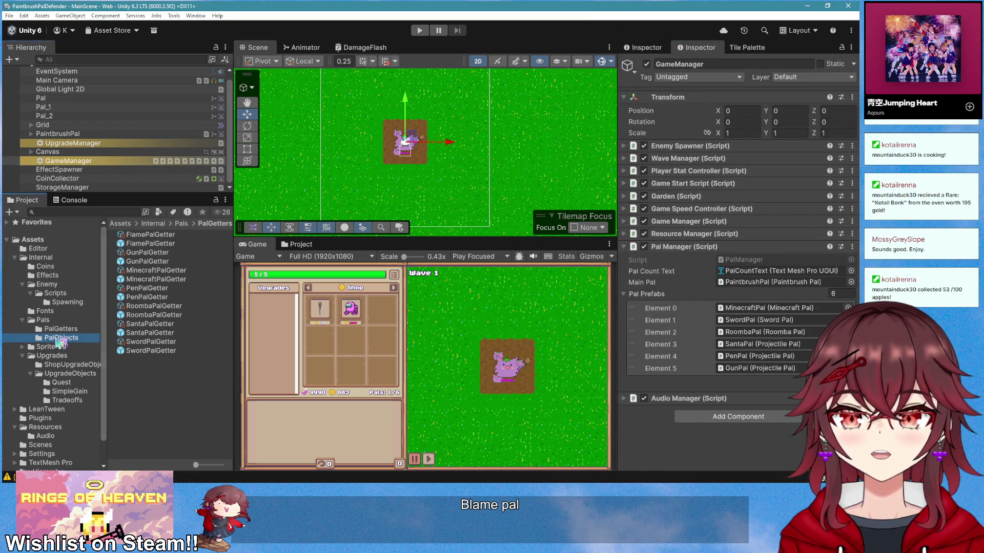
pyautogui.moveTo(139, 235)
pyautogui.mouseDown()
pyautogui.moveTo(791, 358)
pyautogui.moveTo(754, 368)
pyautogui.moveTo(703, 303)
pyautogui.mouseUp()
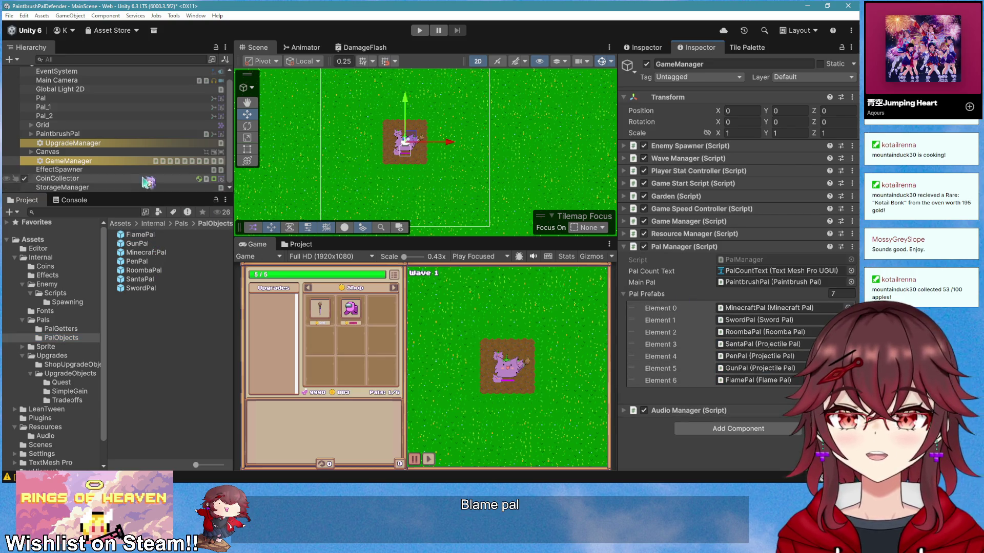
# - Assign the FlamePalGetter upgrade to the UpgradeManager's Debug Upgrade field
pyautogui.click(73, 142)
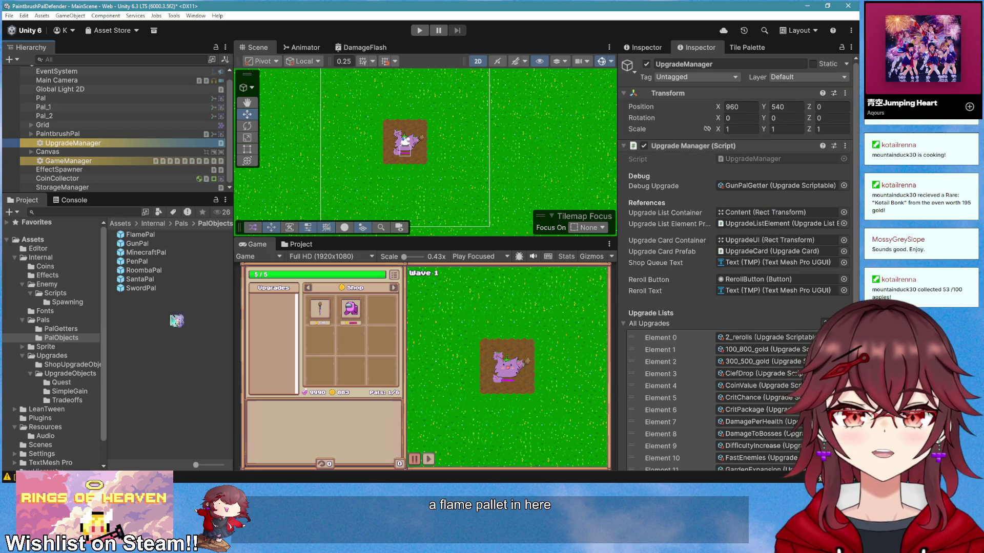
pyautogui.click(76, 329)
pyautogui.moveTo(151, 244)
pyautogui.mouseDown()
pyautogui.moveTo(749, 198)
pyautogui.moveTo(754, 187)
pyautogui.mouseUp()
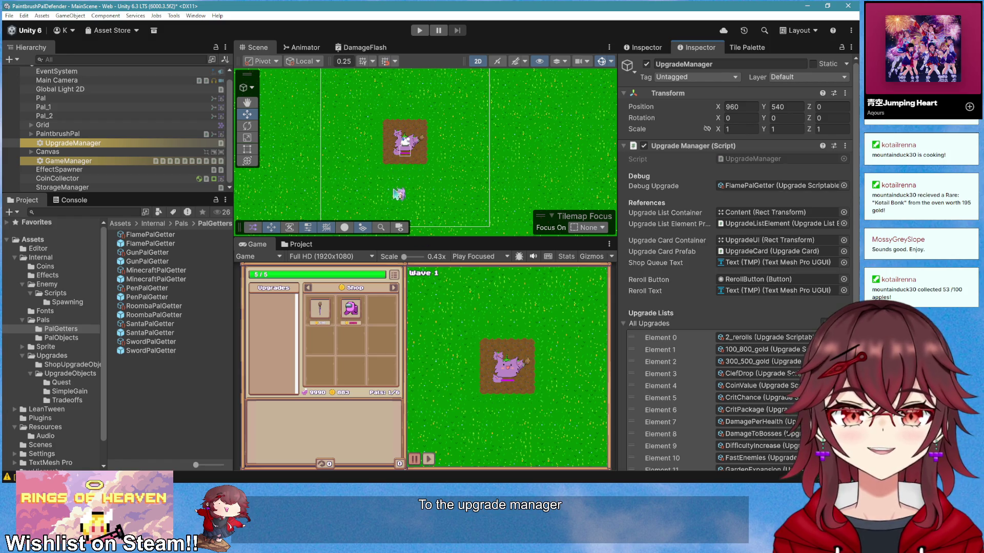
pyautogui.scroll(2, 469, 191)
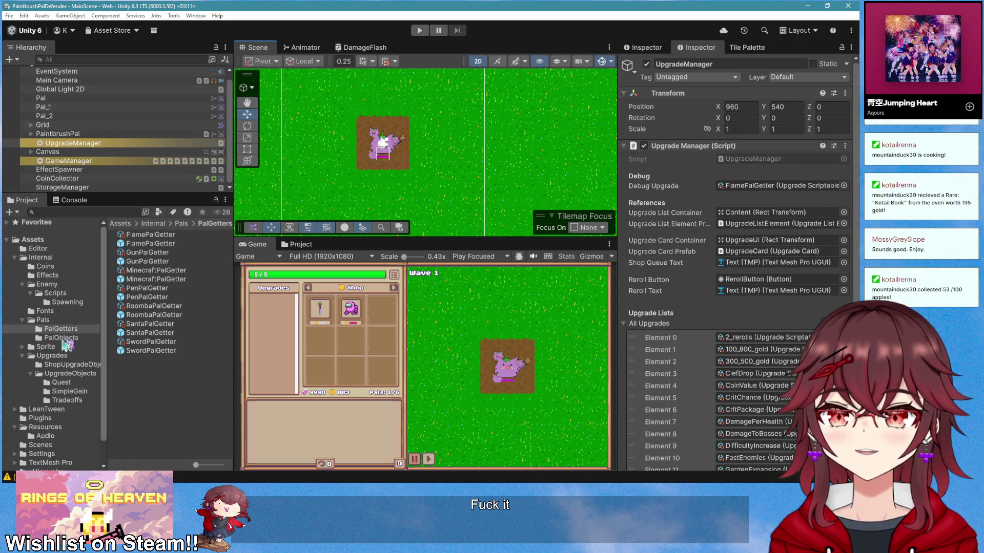
# - Set the FlamePalFlames prefab's Sprite Renderer sorting layer to Background
pyautogui.click(77, 320)
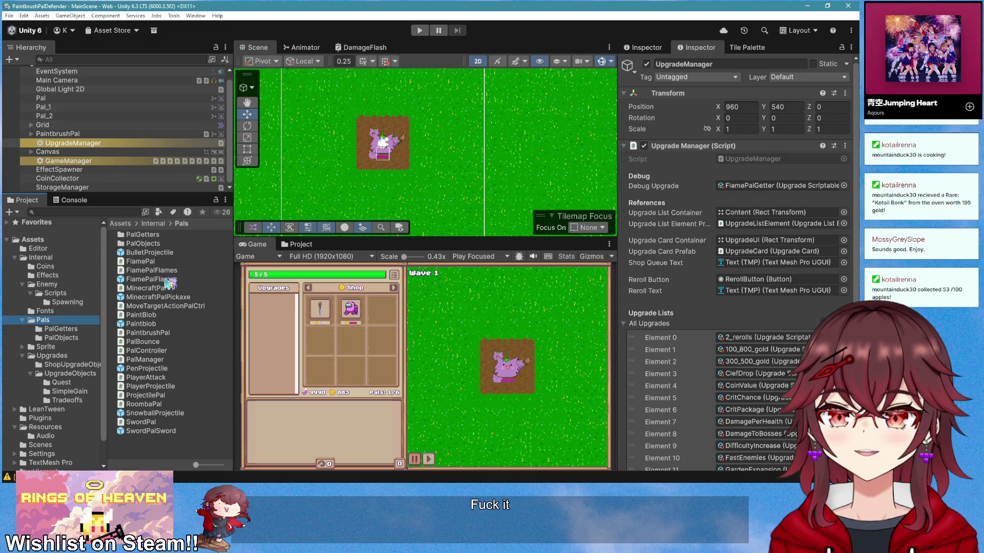
pyautogui.doubleClick(167, 280)
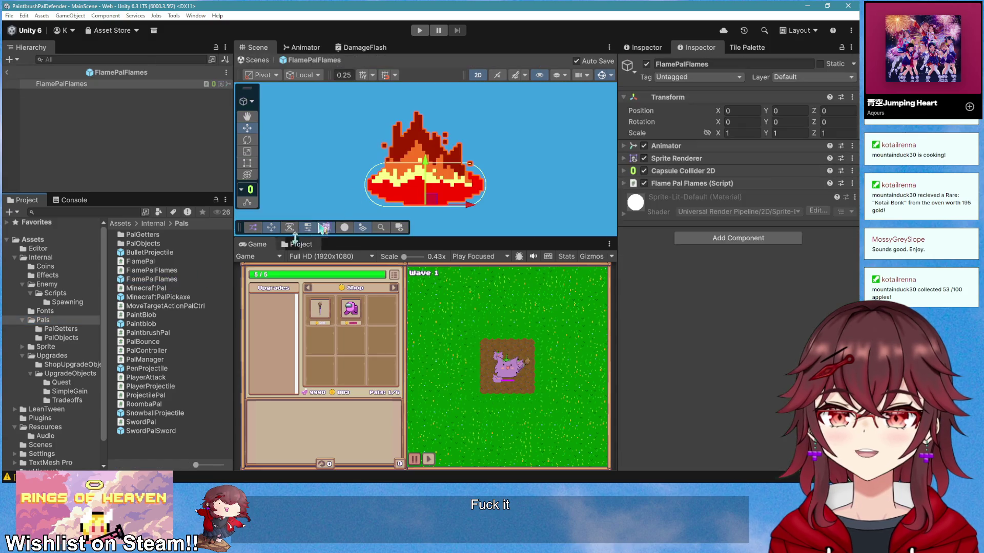
pyautogui.click(694, 160)
pyautogui.click(733, 276)
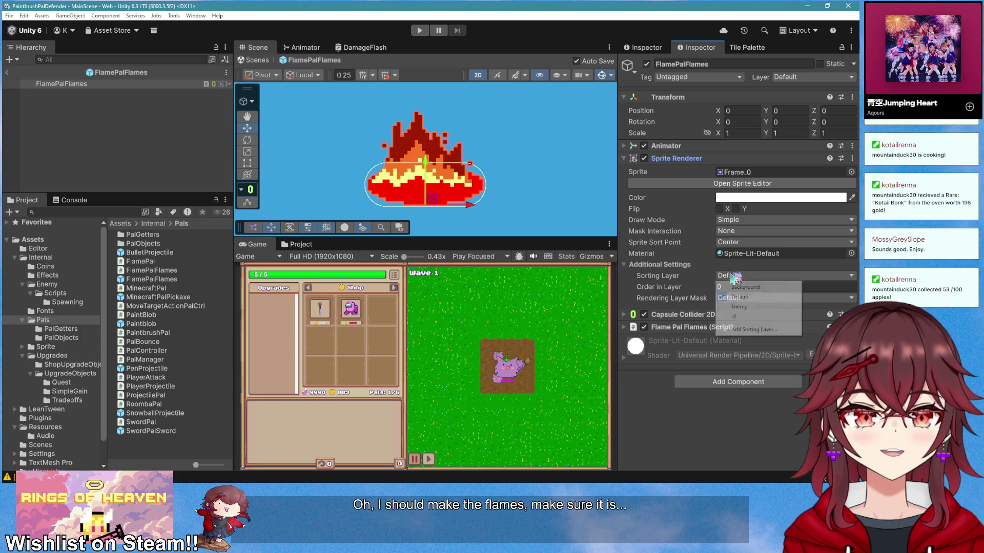
pyautogui.click(745, 287)
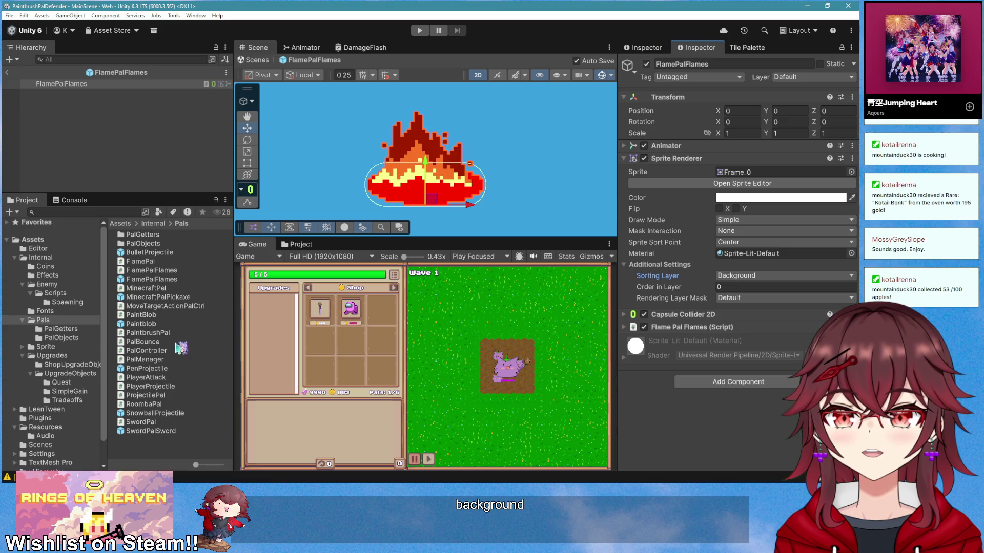
# - Preview a FlamePalFlames copy beside the tile, undo it, and enter Play mode
pyautogui.moveTo(162, 285); pyautogui.dragTo(538, 328)
pyautogui.moveTo(367, 264); pyautogui.dragTo(16, 82)
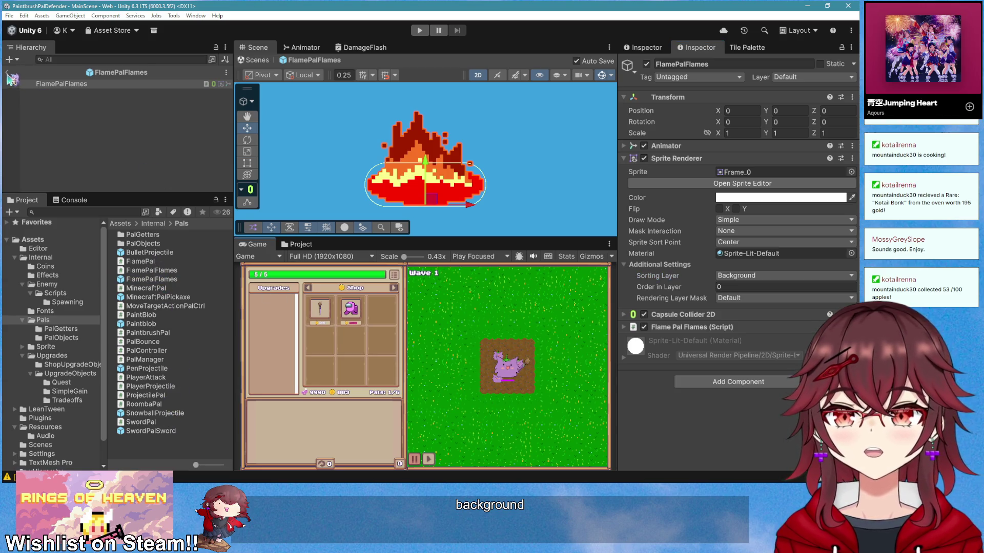
pyautogui.click(7, 72)
pyautogui.moveTo(154, 280)
pyautogui.mouseDown()
pyautogui.moveTo(417, 180)
pyautogui.moveTo(401, 158)
pyautogui.moveTo(371, 162)
pyautogui.moveTo(445, 152)
pyautogui.mouseUp()
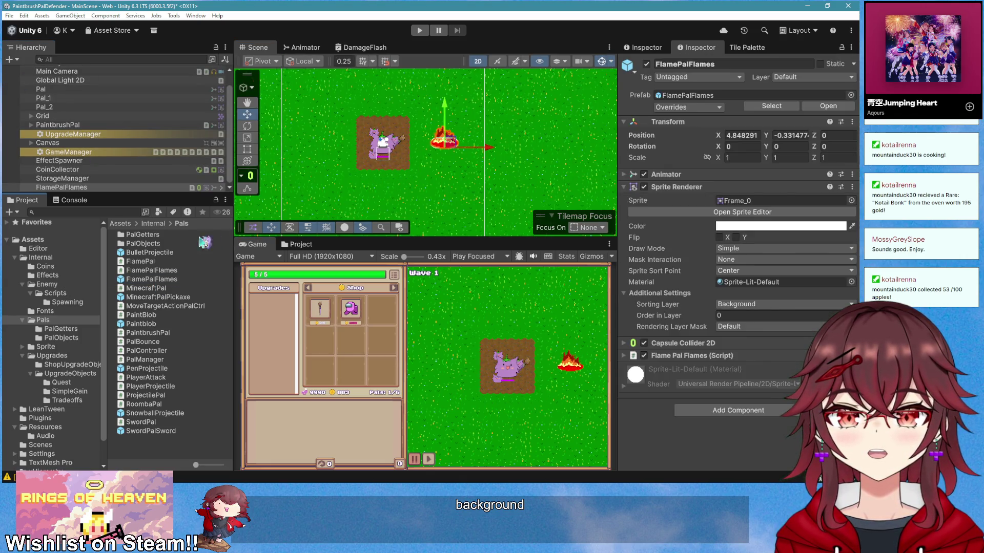
pyautogui.hotkey('ctrl', 'z')
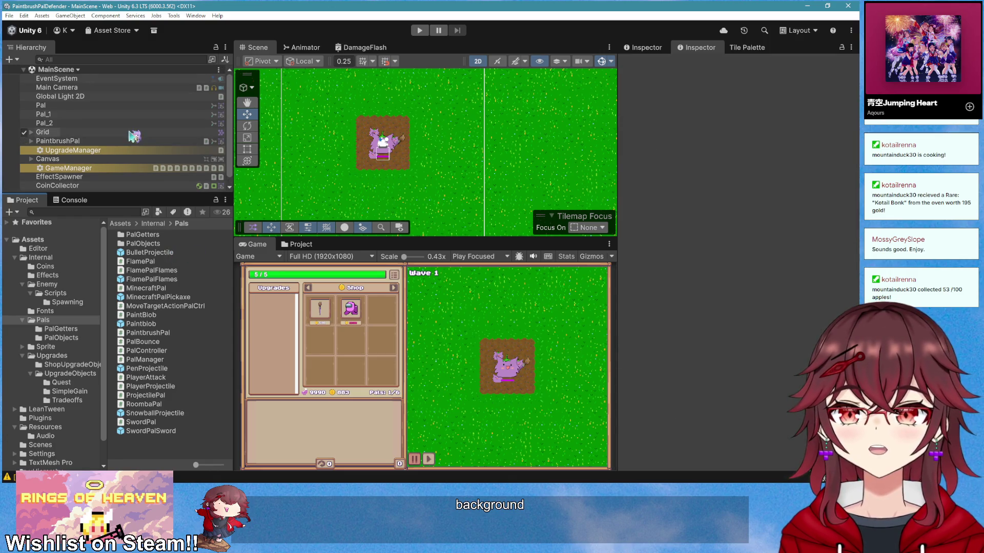
pyautogui.click(419, 31)
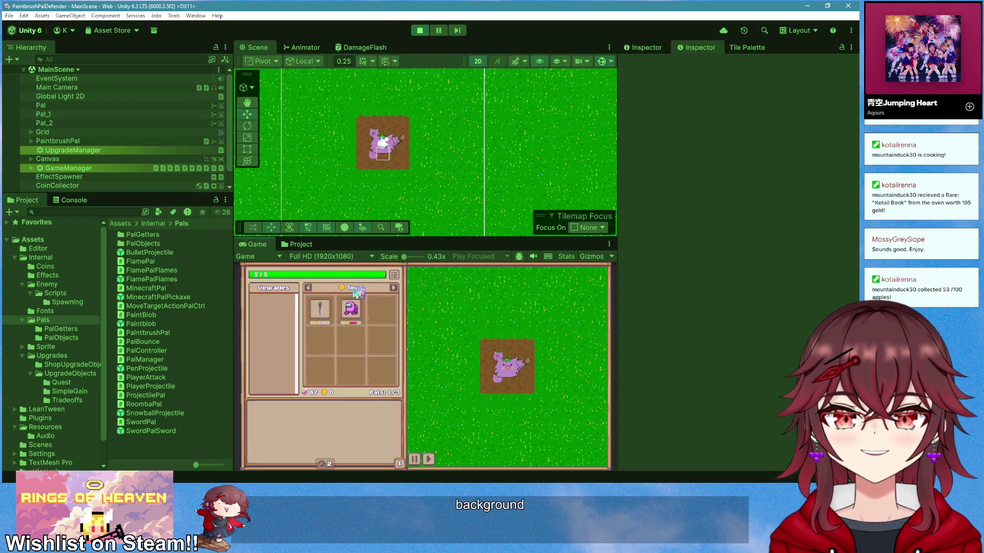
# - With the Console showing, adopt the offered pal, pan to track its wandering, stop, and open PalObjects
pyautogui.click(72, 200)
pyautogui.click(374, 431)
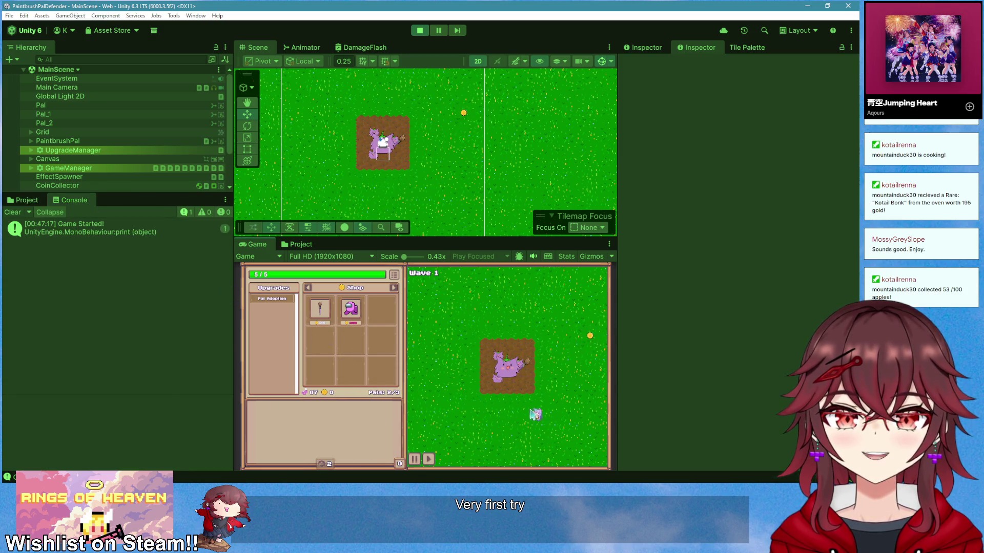
pyautogui.scroll(-5, 461, 164)
pyautogui.scroll(-3, 465, 172)
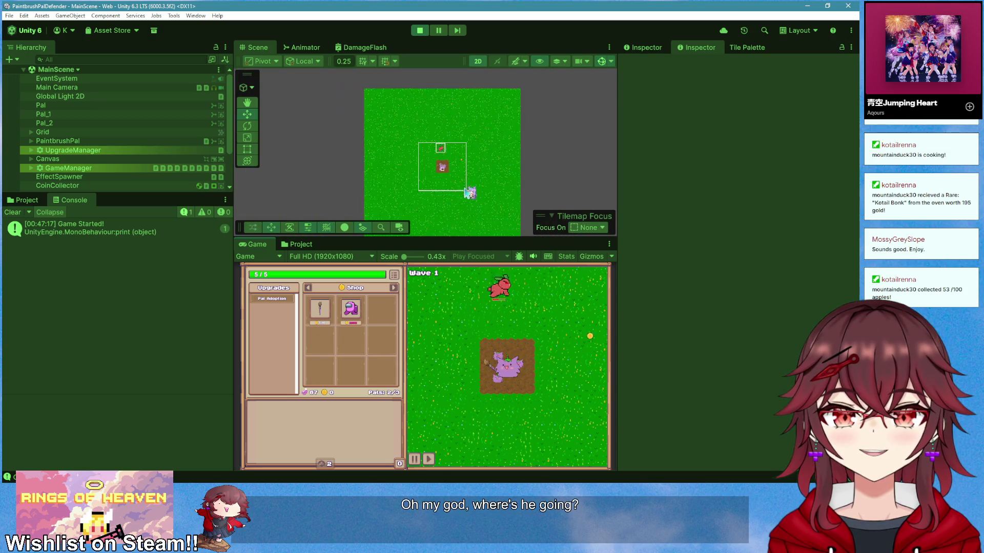
pyautogui.moveTo(464, 172); pyautogui.dragTo(433, 90)
pyautogui.scroll(2, 435, 129)
pyautogui.click(420, 30)
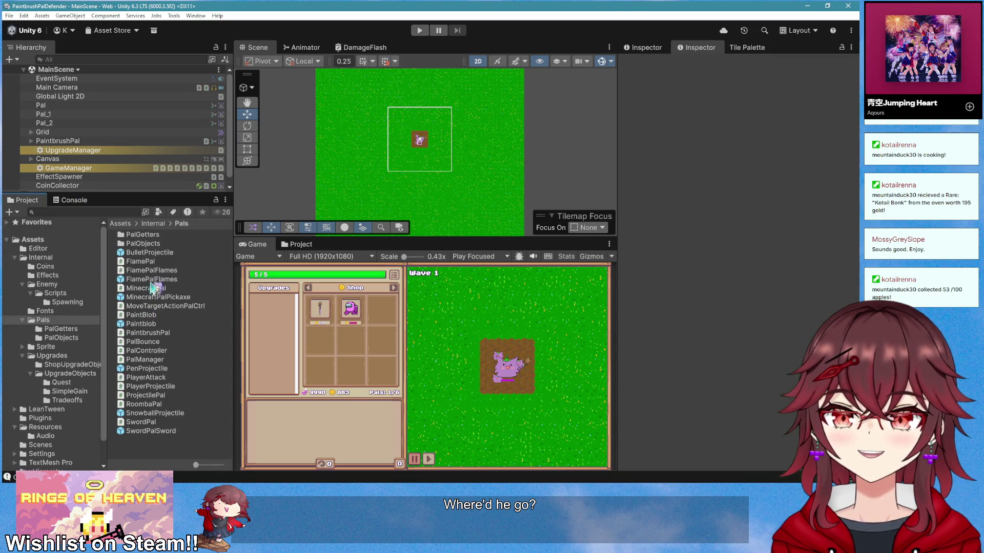
pyautogui.doubleClick(142, 243)
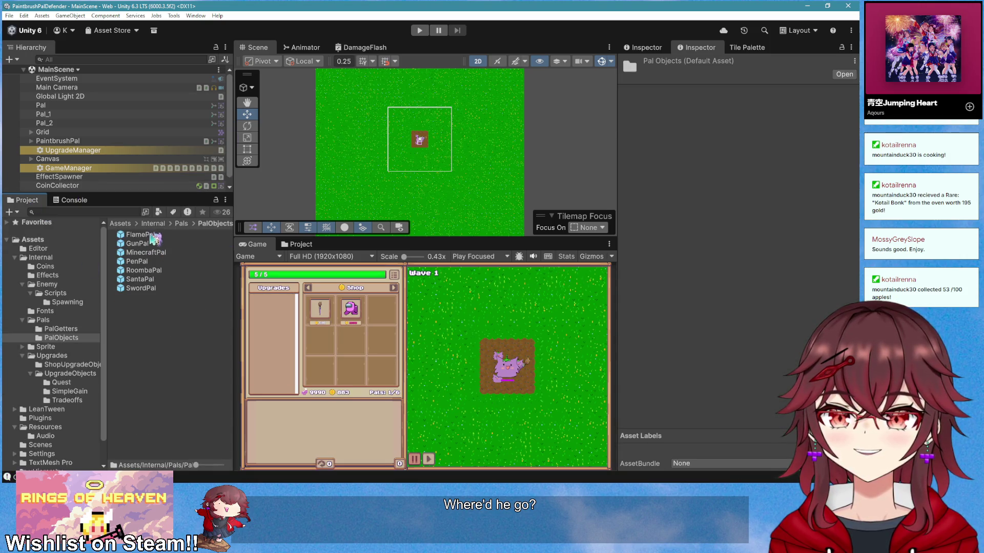
# - Set the FlamePal prefab's Rigidbody 2D Body Type to Kinematic
pyautogui.doubleClick(139, 234)
pyautogui.click(717, 160)
pyautogui.click(751, 181)
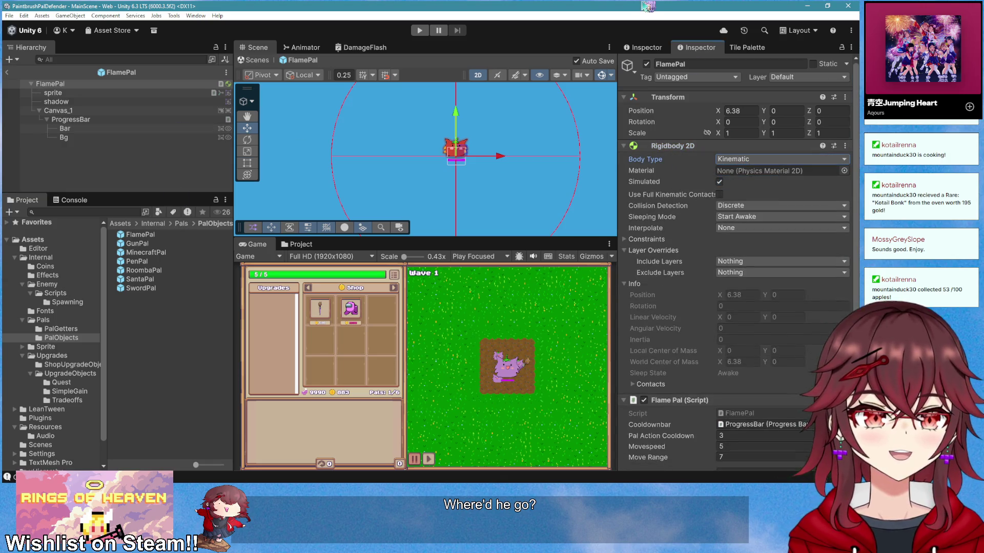
# - Playtest by placing the adopted pal on the field and checking the Console, then stop
pyautogui.click(423, 31)
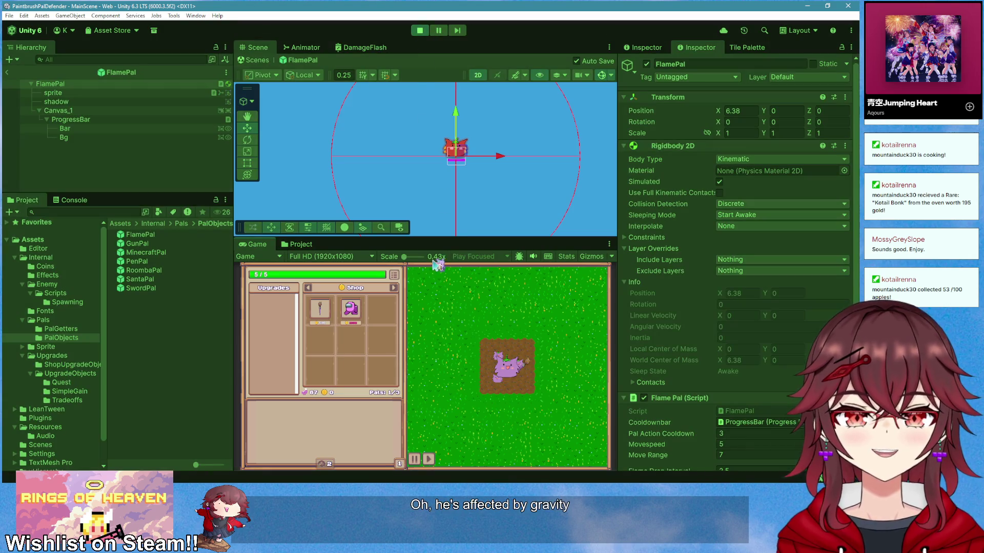
pyautogui.moveTo(380, 372)
pyautogui.mouseDown()
pyautogui.moveTo(383, 405)
pyautogui.moveTo(536, 425)
pyautogui.mouseUp()
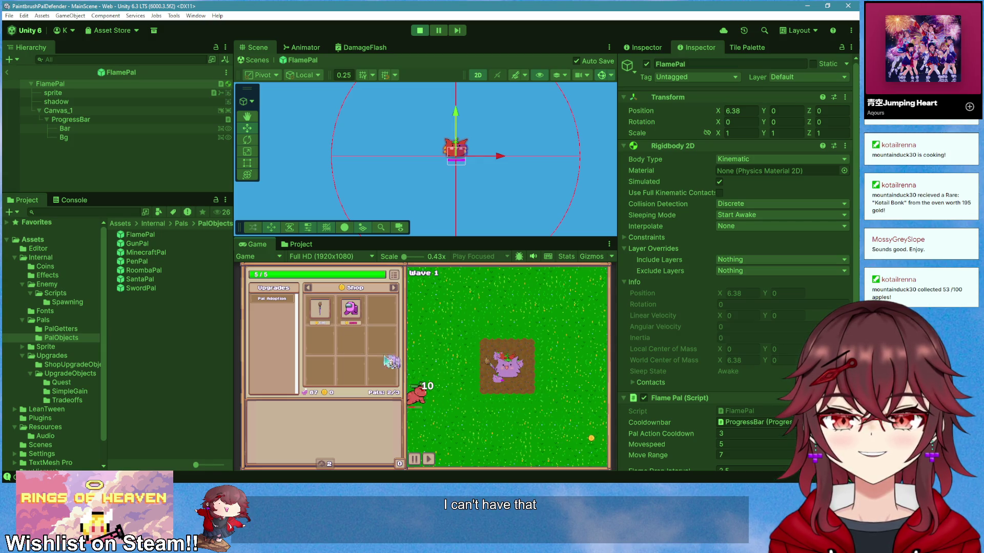
pyautogui.click(74, 200)
pyautogui.click(419, 30)
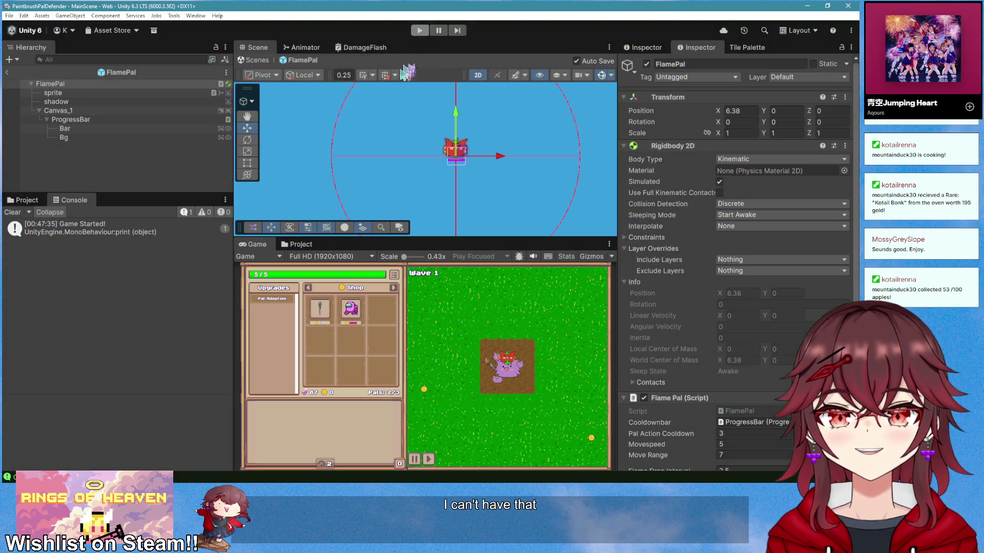
# - Open the Flame Pal (Script) component in Visual Studio via Edit Script
pyautogui.click(661, 145)
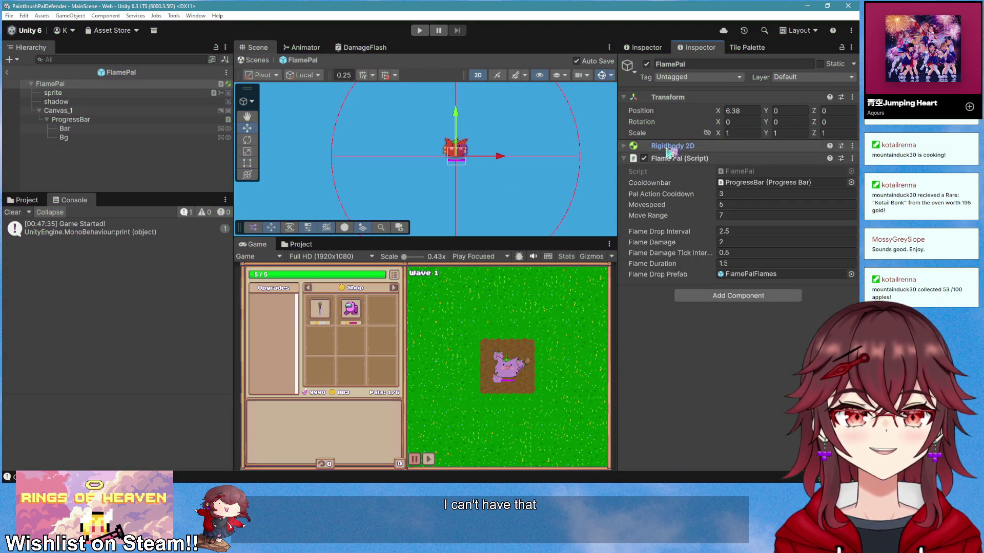
pyautogui.rightClick(689, 159)
pyautogui.click(715, 285)
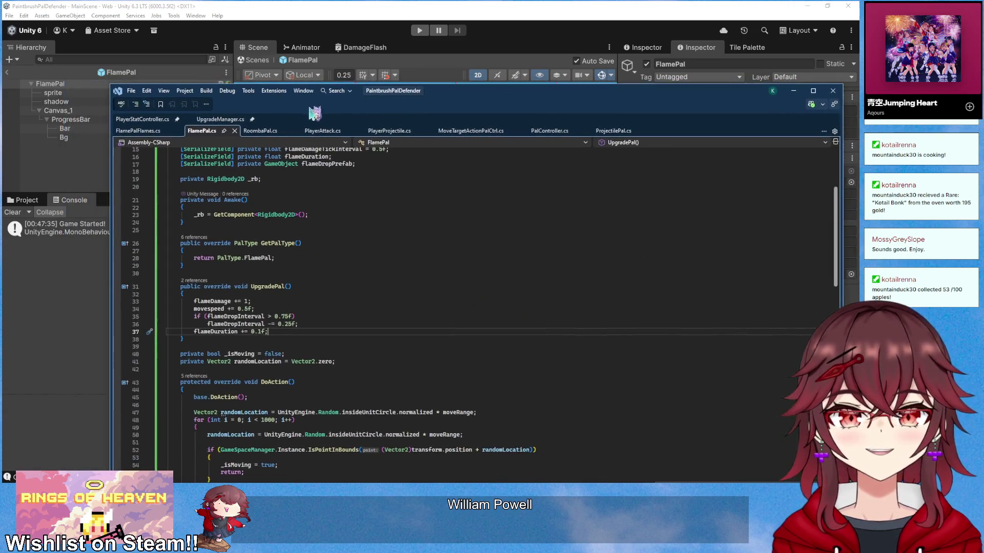
# - Scroll through FlamePal.cs to review DoAction's 1000-try random location search and Update
pyautogui.scroll(-1, 345, 289)
pyautogui.scroll(-1, 334, 312)
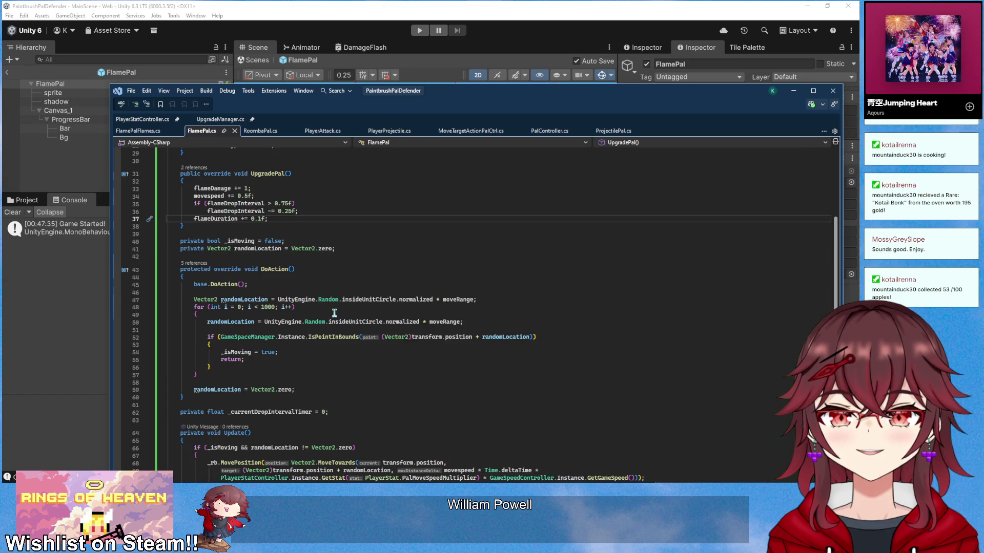
pyautogui.scroll(-8, 334, 312)
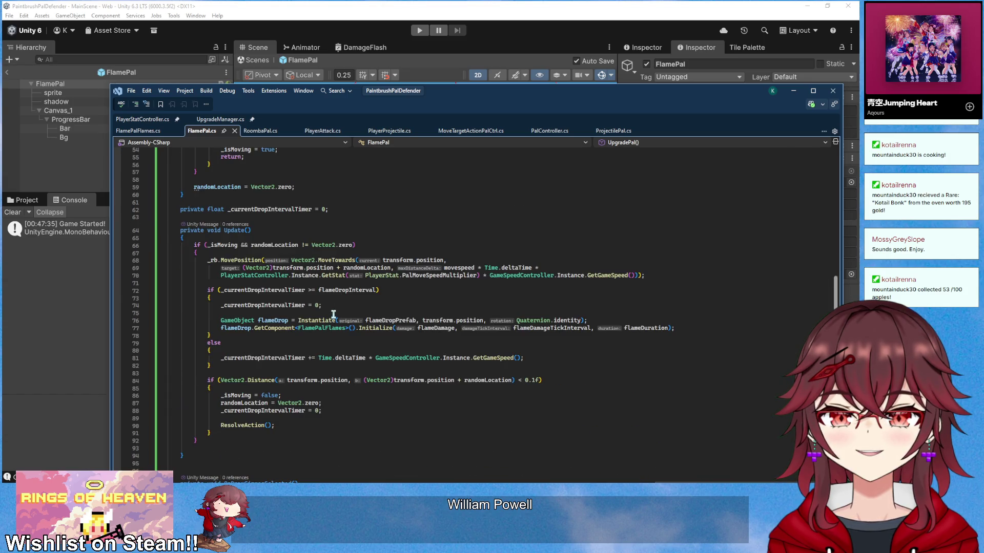
pyautogui.scroll(3, 294, 336)
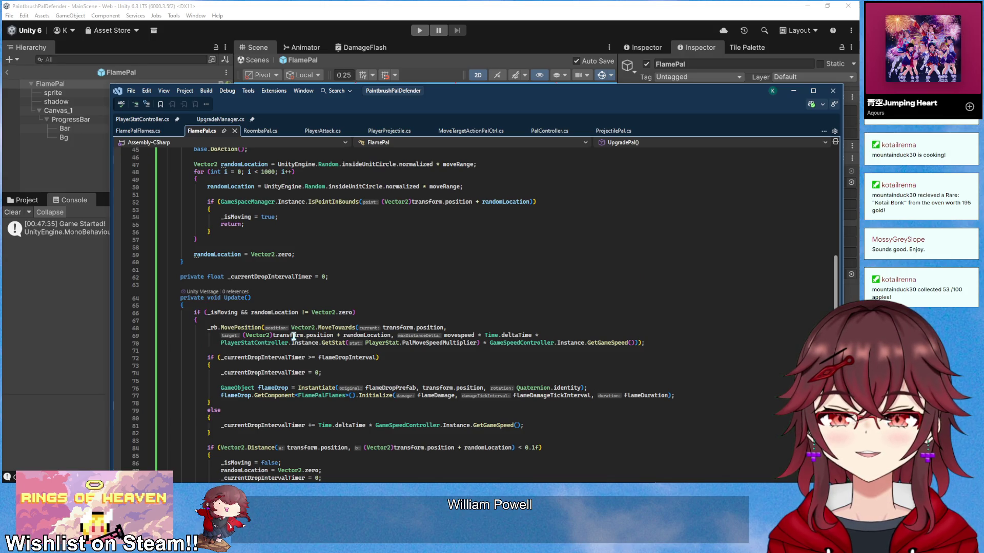
pyautogui.scroll(-2, 294, 335)
pyautogui.scroll(-4, 293, 335)
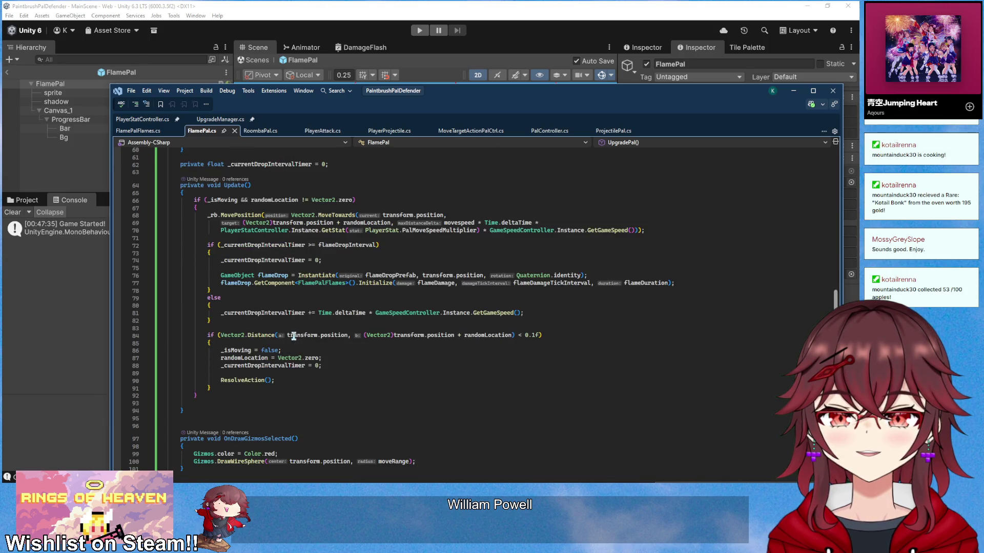
pyautogui.scroll(4, 294, 336)
pyautogui.scroll(5, 306, 349)
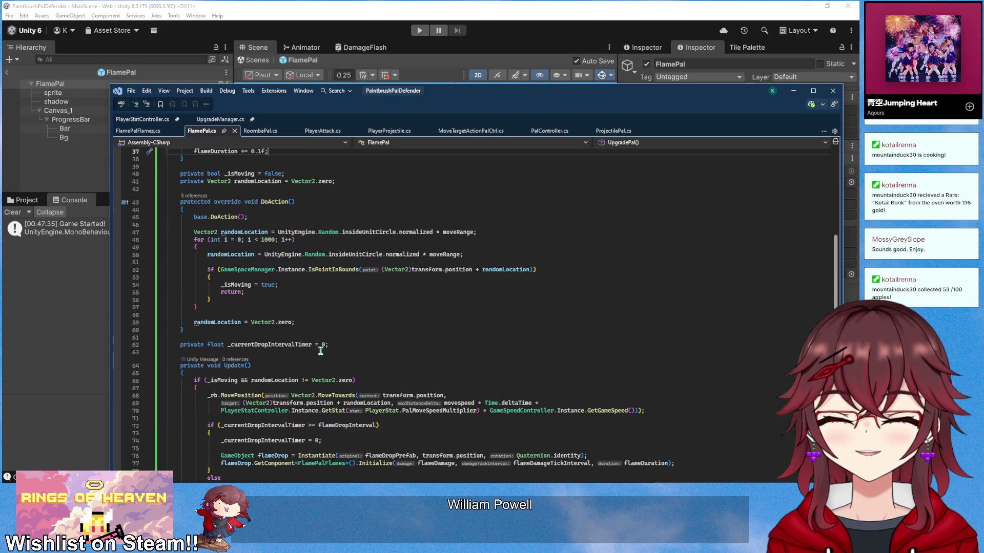
pyautogui.scroll(3, 320, 351)
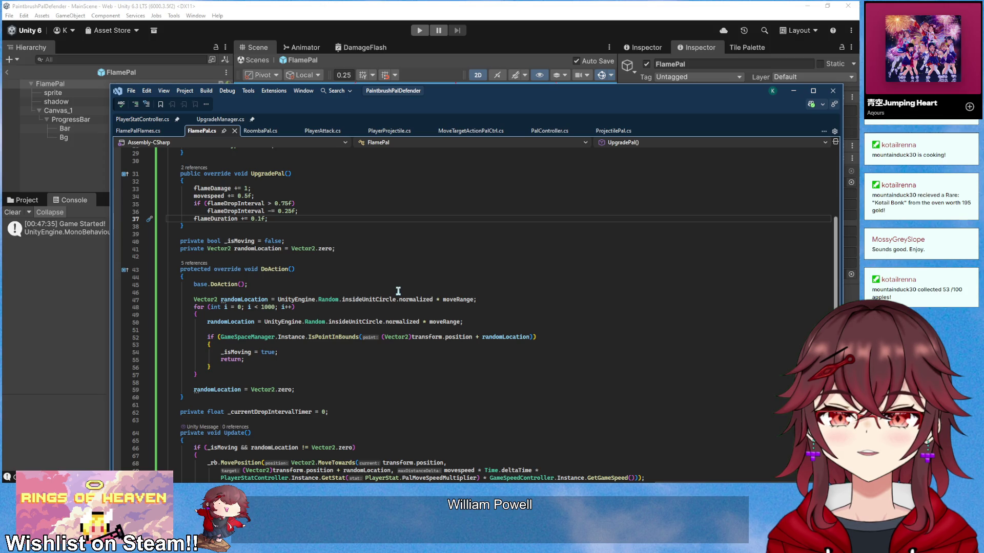
pyautogui.scroll(-3, 398, 291)
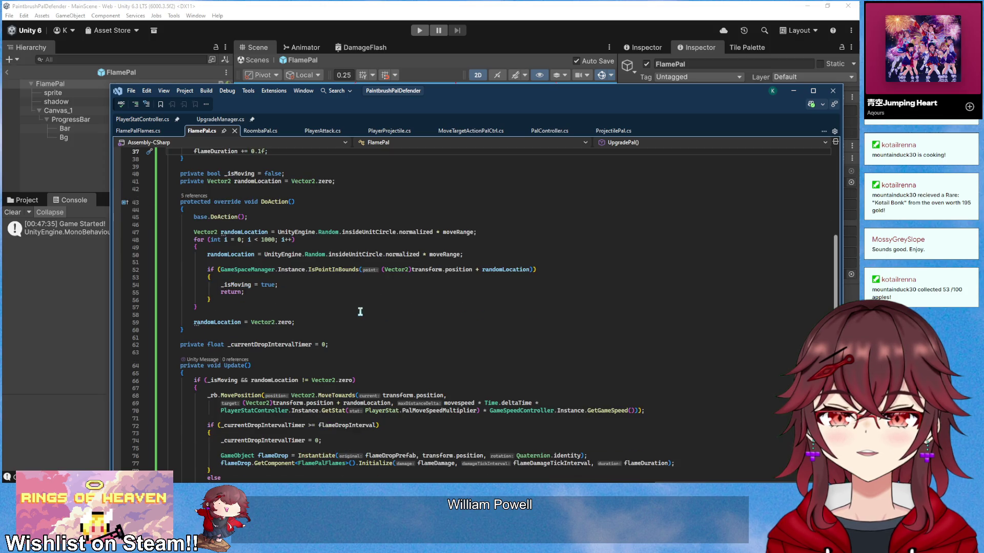
pyautogui.scroll(2, 360, 311)
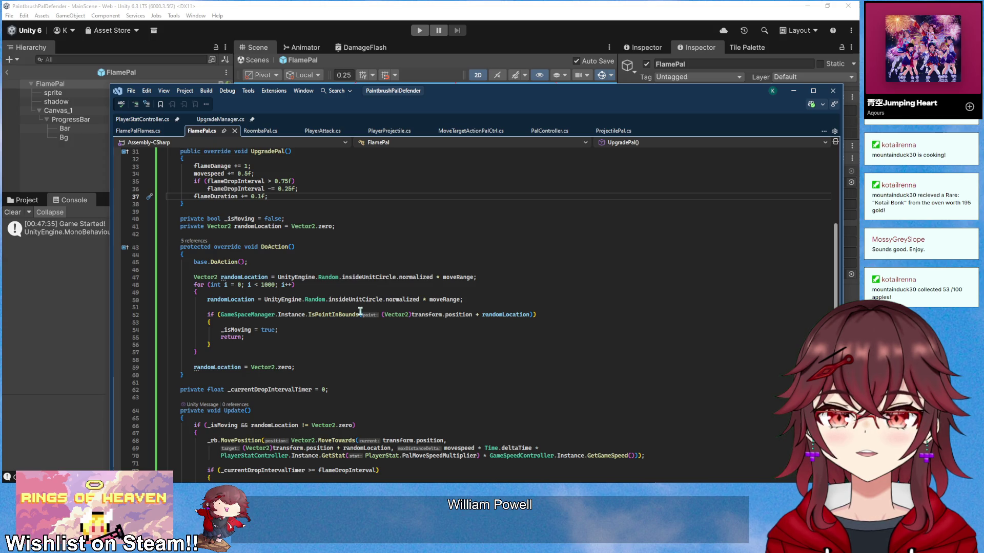
pyautogui.scroll(-3, 360, 311)
pyautogui.click(359, 306)
pyautogui.scroll(-5, 406, 351)
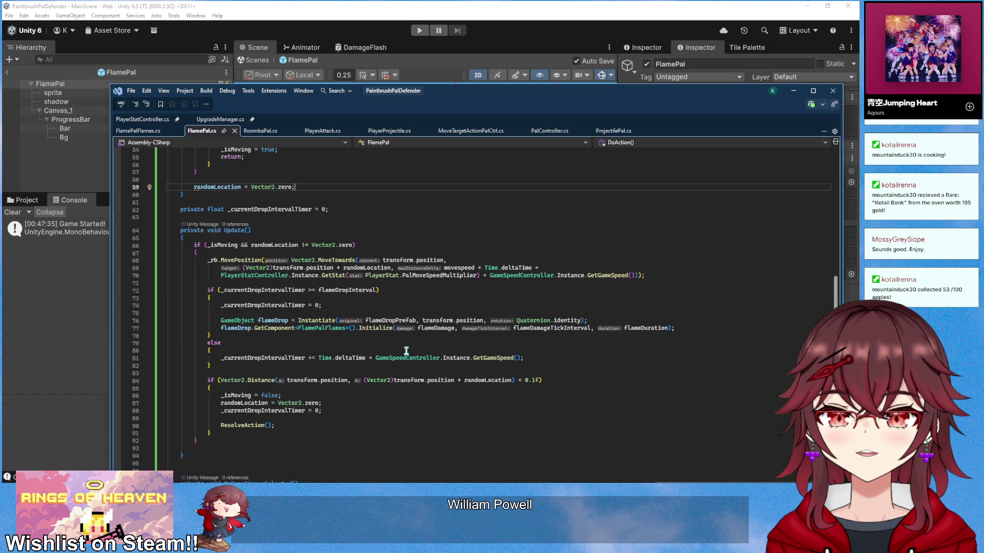
pyautogui.scroll(3, 407, 351)
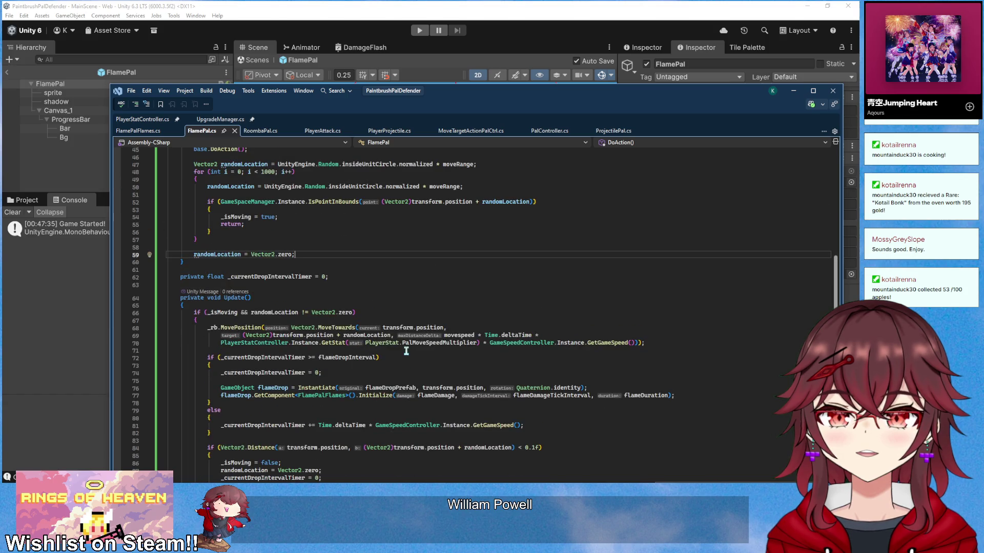
pyautogui.scroll(4, 406, 351)
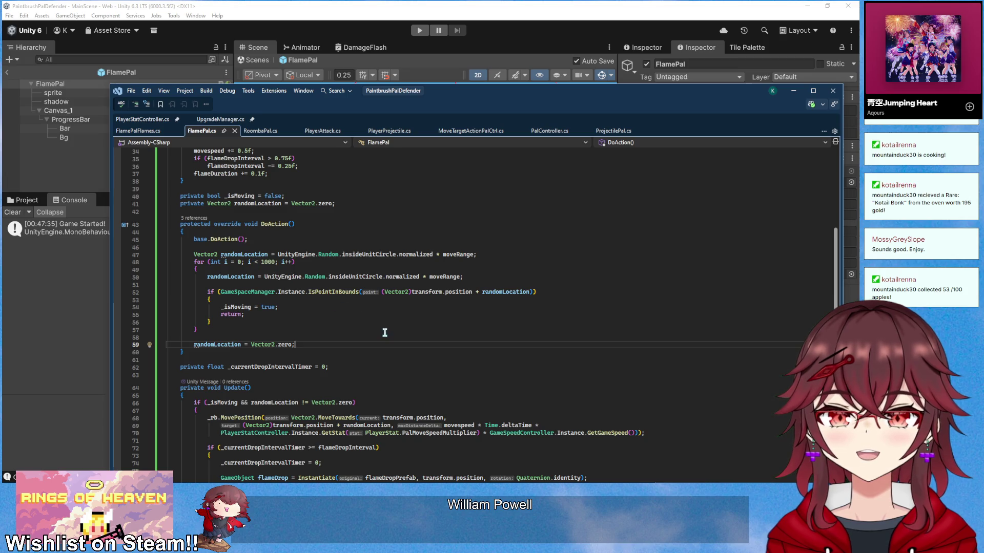
pyautogui.scroll(-6, 384, 333)
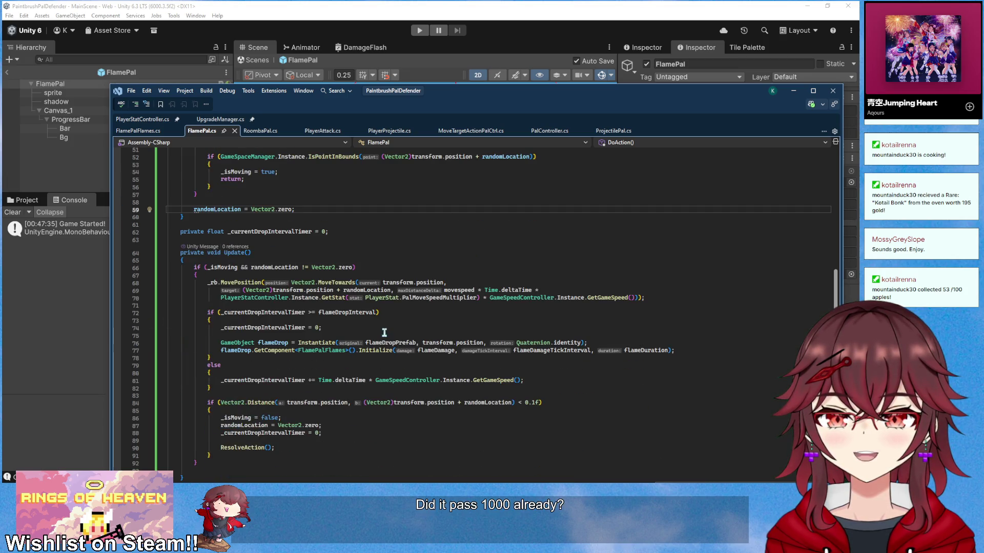
pyautogui.scroll(2, 382, 332)
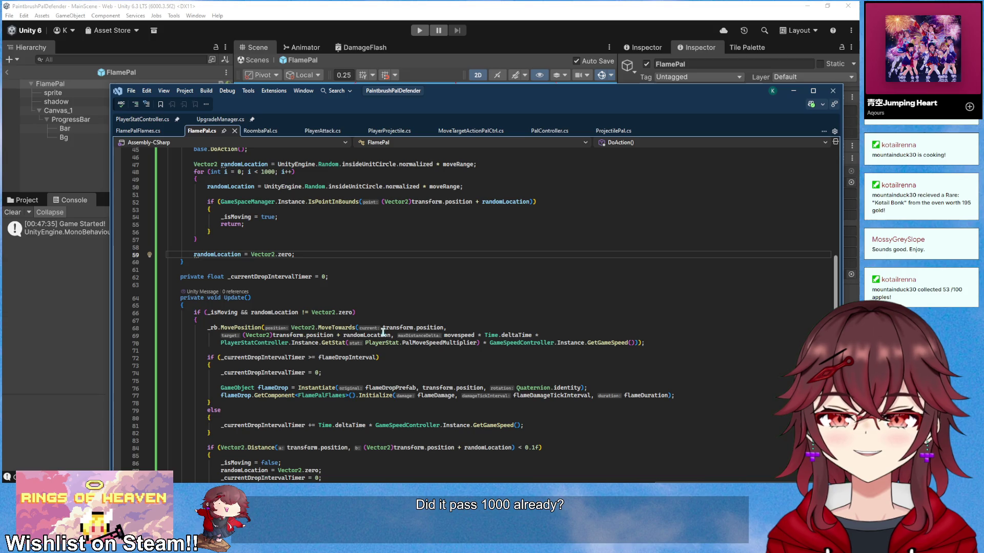
# - Add a 'ResolveAction();' call after 'randomLocation = Vector2.zero;' in DoAction
pyautogui.press('Return')
pyautogui.write('Resolv')
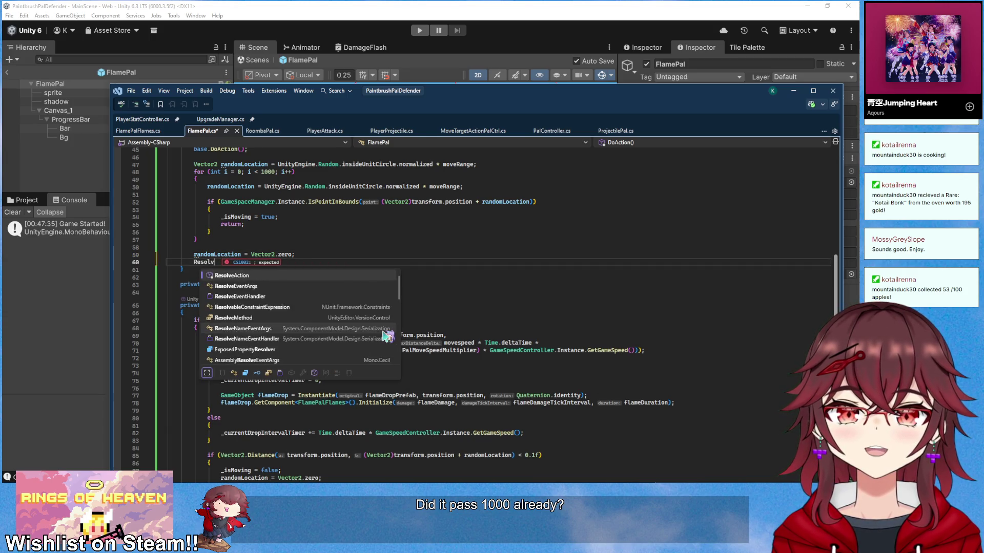
pyautogui.press('Tab')
pyautogui.write('();')
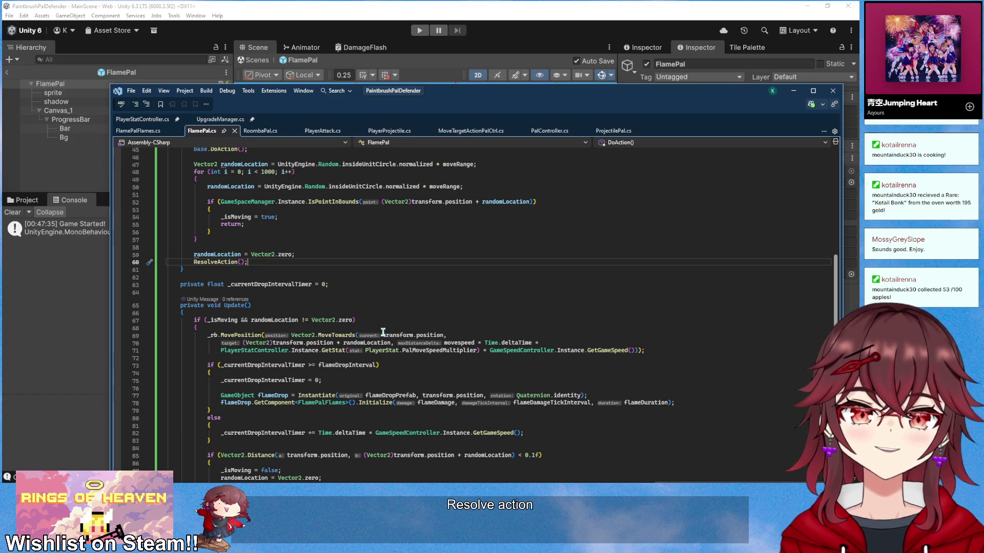
pyautogui.scroll(5, 382, 332)
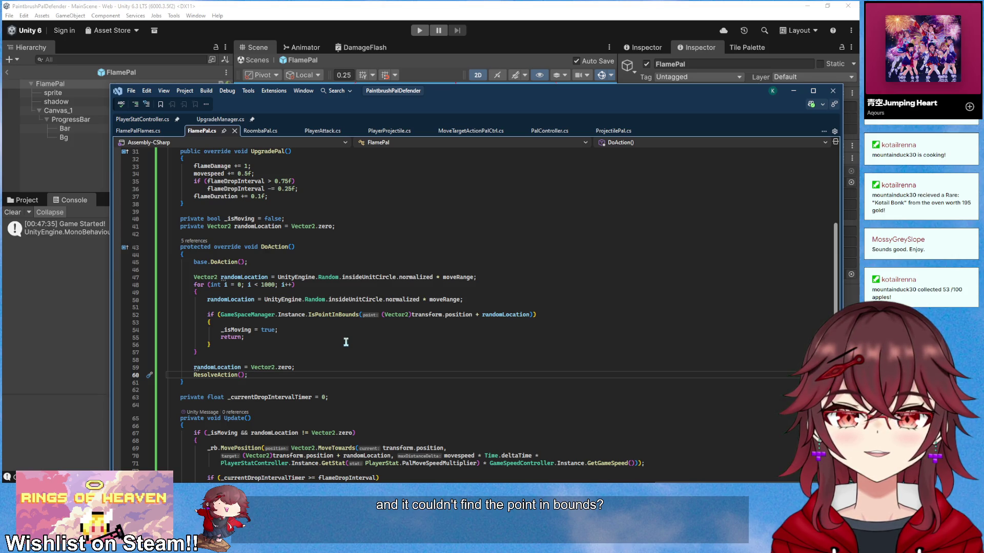
pyautogui.click(455, 6)
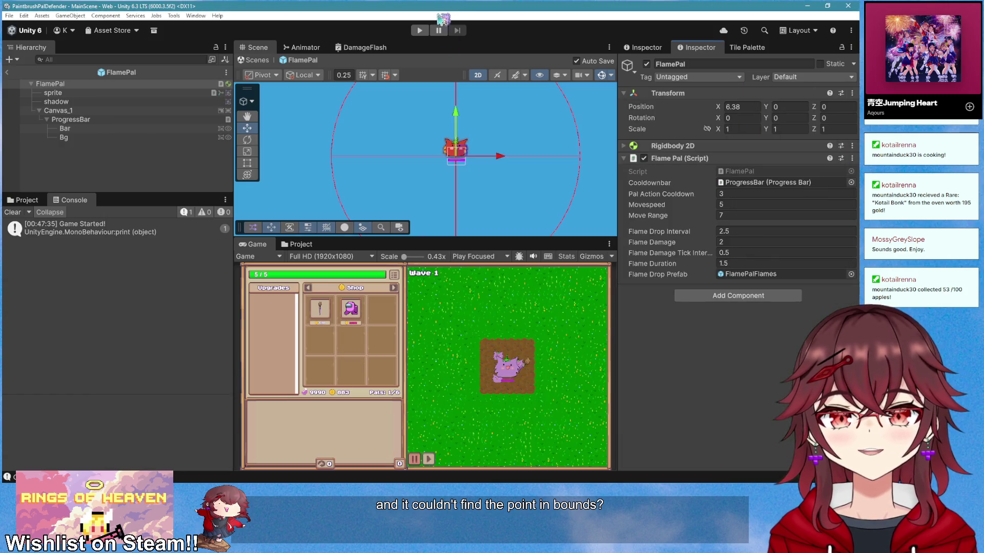
# - Playtest, frame FlamePal(Clone) in the Scene view to watch its movement, then stop
pyautogui.click(420, 30)
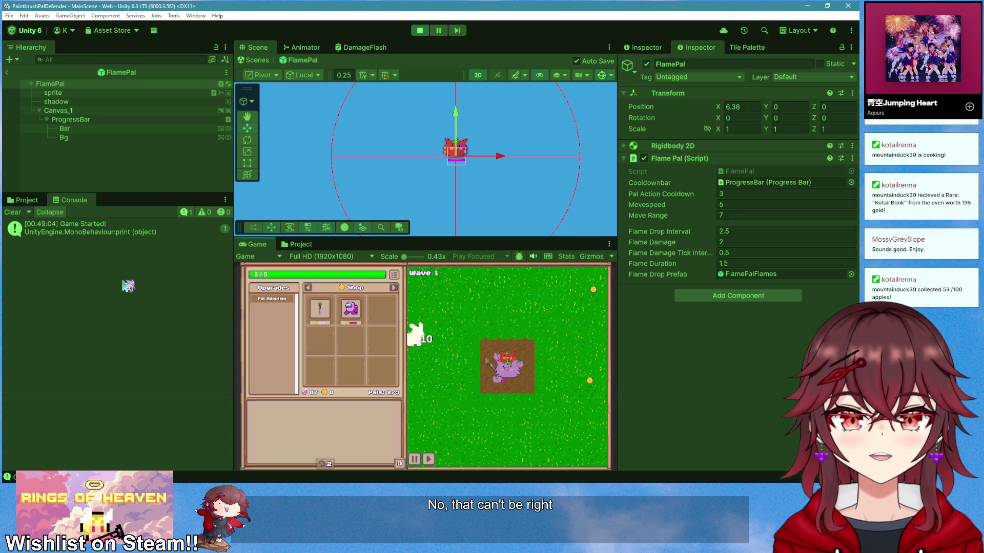
pyautogui.click(8, 73)
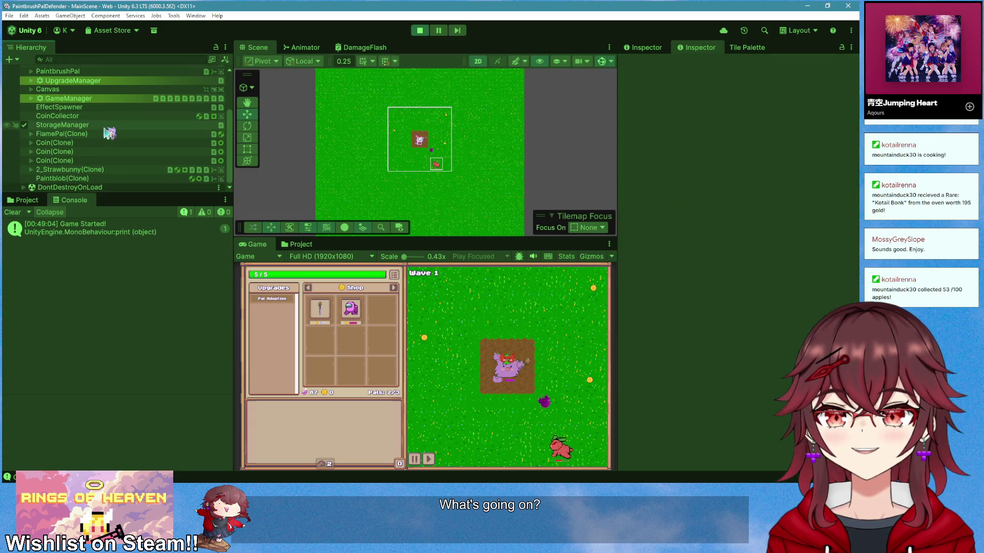
pyautogui.click(106, 134)
pyautogui.click(105, 135)
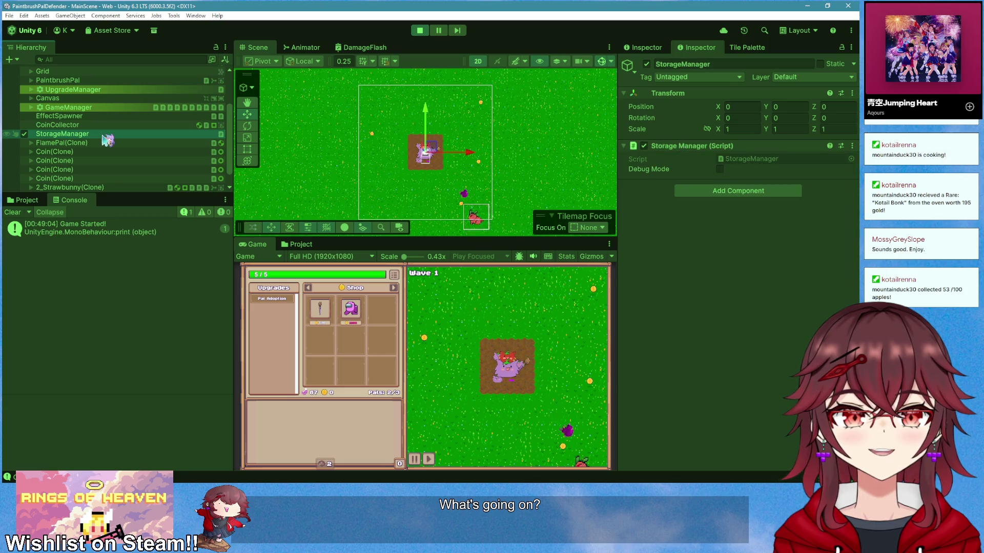
pyautogui.doubleClick(95, 144)
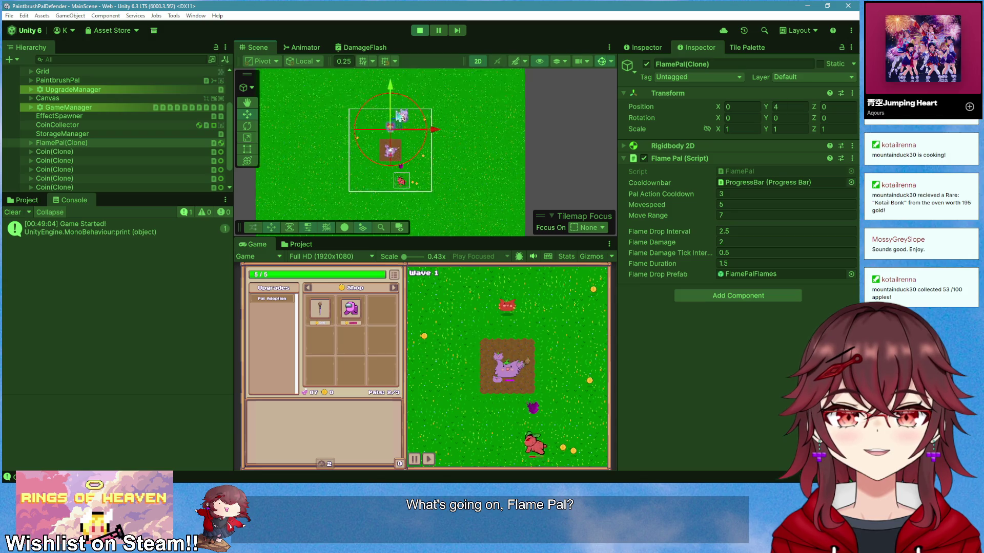
pyautogui.scroll(2, 407, 136)
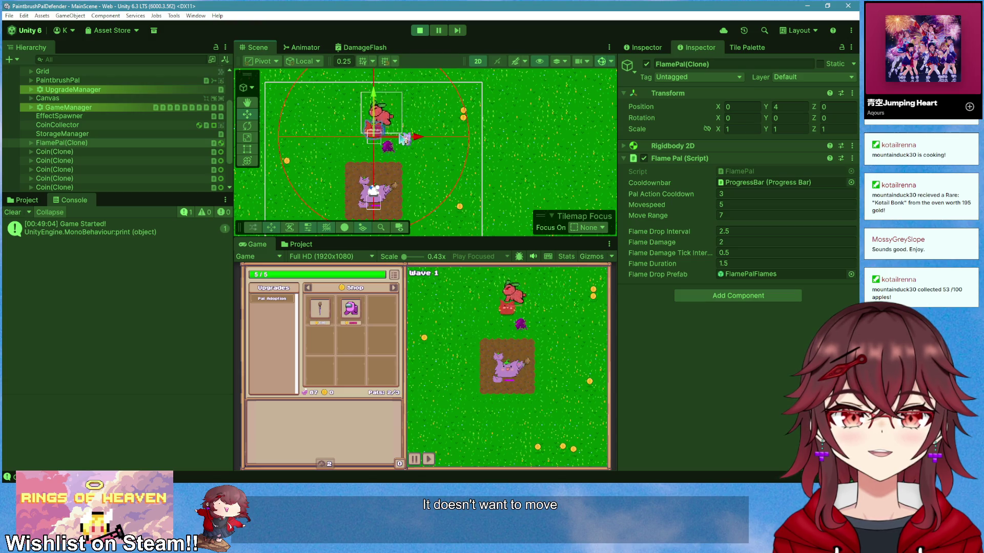
pyautogui.click(419, 31)
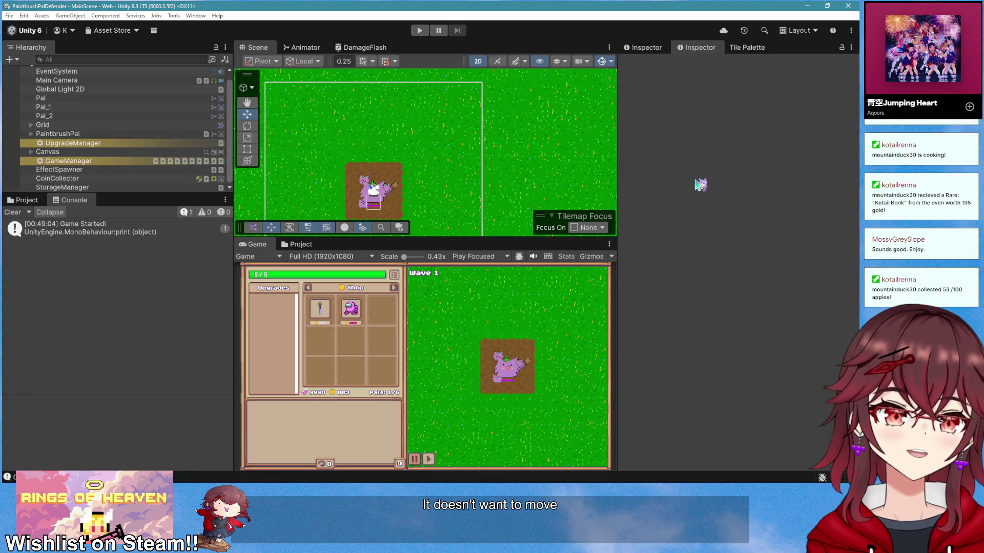
pyautogui.click(28, 200)
# - Change the FlamePal prefab's Pal Action Cooldown from 3 to 1.5, then return to Visual Studio
pyautogui.click(138, 234)
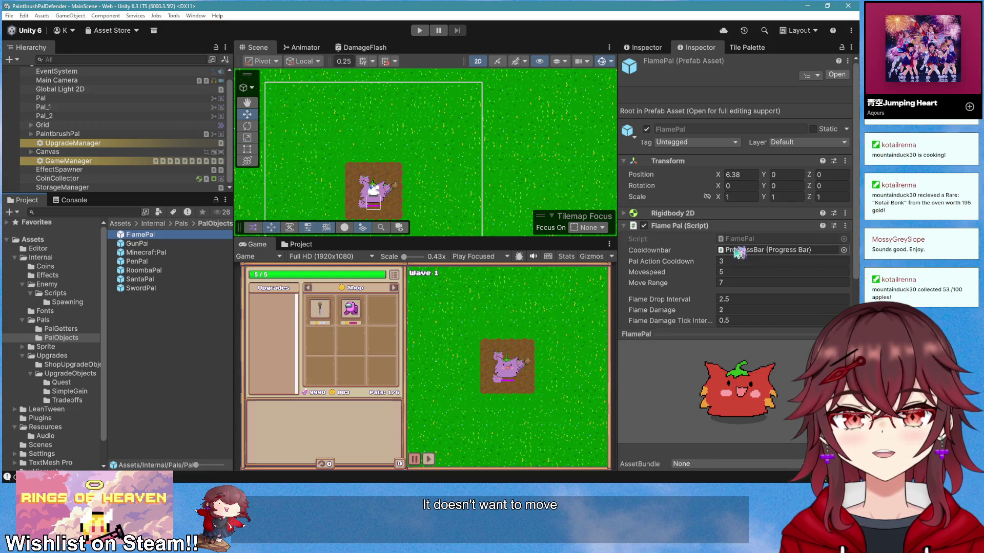
pyautogui.click(741, 262)
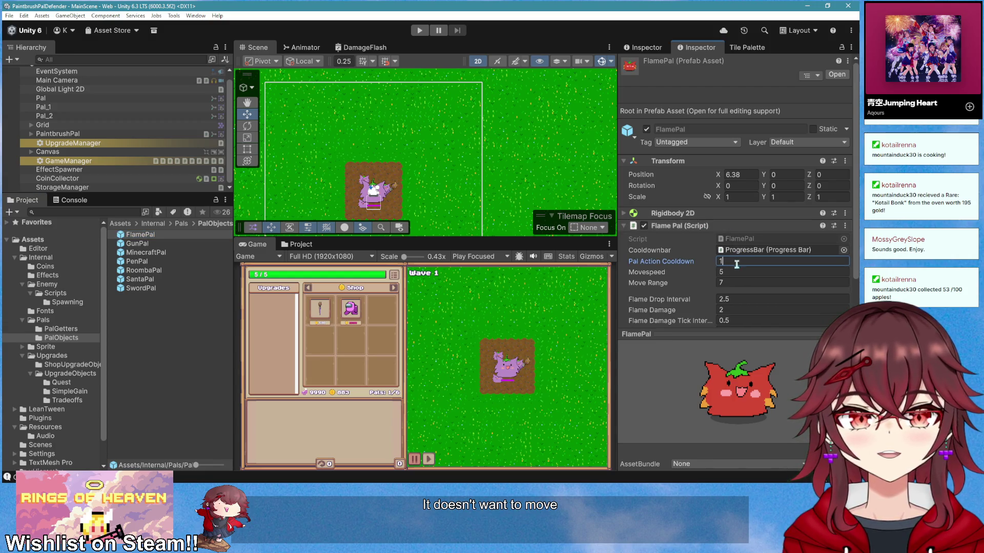
pyautogui.write('1.5')
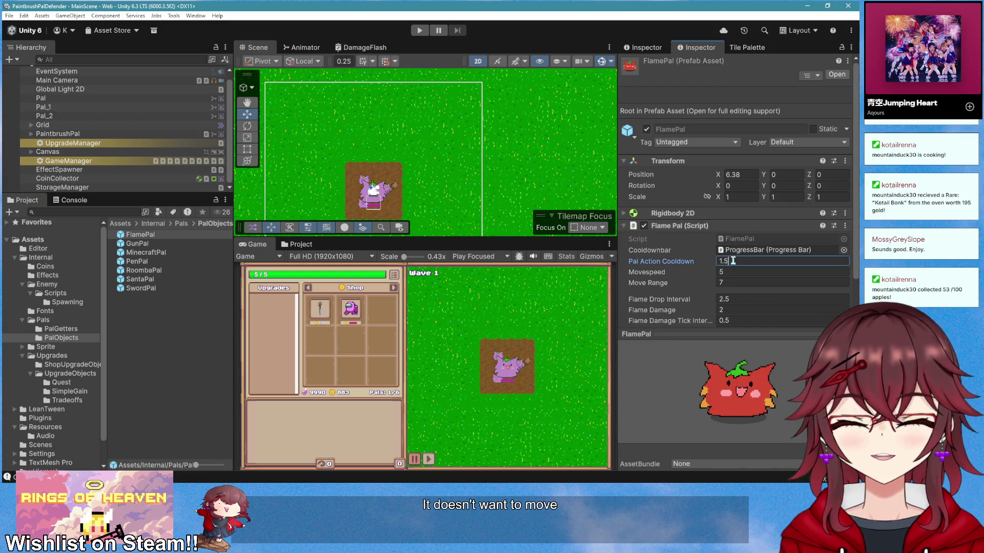
pyautogui.press('Return')
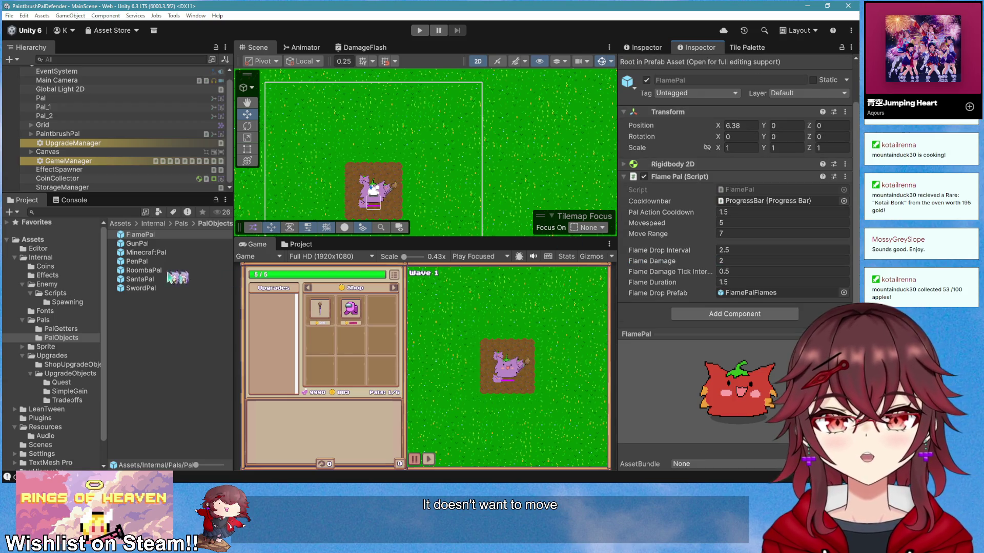
pyautogui.hotkey('alt', 'Tab')
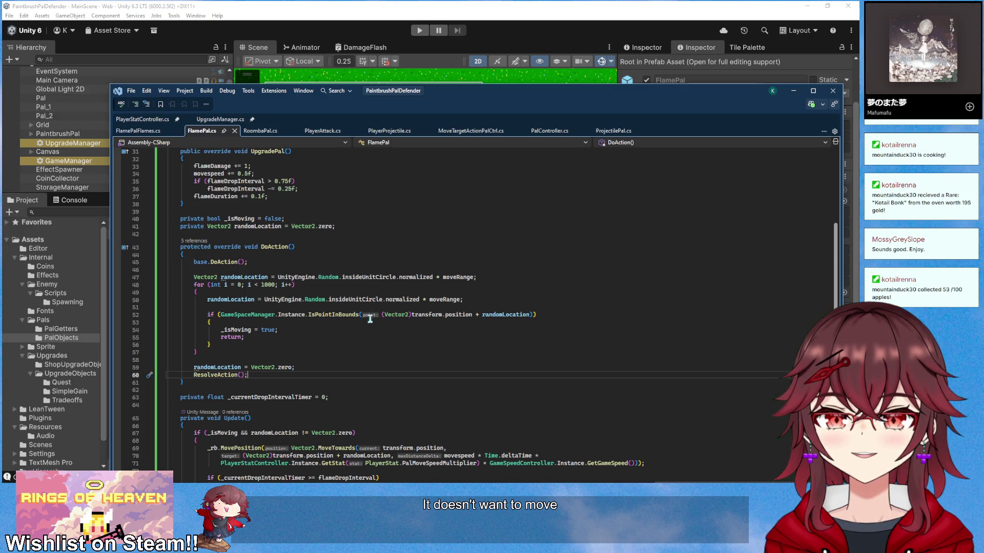
pyautogui.scroll(-10, 370, 318)
pyautogui.scroll(6, 319, 313)
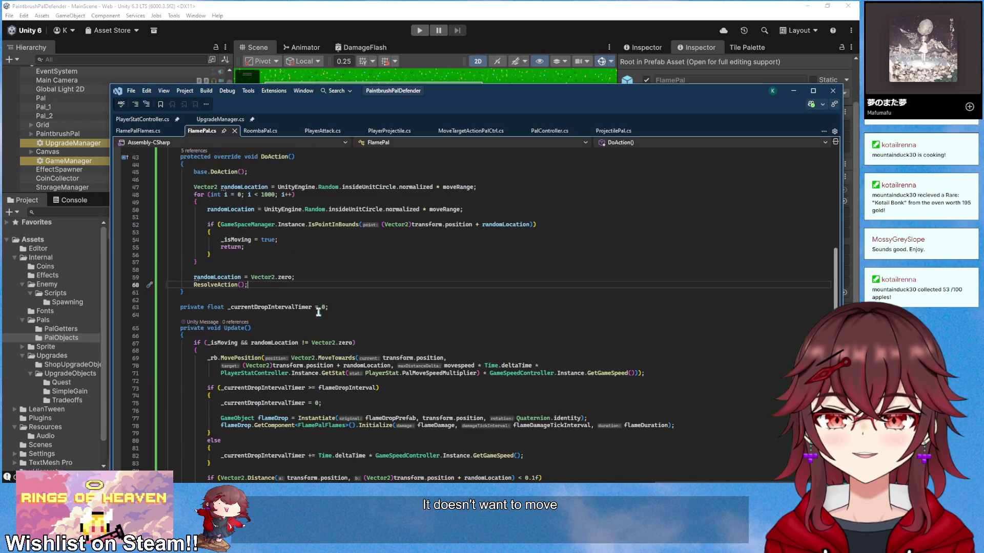
pyautogui.scroll(3, 307, 307)
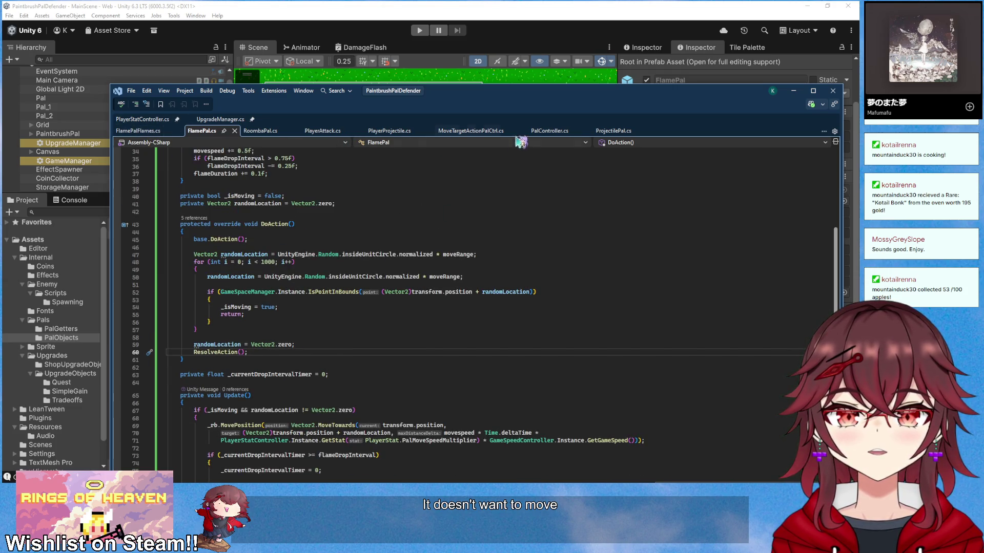
pyautogui.click(549, 131)
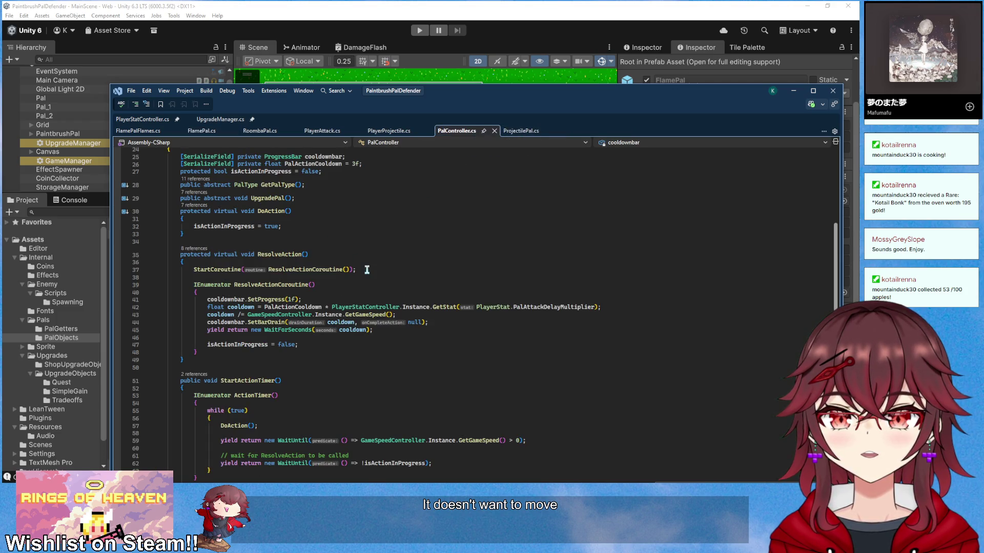
pyautogui.scroll(-3, 367, 269)
pyautogui.scroll(1, 367, 269)
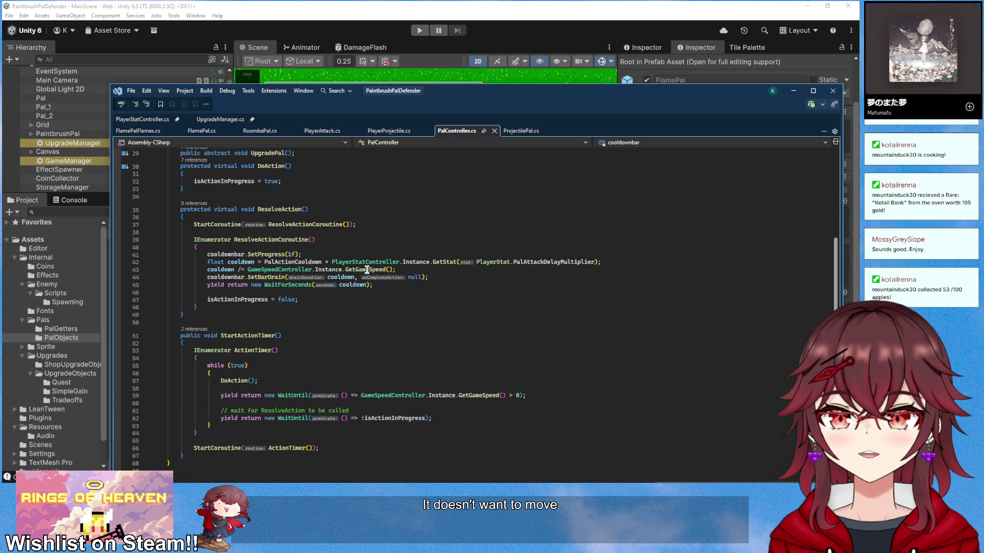
pyautogui.scroll(1, 366, 270)
pyautogui.click(233, 205)
pyautogui.scroll(-3, 377, 266)
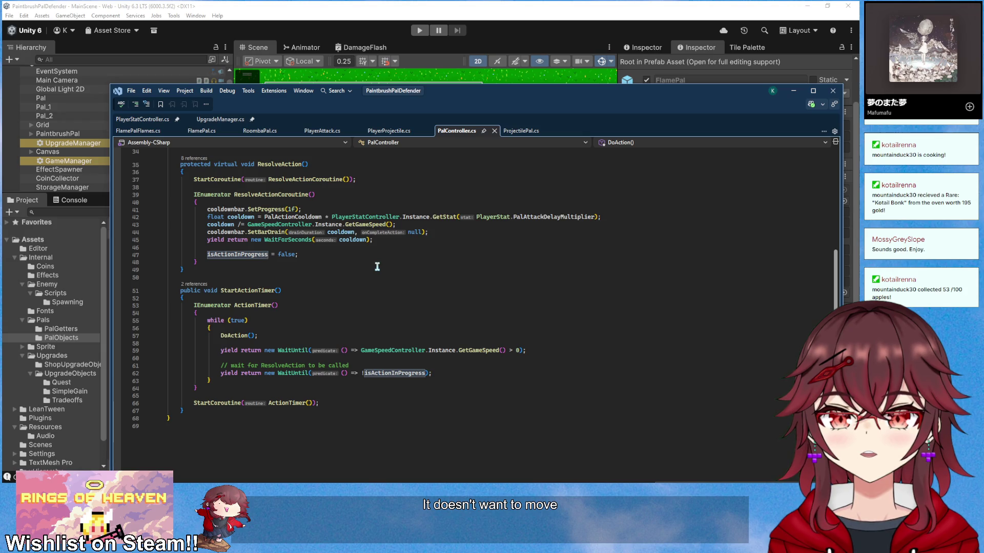
pyautogui.click(144, 131)
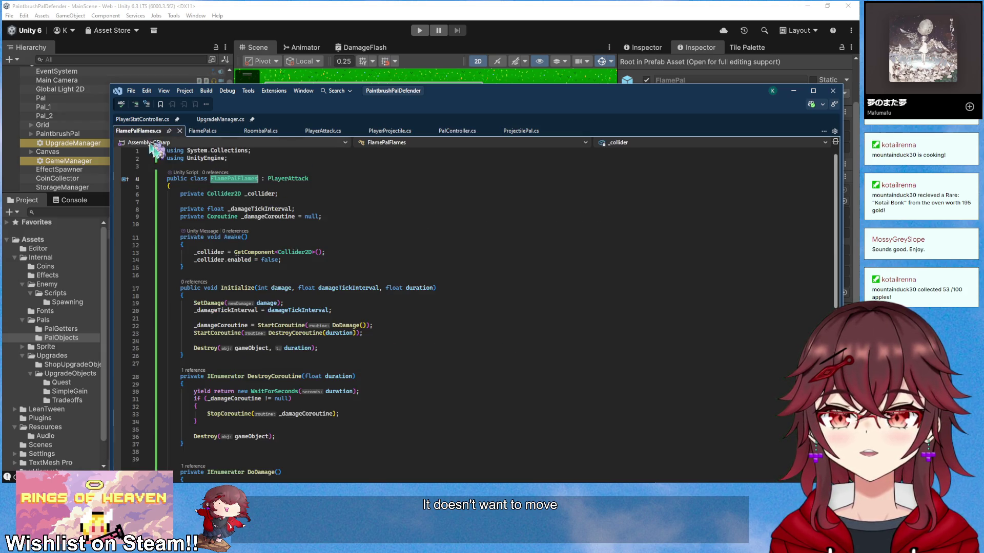
pyautogui.click(328, 246)
pyautogui.scroll(-4, 358, 267)
pyautogui.scroll(2, 369, 279)
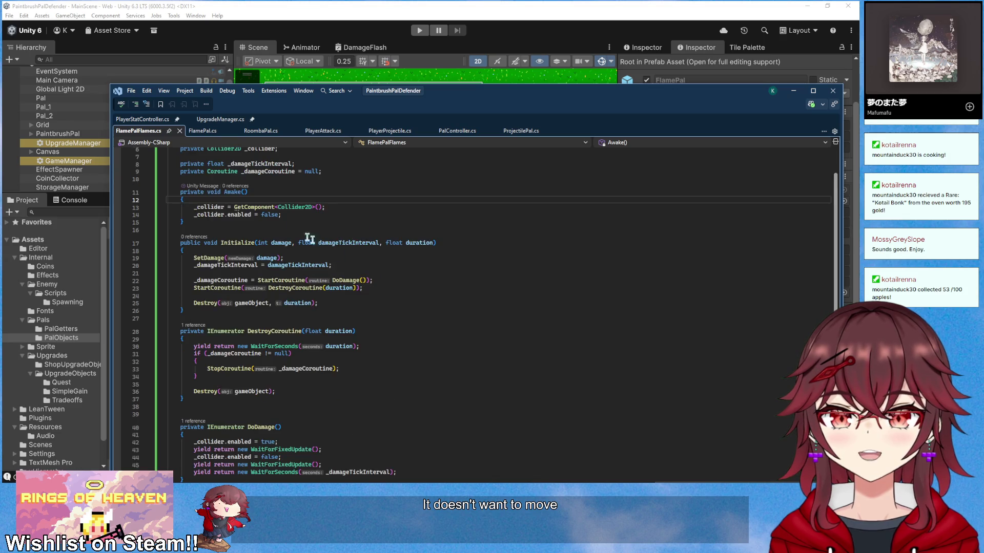
pyautogui.click(202, 131)
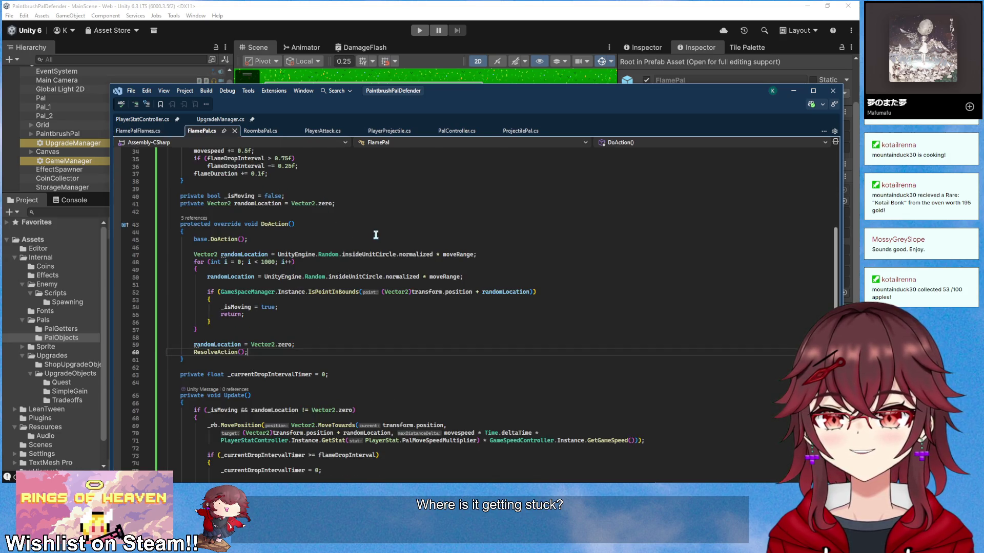
# - Add a blank line inside the in-bounds check and review where randomLocation is used
pyautogui.click(322, 301)
pyautogui.press('Return')
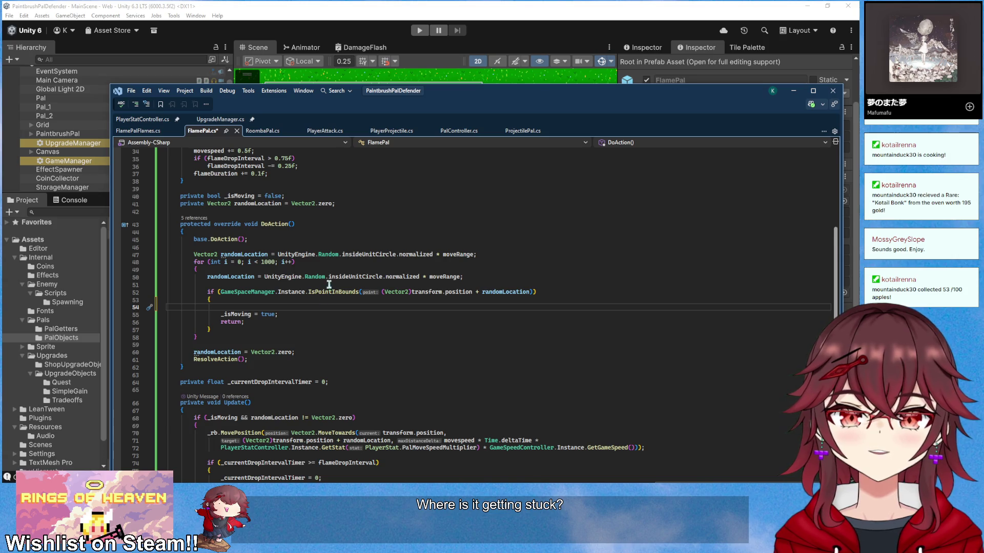
pyautogui.scroll(-3, 322, 302)
pyautogui.scroll(-1, 329, 284)
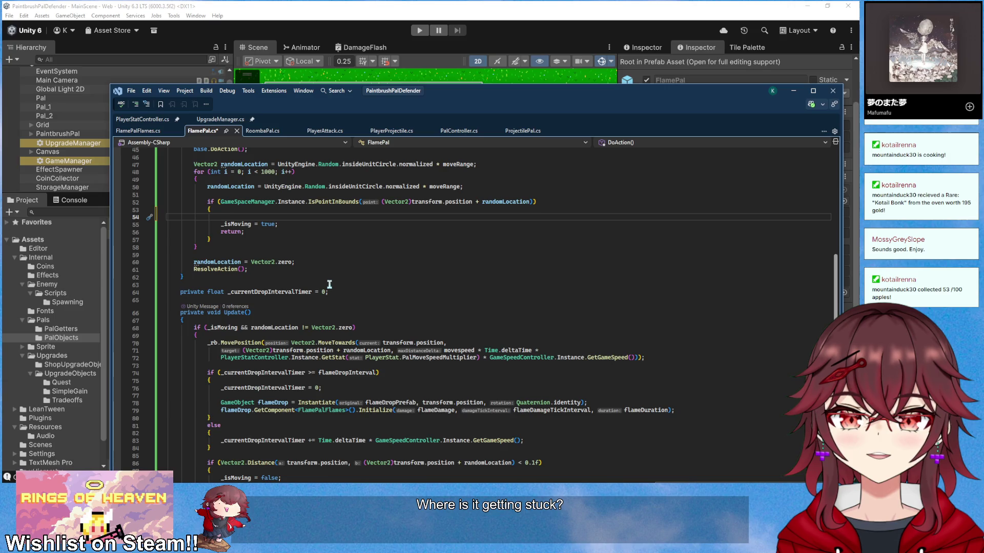
pyautogui.scroll(-2, 329, 284)
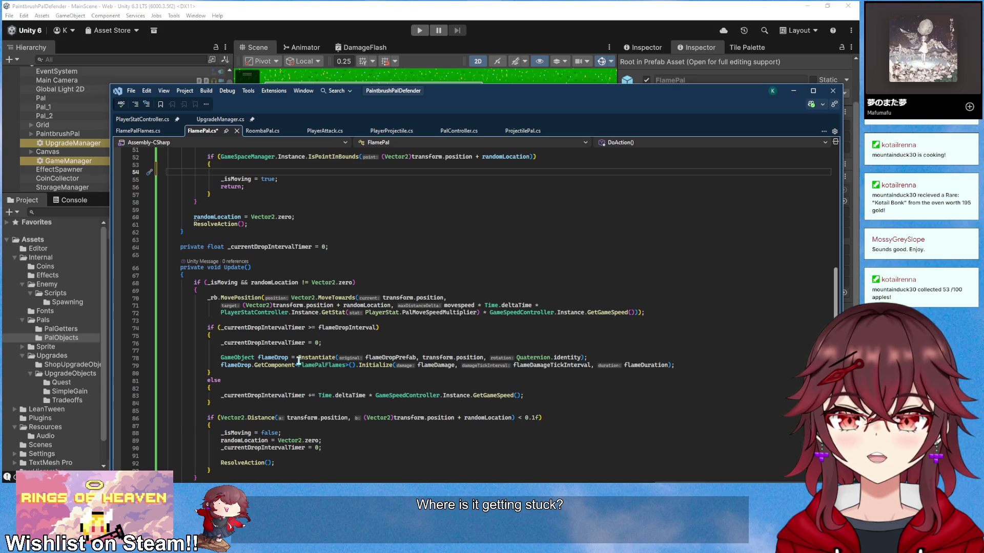
pyautogui.scroll(2, 305, 372)
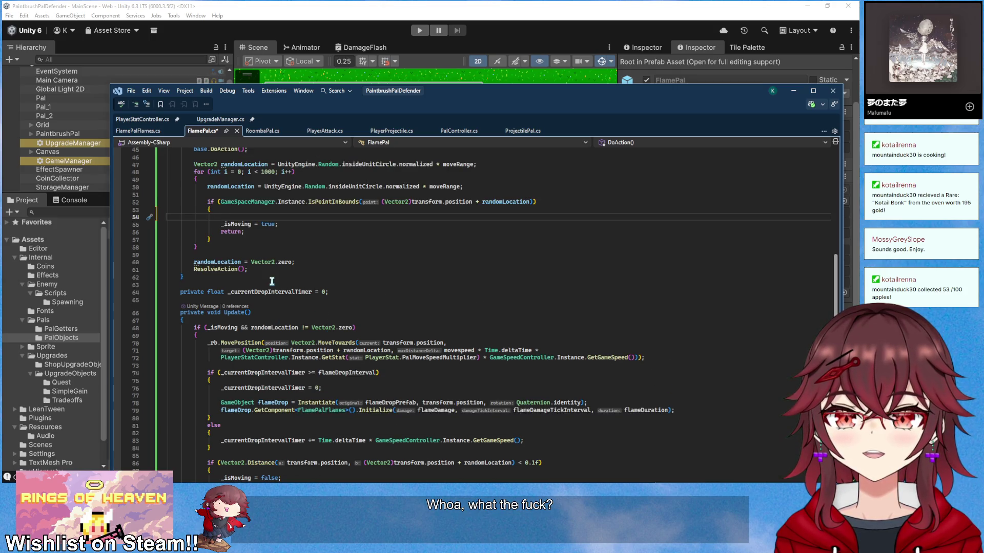
pyautogui.scroll(-3, 368, 331)
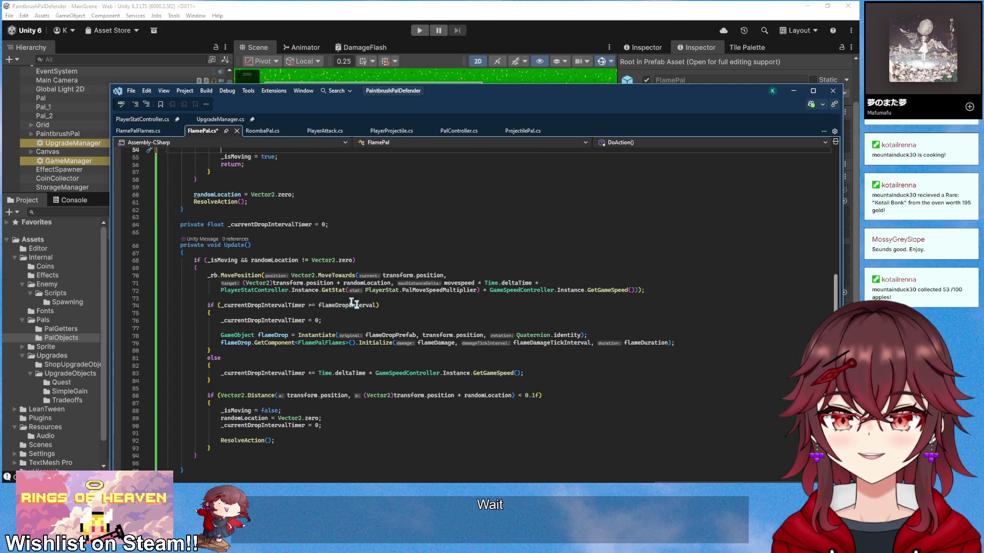
pyautogui.scroll(9, 400, 356)
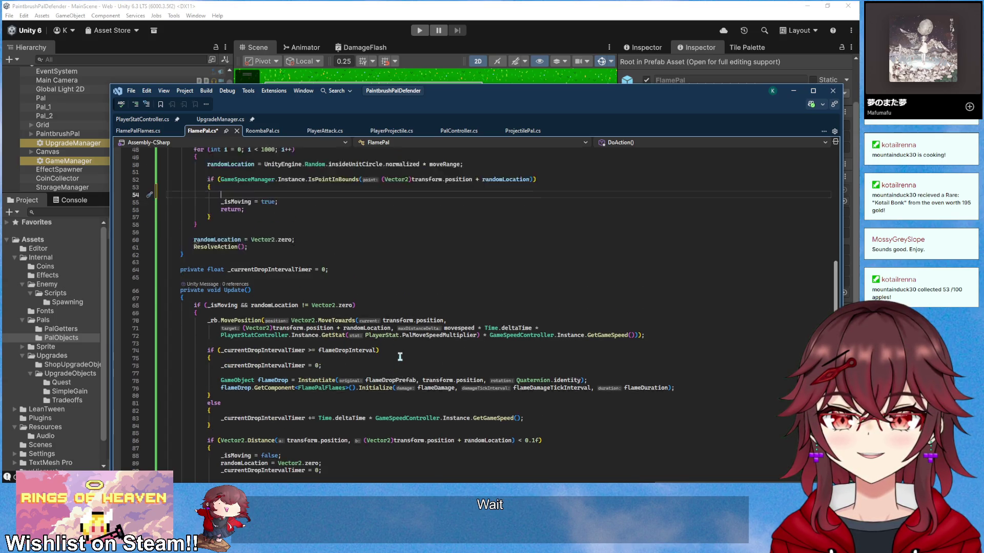
pyautogui.click(268, 272)
pyautogui.scroll(-9, 409, 325)
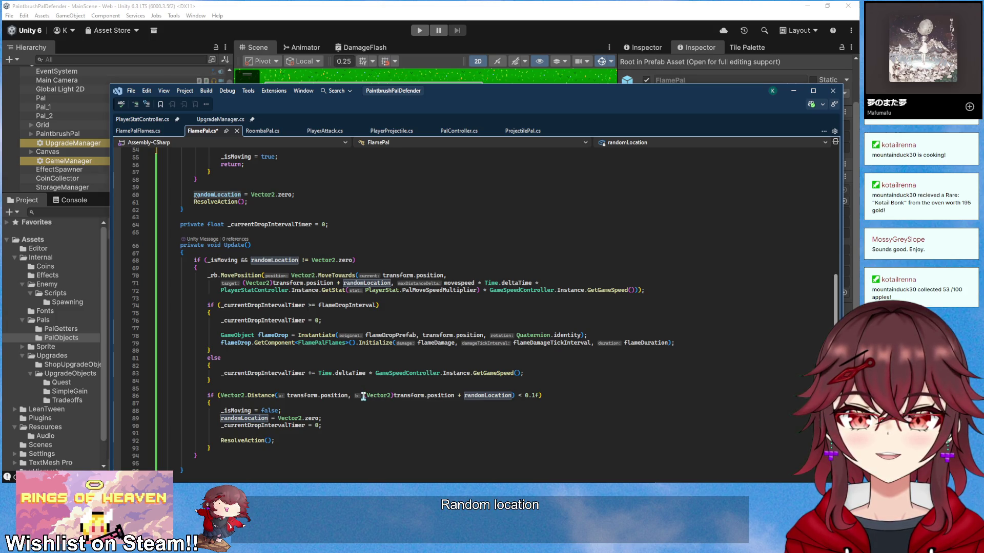
# - Delete '(Vector2)transform.position + ' from the Distance check and MoveTowards target, then save
pyautogui.moveTo(363, 396)
pyautogui.mouseDown()
pyautogui.moveTo(510, 396)
pyautogui.moveTo(464, 395)
pyautogui.mouseUp()
pyautogui.press('Delete')
pyautogui.click(477, 389)
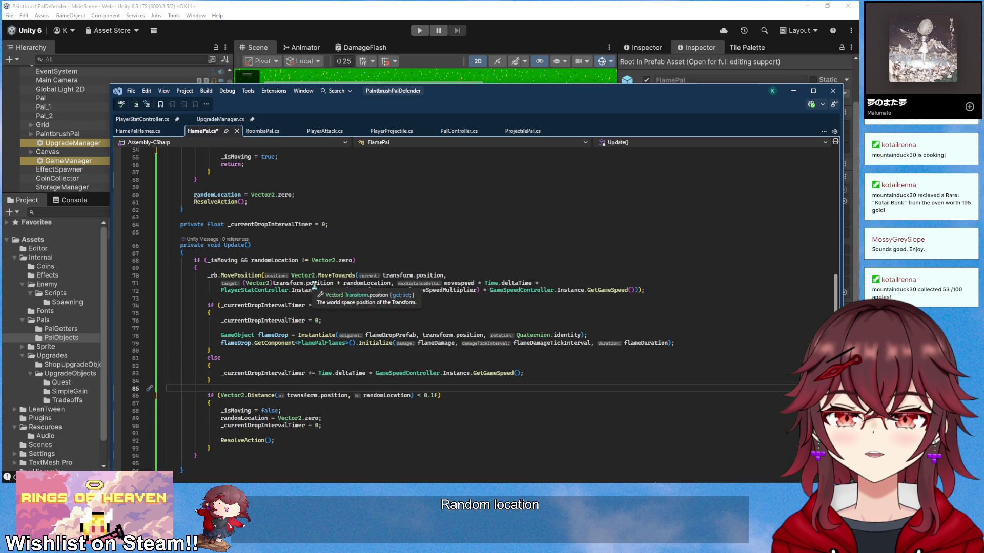
pyautogui.click(341, 283)
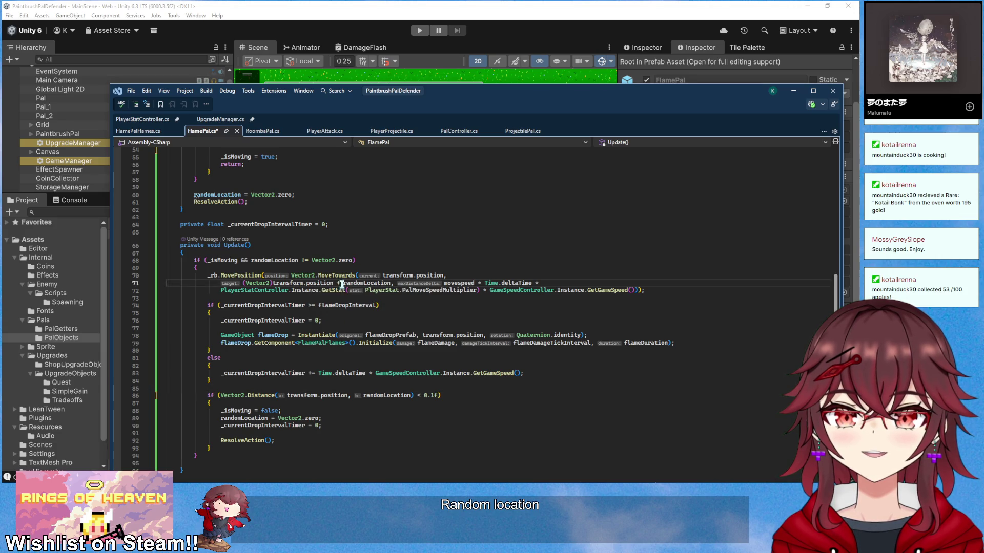
pyautogui.moveTo(342, 284); pyautogui.dragTo(485, 274)
pyautogui.press('BackSpace')
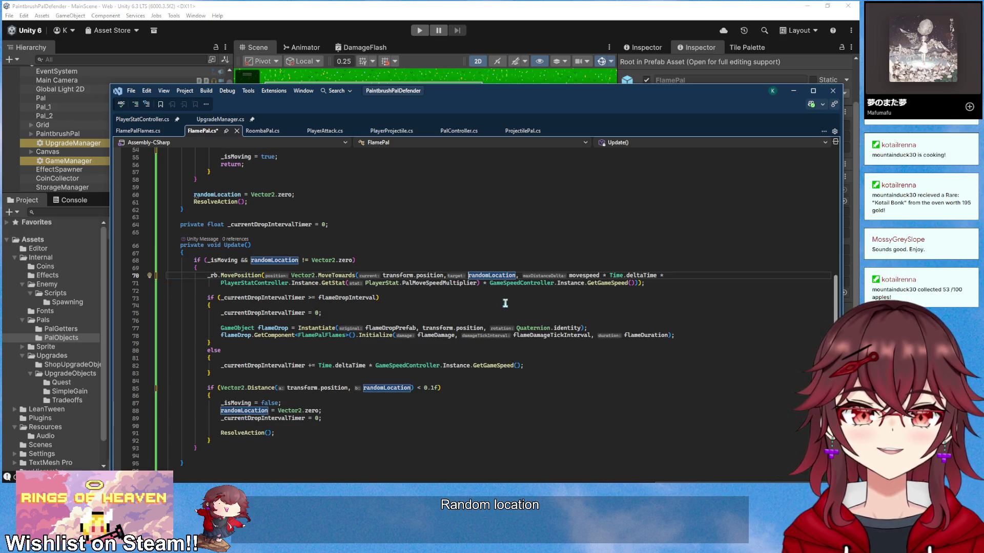
pyautogui.click(506, 305)
pyautogui.hotkey('ctrl', 's')
pyautogui.click(486, 275)
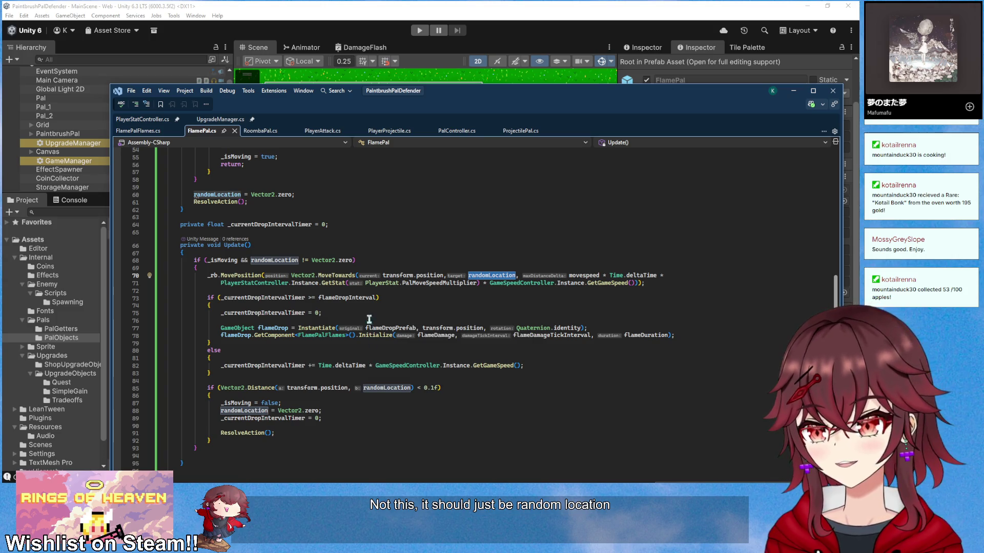
pyautogui.scroll(6, 368, 321)
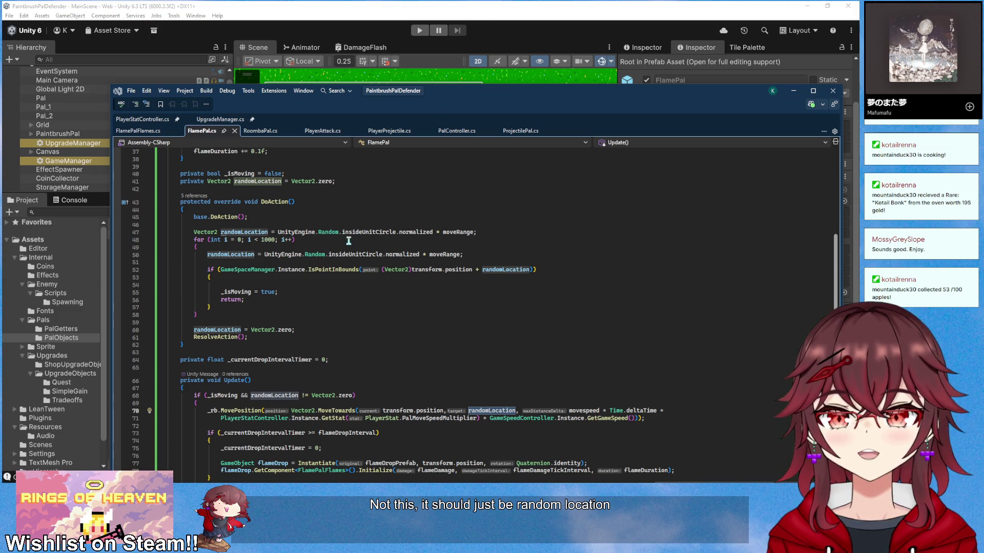
pyautogui.hotkey('alt', 'Tab')
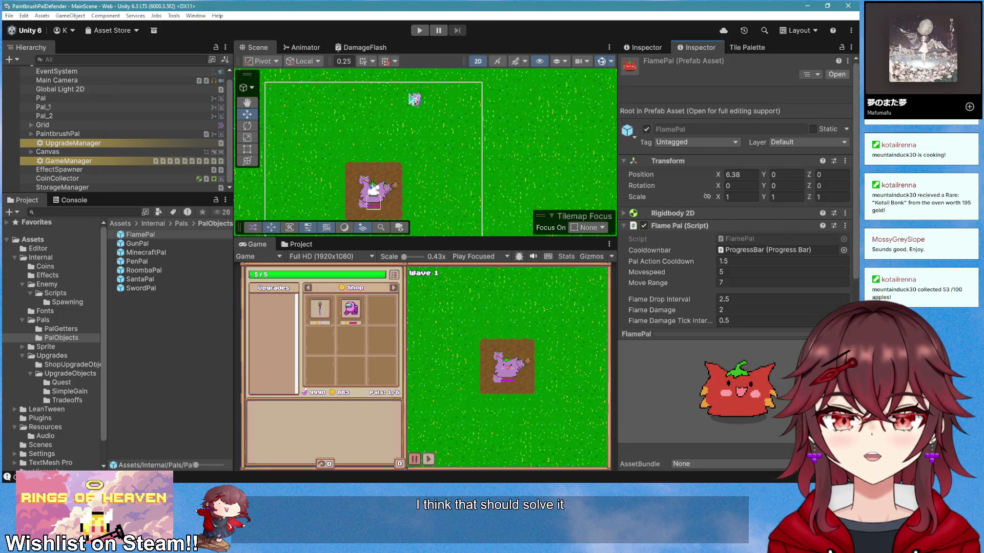
# - Playtest, adopt a pal via the Pal Adoption card, check the Console, then stop play
pyautogui.click(420, 30)
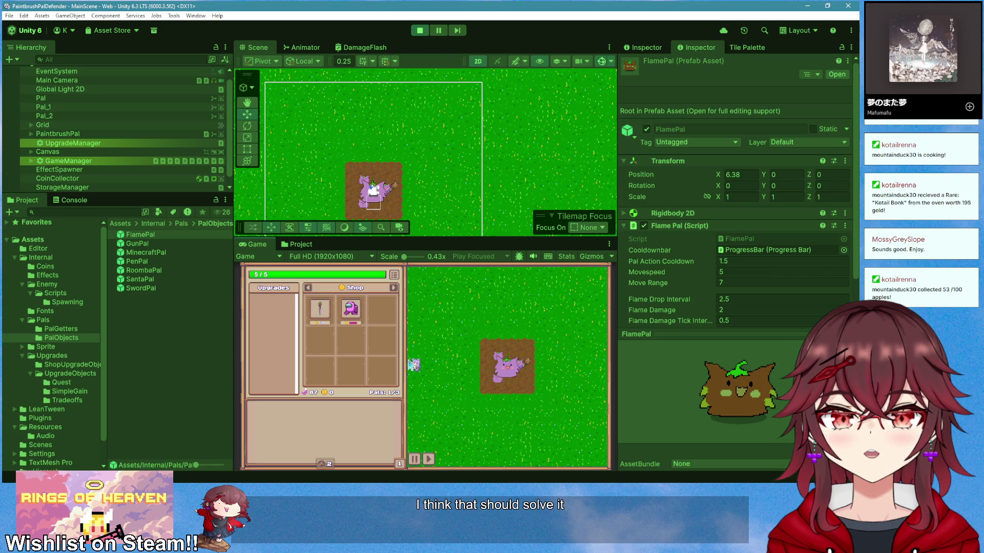
pyautogui.click(330, 430)
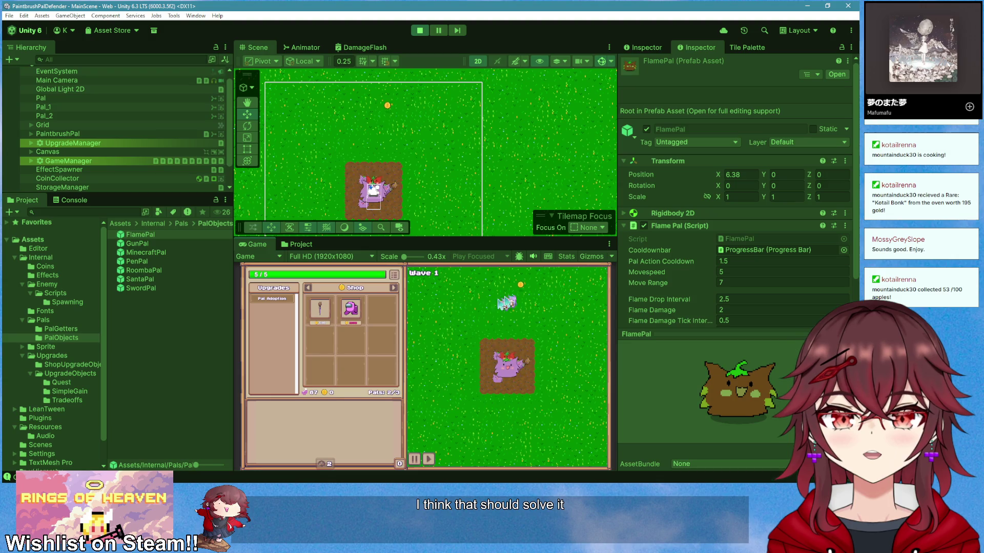
pyautogui.click(71, 200)
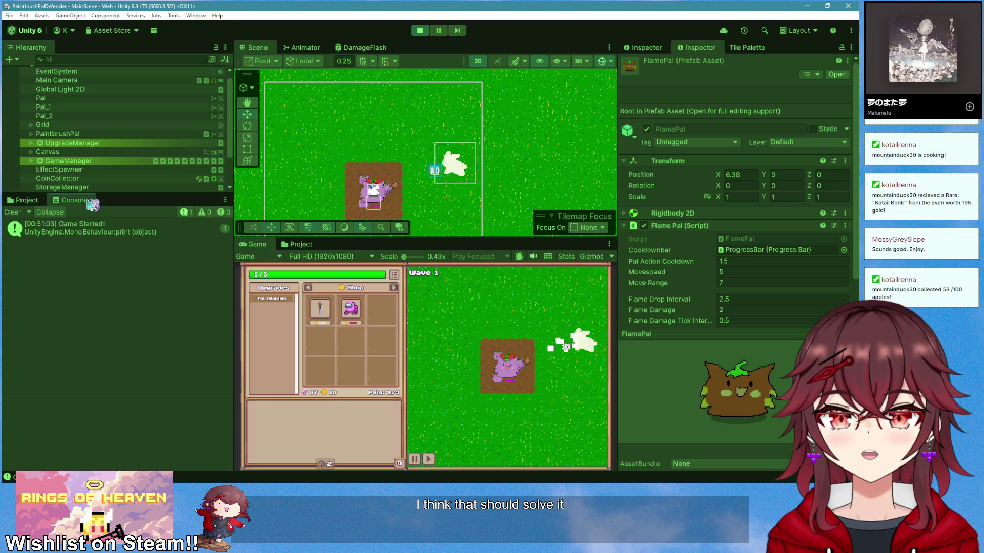
pyautogui.click(419, 30)
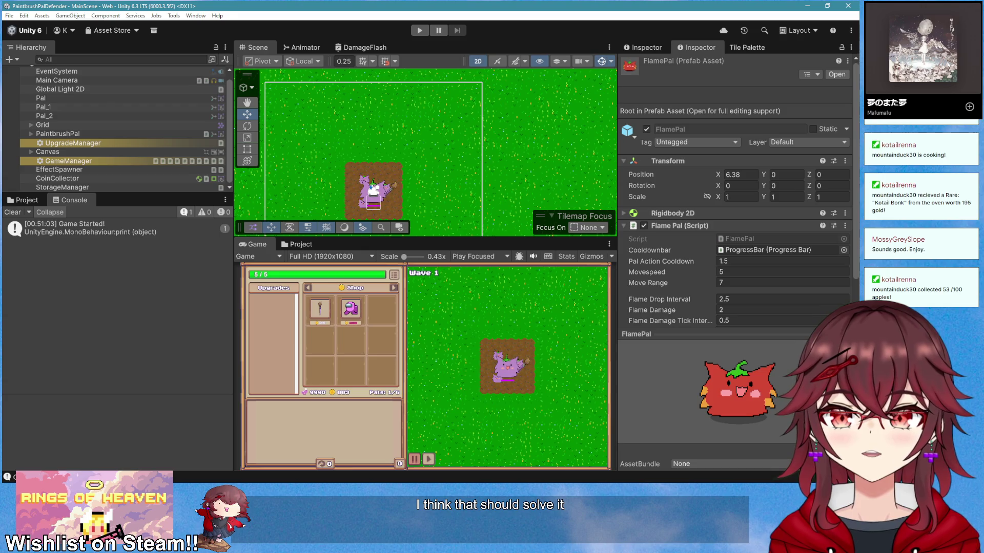
pyautogui.hotkey('alt', 'Tab')
pyautogui.click(301, 217)
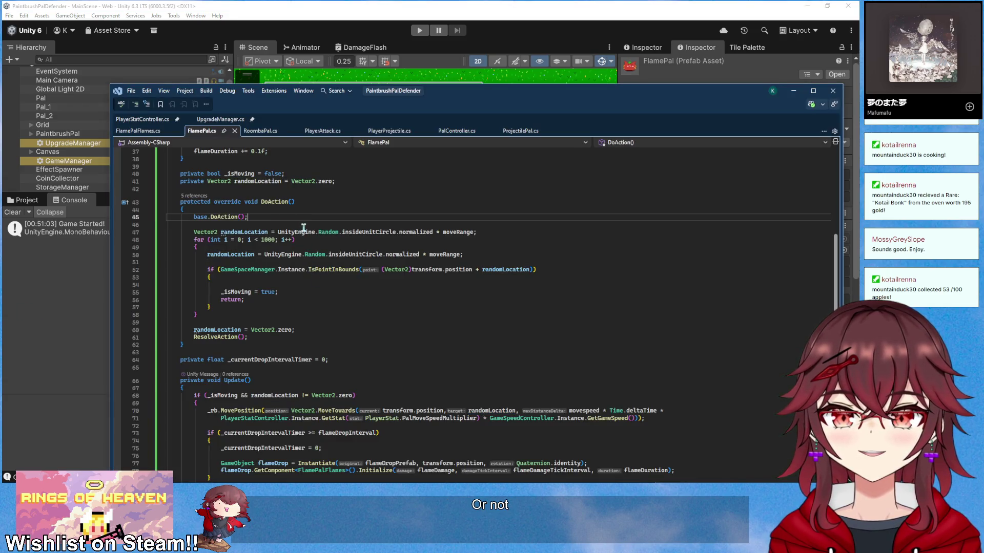
# - Add print("Flame Pal Action!") after base.DoAction() and a 'Flame Pal Moving to: ' randomLocation log, then save
pyautogui.press('Return')
pyautogui.write('print("Flame Pal Action!");')
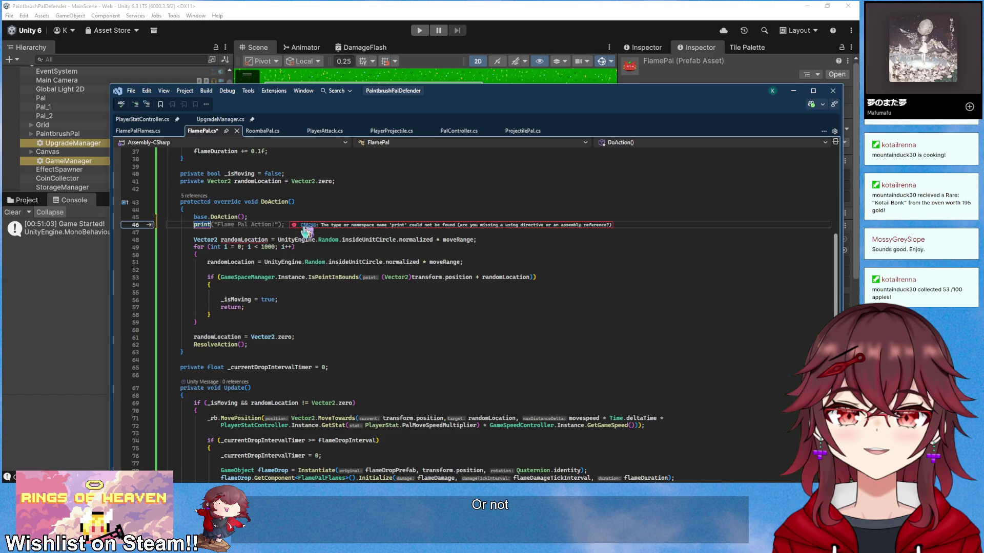
pyautogui.click(317, 293)
pyautogui.write('pri')
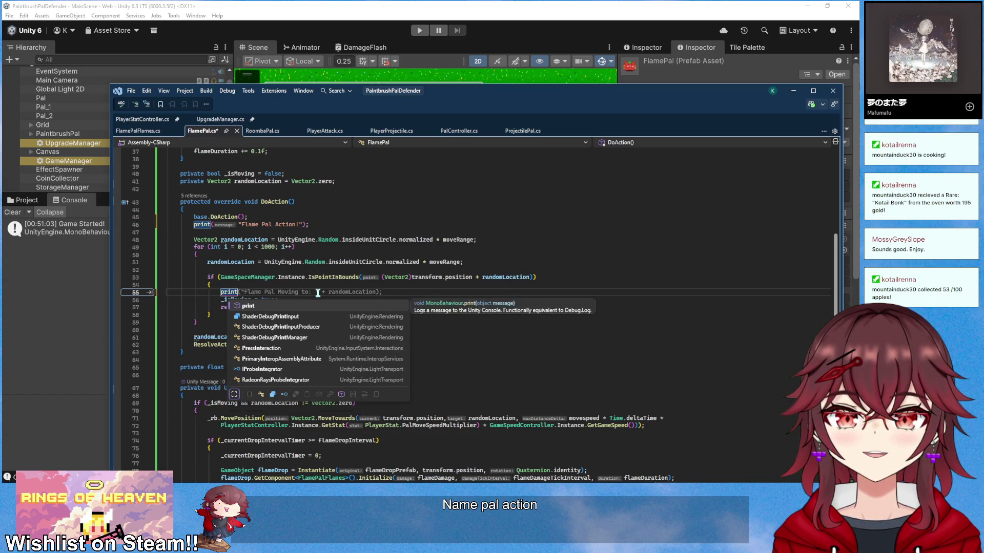
pyautogui.press('Tab')
pyautogui.press('Tab')
pyautogui.hotkey('ctrl', 's')
# - Start a playtest to check the new log messages
pyautogui.scroll(-3, 404, 257)
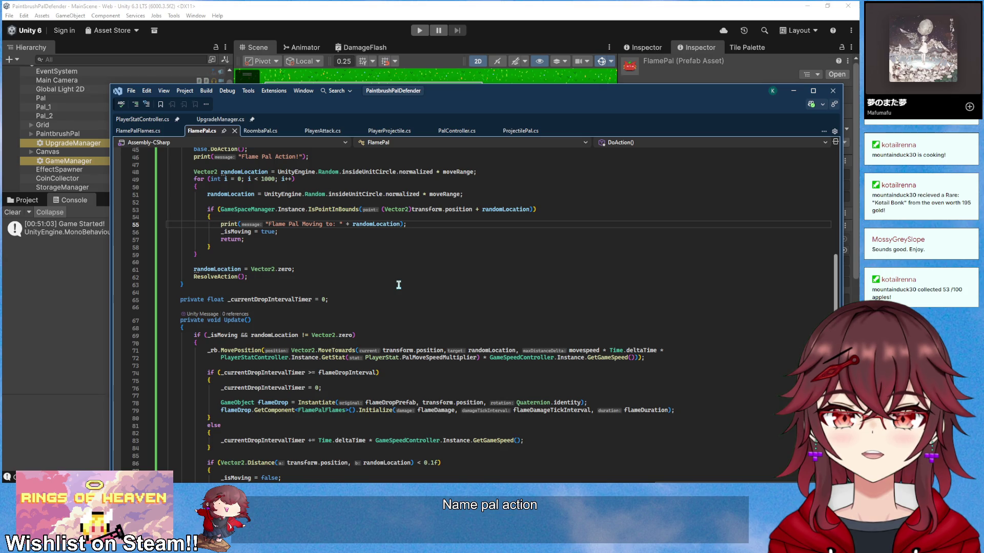
pyautogui.scroll(-1, 399, 285)
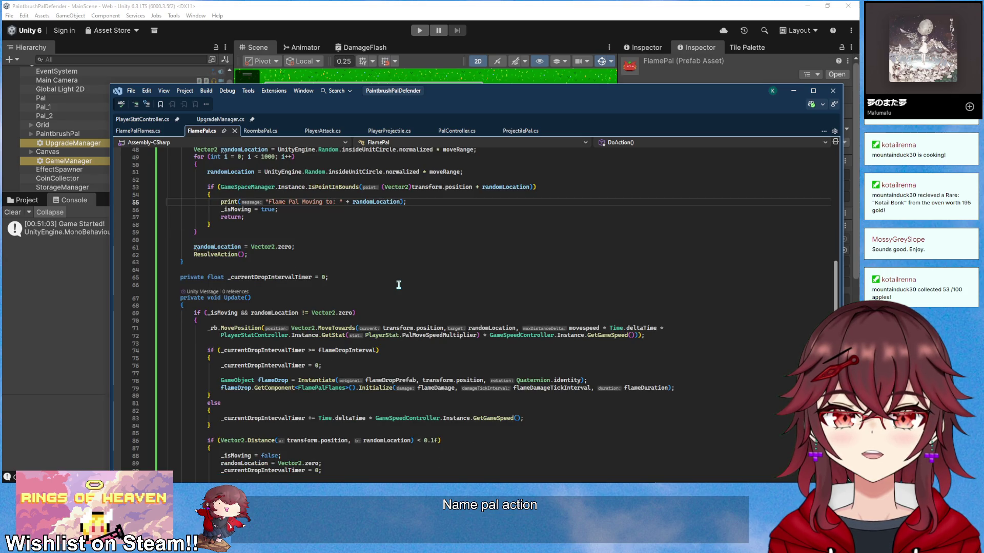
pyautogui.scroll(-1, 399, 285)
pyautogui.scroll(-2, 398, 285)
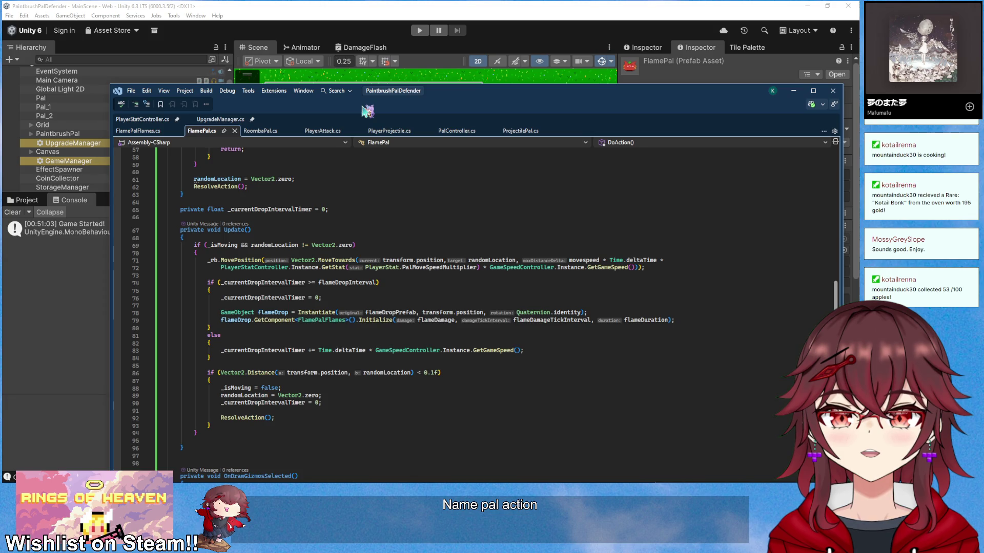
pyautogui.click(419, 30)
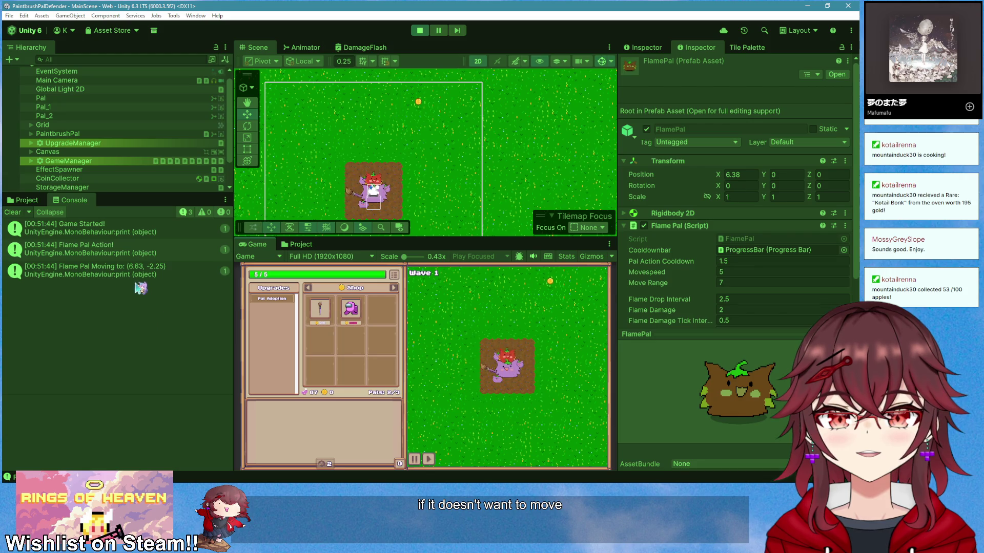
# - Inspect the 'Flame Pal Moving to' (6.63, -2.25) log and FlamePal(Clone), then stop play
pyautogui.click(136, 275)
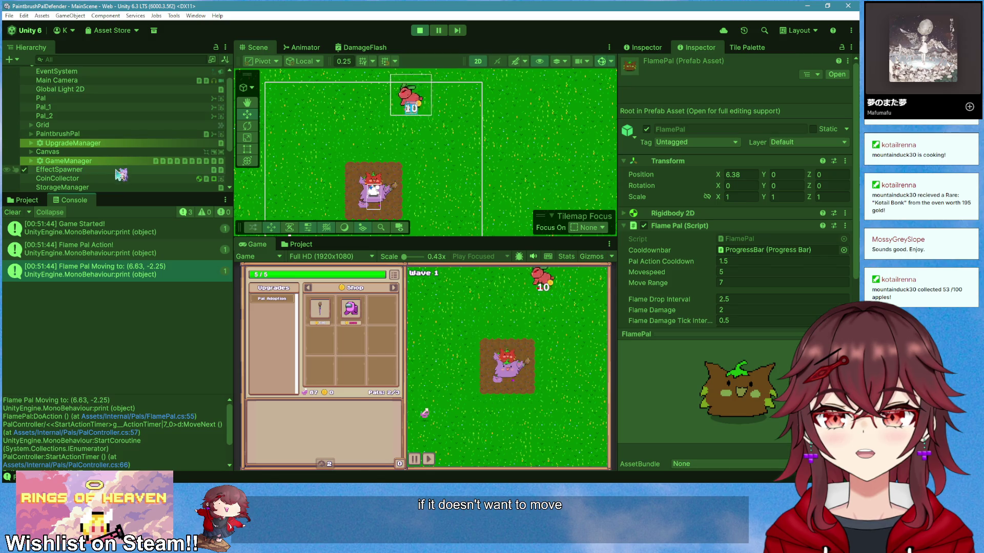
pyautogui.scroll(-2, 120, 170)
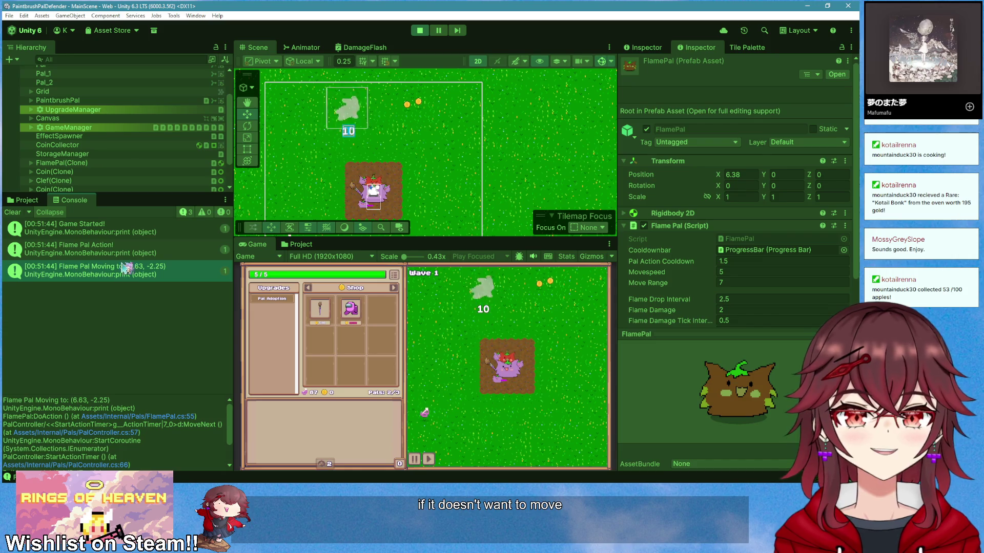
pyautogui.click(95, 162)
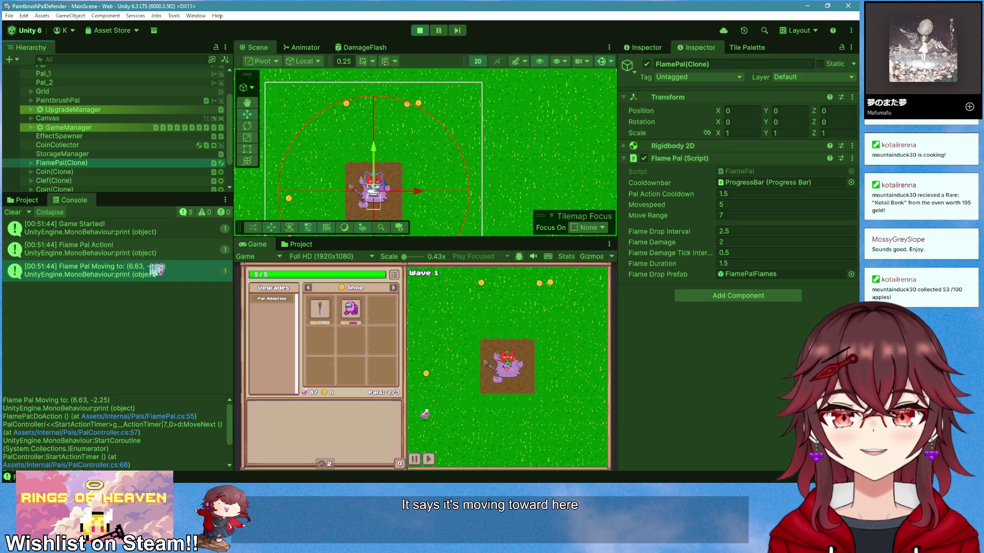
pyautogui.click(420, 32)
pyautogui.hotkey('alt', 'Tab')
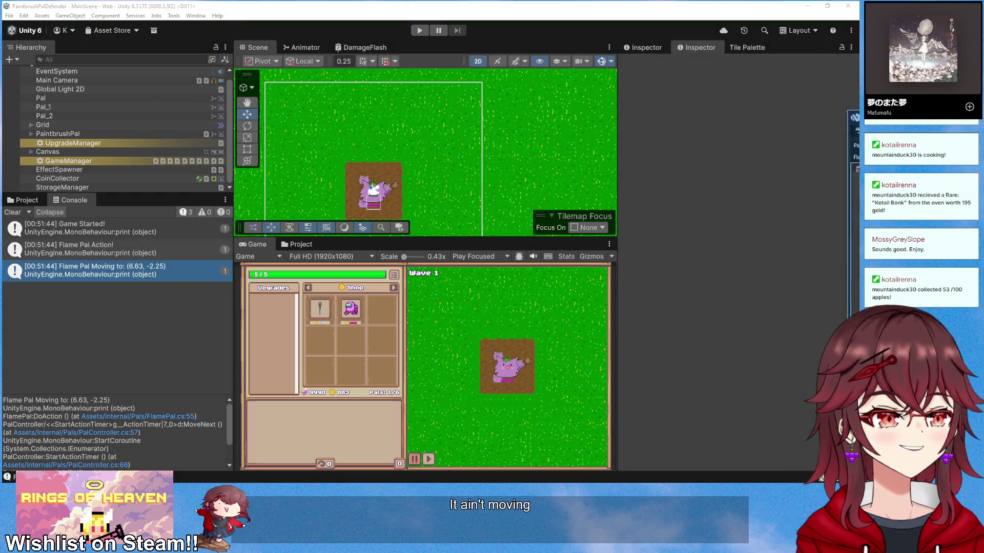
# - Review the _isMoving, randomLocation and existing MovePosition code in FlamePal.cs
pyautogui.scroll(2, 321, 295)
pyautogui.doubleClick(250, 297)
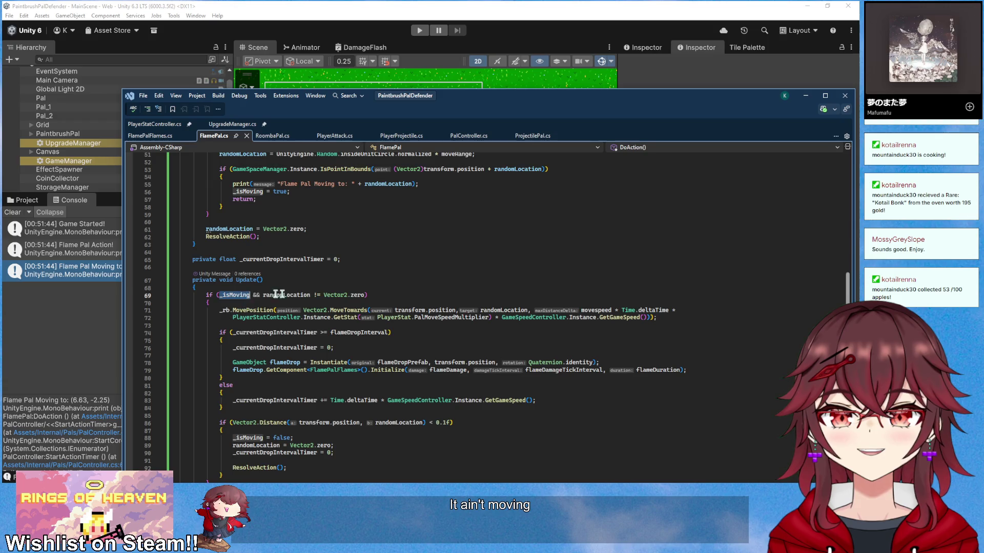
pyautogui.scroll(4, 361, 295)
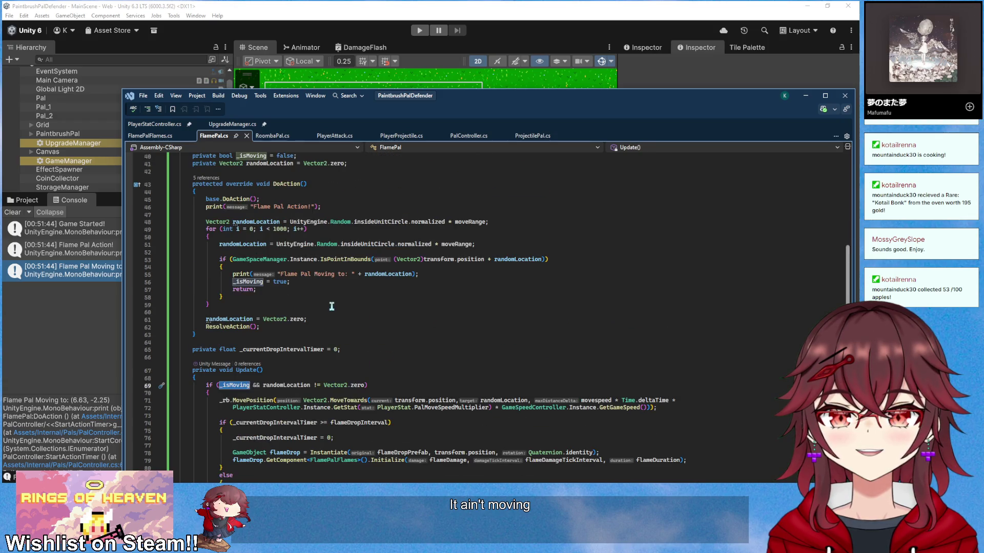
pyautogui.scroll(-2, 331, 306)
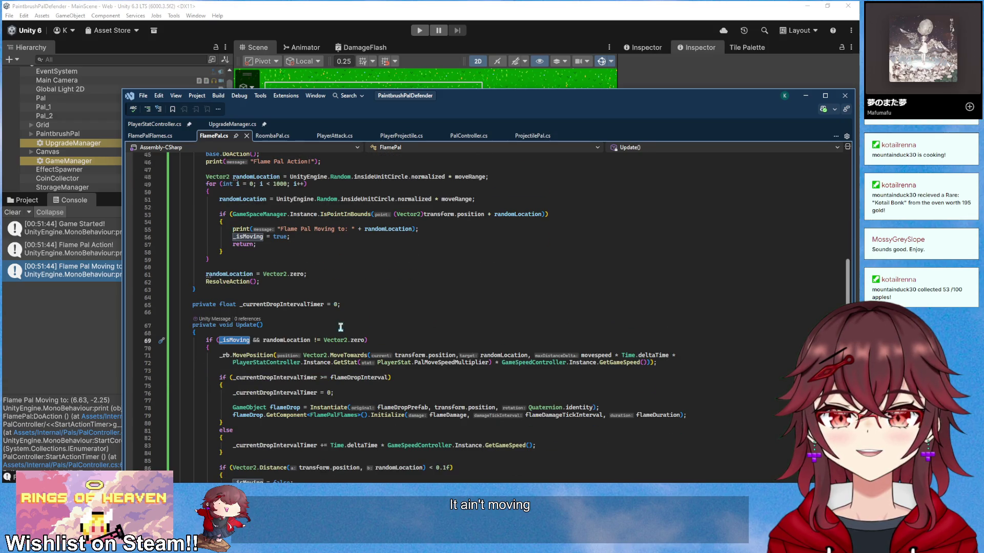
pyautogui.doubleClick(286, 340)
pyautogui.scroll(2, 368, 312)
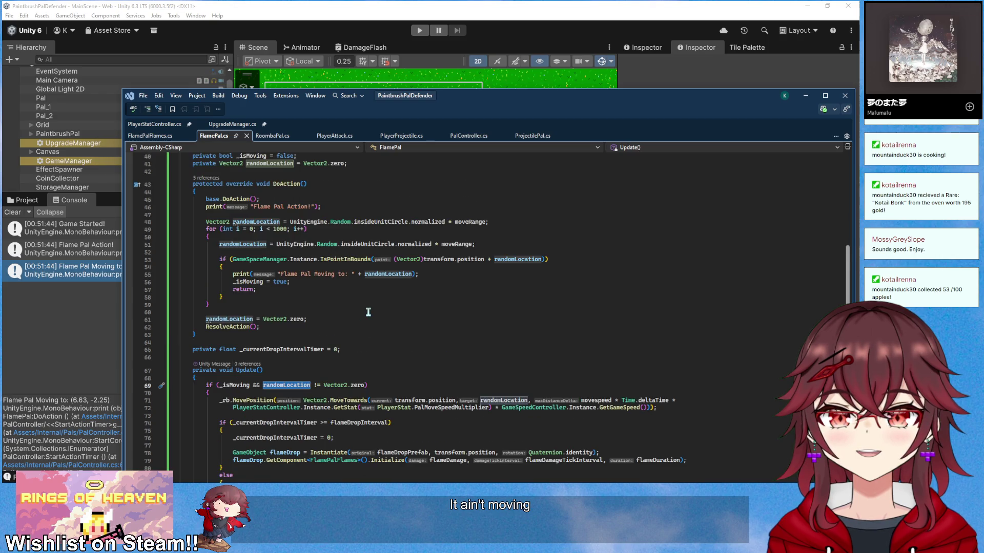
pyautogui.scroll(1, 368, 312)
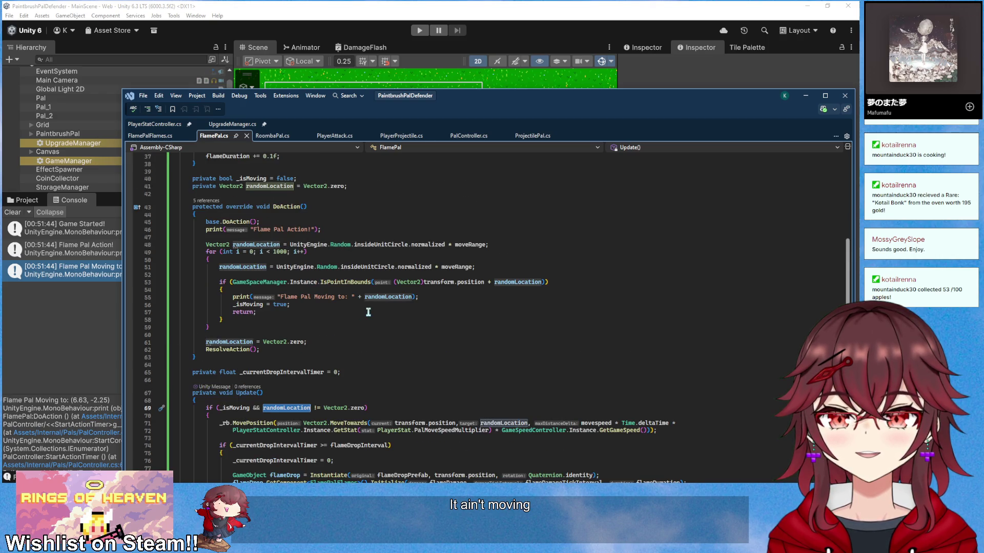
pyautogui.doubleClick(366, 312)
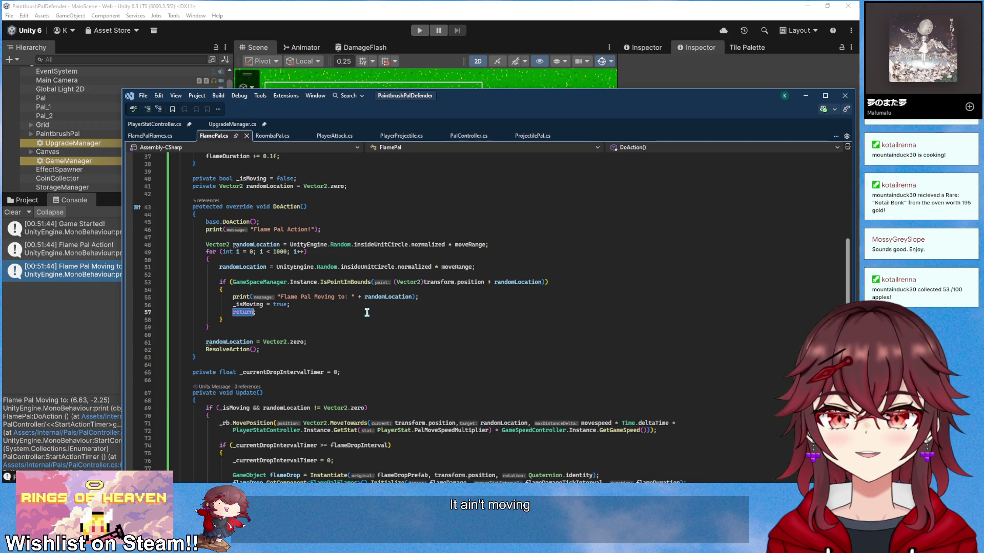
pyautogui.scroll(1, 355, 312)
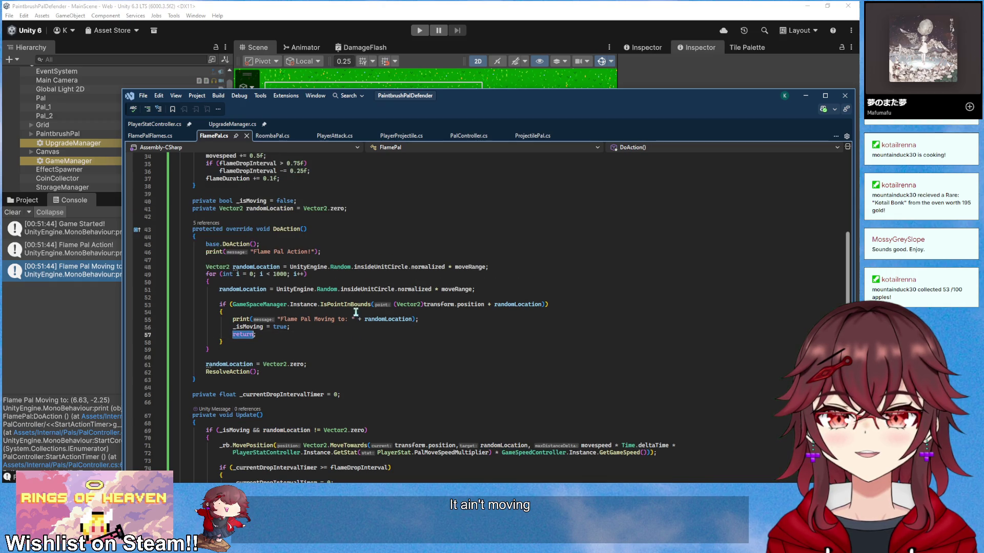
pyautogui.scroll(-7, 354, 314)
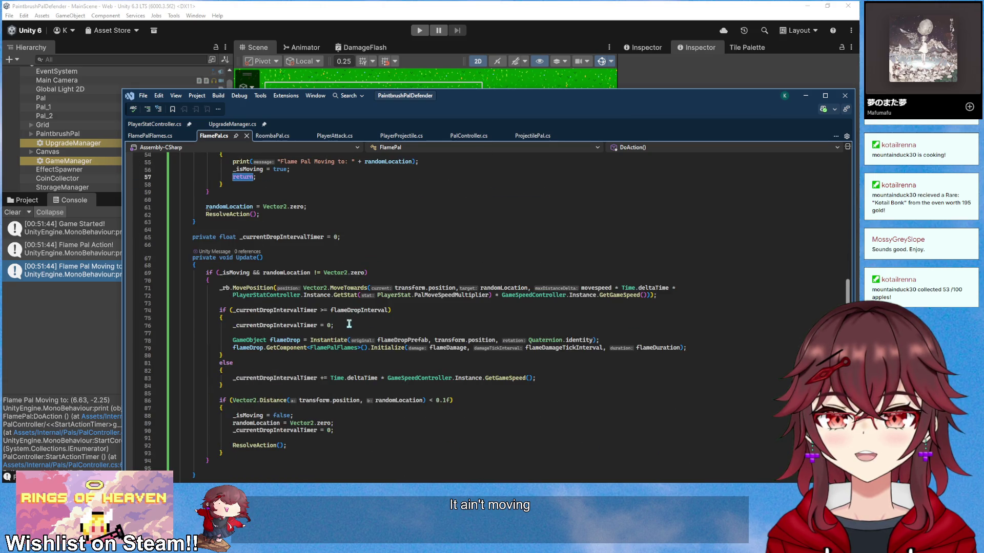
pyautogui.scroll(1, 349, 324)
pyautogui.moveTo(220, 311); pyautogui.dragTo(678, 321)
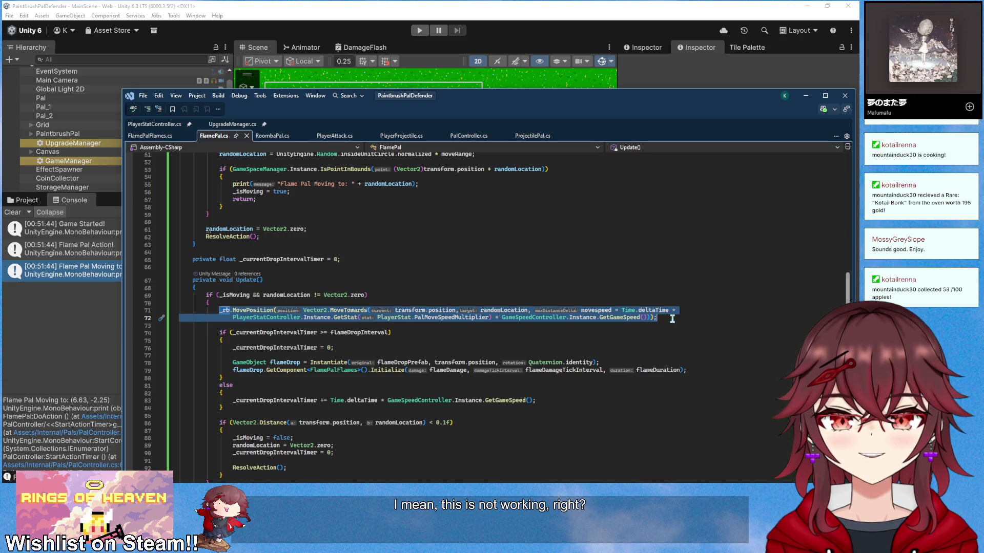
pyautogui.click(673, 319)
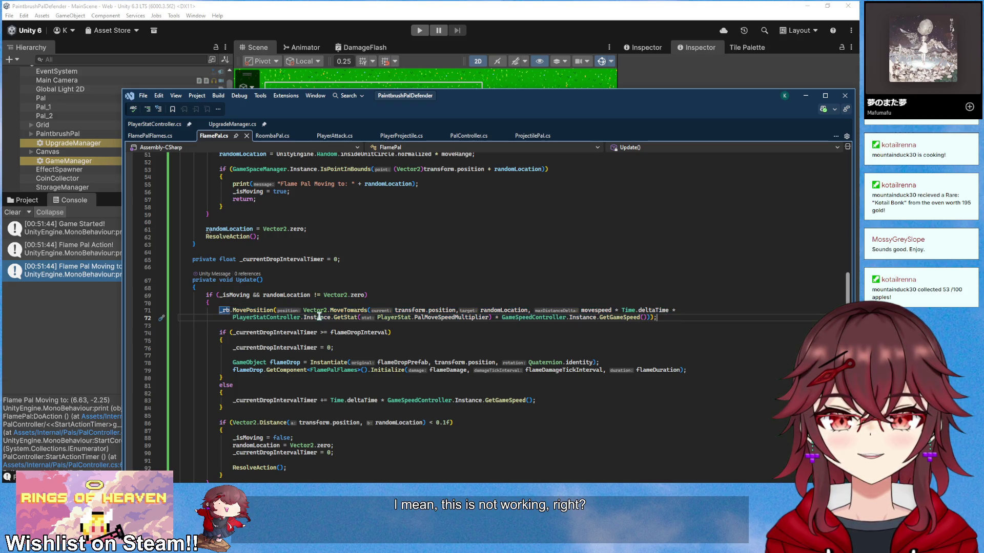
# - Start an empty _rb.MovePosition() call after the movement block's opening brace
pyautogui.click(372, 303)
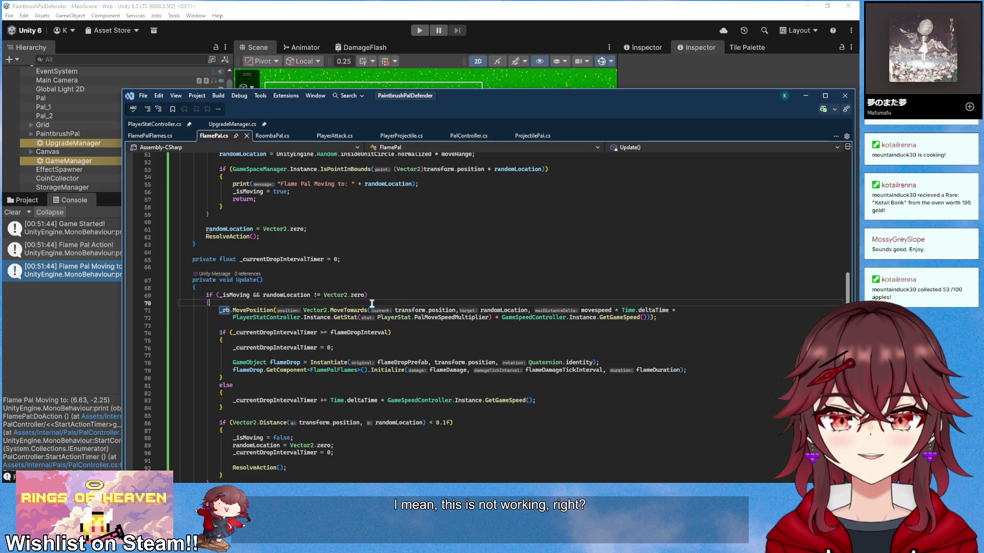
pyautogui.press('Return')
pyautogui.write('_rb.mo')
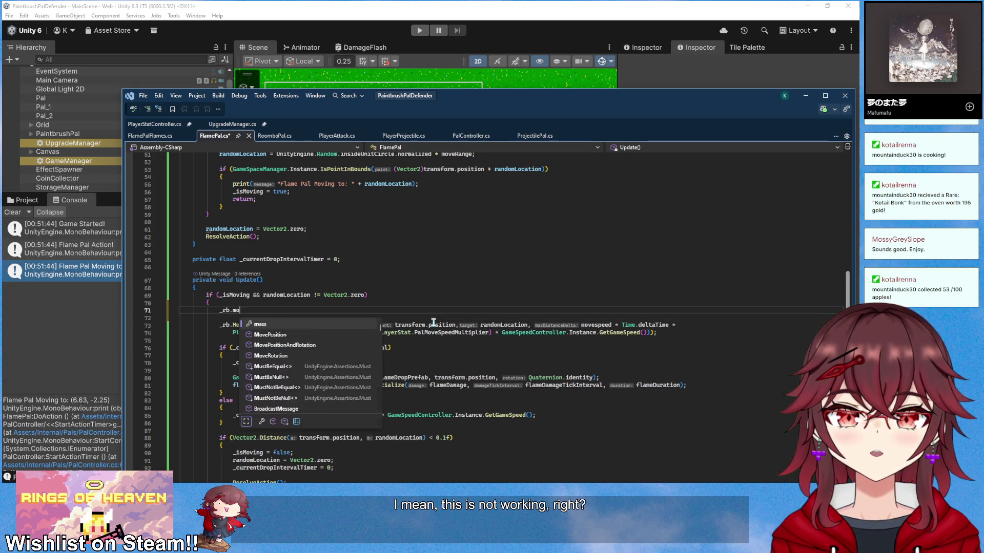
pyautogui.press('Tab')
pyautogui.write('(')
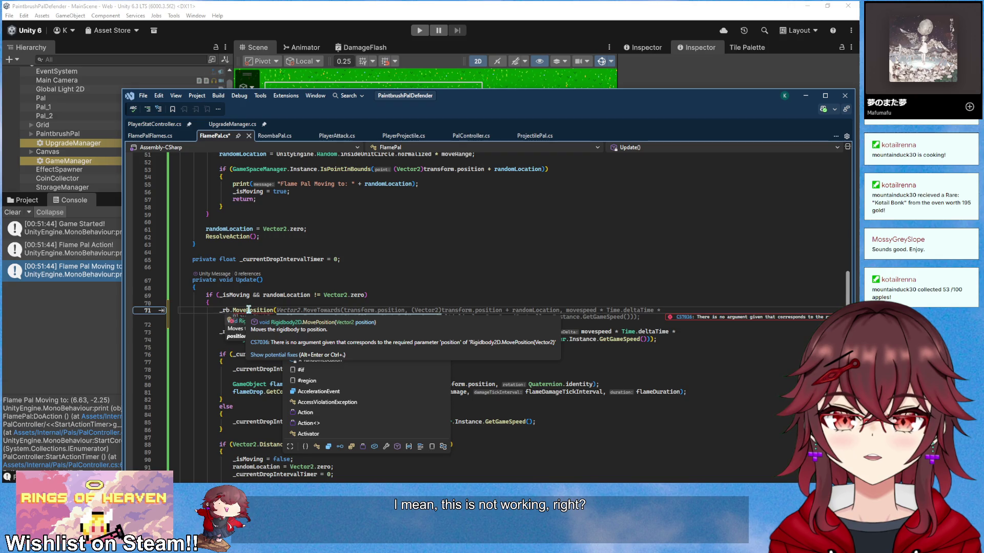
pyautogui.click(393, 282)
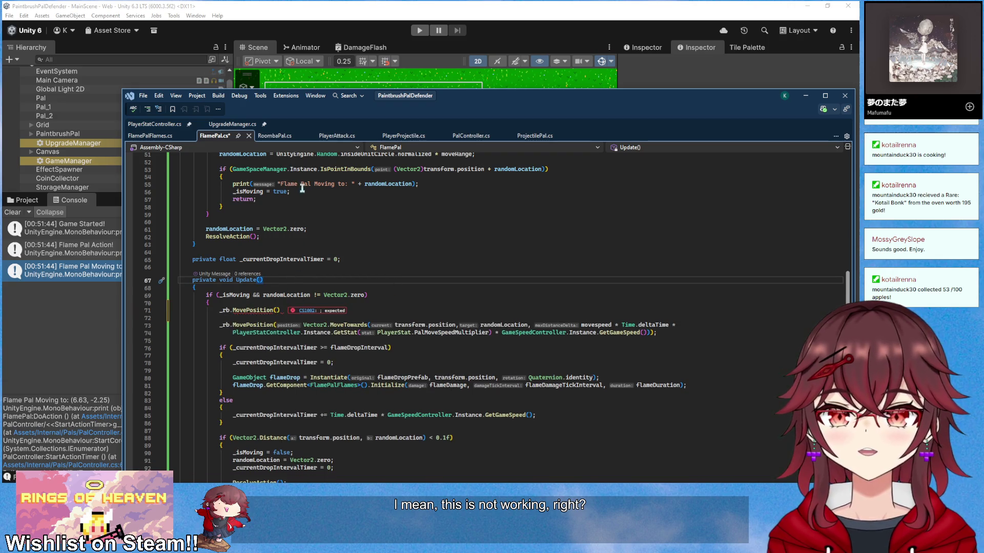
pyautogui.click(44, 200)
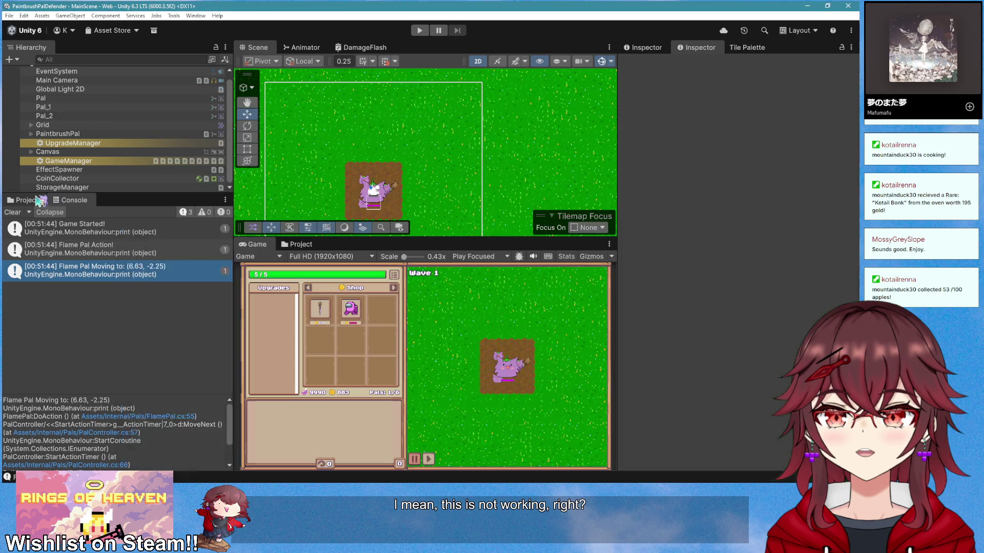
# - Open MoveTargetActionPalCtrl from Assets/Internal/Pals and select its transform.position line in Update()
pyautogui.click(74, 321)
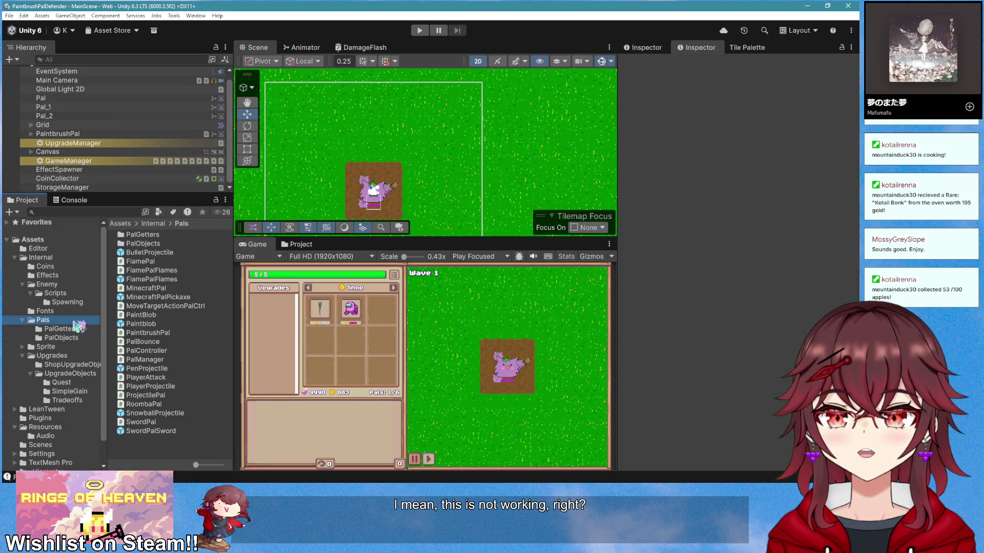
pyautogui.doubleClick(187, 305)
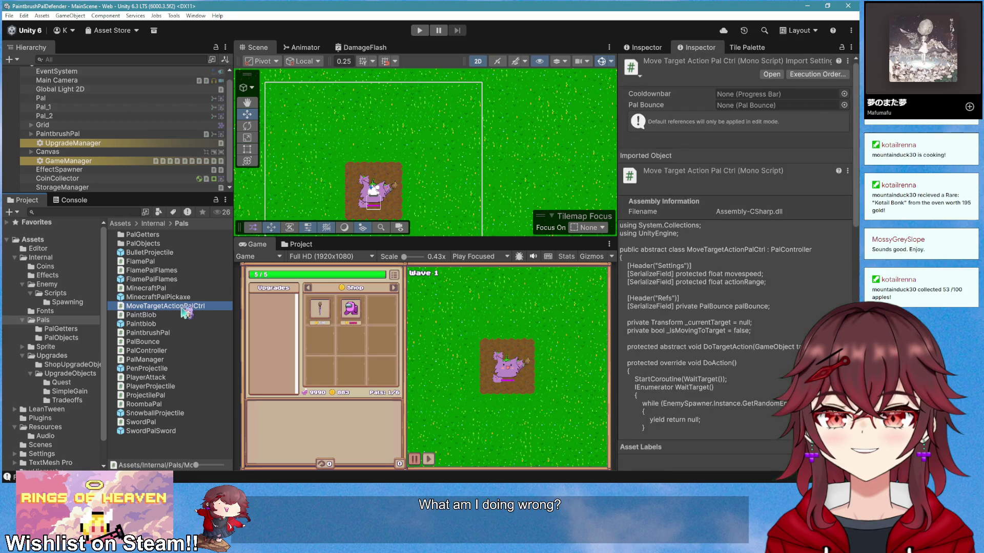
pyautogui.scroll(-1, 346, 312)
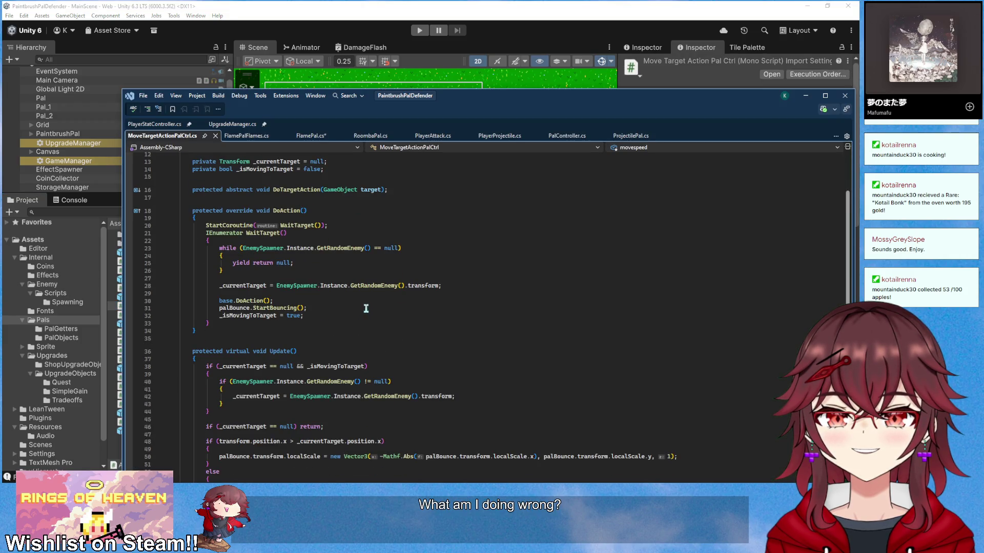
pyautogui.scroll(-3, 364, 310)
pyautogui.scroll(-3, 384, 321)
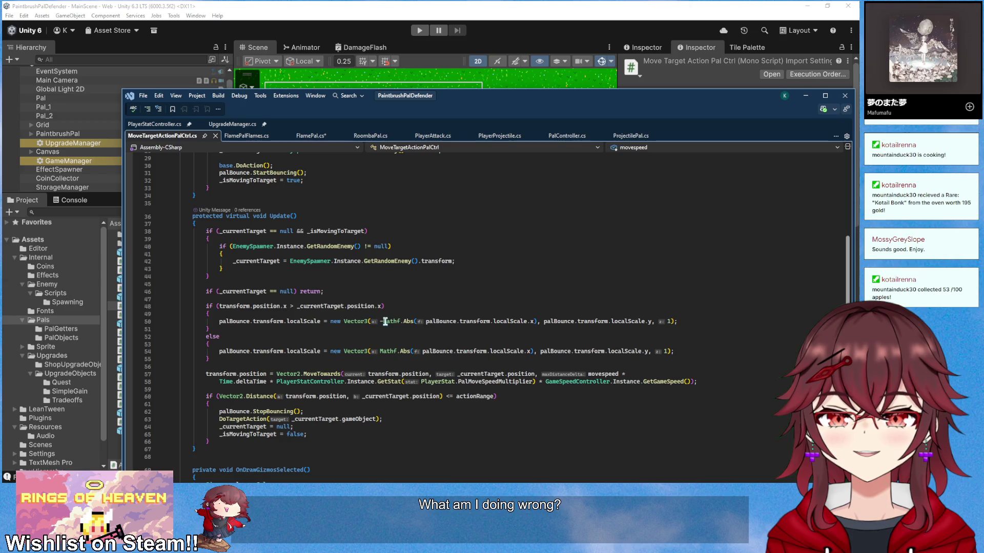
pyautogui.scroll(-2, 385, 321)
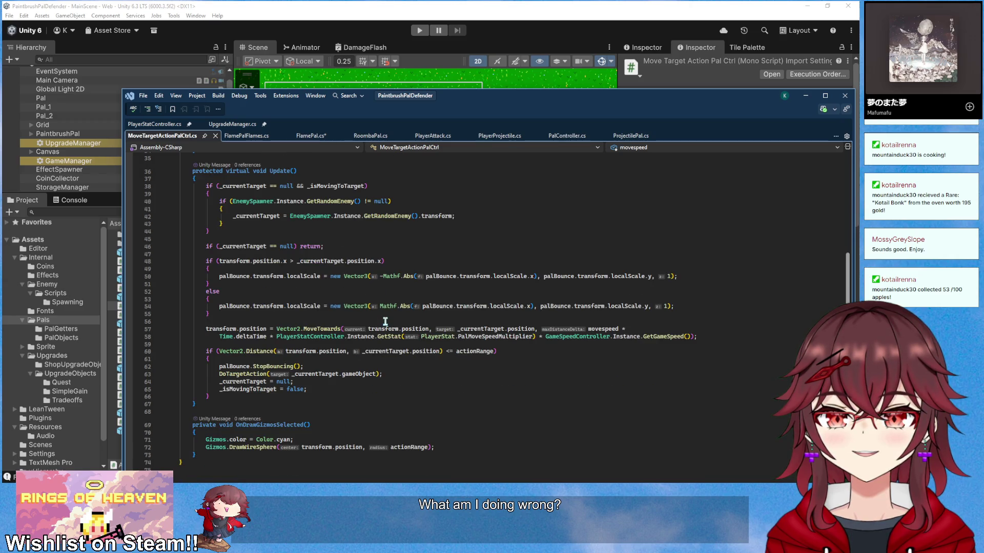
pyautogui.scroll(9, 385, 321)
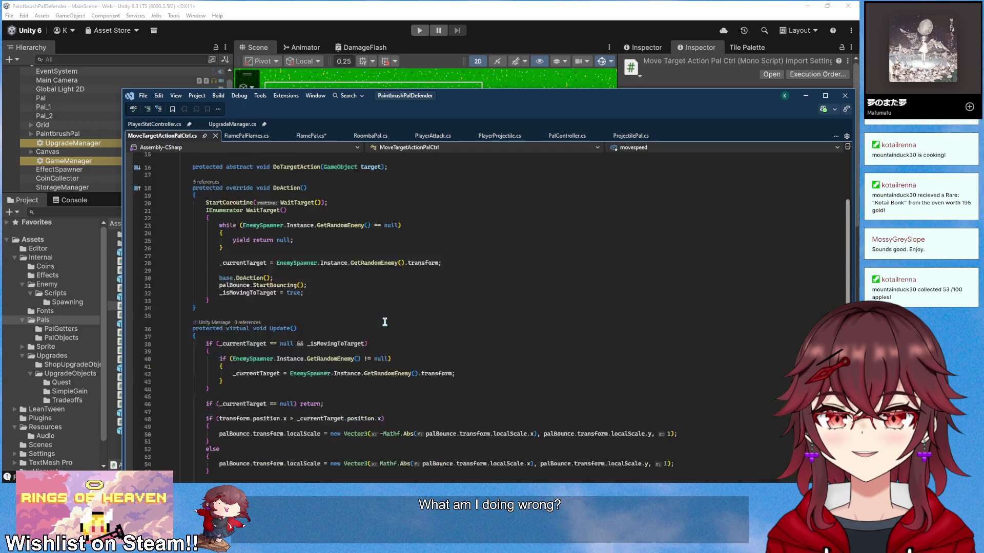
pyautogui.scroll(-5, 384, 321)
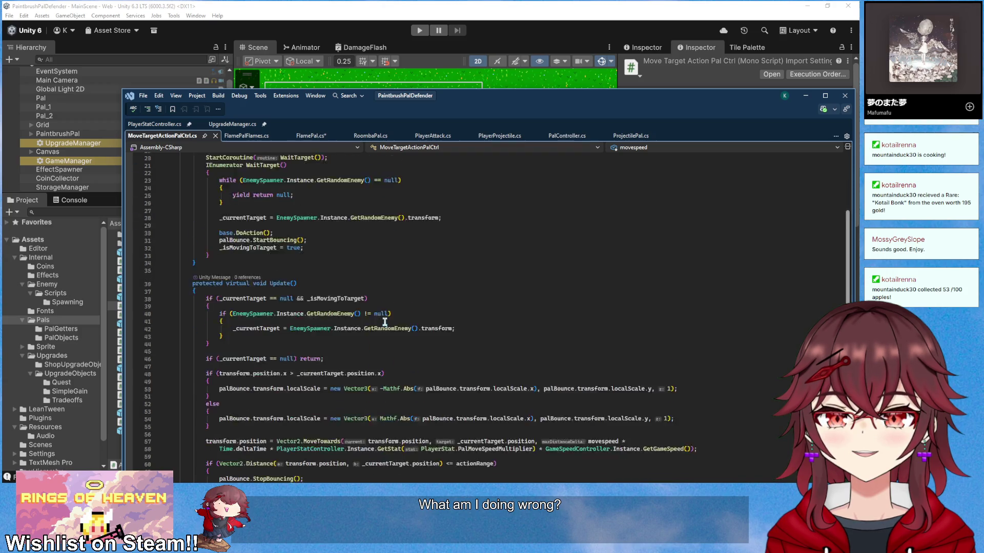
pyautogui.scroll(-1, 385, 322)
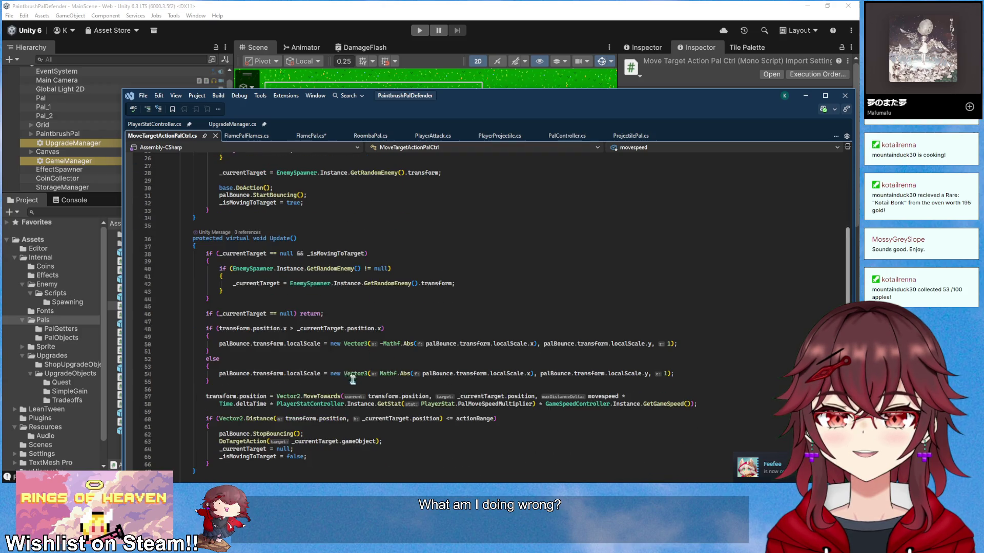
pyautogui.moveTo(698, 405); pyautogui.dragTo(204, 397)
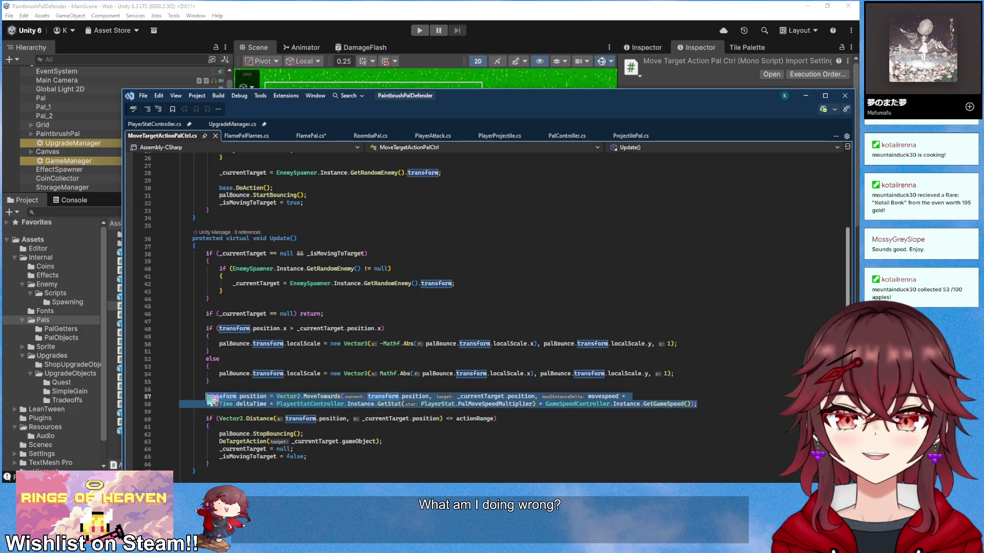
pyautogui.click(311, 136)
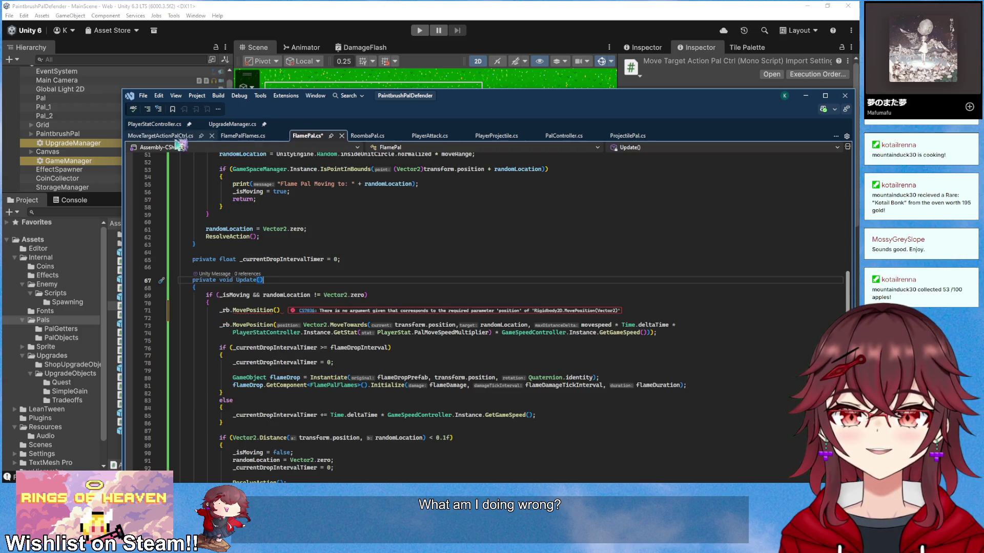
# - Replace the MovePosition calls with the transform.position MoveTowards line targeting randomLocation
pyautogui.click(163, 136)
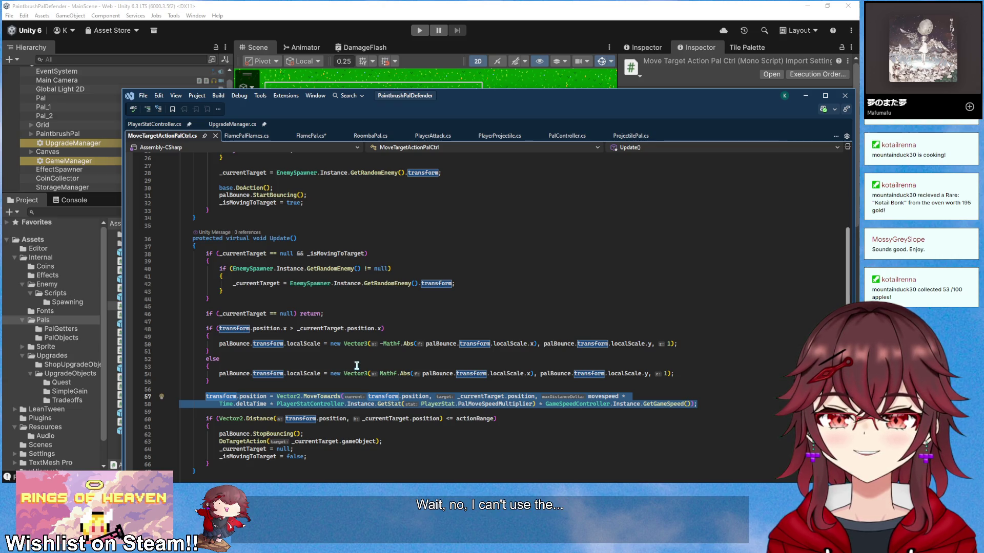
pyautogui.click(308, 136)
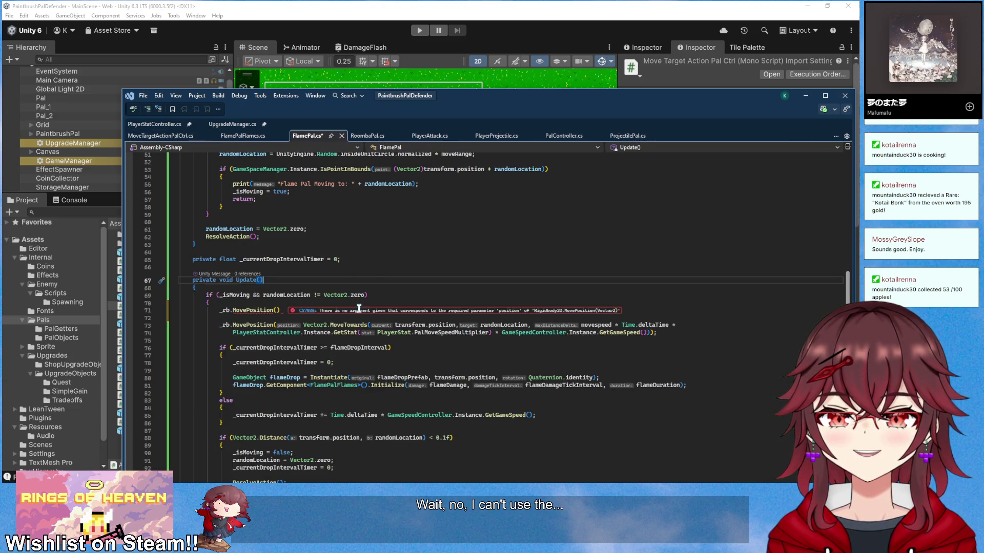
pyautogui.scroll(-1, 360, 308)
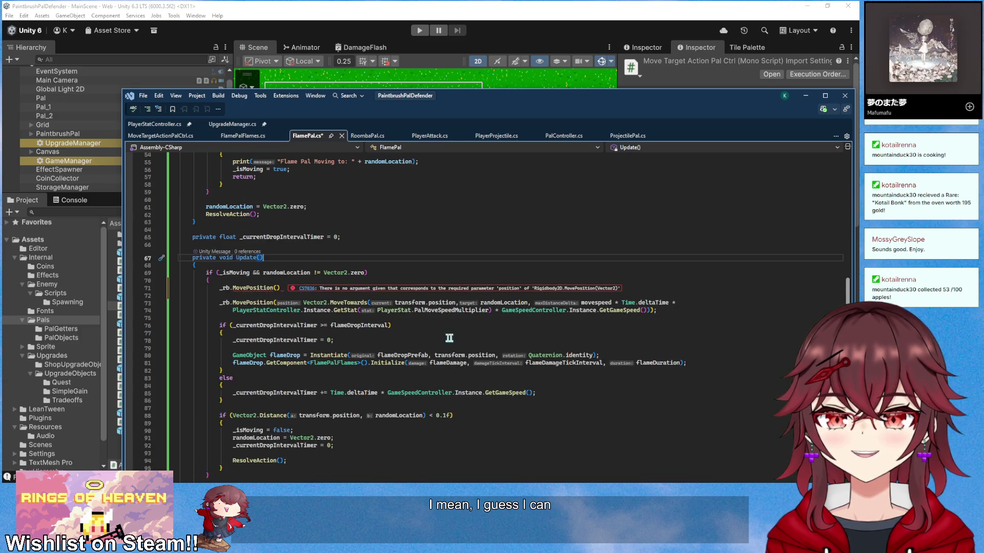
pyautogui.moveTo(665, 311)
pyautogui.mouseDown()
pyautogui.moveTo(221, 303)
pyautogui.moveTo(303, 287)
pyautogui.moveTo(219, 289)
pyautogui.mouseUp()
pyautogui.write('transform.position = Vector2.MoveTowards(transform.position, _currentTarget.position, movespeed *             Time.deltaTime * PlayerStatController.Instance.GetStat(PlayerStat.PalMoveSpeedMultiplier) * GameSpeedController.Instance.GetGameSpeed());')
pyautogui.click(472, 285)
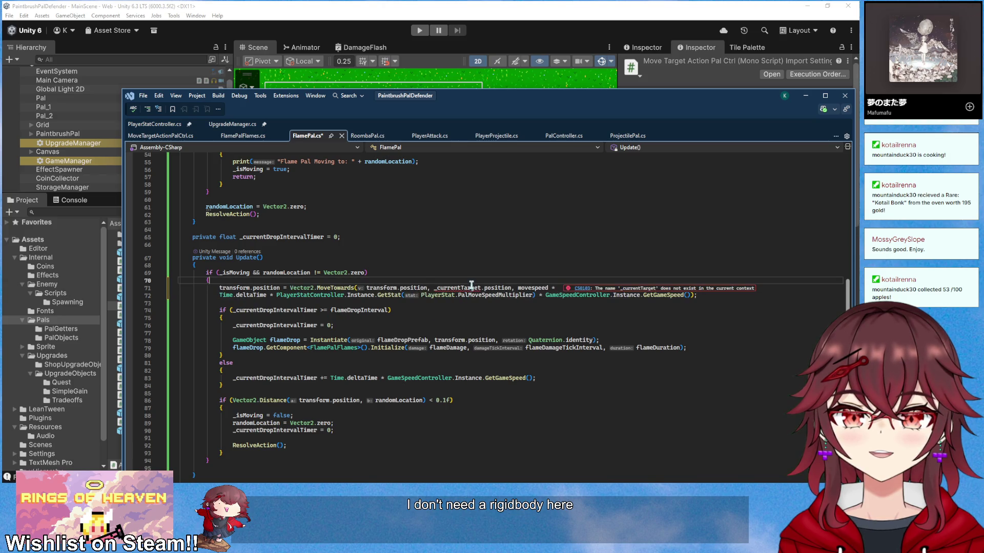
pyautogui.moveTo(511, 289); pyautogui.dragTo(447, 289)
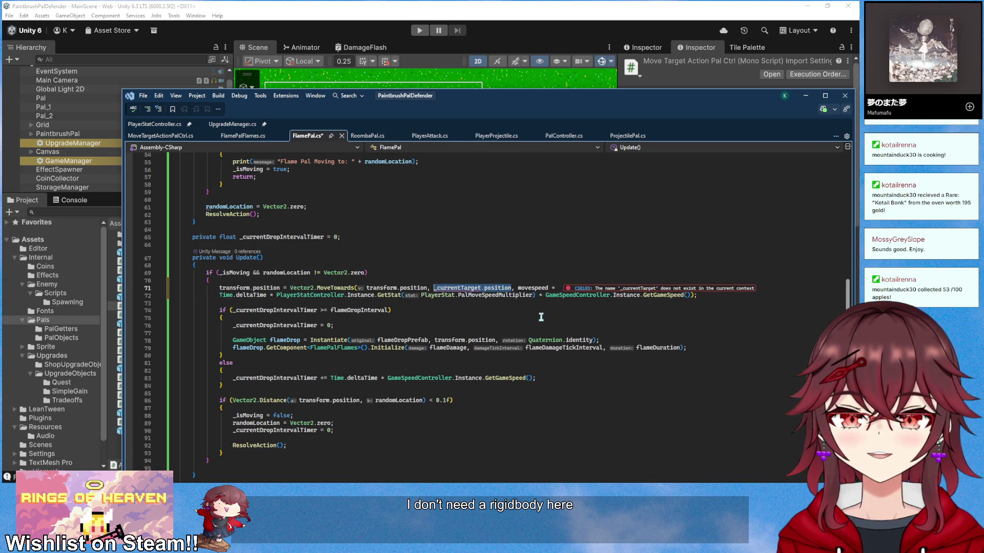
pyautogui.write('randoml')
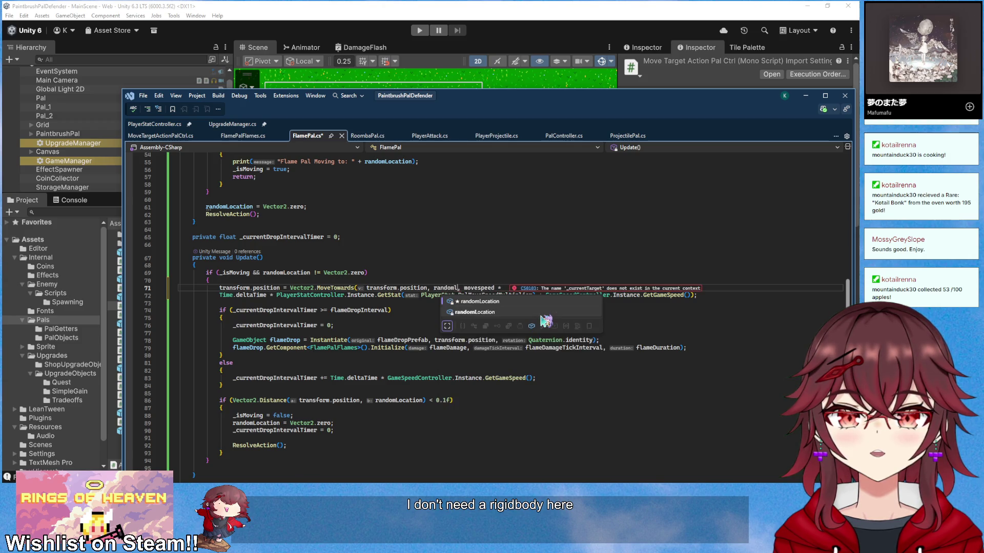
pyautogui.press('Tab')
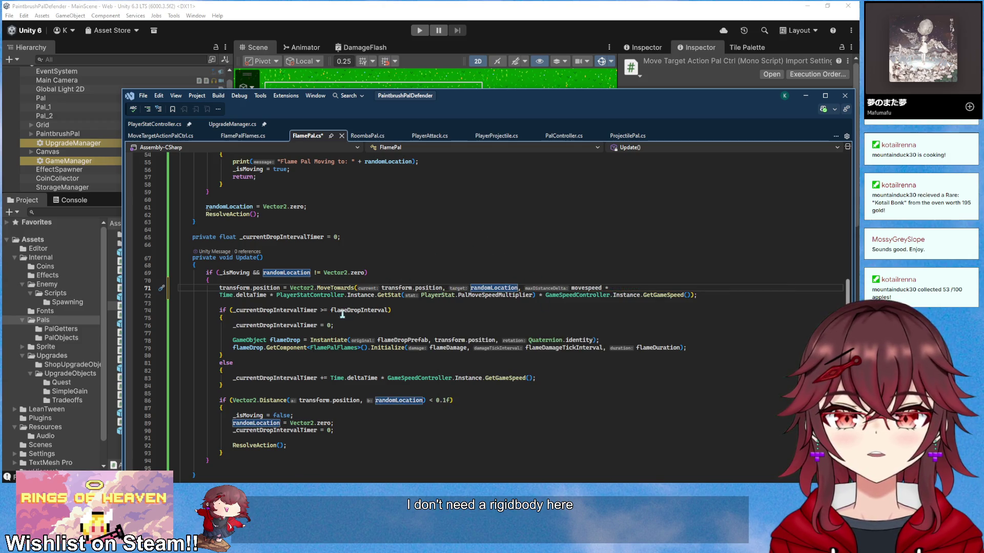
# - Remove the RequireComponent(Rigidbody2D) attribute from FlamePal
pyautogui.scroll(13, 342, 314)
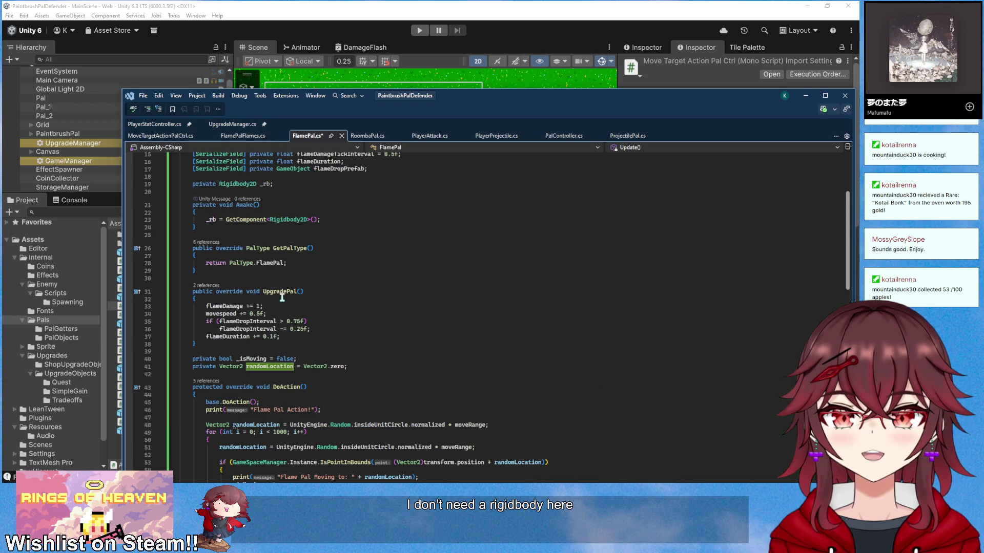
pyautogui.click(205, 220)
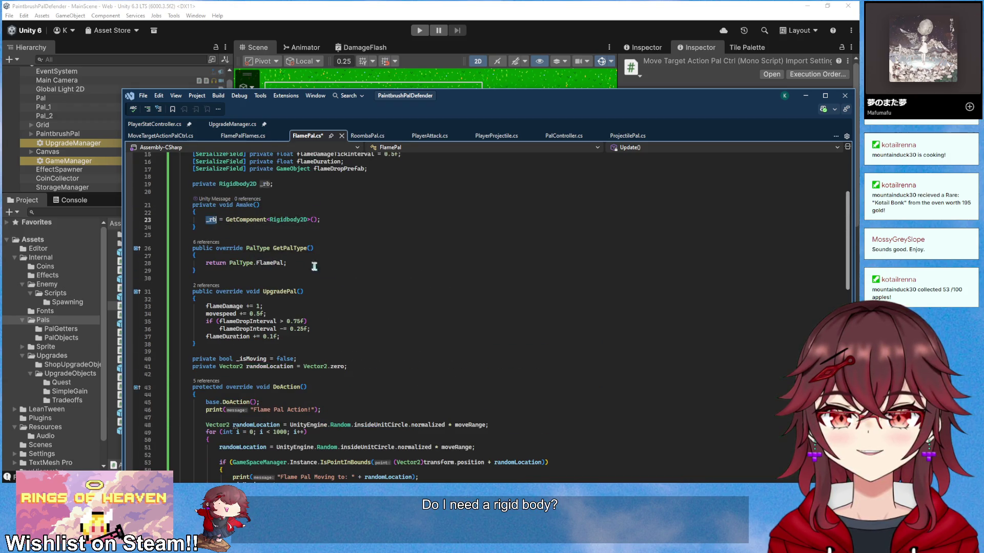
pyautogui.scroll(-17, 347, 279)
pyautogui.scroll(6, 347, 280)
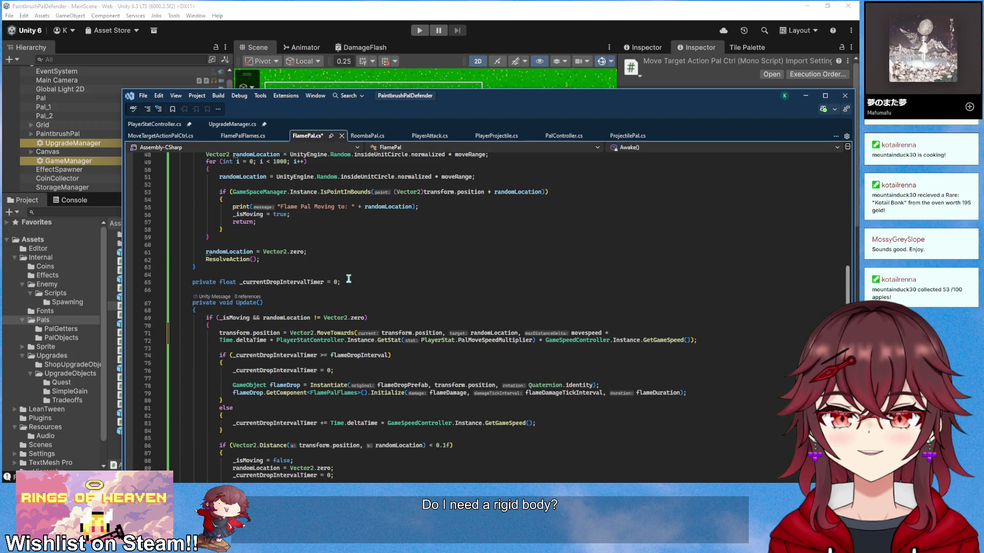
pyautogui.scroll(5, 349, 279)
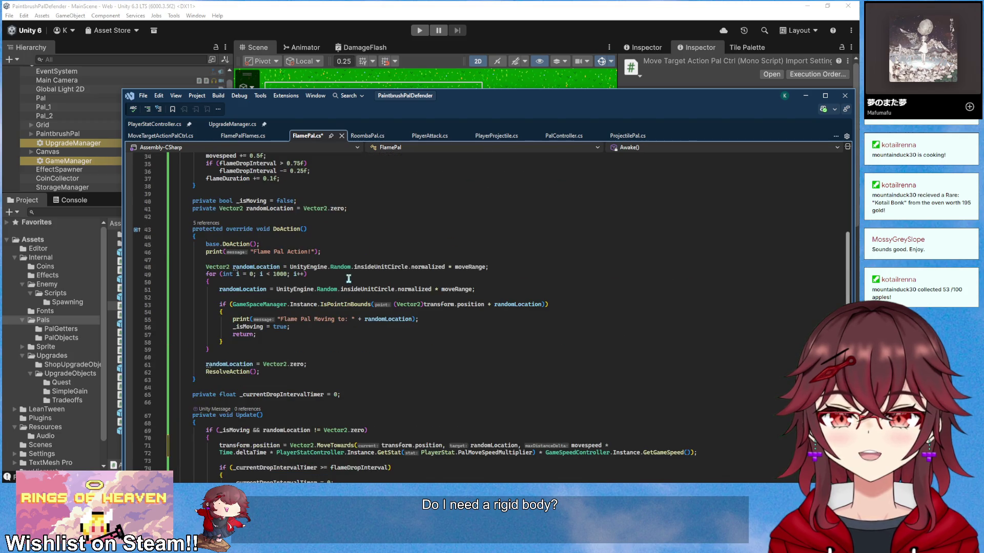
pyautogui.scroll(11, 348, 279)
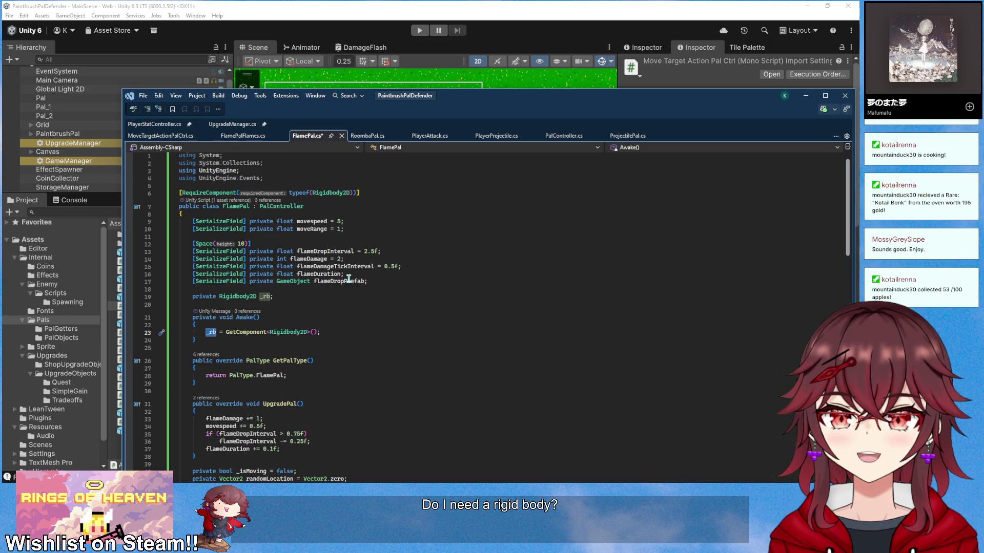
pyautogui.tripleClick(388, 196)
pyautogui.press('Delete')
# - Delete the unused usings, the _rb field and Awake(), then save FlamePal.cs
pyautogui.tripleClick(386, 178)
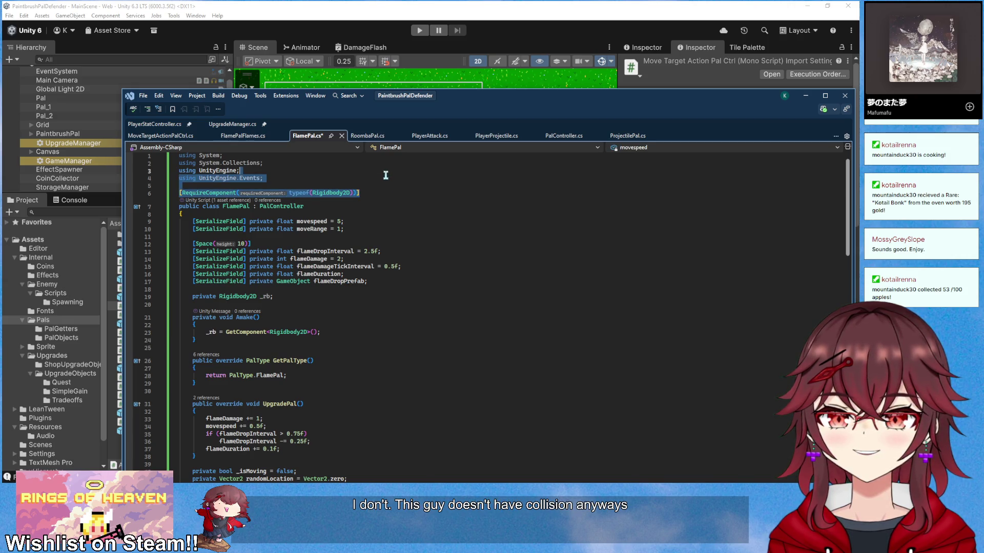
pyautogui.press('Delete')
pyautogui.tripleClick(180, 155)
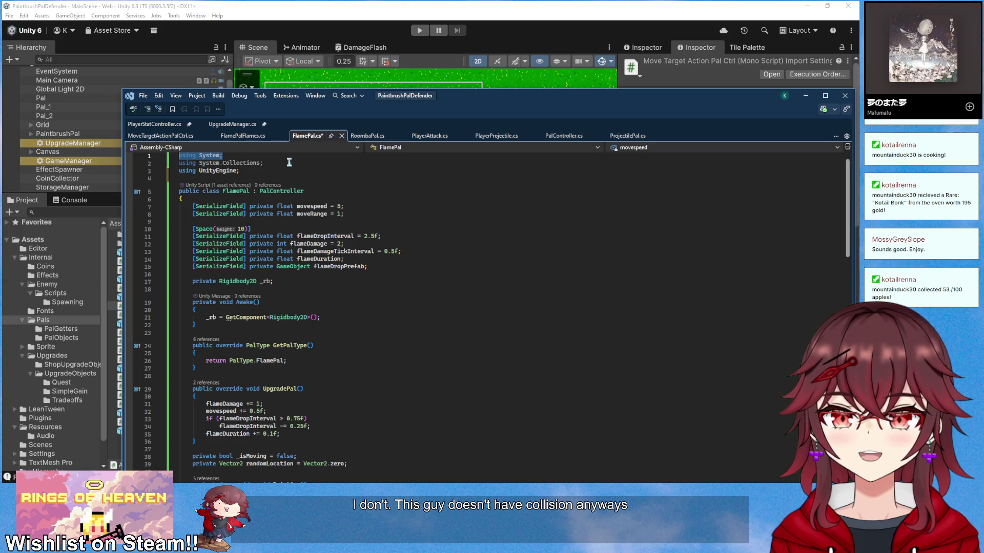
pyautogui.press('Delete')
pyautogui.hotkey('ctrl', 'shift', 'l')
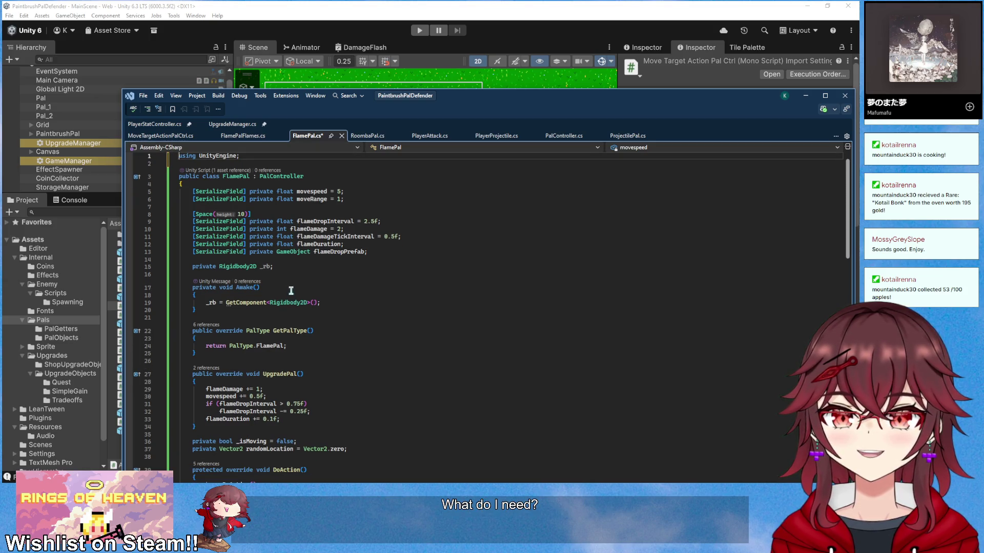
pyautogui.moveTo(232, 307); pyautogui.dragTo(407, 257)
pyautogui.press('Delete')
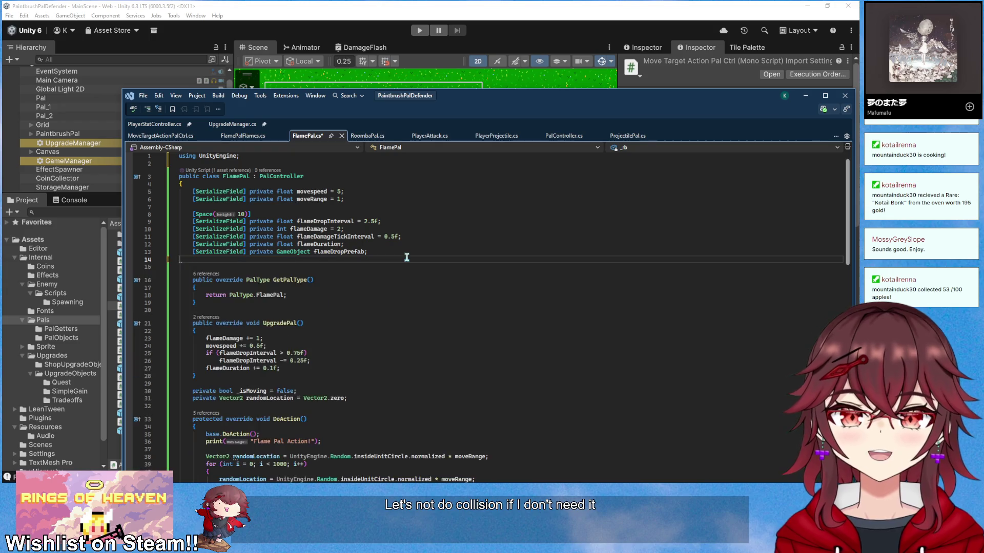
pyautogui.hotkey('ctrl', 's')
pyautogui.scroll(-9, 436, 274)
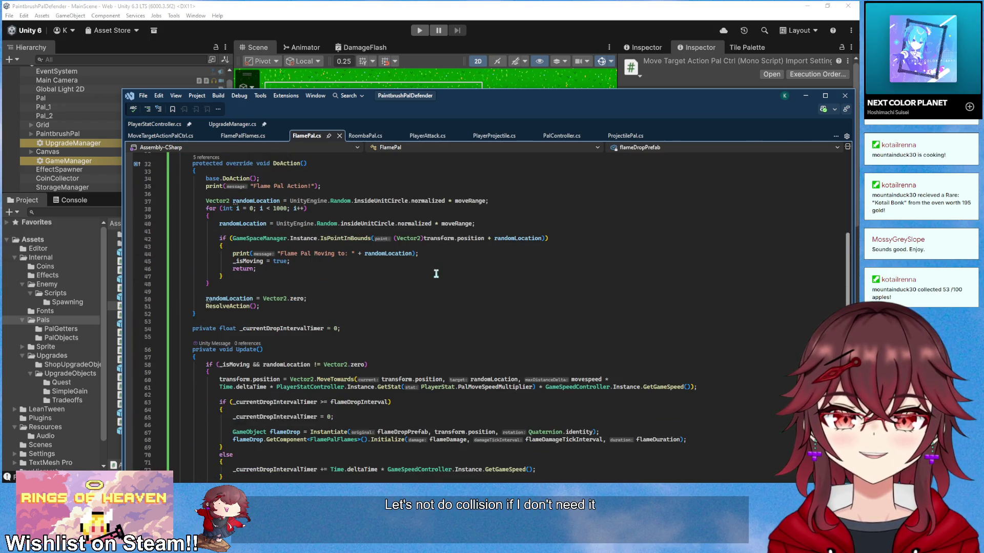
pyautogui.scroll(1, 436, 274)
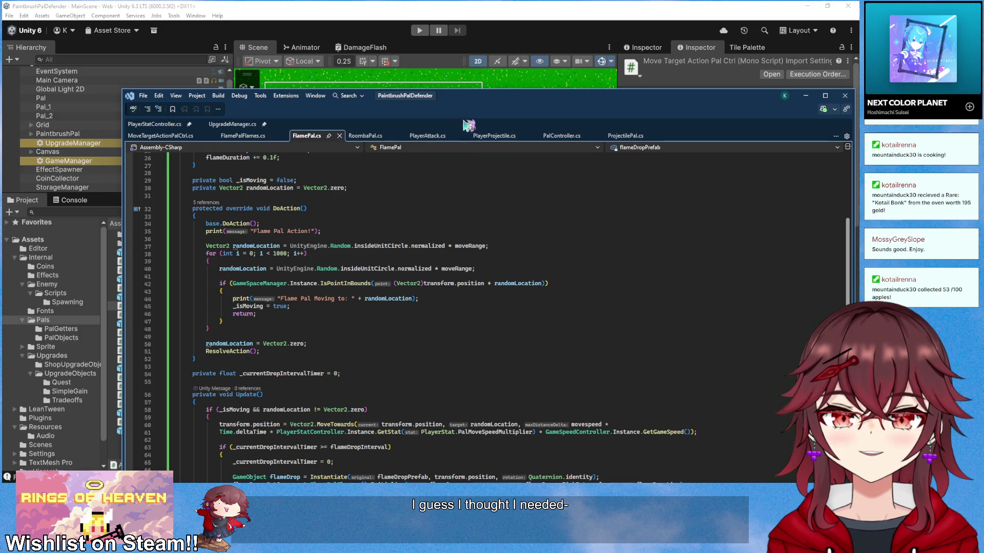
pyautogui.moveTo(466, 96); pyautogui.dragTo(827, 140)
pyautogui.hotkey('alt', 'Tab')
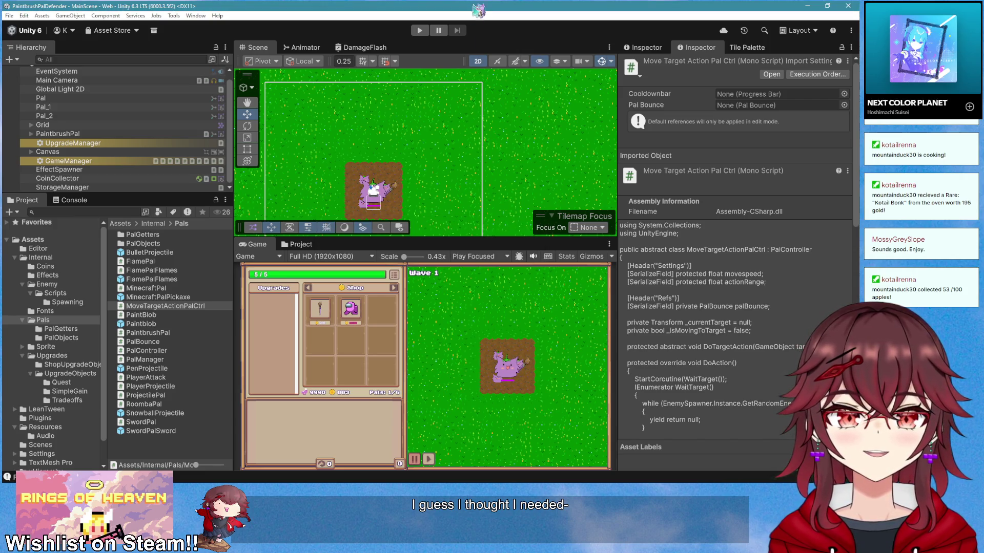
# - Remove the Rigidbody 2D component from the FlamePal prefab in PalObjects
pyautogui.doubleClick(160, 245)
pyautogui.doubleClick(157, 235)
pyautogui.rightClick(687, 145)
pyautogui.click(727, 183)
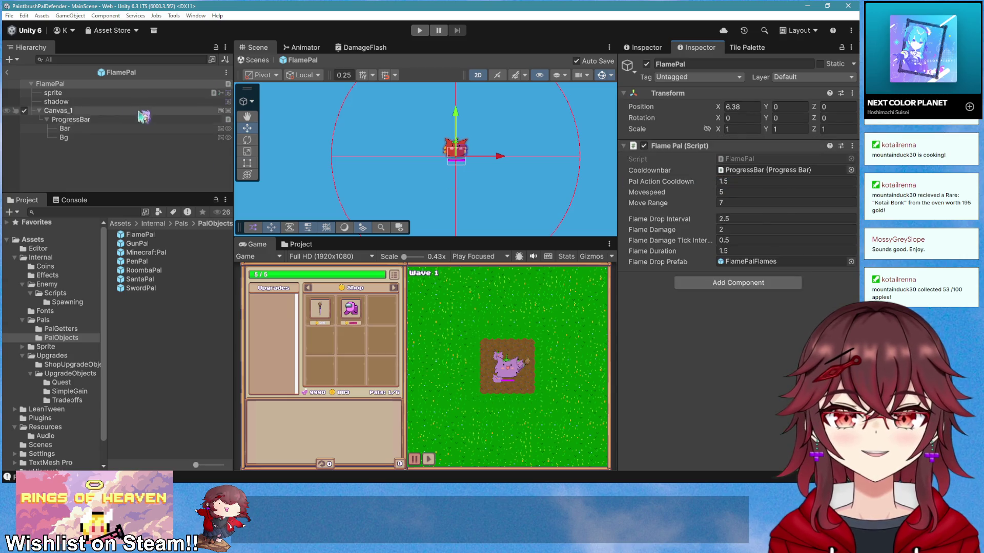
# - Playtest with a Flame Pal, confirm its Moving to (-4.89, -5.01) log, then open the logging code
pyautogui.click(419, 30)
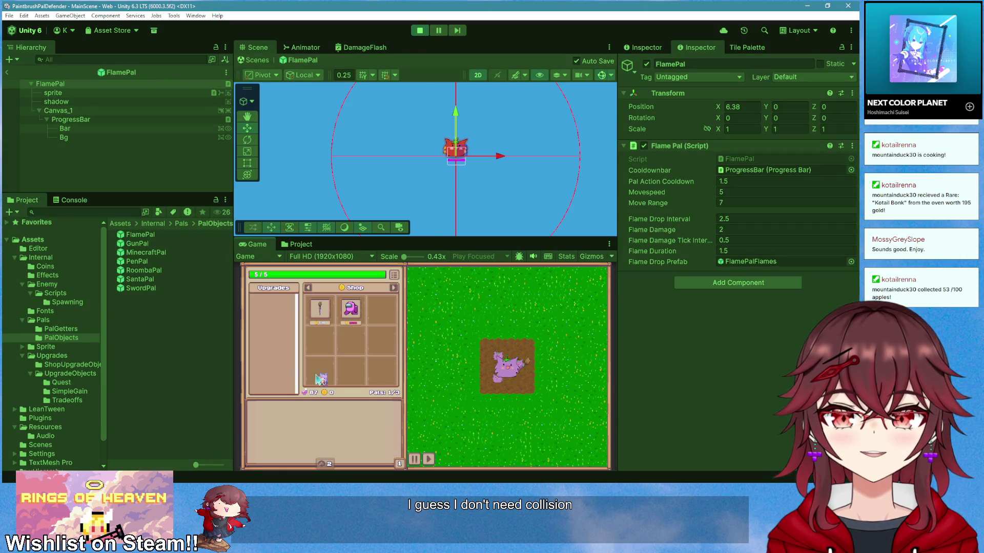
pyautogui.click(335, 422)
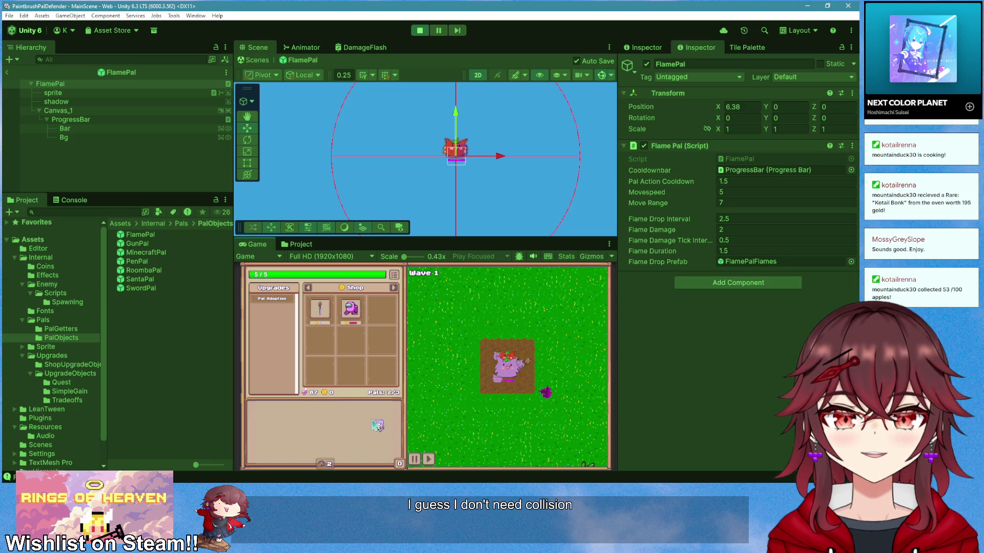
pyautogui.click(74, 199)
pyautogui.click(119, 274)
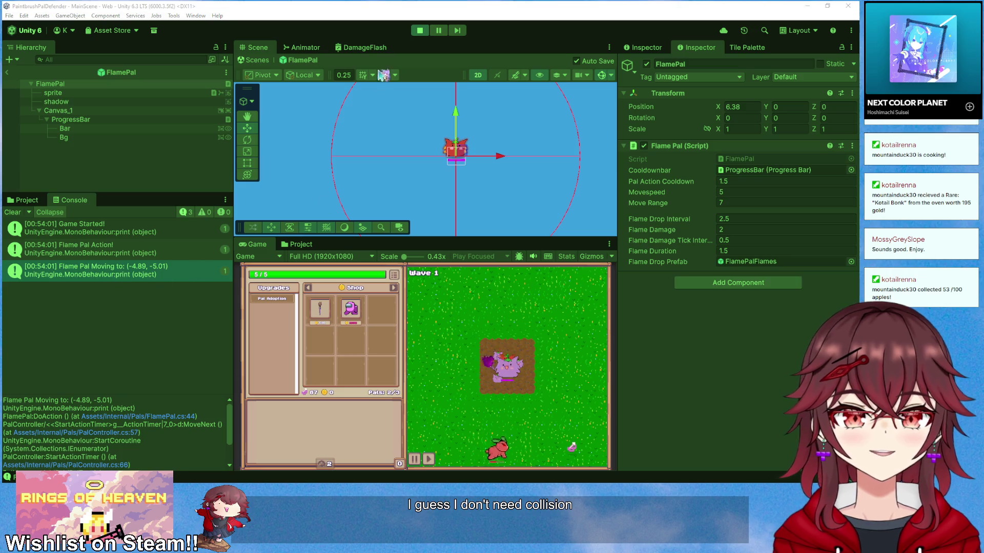
pyautogui.click(420, 31)
pyautogui.doubleClick(120, 271)
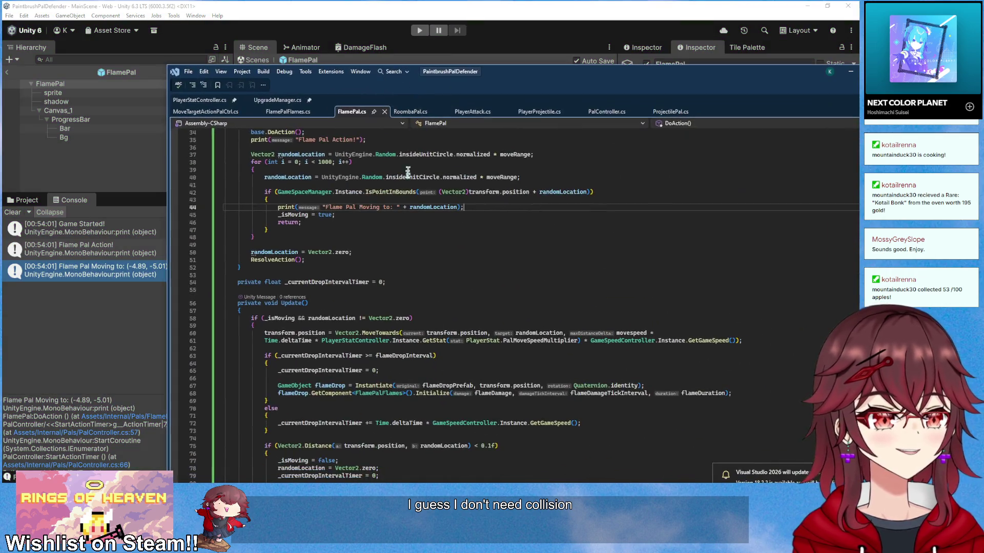
# - Add print("Flame Pal failed to find a valid location to move to.") below line 50
pyautogui.click(373, 252)
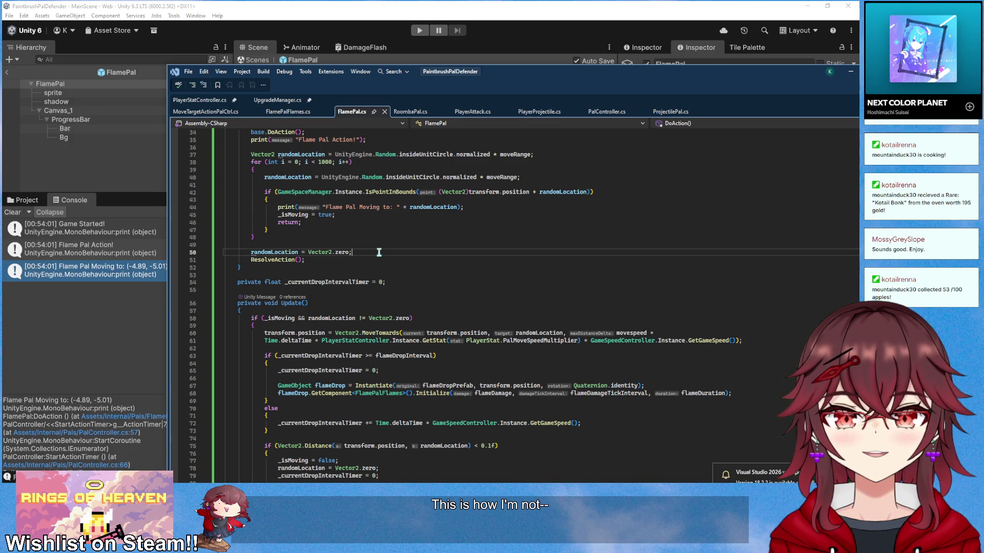
pyautogui.scroll(2, 402, 287)
pyautogui.press('Return')
pyautogui.write('print')
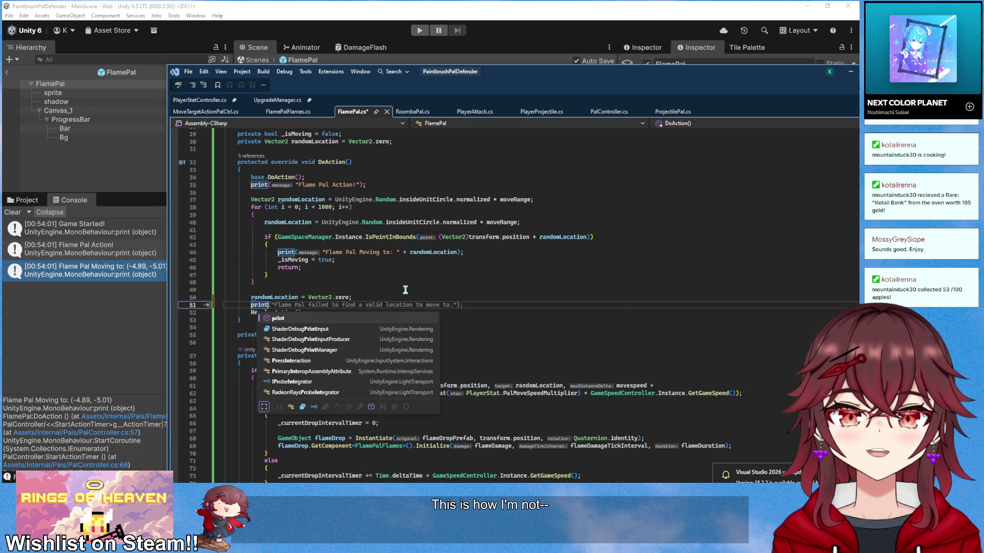
pyautogui.press('Tab')
# - Begin a print("Flame Pal reached destination.") line in the arrival block
pyautogui.scroll(-7, 405, 290)
pyautogui.click(368, 378)
pyautogui.press('Return')
pyautogui.write('print("Flame Pal reached destination.");')
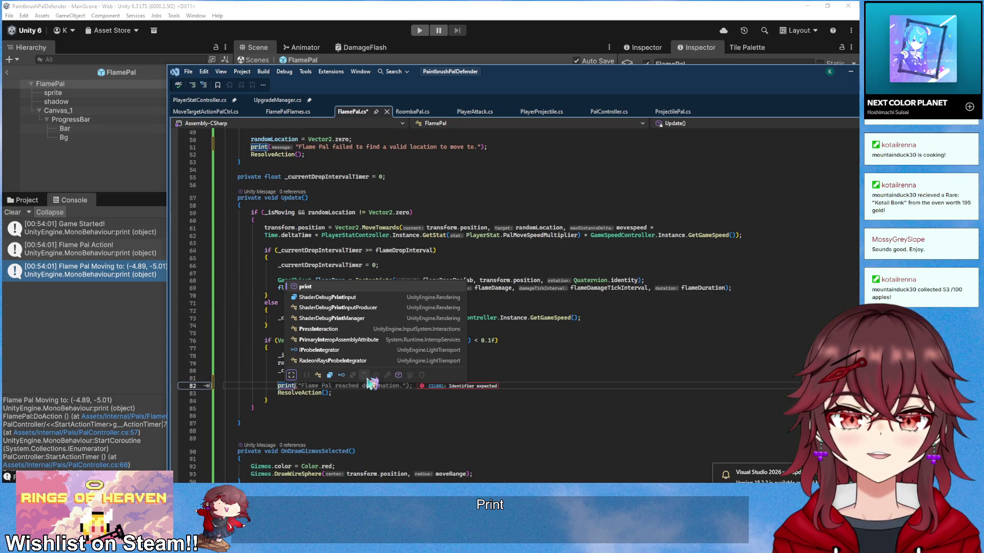